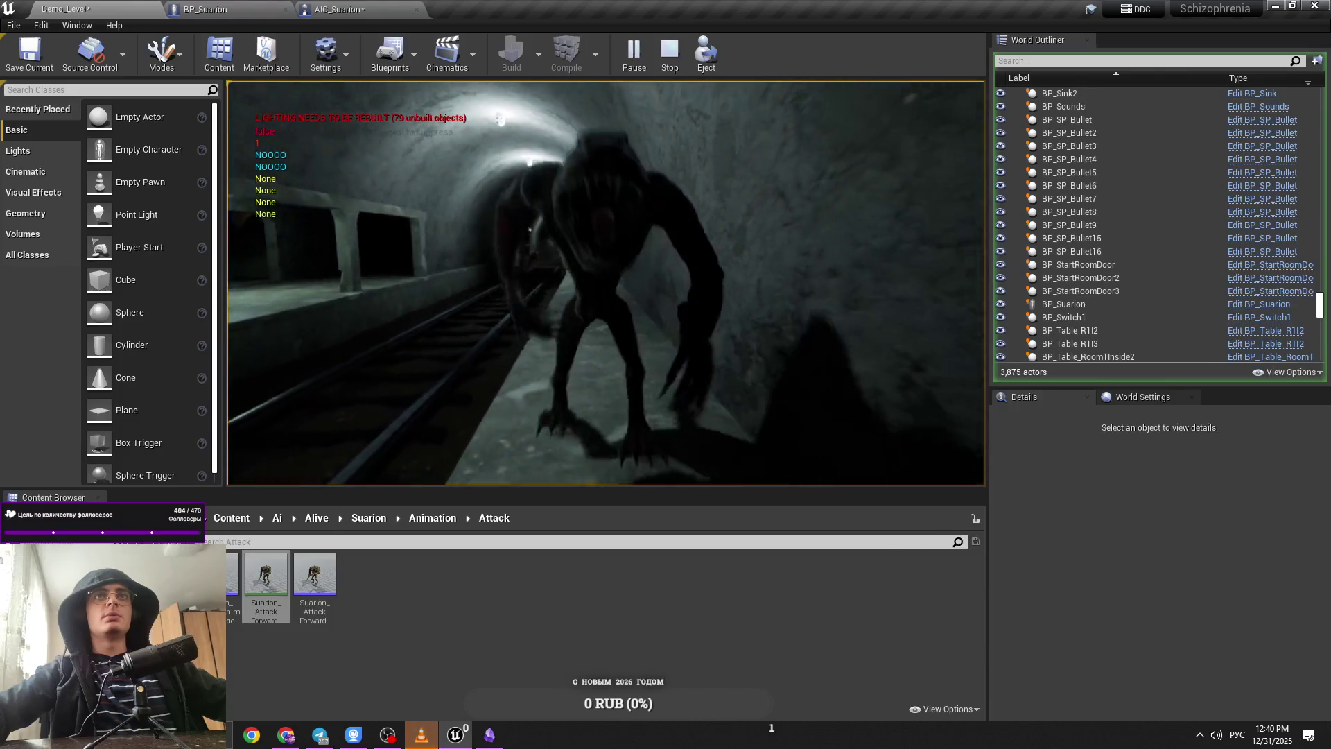
# Step: Stop the play test and bring up the AIC_Suarion blueprint via the BP_Suarion tab
pyautogui.press('Escape')
pyautogui.click(205, 9)
pyautogui.click(331, 7)
# Step: Pan the Attack graph to show Montage Play, Launch Character and Delay nodes
pyautogui.scroll(-1, 492, 264)
pyautogui.moveTo(493, 264)
pyautogui.mouseDown()
pyautogui.moveTo(647, 395)
pyautogui.moveTo(648, 348)
pyautogui.moveTo(539, 355)
pyautogui.mouseUp()
pyautogui.moveTo(400, 432)
pyautogui.mouseDown()
pyautogui.moveTo(576, 370)
pyautogui.moveTo(413, 451)
pyautogui.moveTo(482, 479)
pyautogui.mouseUp()
pyautogui.moveTo(636, 394); pyautogui.dragTo(517, 426)
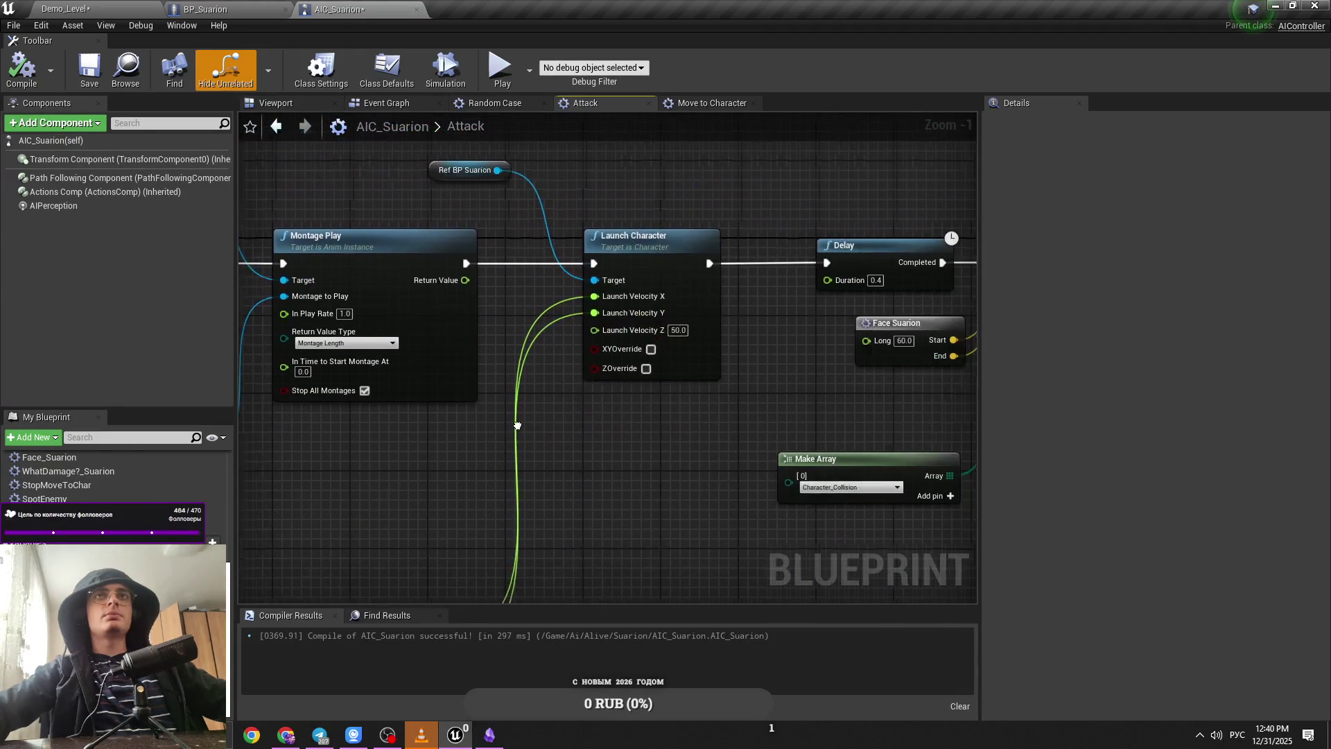
# Step: Look through the Random Case, Attack, Move to Character and Event Graph tabs
pyautogui.click(497, 102)
pyautogui.click(608, 104)
pyautogui.scroll(-2, 485, 374)
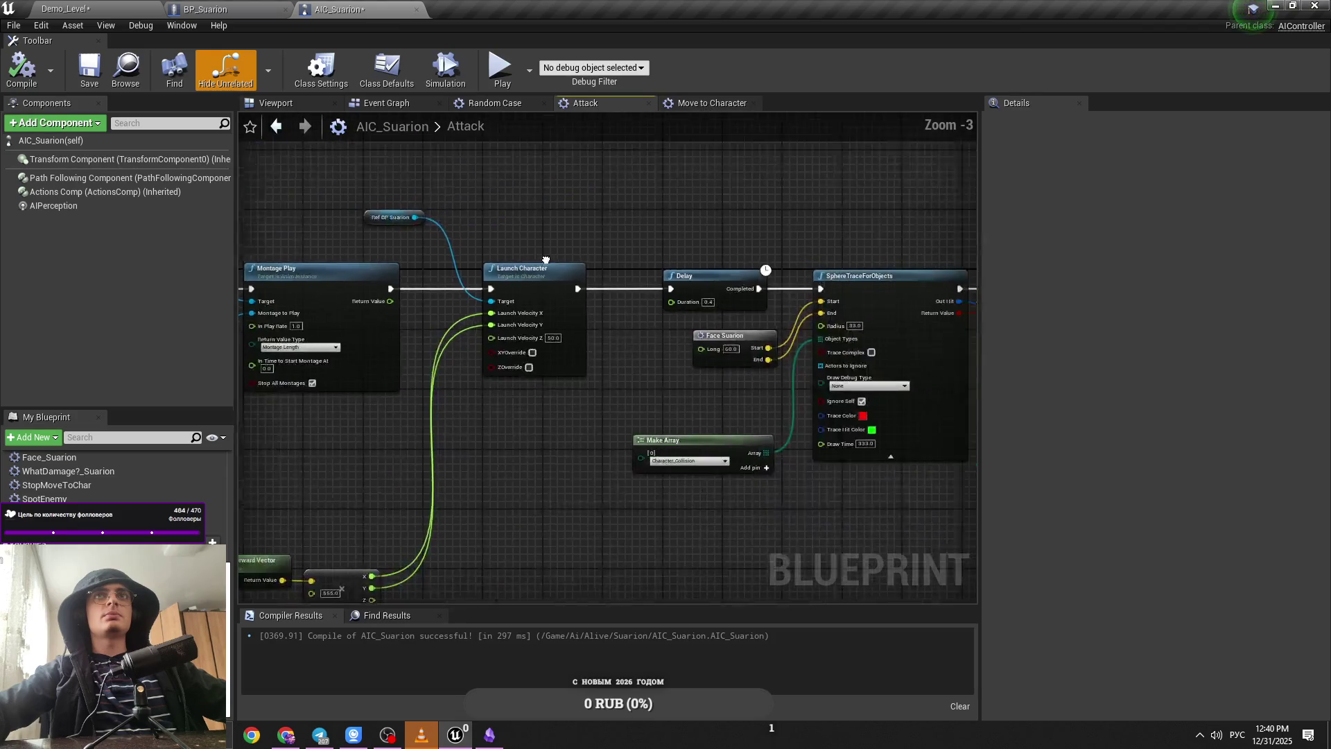
pyautogui.click(698, 104)
pyautogui.click(433, 104)
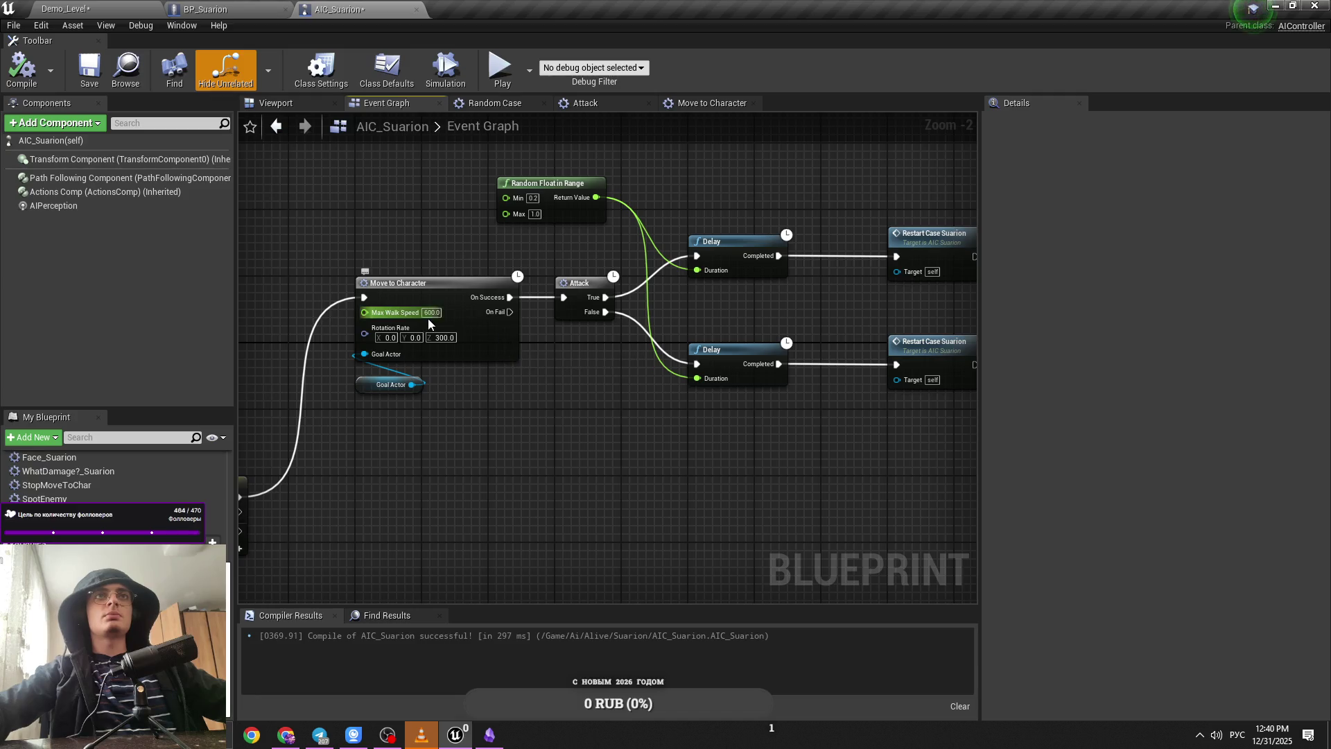
# Step: Open the Move to Character node graph, use Acceptance Radius 200, then return to Demo_Level
pyautogui.doubleClick(479, 339)
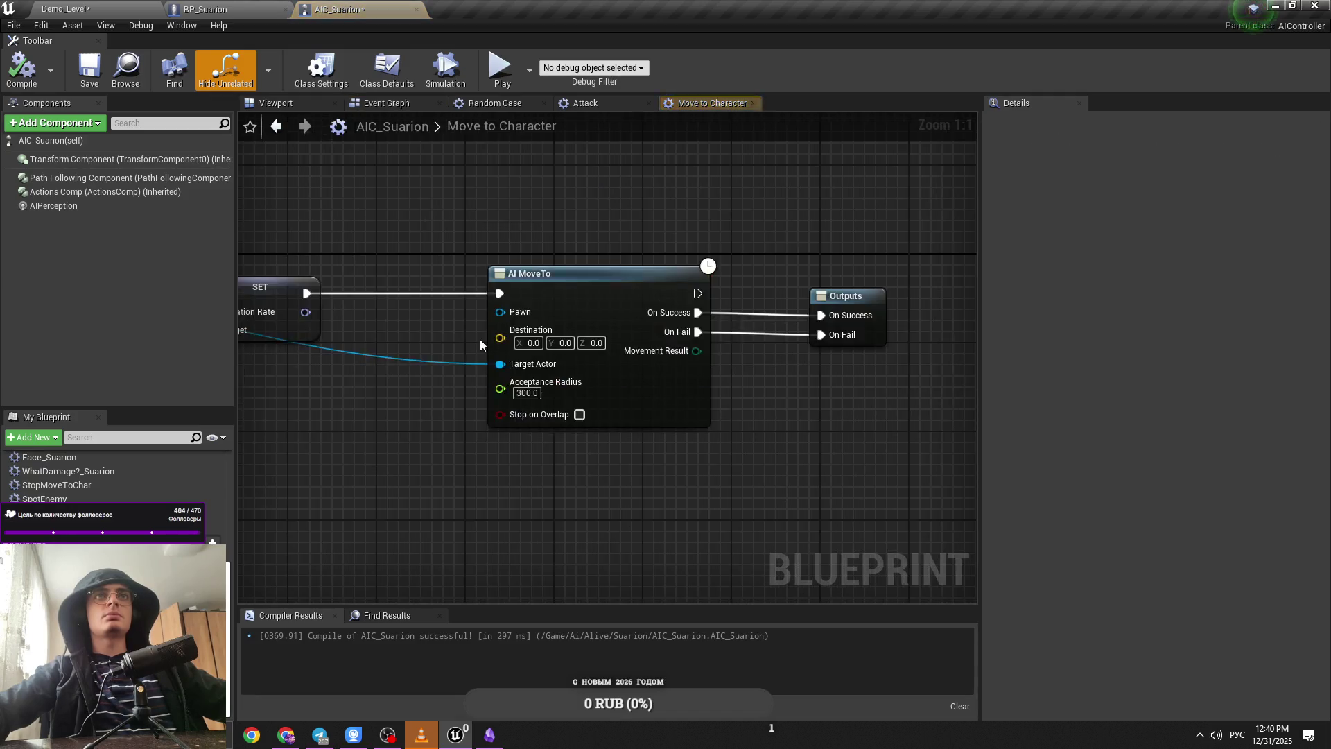
pyautogui.scroll(-2, 588, 348)
pyautogui.scroll(2, 773, 388)
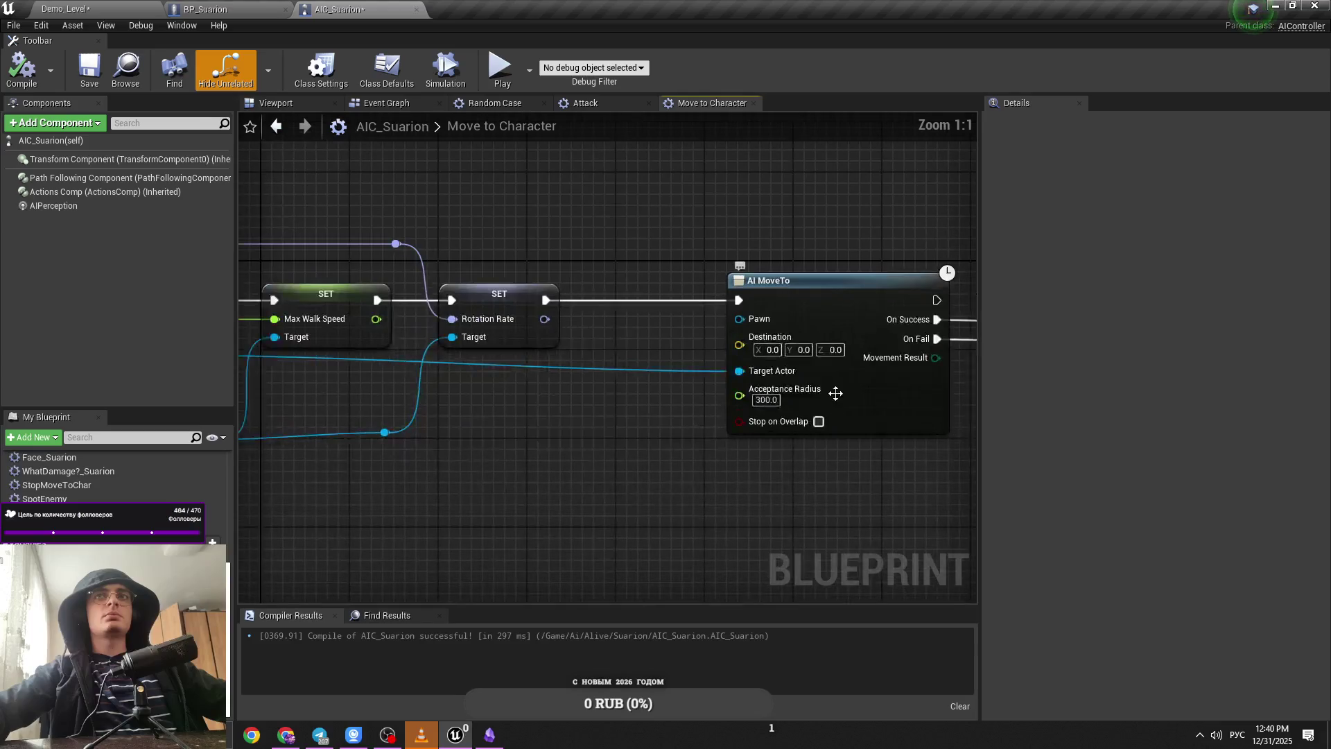
pyautogui.scroll(-2, 617, 409)
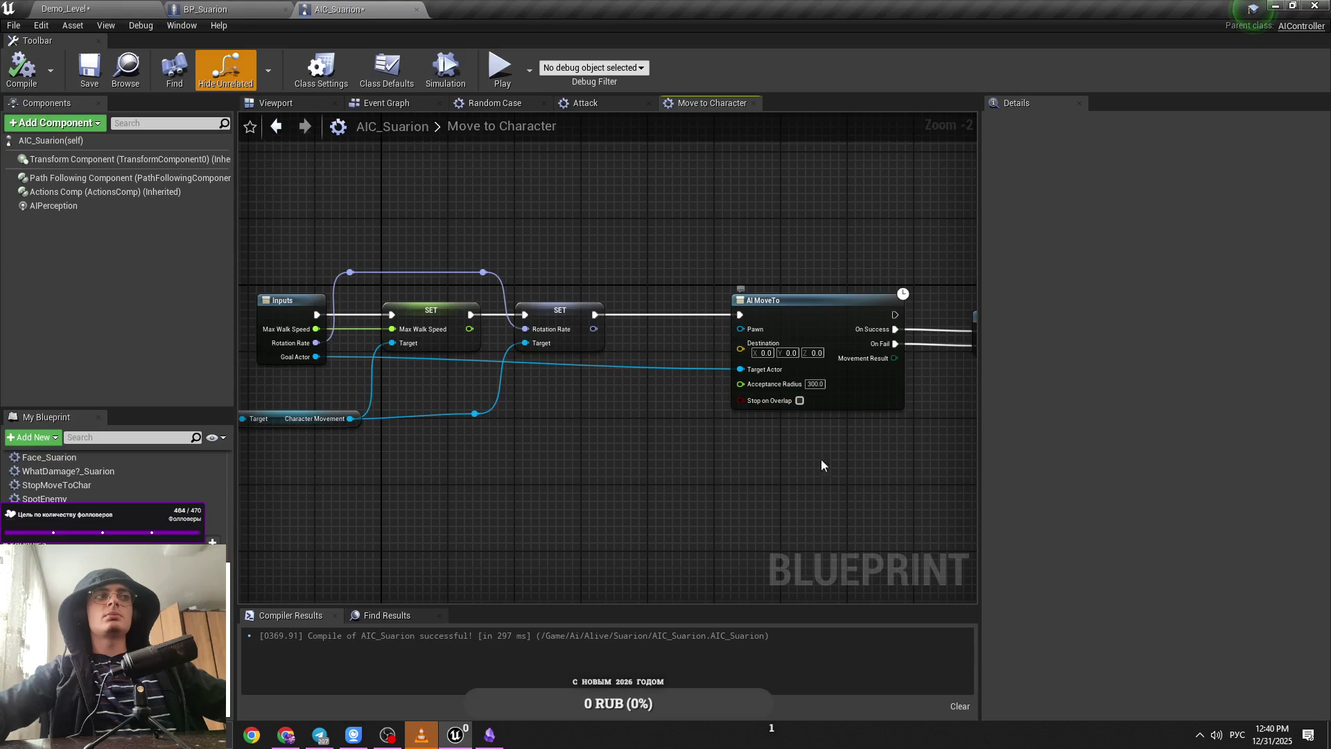
pyautogui.scroll(2, 664, 411)
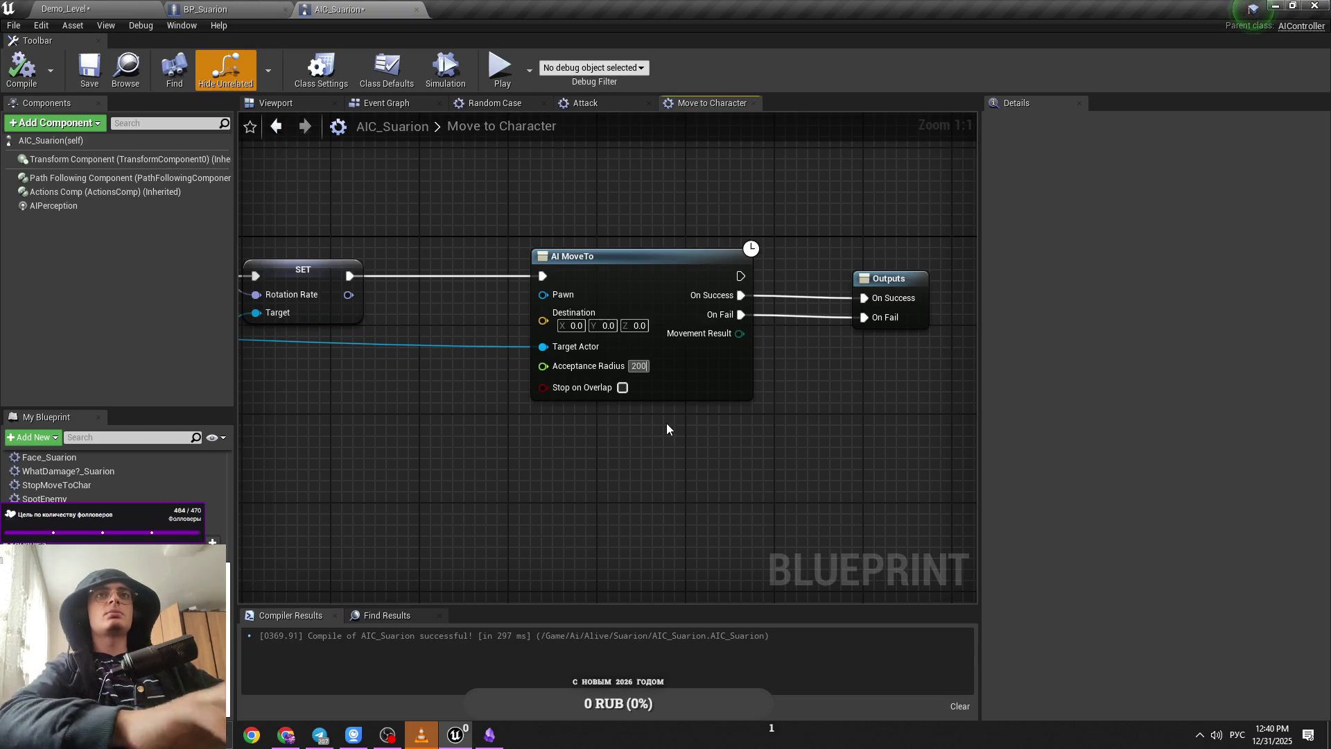
pyautogui.click(65, 8)
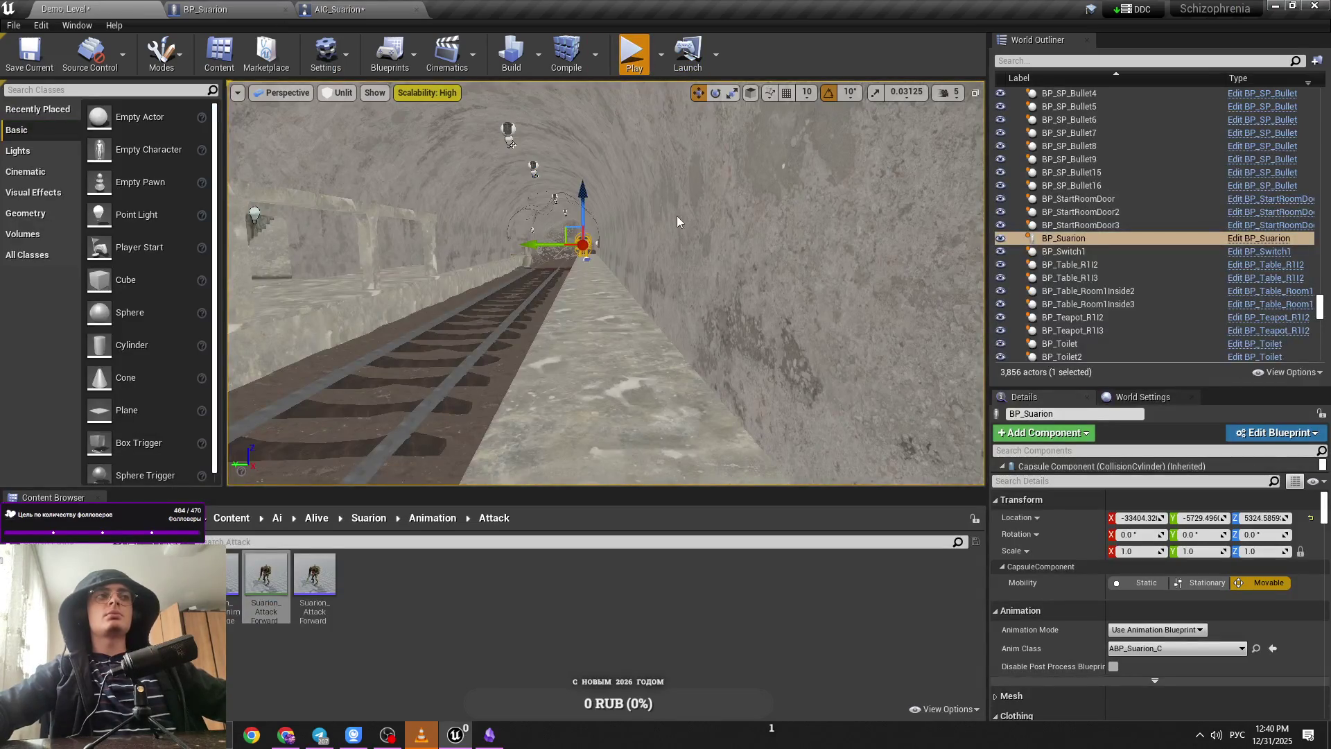
# Step: Play-test the level with Alt+P, stop it, and return to AIC_Suarion's Move to Character graph
pyautogui.hotkey('alt', 'p')
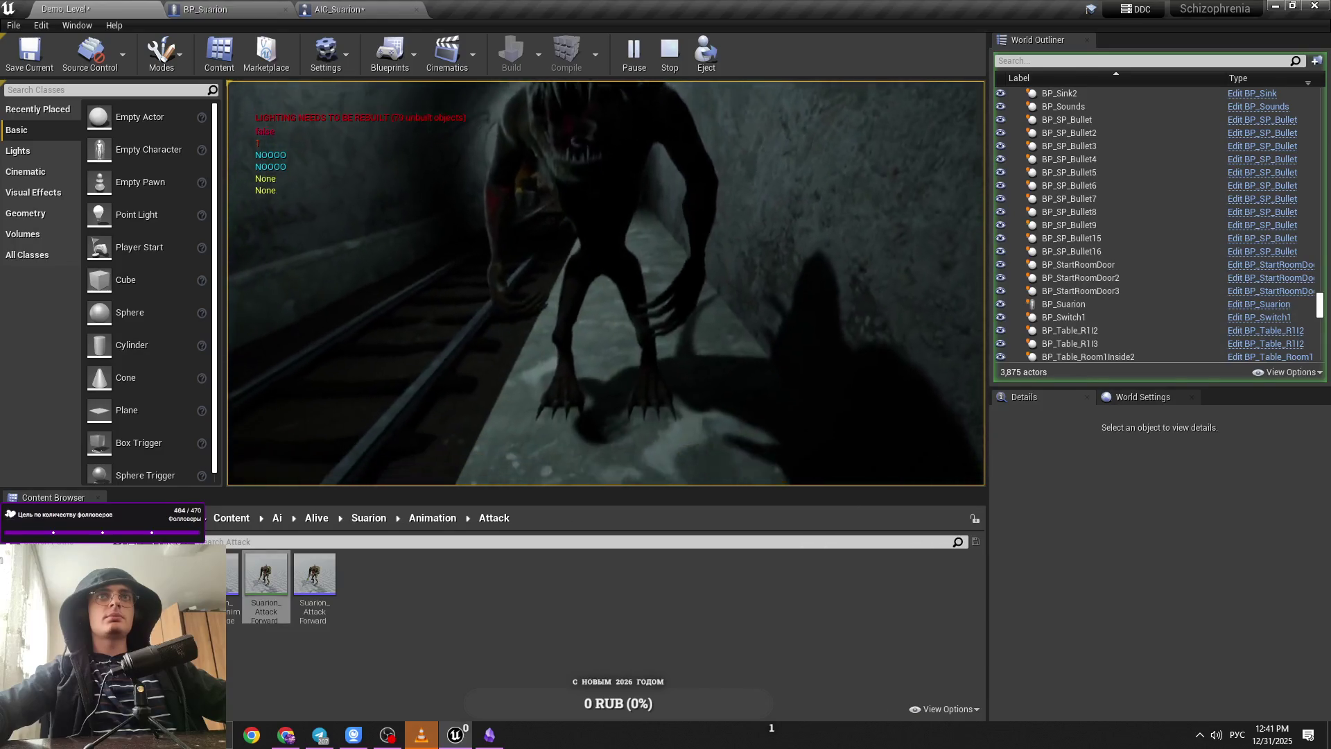
pyautogui.press('Escape')
pyautogui.click(340, 9)
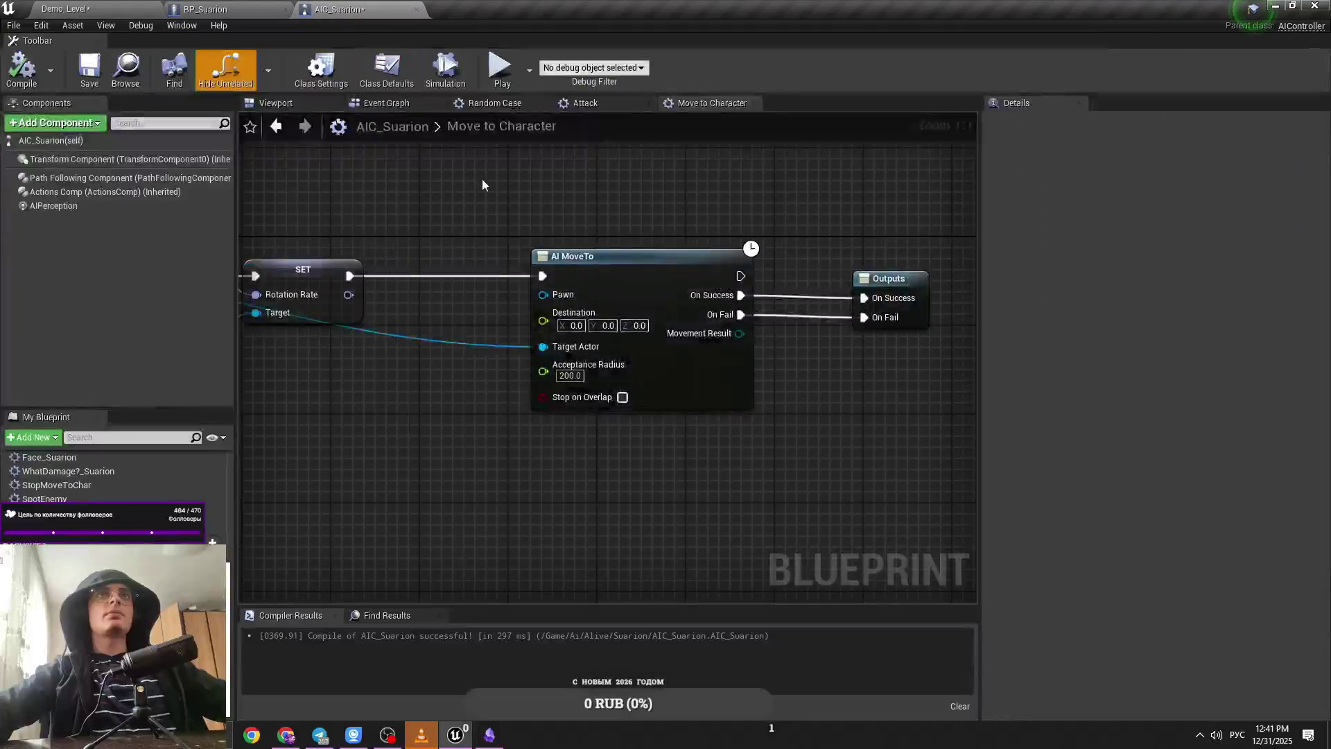
# Step: Switch to Demo_Level and frame the viewport camera on the Suarion creature
pyautogui.click(206, 9)
pyautogui.click(139, 7)
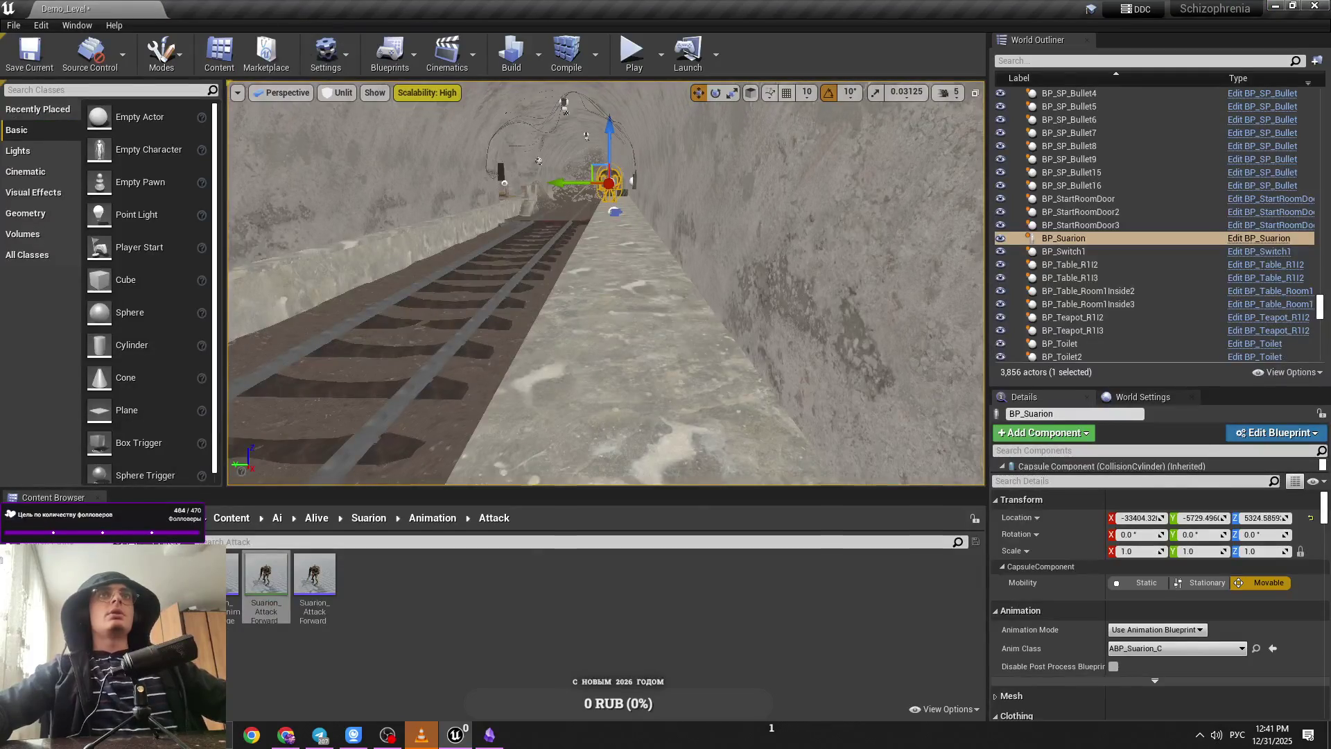
pyautogui.press('f')
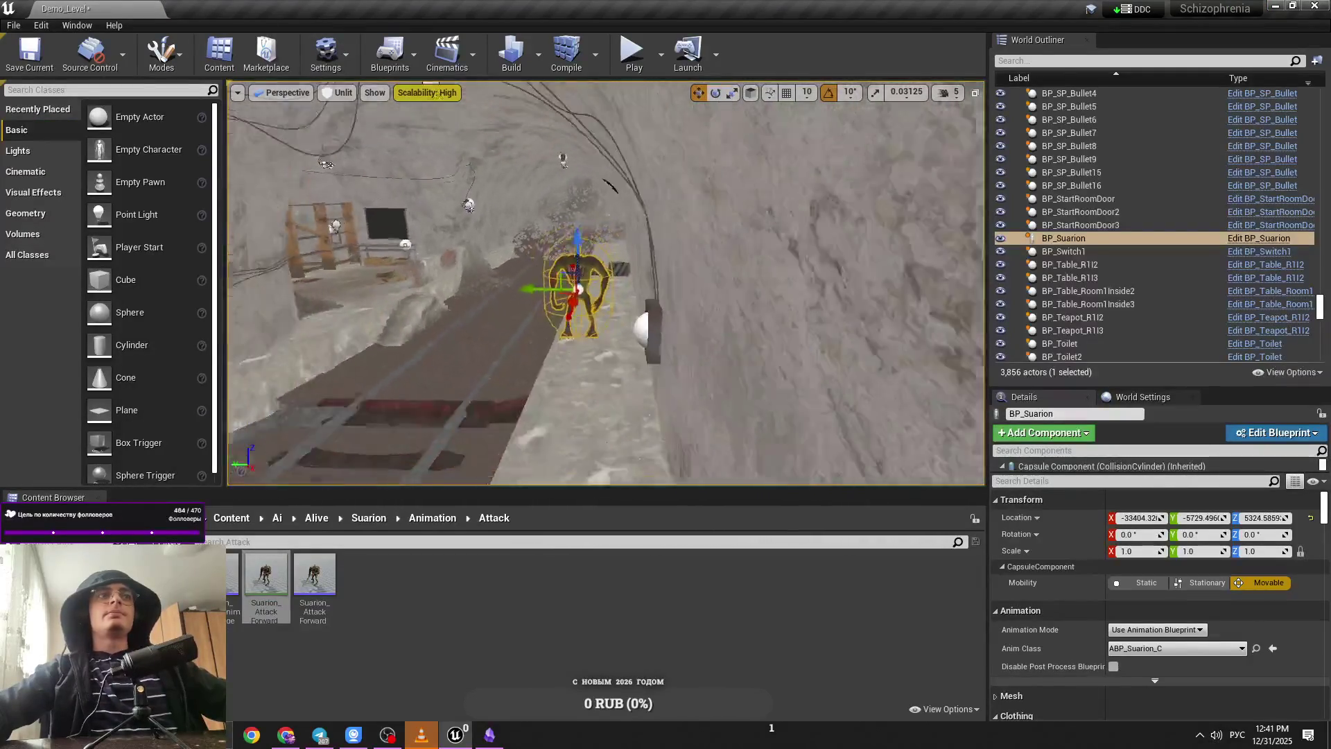
pyautogui.press('s')
# Step: Fly the camera through the tunnel and browse the Content Browser back to the root Content folder
pyautogui.moveTo(623, 181); pyautogui.dragTo(568, 182)
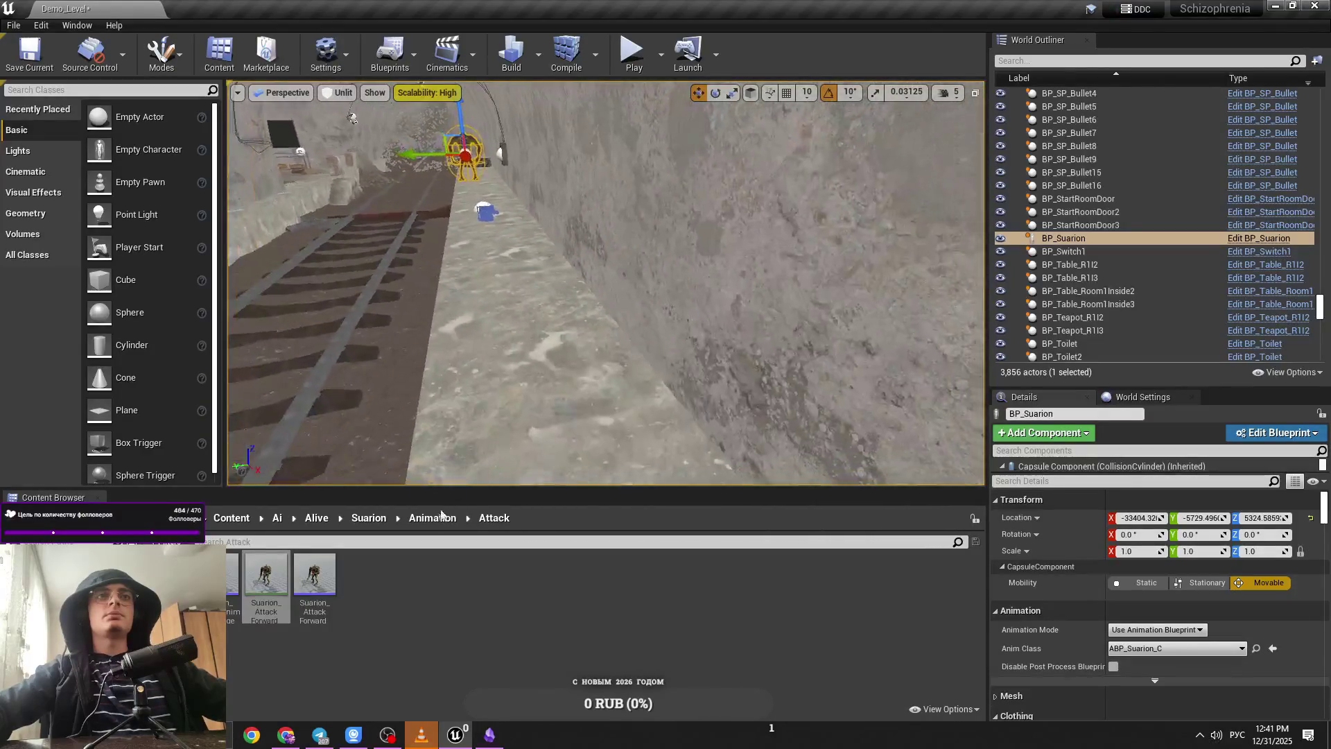
pyautogui.click(433, 518)
pyautogui.click(231, 517)
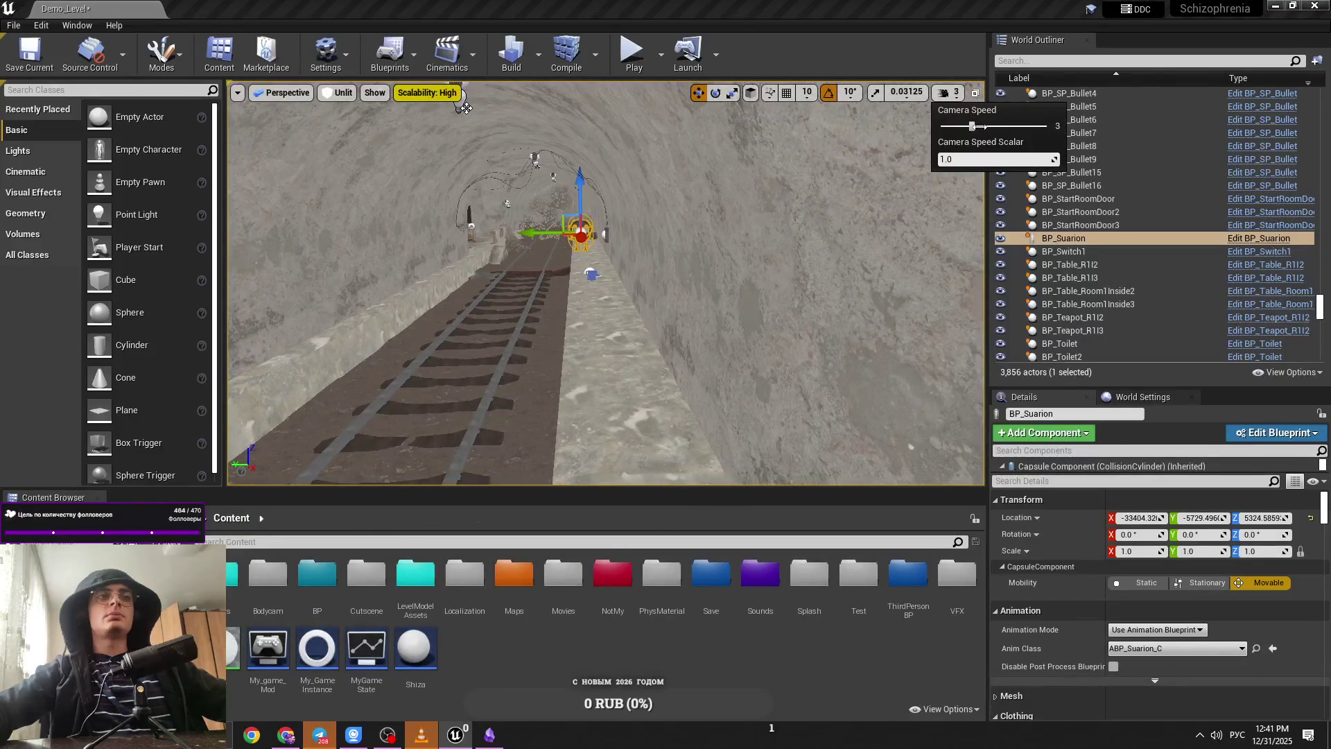
# Step: Close the photo viewer and reposition the viewport camera along the tunnel near the creature
pyautogui.moveTo(464, 108); pyautogui.dragTo(451, 136)
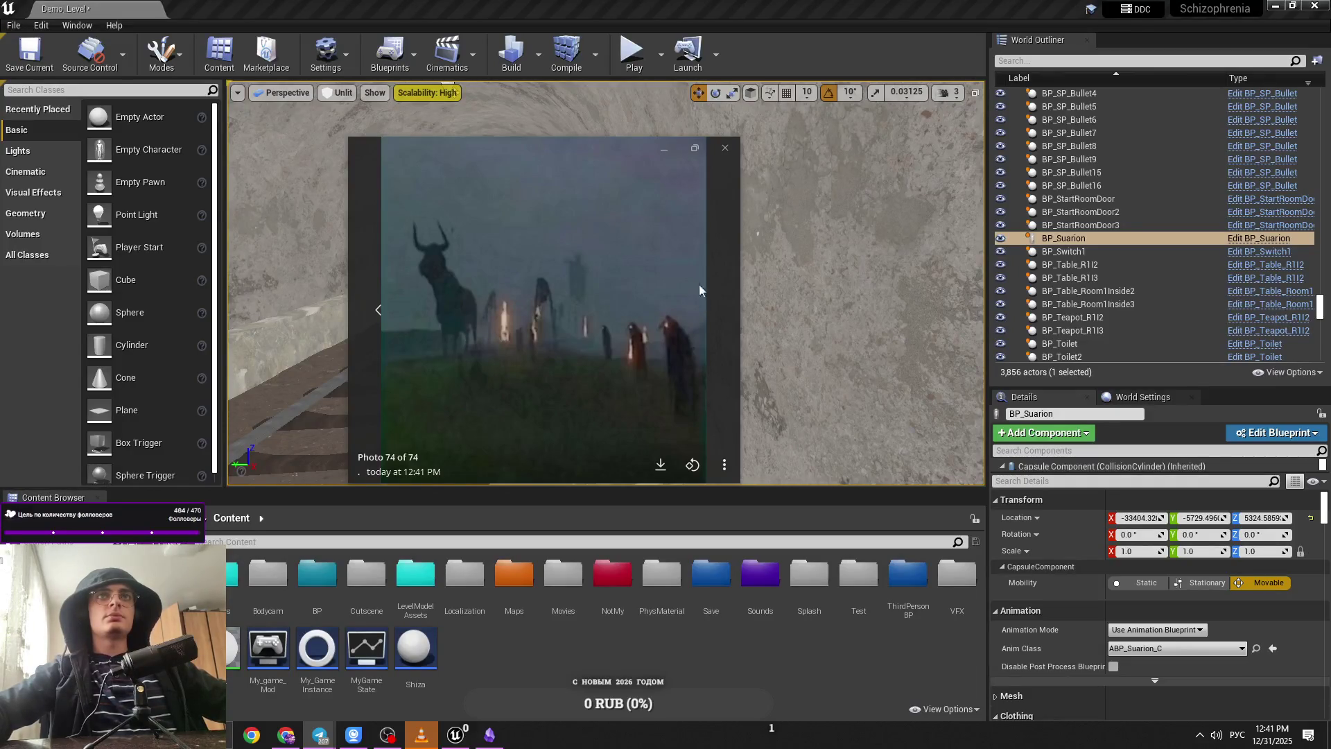
pyautogui.click(724, 147)
pyautogui.moveTo(483, 146); pyautogui.dragTo(494, 102)
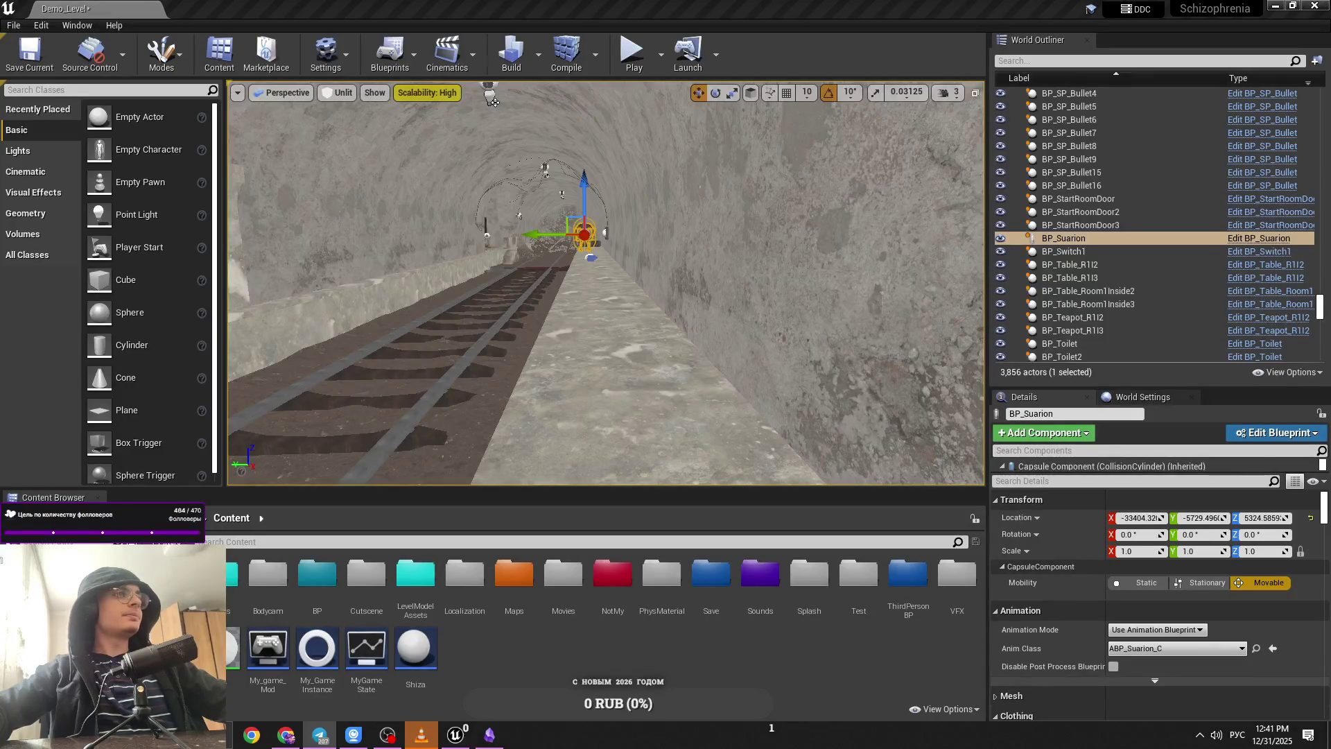
pyautogui.moveTo(492, 100)
pyautogui.mouseDown()
pyautogui.moveTo(489, 90)
pyautogui.moveTo(460, 401)
pyautogui.mouseUp()
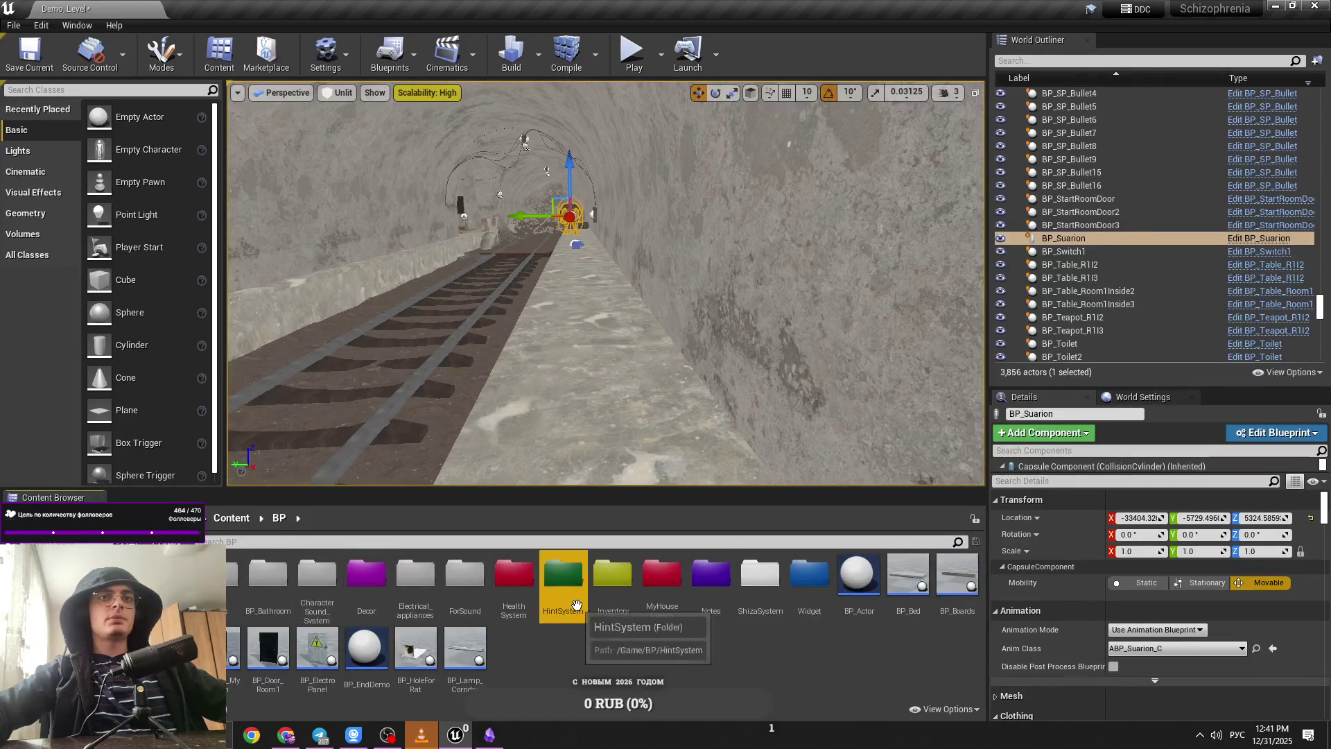
# Step: Place a BP_Shovel from BP/Inventory/BP_Items on the tunnel floor and start a play test
pyautogui.doubleClick(612, 582)
pyautogui.doubleClick(234, 579)
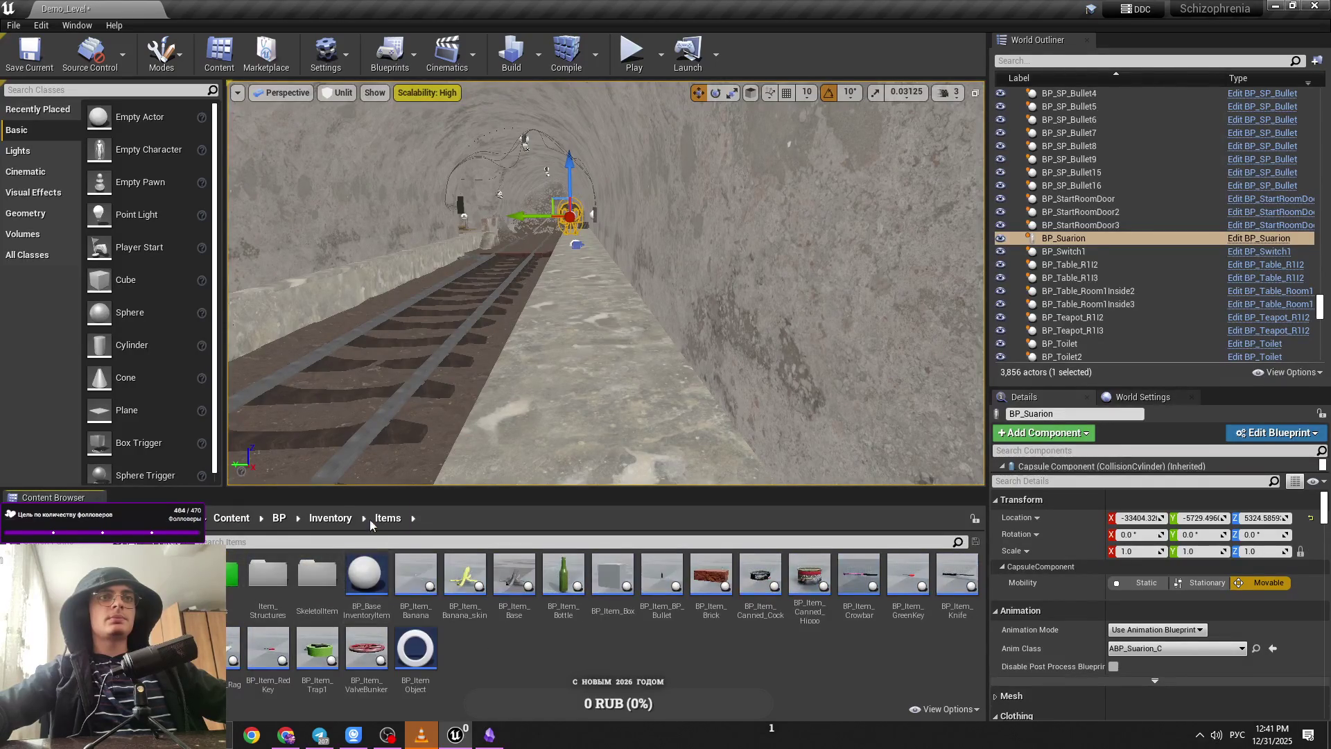
pyautogui.click(333, 519)
pyautogui.doubleClick(310, 592)
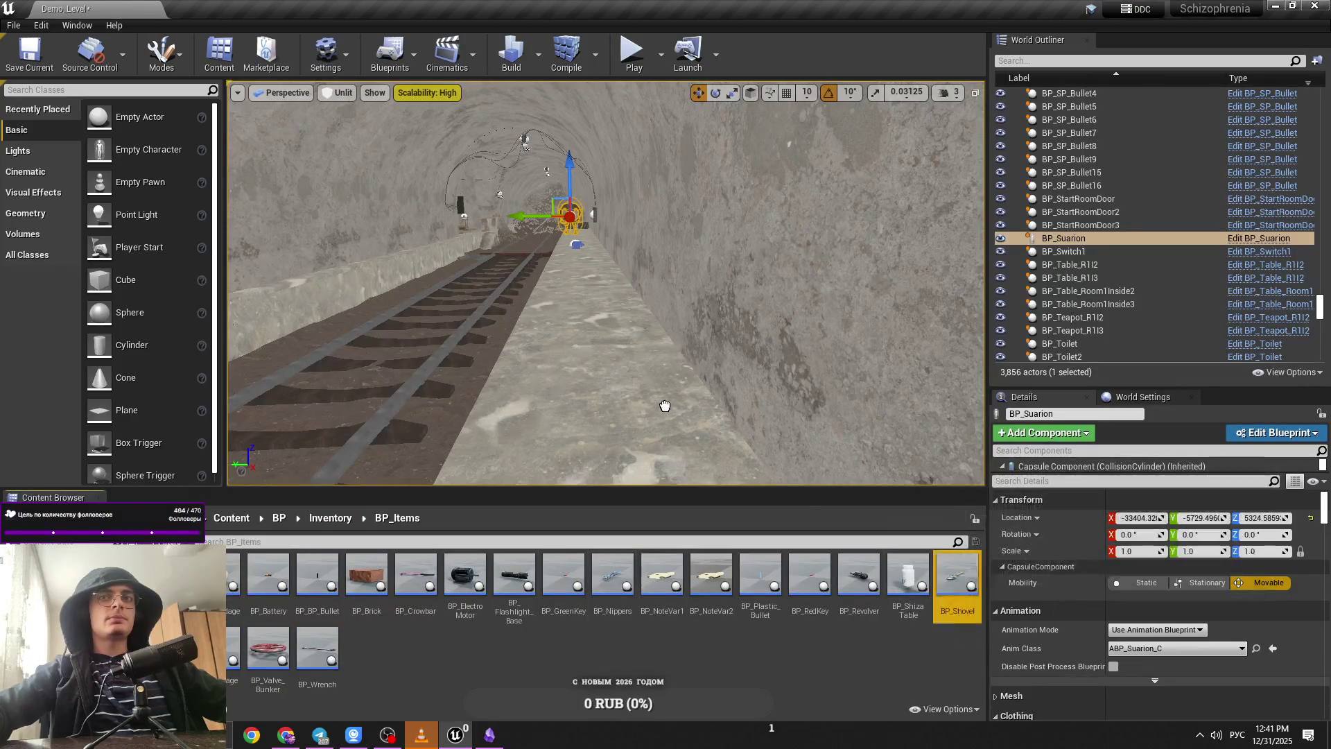
pyautogui.moveTo(665, 405); pyautogui.dragTo(662, 401)
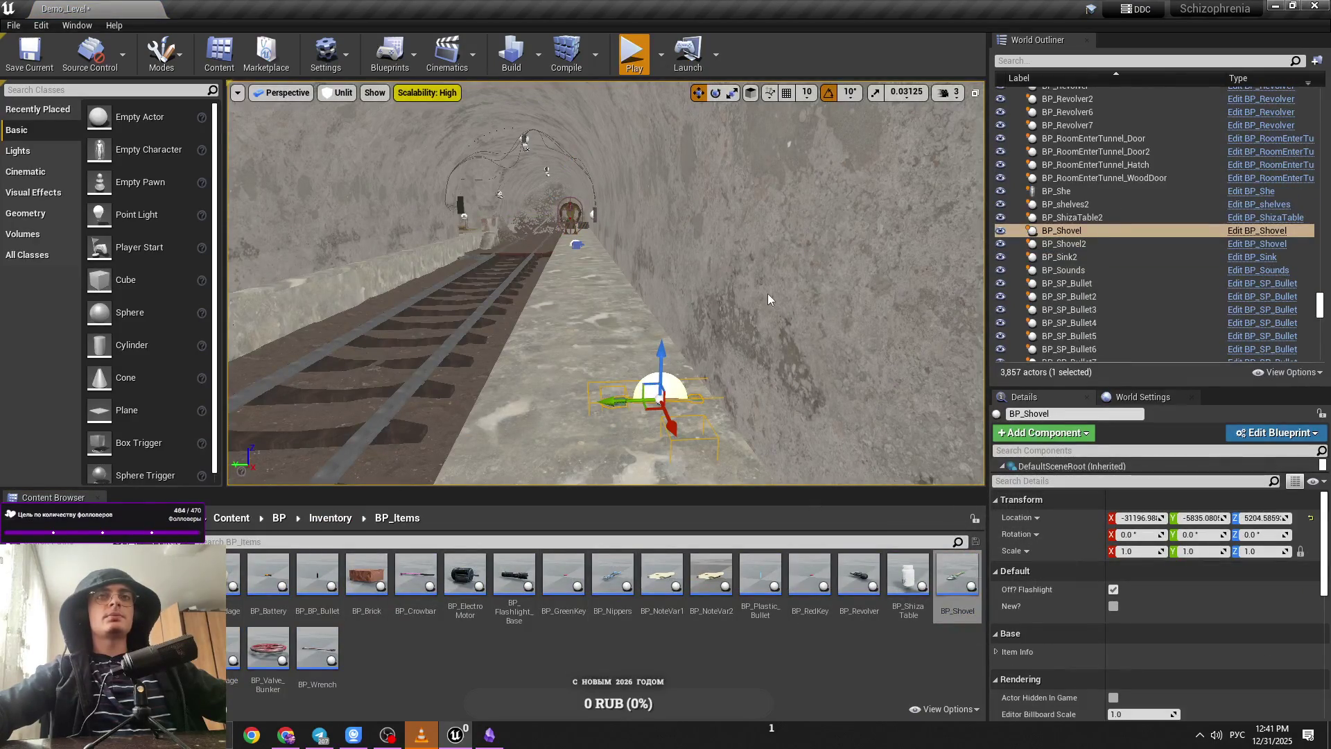
pyautogui.hotkey('alt', 'p')
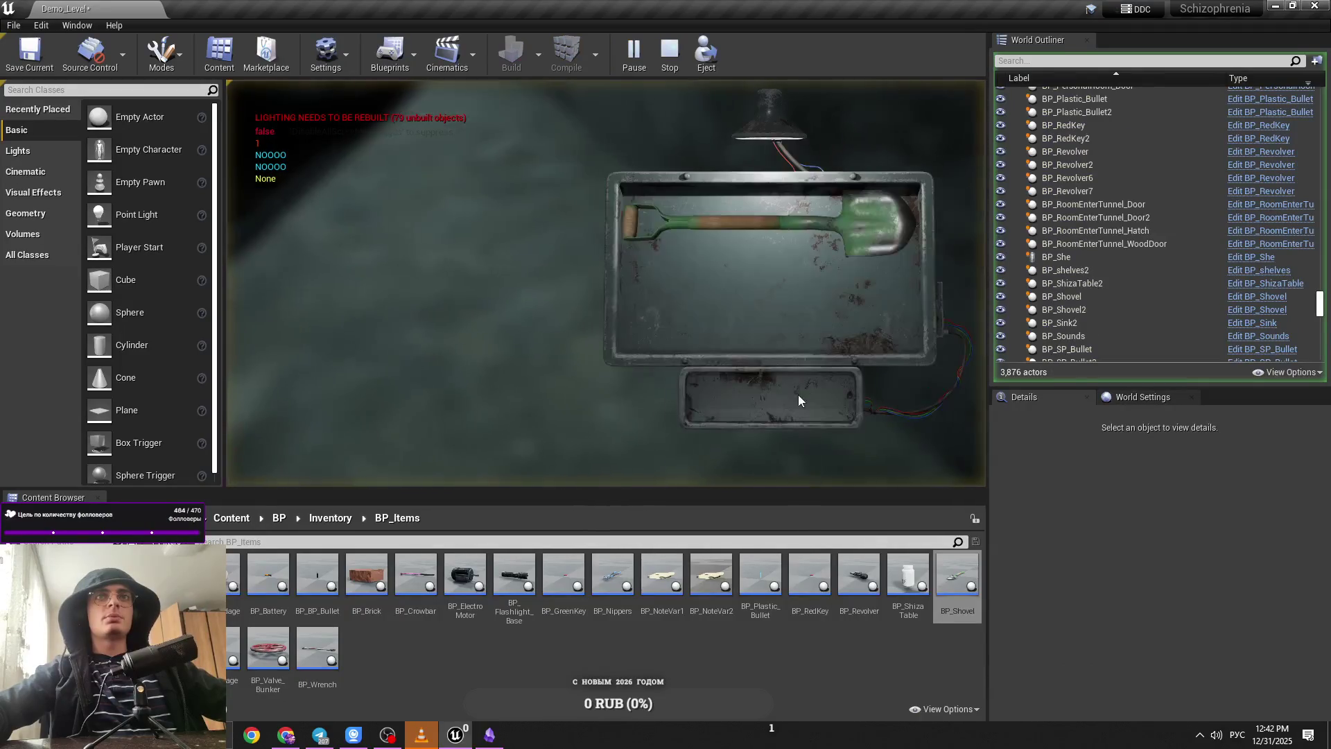
# Step: Pick up the shovel in-game, walk forward through the tunnel, and end the play test
pyautogui.click(732, 240)
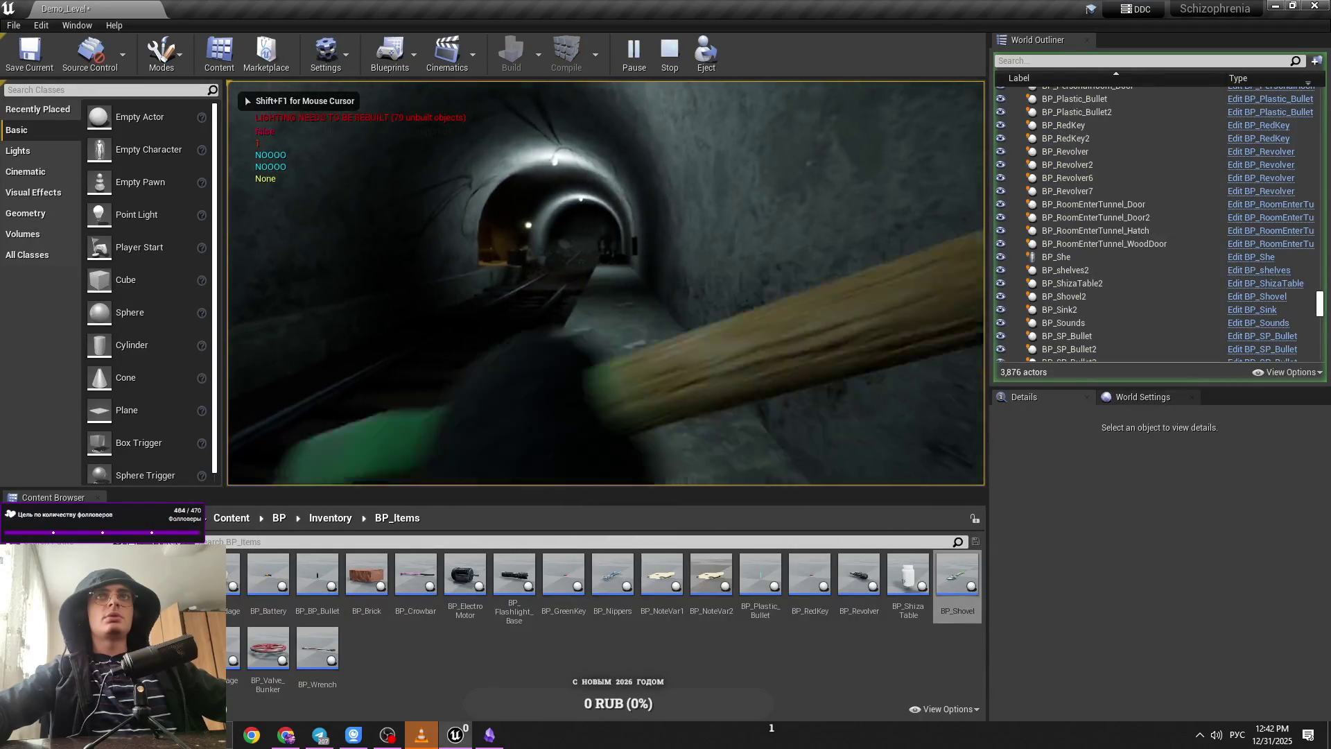
pyautogui.press('w')
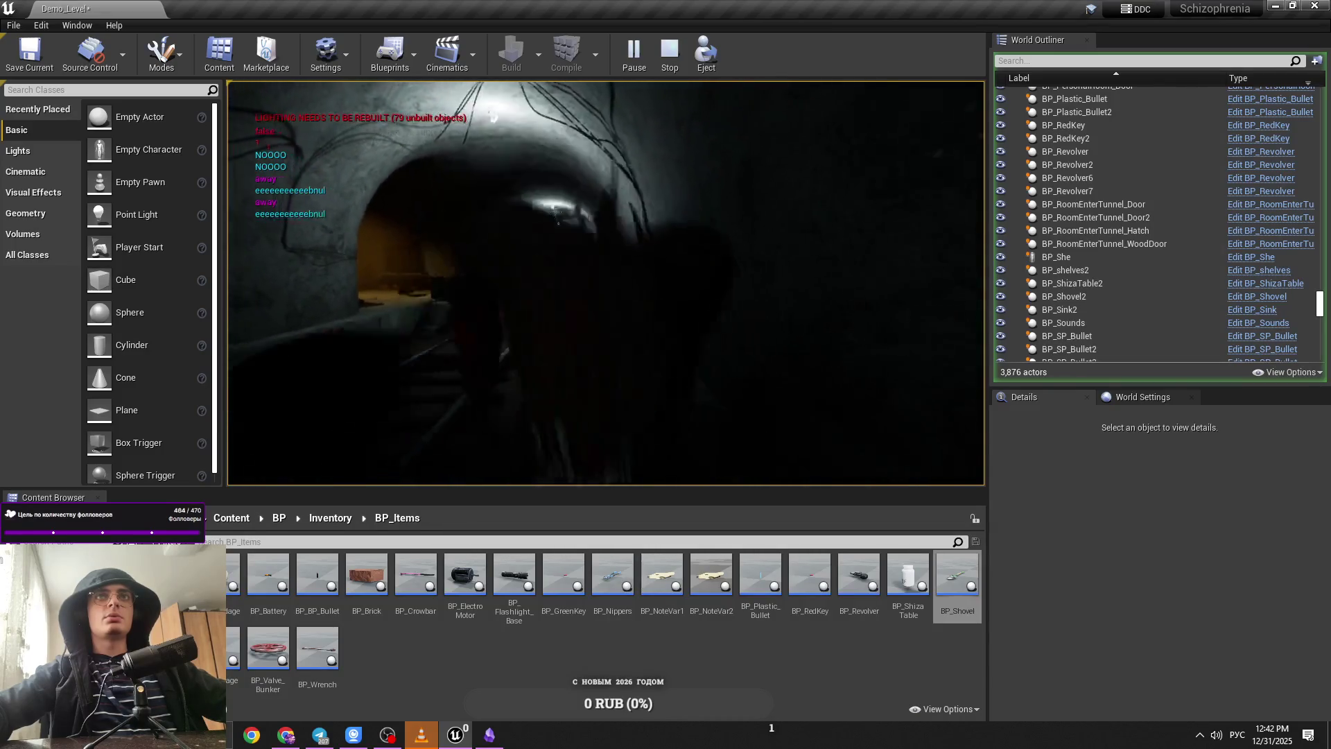
pyautogui.press('Escape')
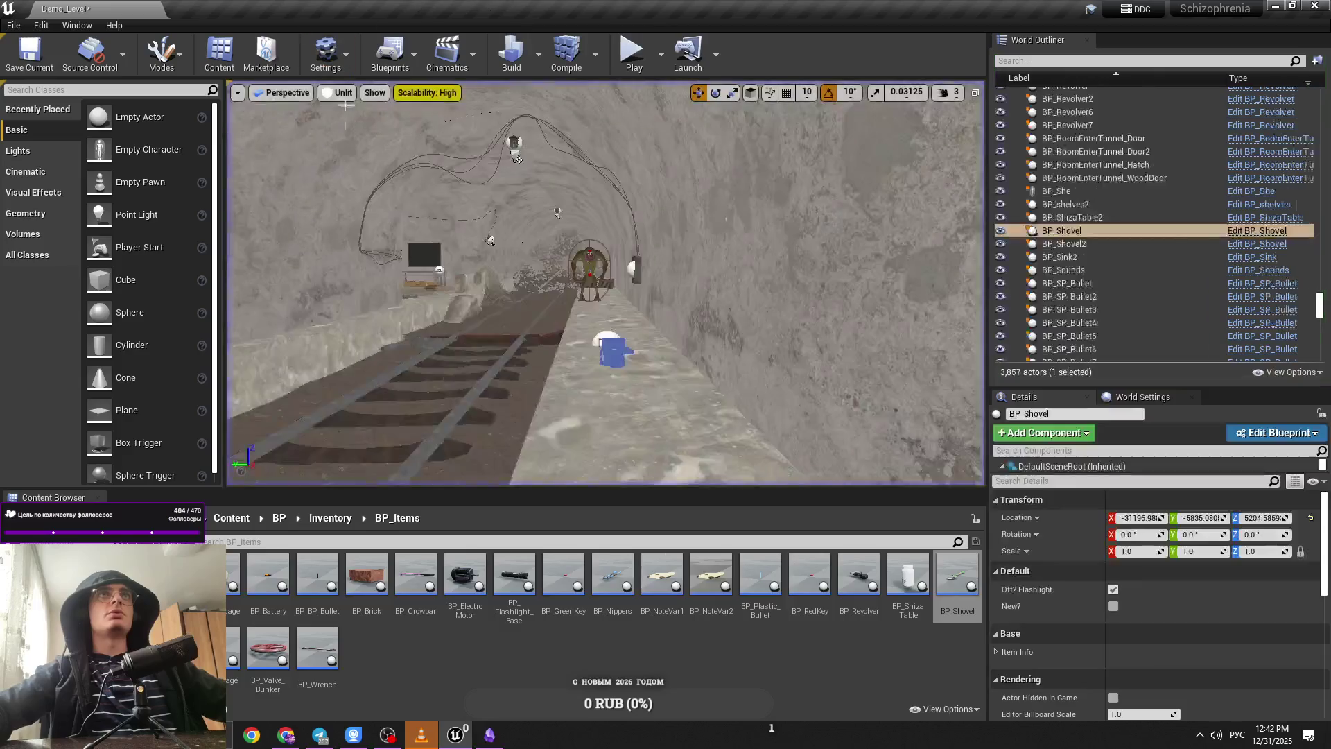
# Step: Select the Suarion creature in the level and open its BP_Suarion blueprint
pyautogui.click(250, 524)
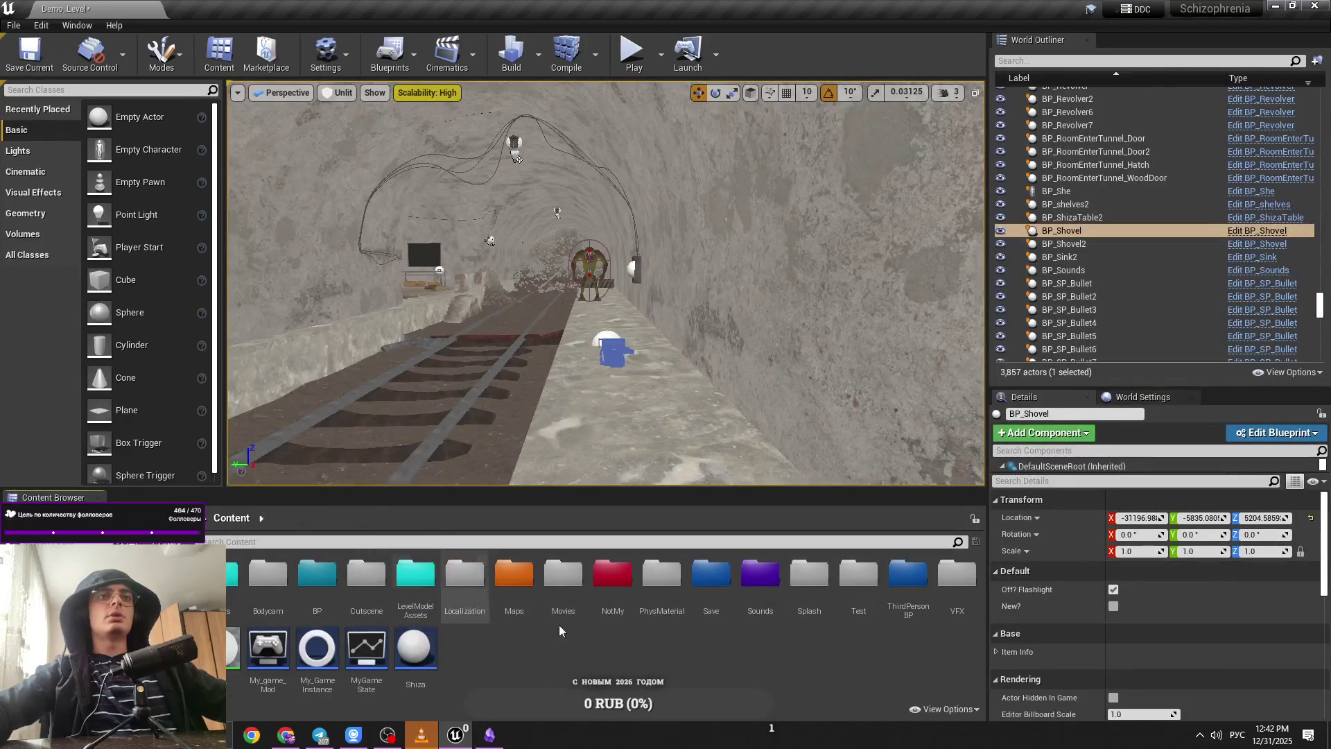
pyautogui.click(586, 269)
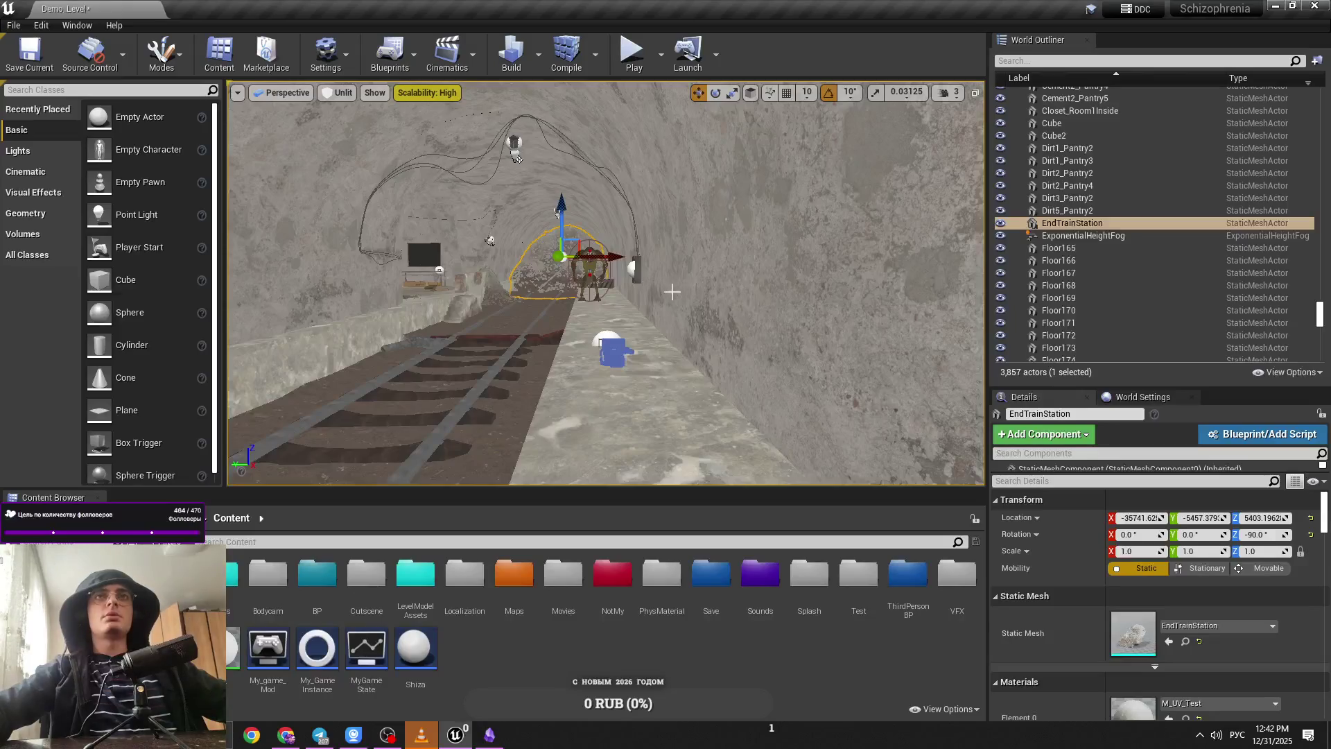
pyautogui.click(589, 265)
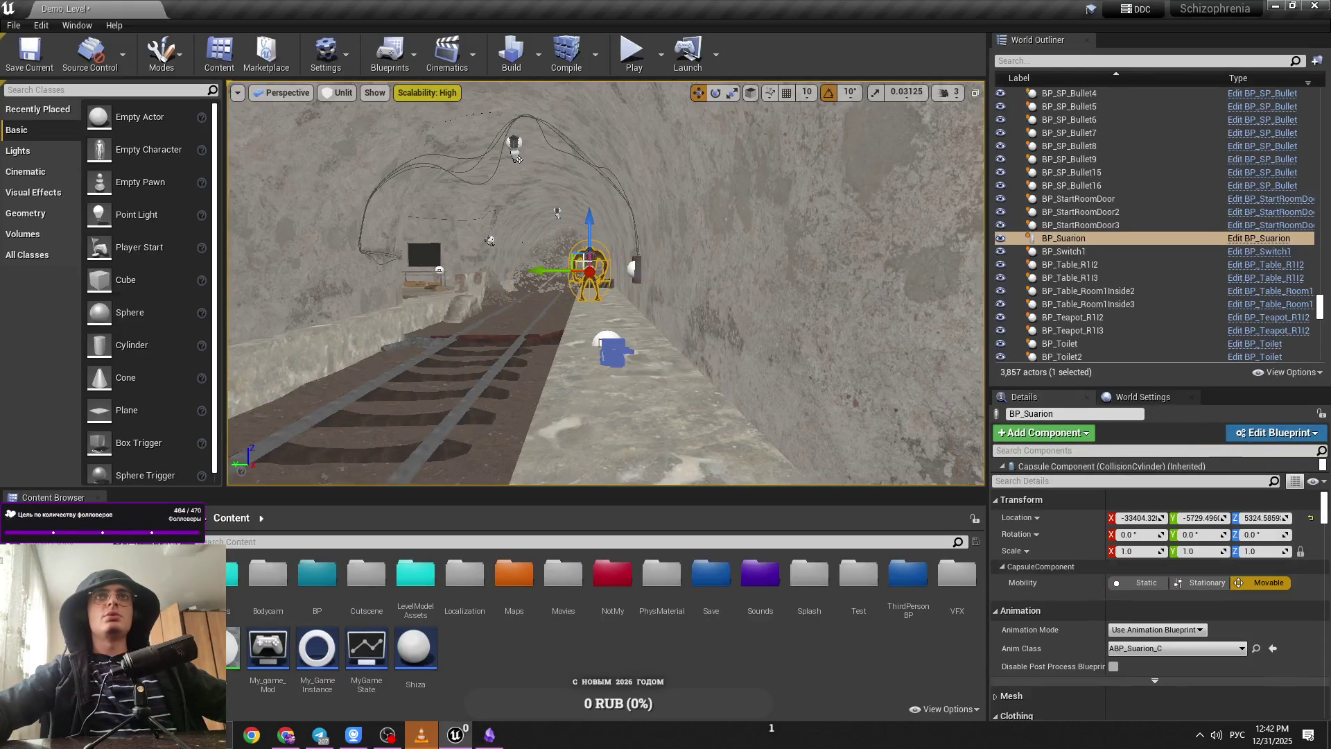
pyautogui.click(1239, 435)
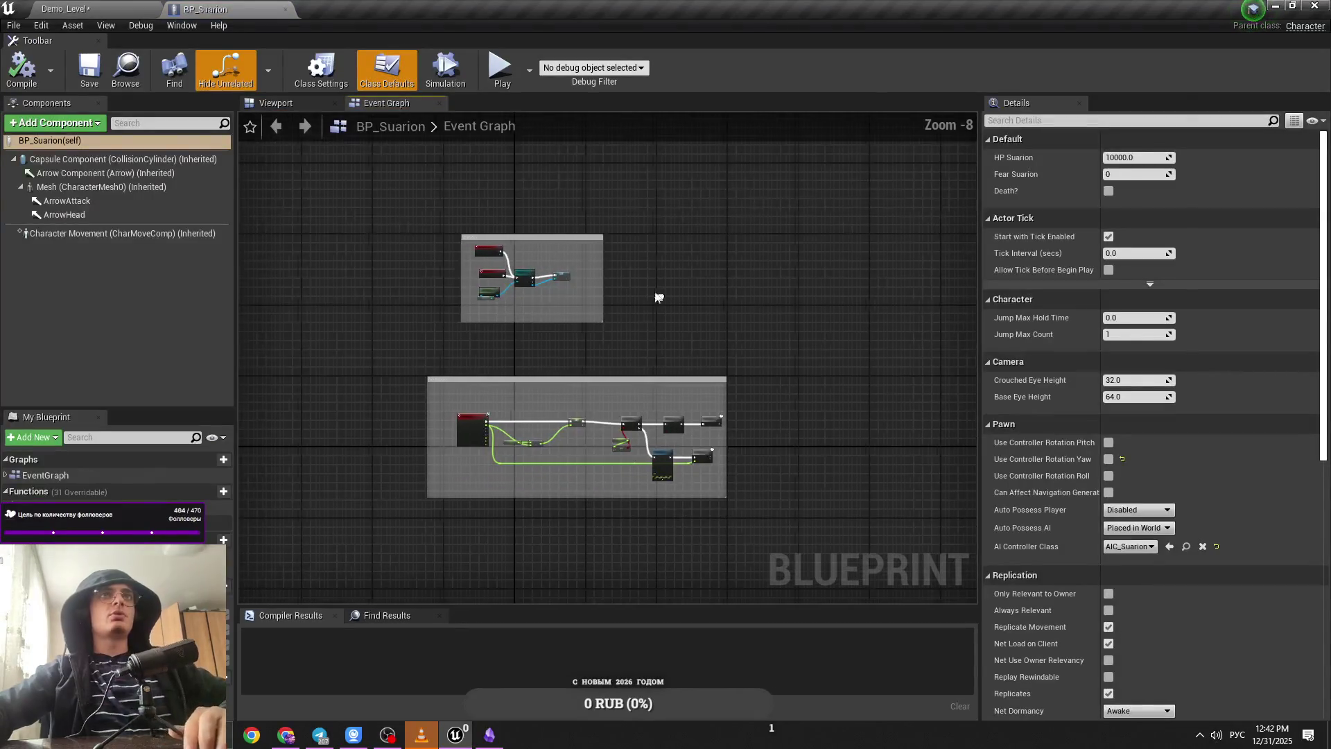
# Step: Zoom into the Get Damage nodes, inspect the HP Suarion variable, then play-test the level again
pyautogui.scroll(3, 475, 279)
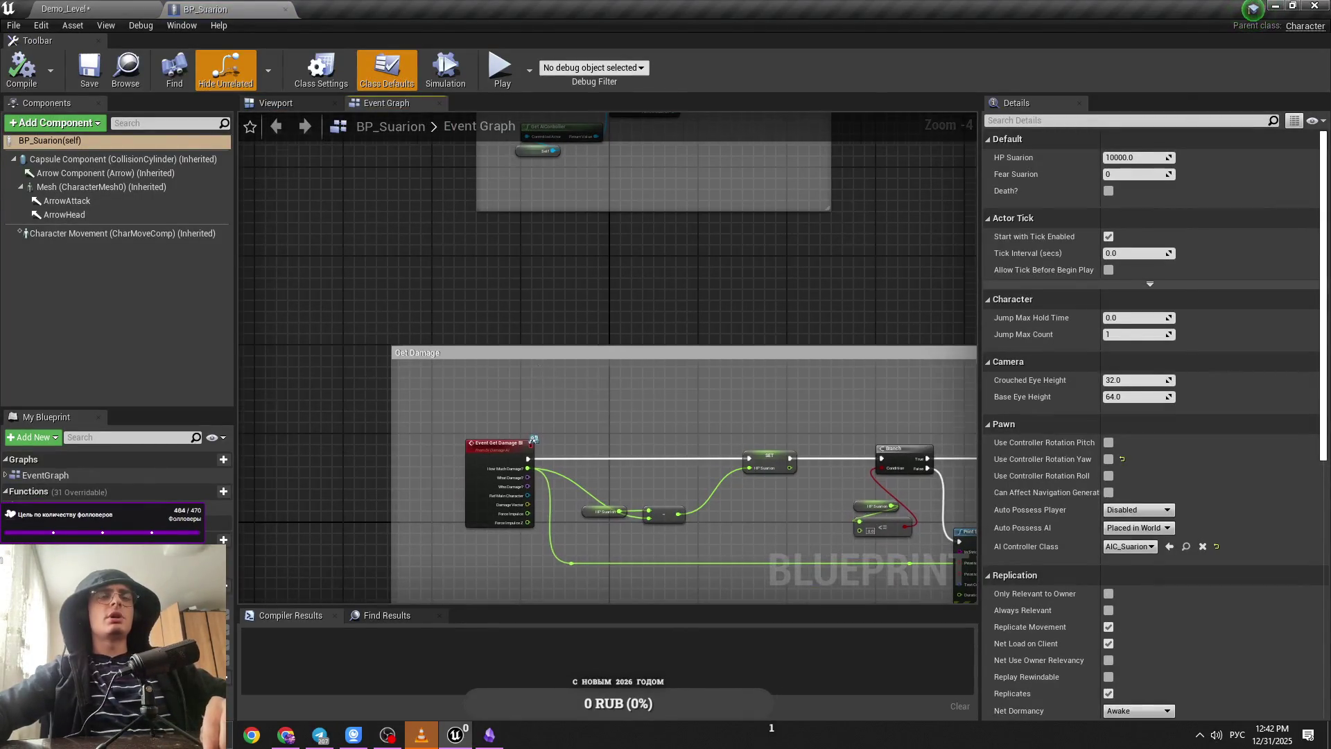
pyautogui.scroll(2, 367, 289)
pyautogui.scroll(-4, 367, 289)
pyautogui.scroll(4, 486, 269)
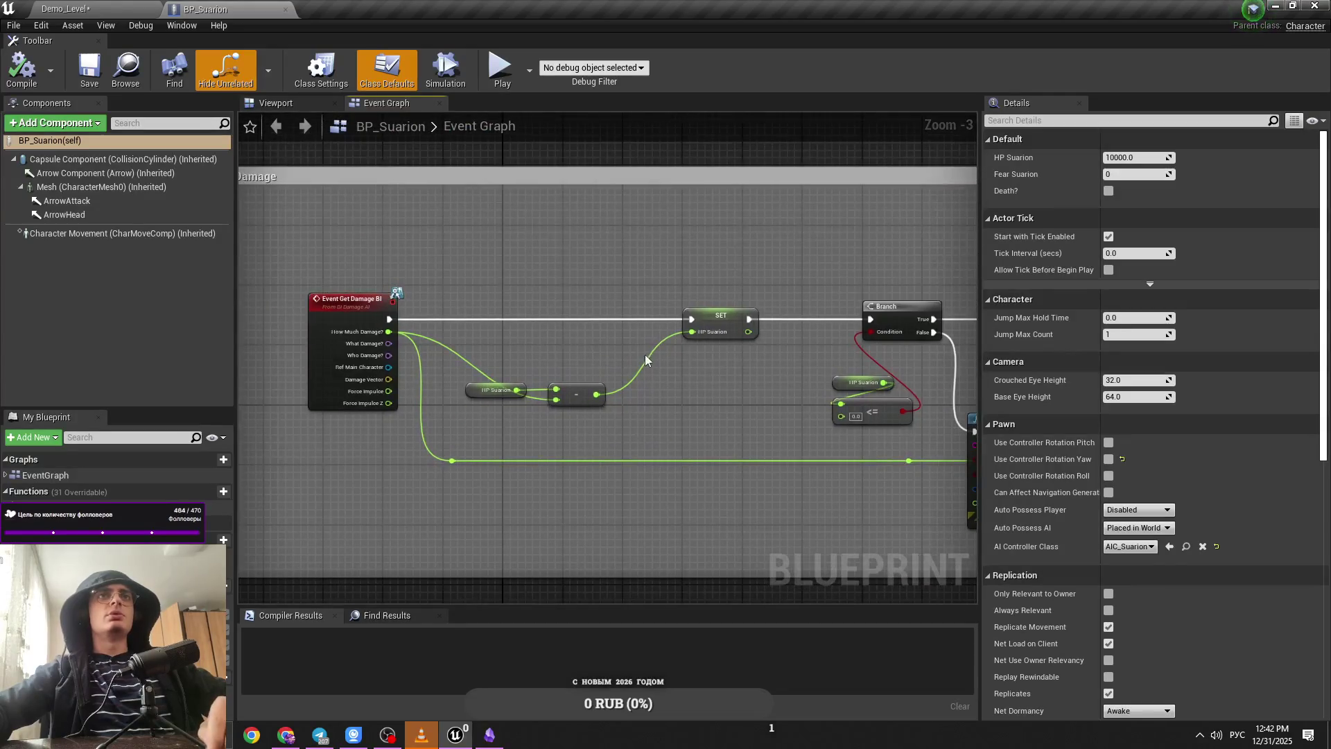
pyautogui.click(510, 390)
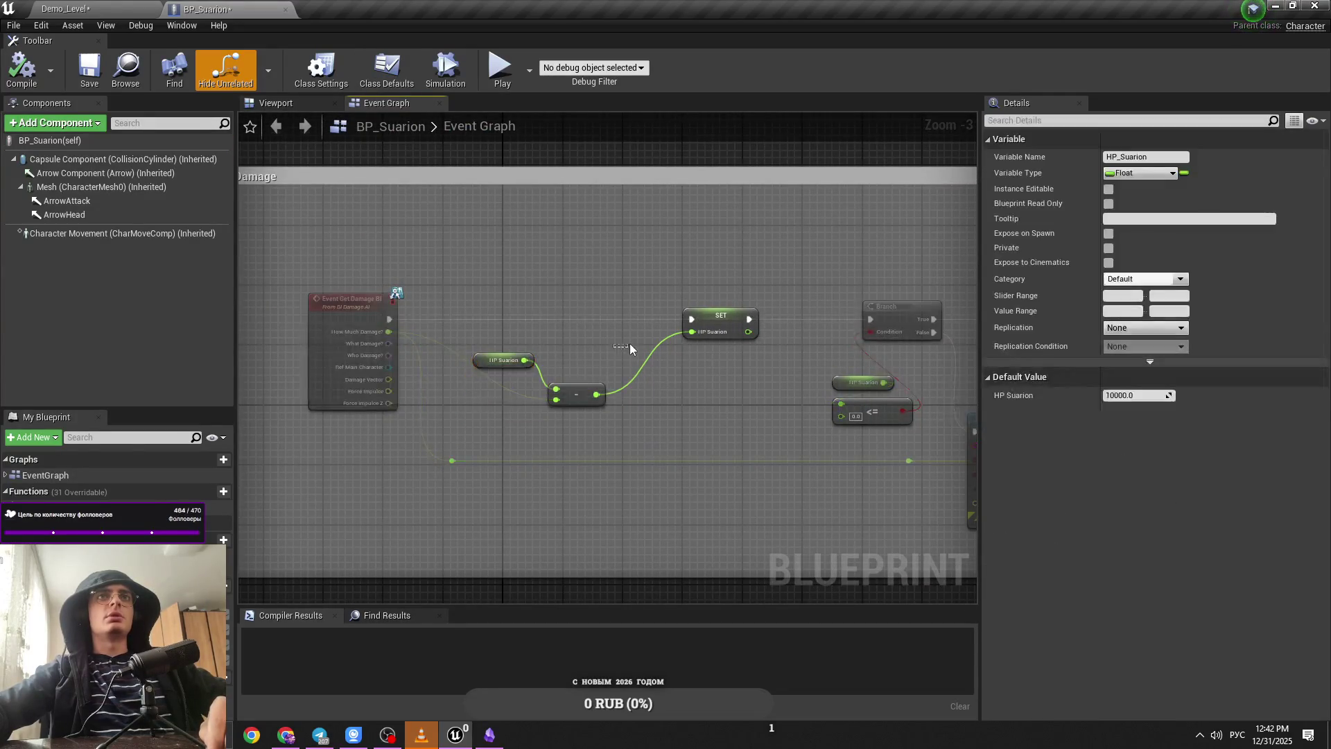
pyautogui.hotkey('ctrl', 'Tab')
pyautogui.hotkey('alt', 'p')
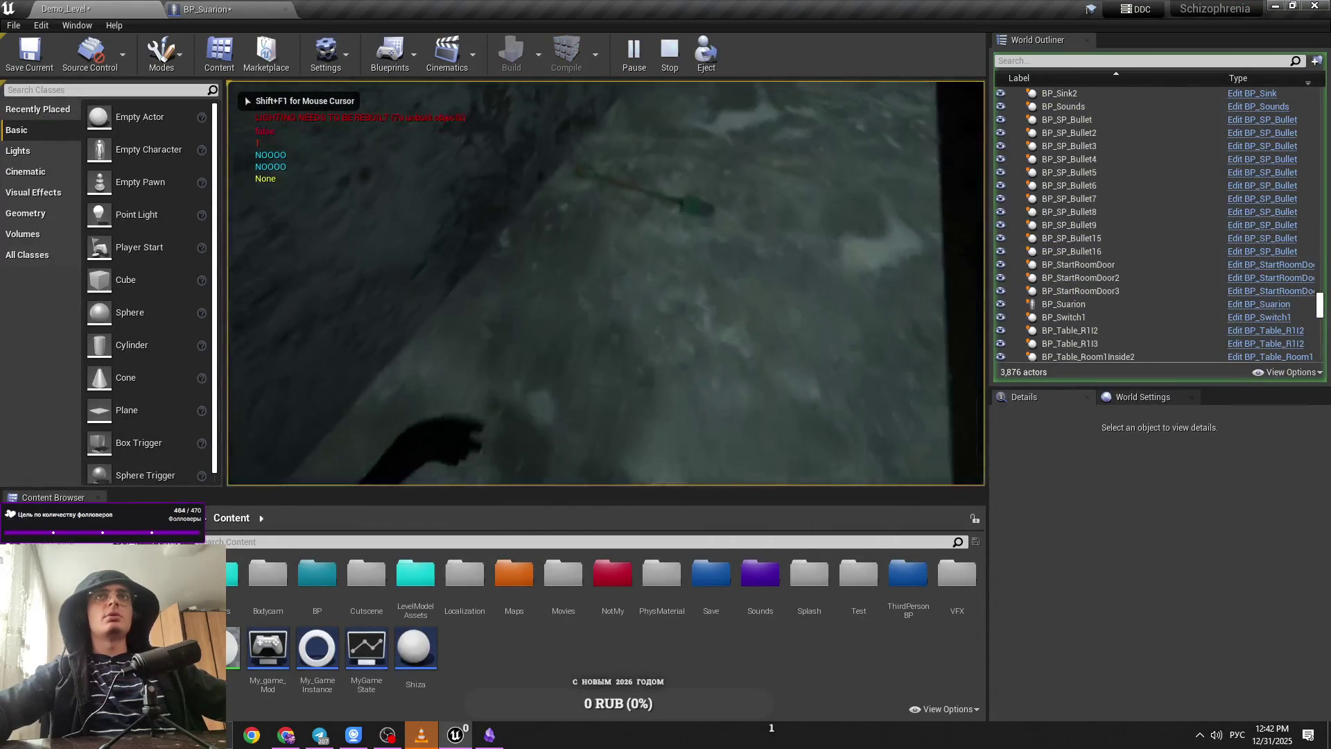
# Step: Focus the running game, stop the play test, and return to the BP_Suarion Event Graph
pyautogui.click(741, 258)
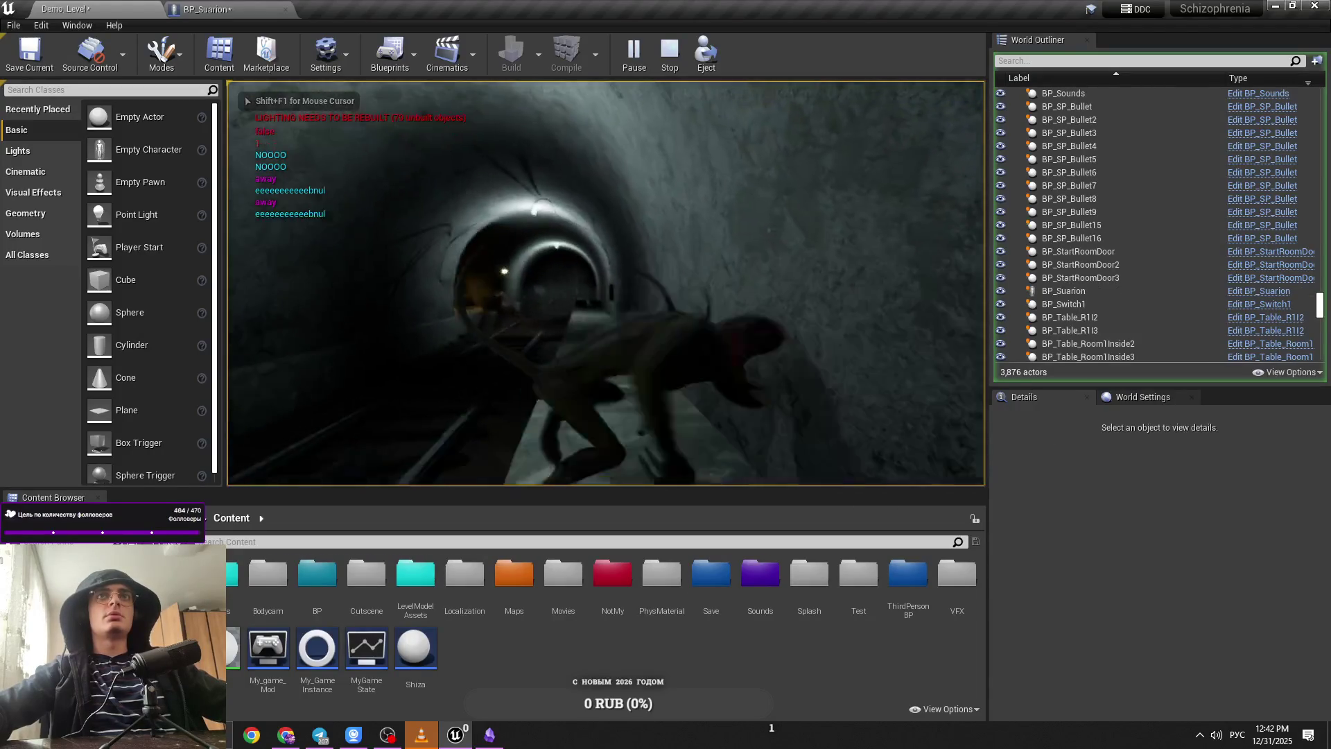
pyautogui.press('Escape')
pyautogui.click(205, 9)
pyautogui.scroll(-3, 425, 269)
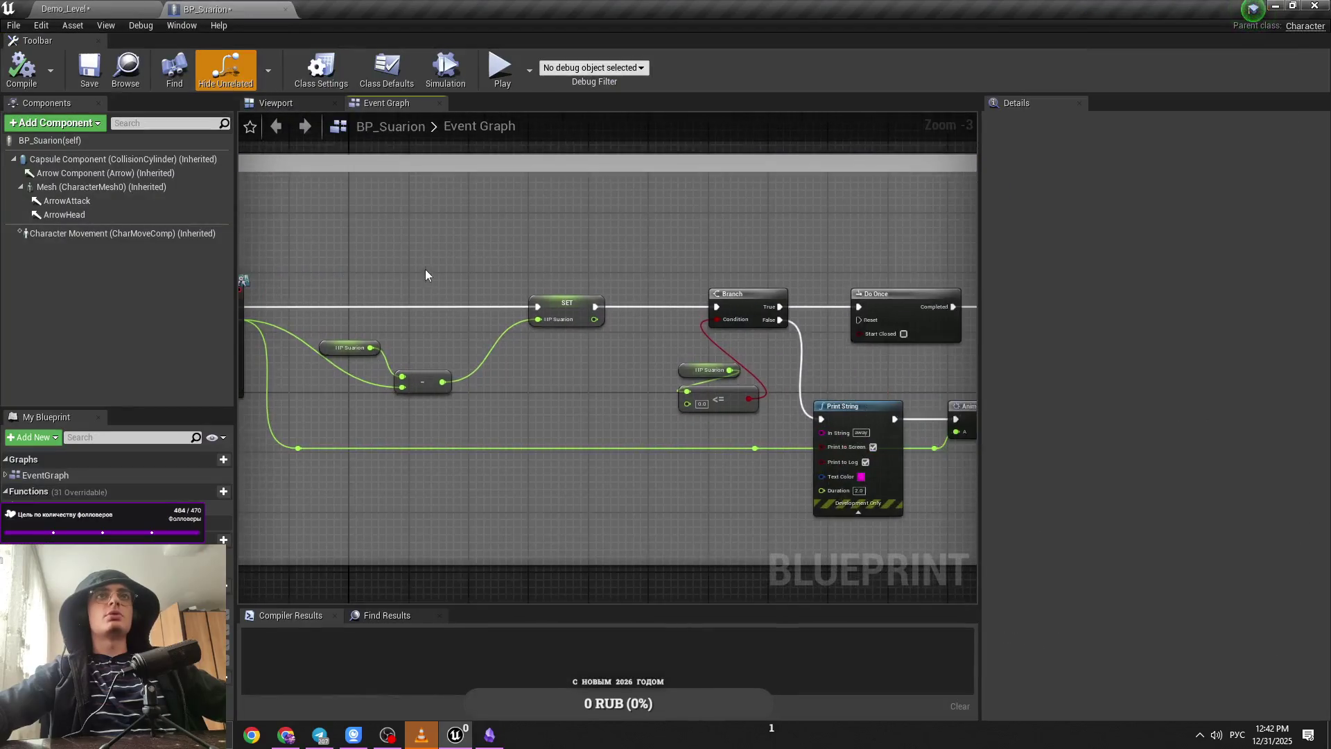
# Step: Move the HP Suarion and <= comparison nodes further left in the Event Graph
pyautogui.scroll(5, 737, 347)
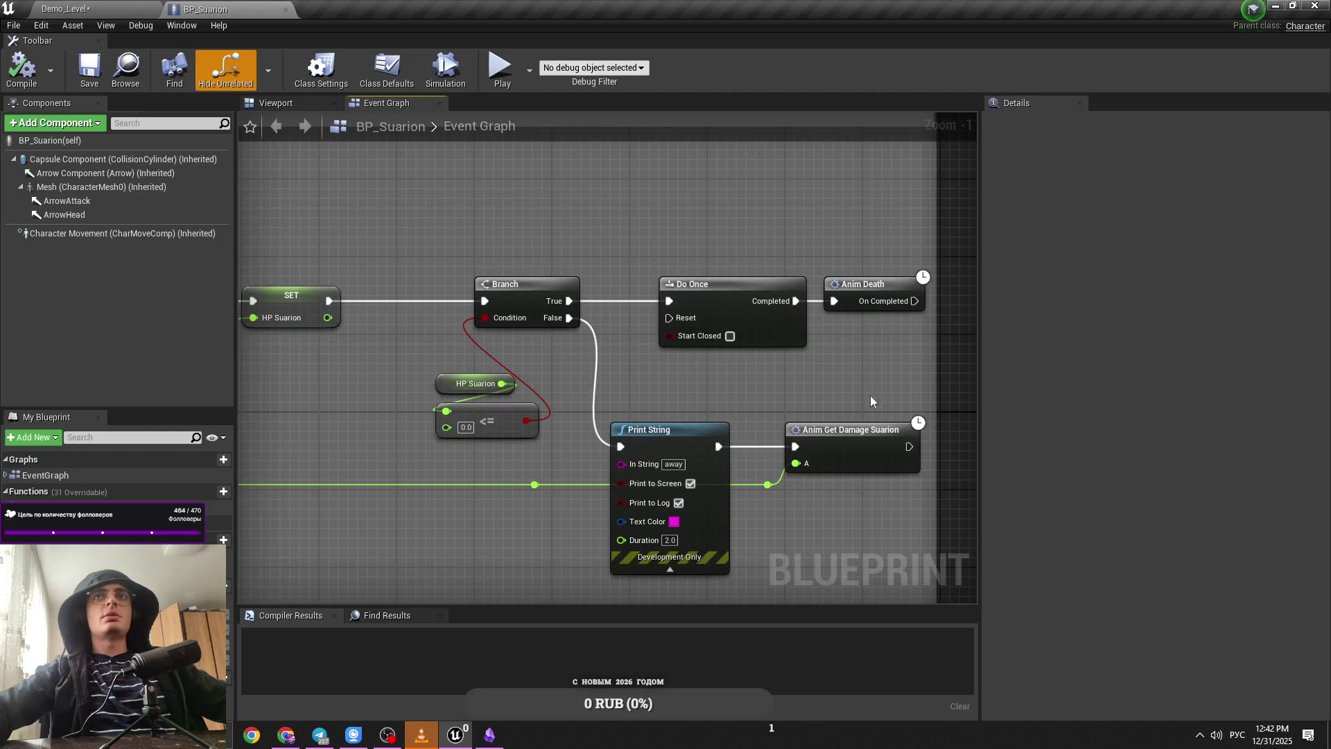
pyautogui.scroll(-5, 863, 462)
pyautogui.scroll(5, 709, 386)
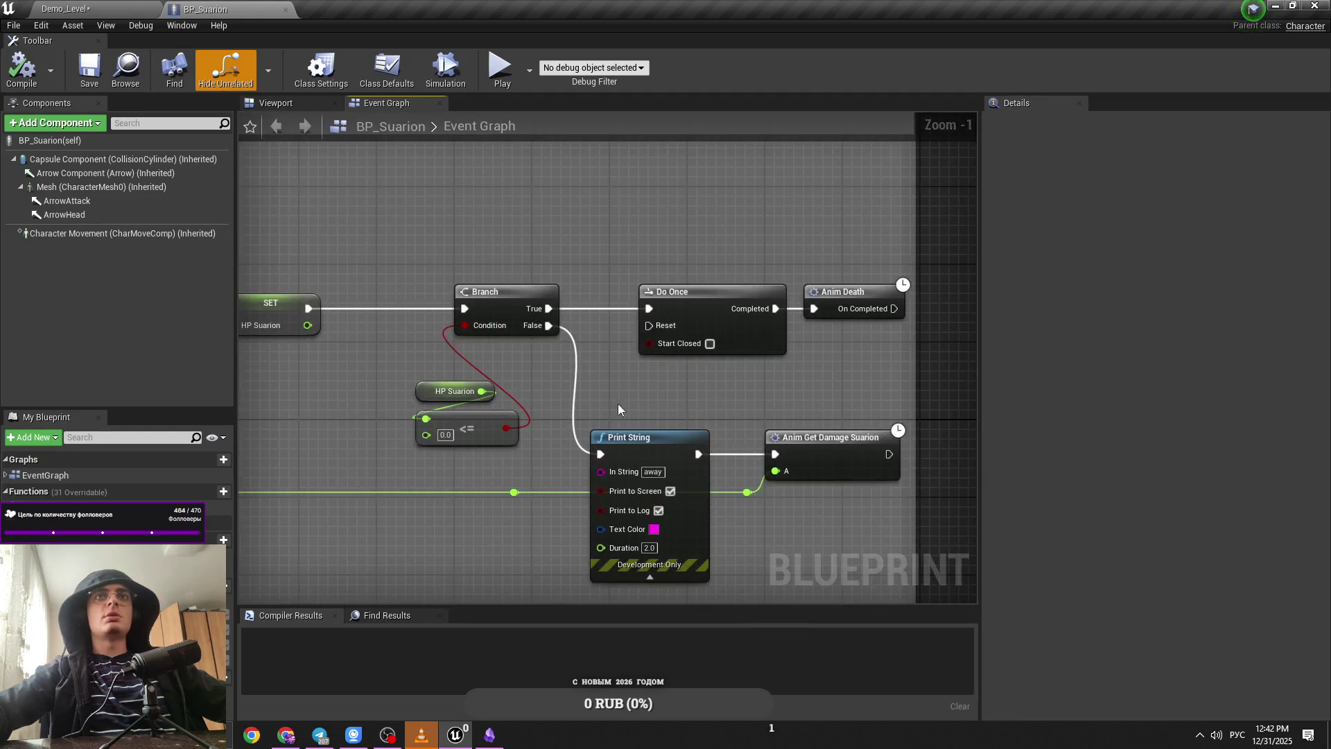
pyautogui.moveTo(619, 409); pyautogui.dragTo(696, 434)
pyautogui.moveTo(591, 394); pyautogui.dragTo(513, 394)
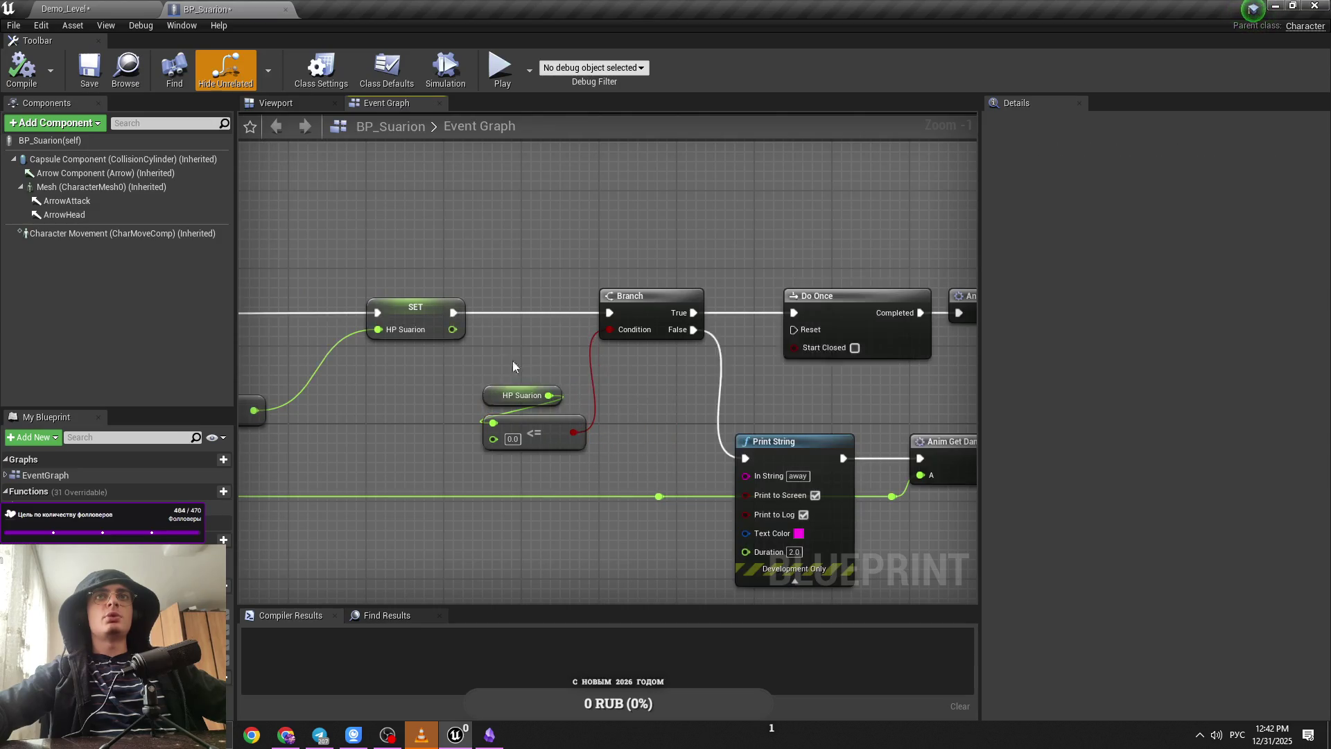
pyautogui.click(644, 439)
pyautogui.moveTo(648, 430)
pyautogui.mouseDown()
pyautogui.moveTo(918, 418)
pyautogui.moveTo(711, 469)
pyautogui.mouseUp()
pyautogui.moveTo(971, 499); pyautogui.dragTo(502, 419)
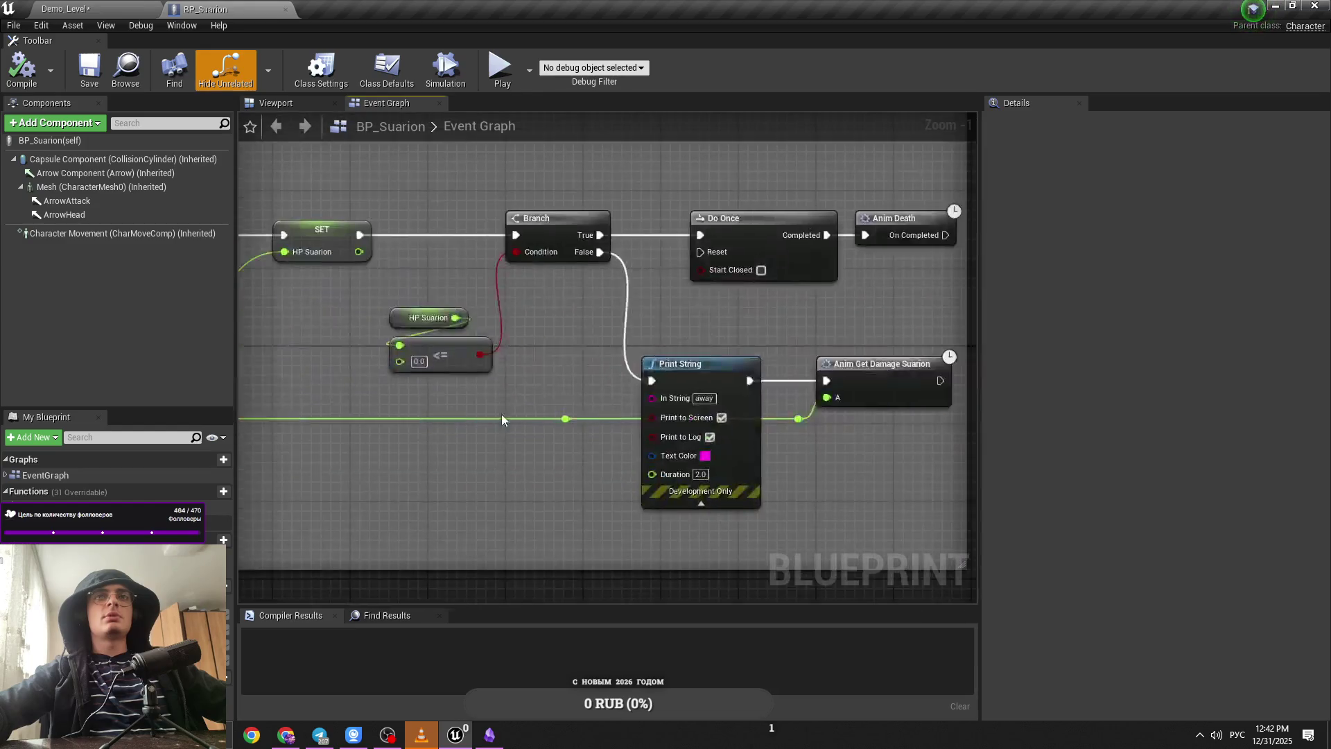
# Step: Open the Anim Get Damage Suarion graph, view its Select and Branch nodes, then return to the level editor
pyautogui.doubleClick(872, 389)
pyautogui.scroll(4, 431, 466)
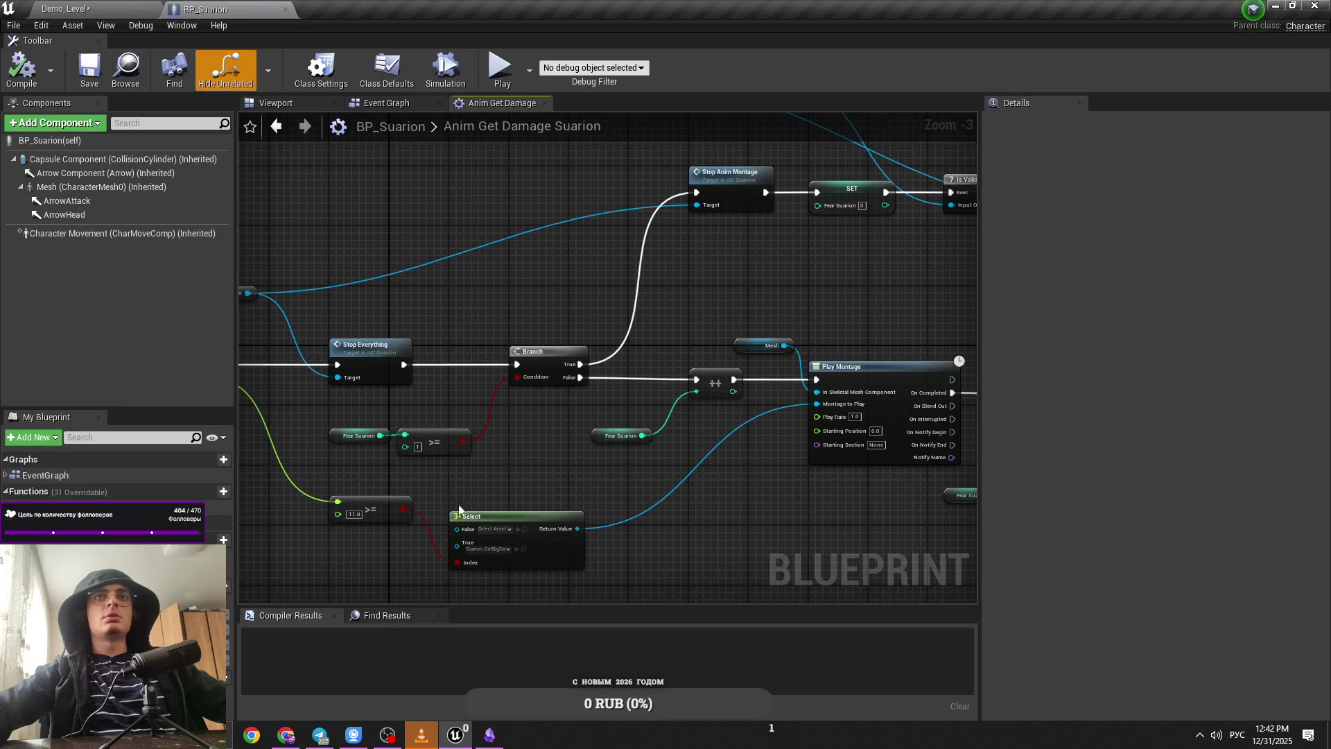
pyautogui.moveTo(437, 483)
pyautogui.mouseDown()
pyautogui.moveTo(438, 512)
pyautogui.moveTo(374, 511)
pyautogui.mouseUp()
pyautogui.scroll(1, 438, 512)
pyautogui.scroll(-2, 374, 510)
pyautogui.click(499, 68)
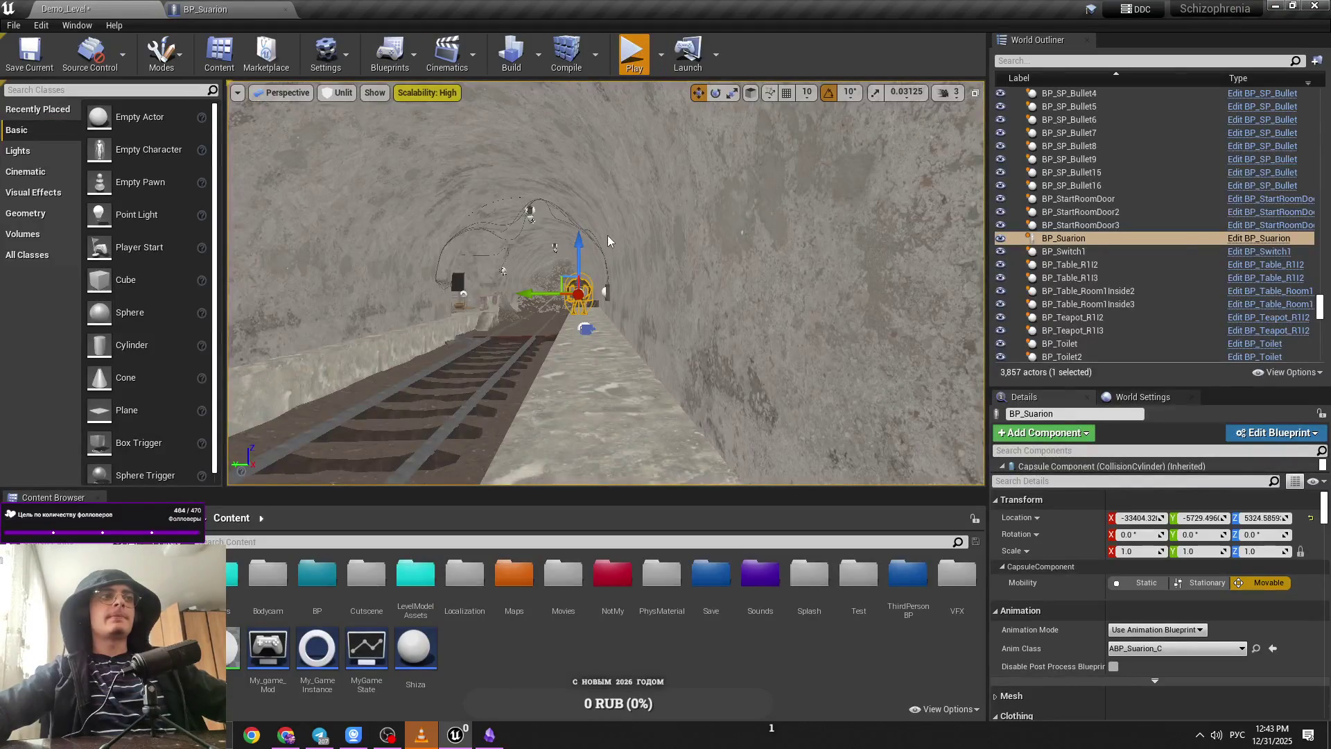
# Step: Run two Demo_Level play tests, closing the inventory and toggling off revolver aim in the second
pyautogui.hotkey('alt', 'p')
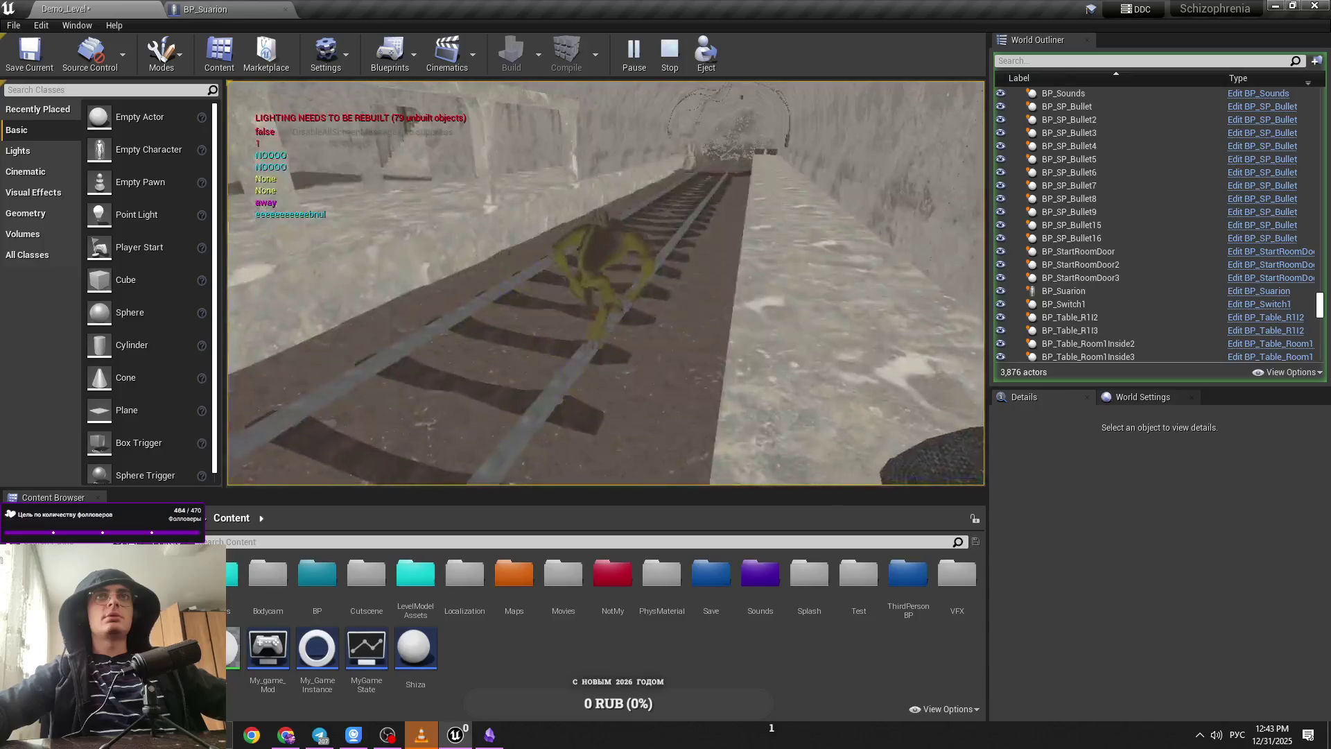
pyautogui.press('Escape')
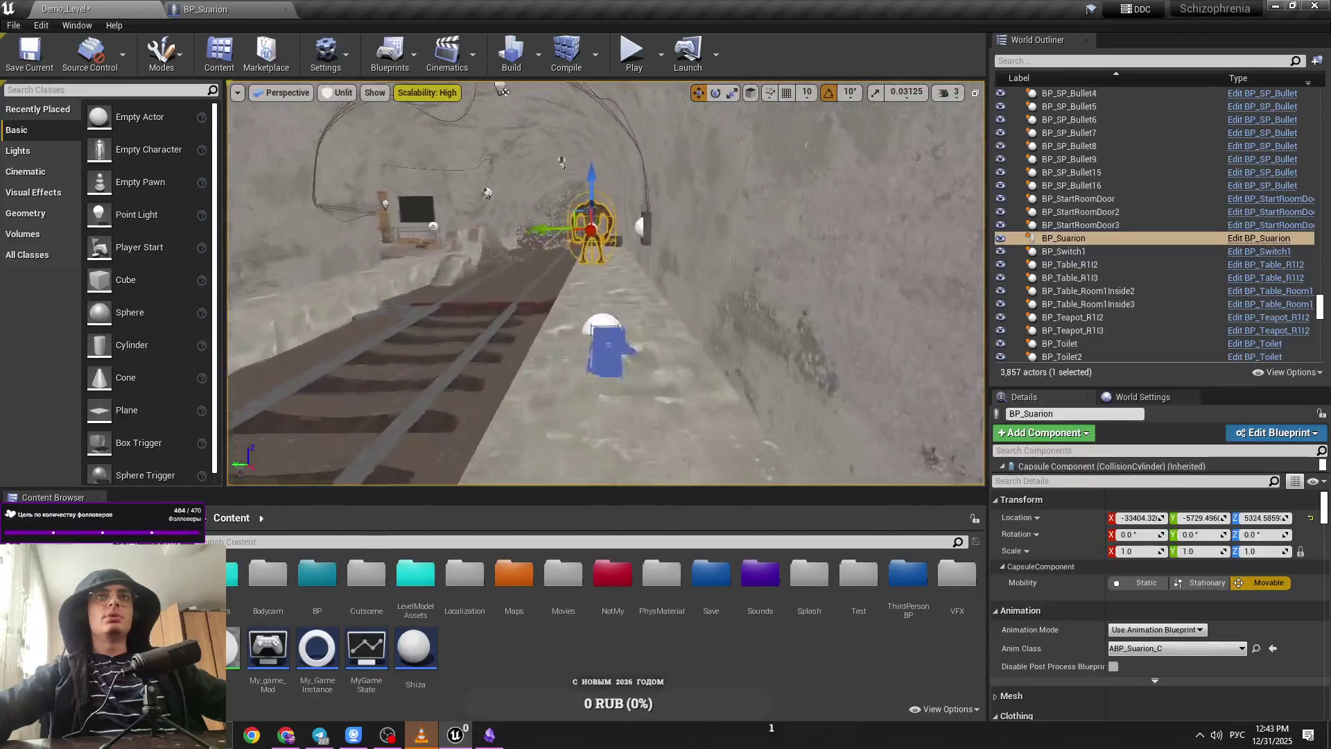
pyautogui.click(634, 52)
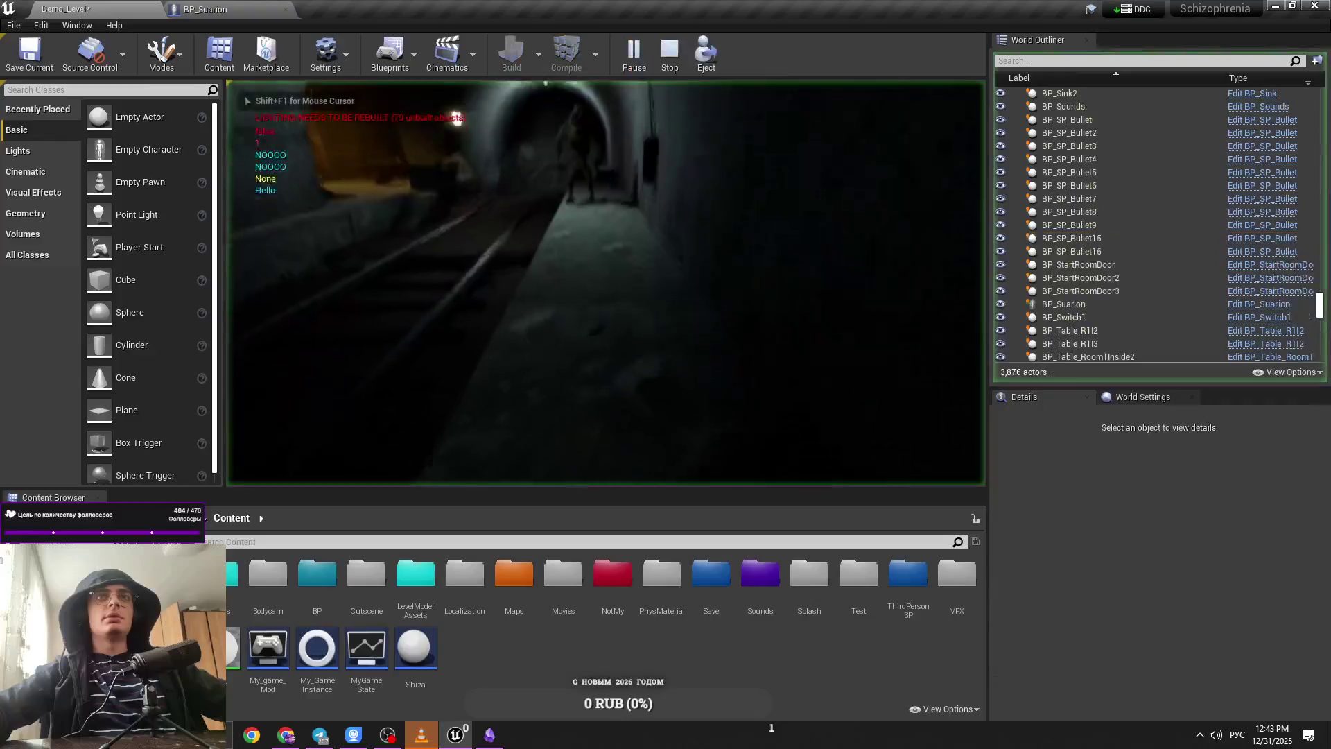
pyautogui.click(680, 223)
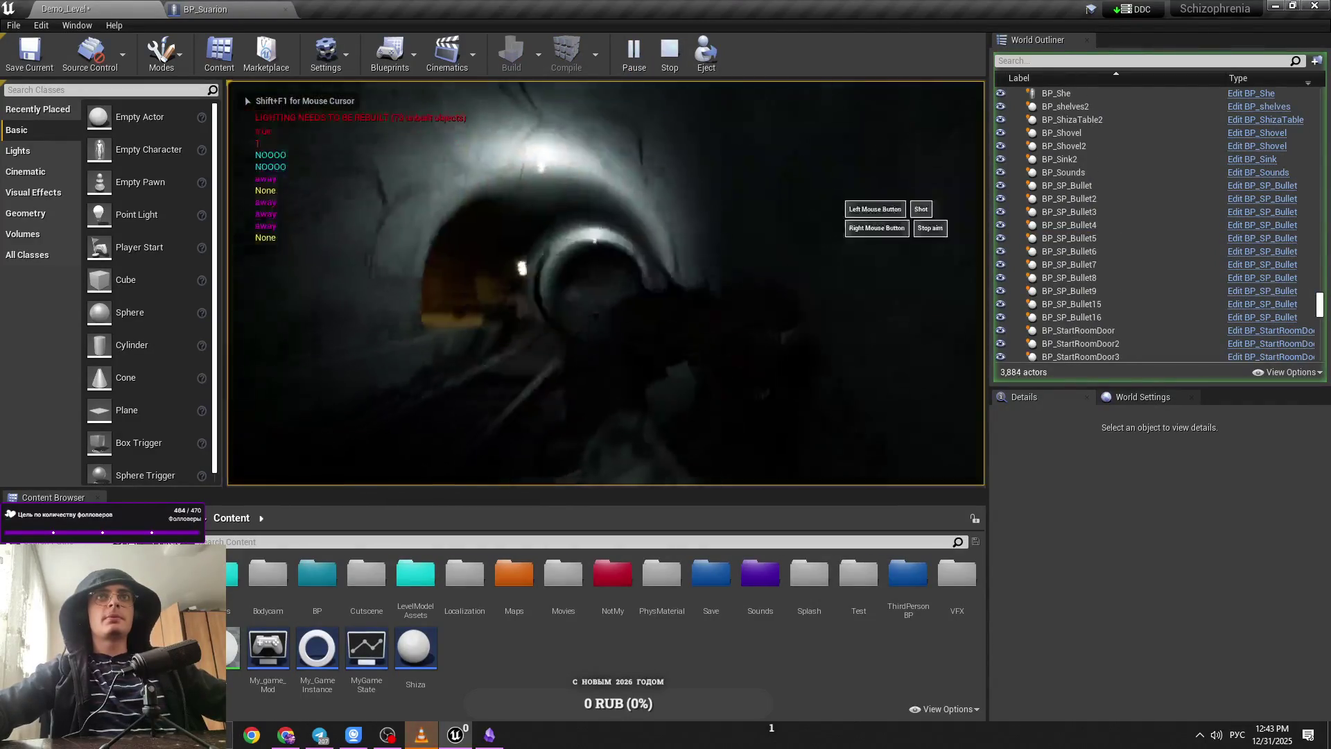
pyautogui.rightClick(605, 283)
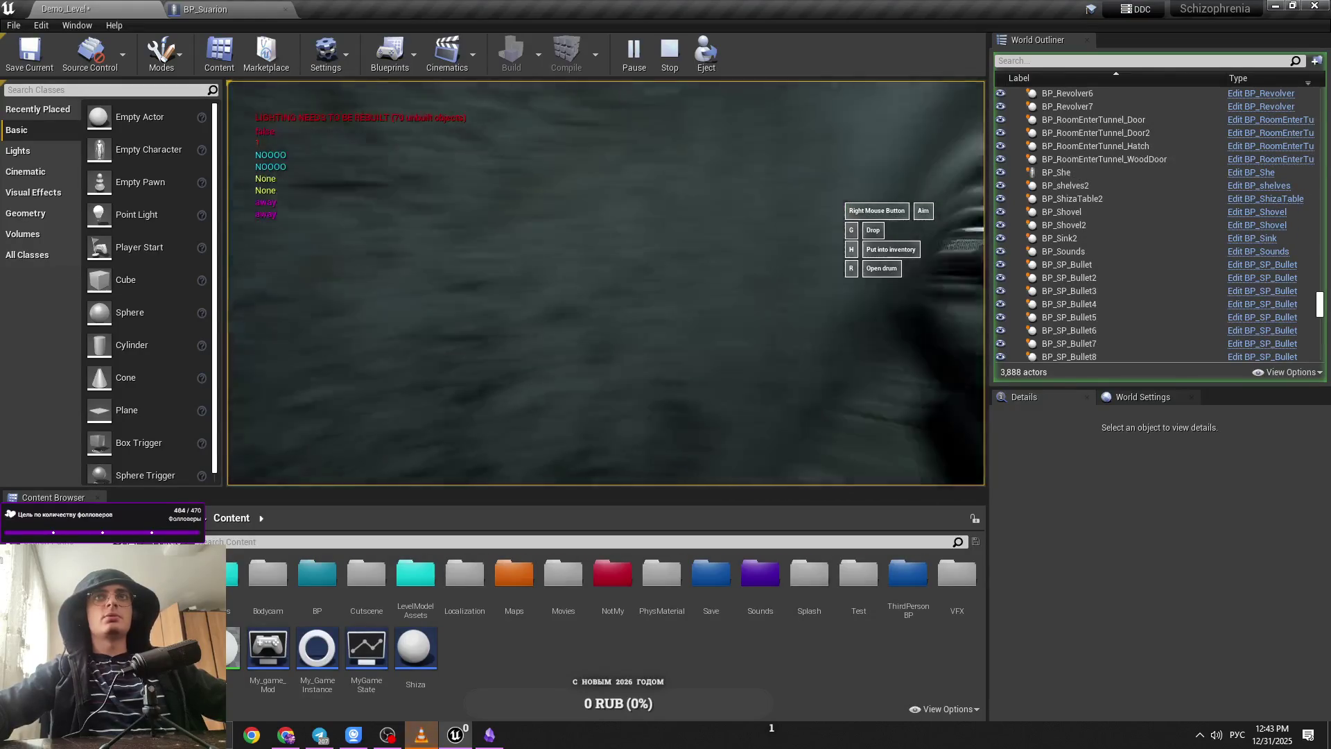
pyautogui.press('Escape')
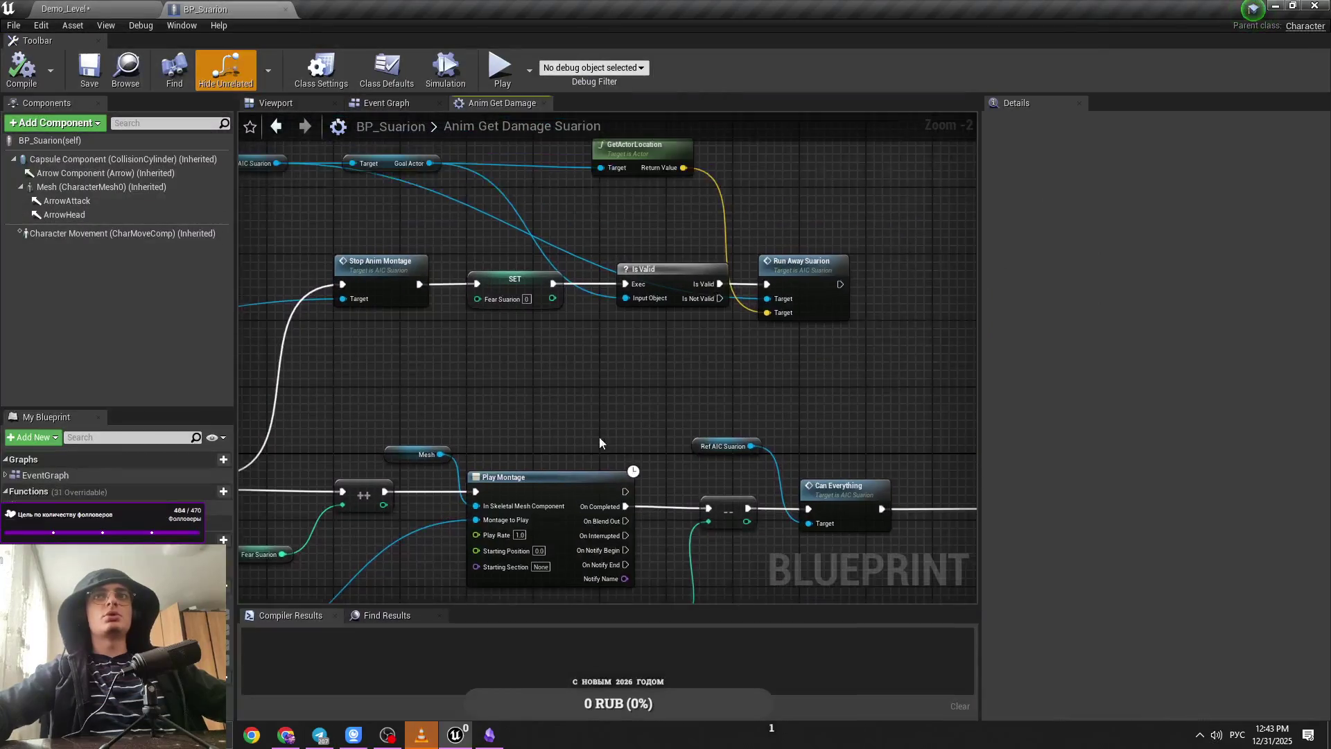
# Step: Pan the Anim Get Damage Suarion graph to show Stop Anim Montage, Branch and Play Montage
pyautogui.moveTo(406, 376); pyautogui.dragTo(543, 356)
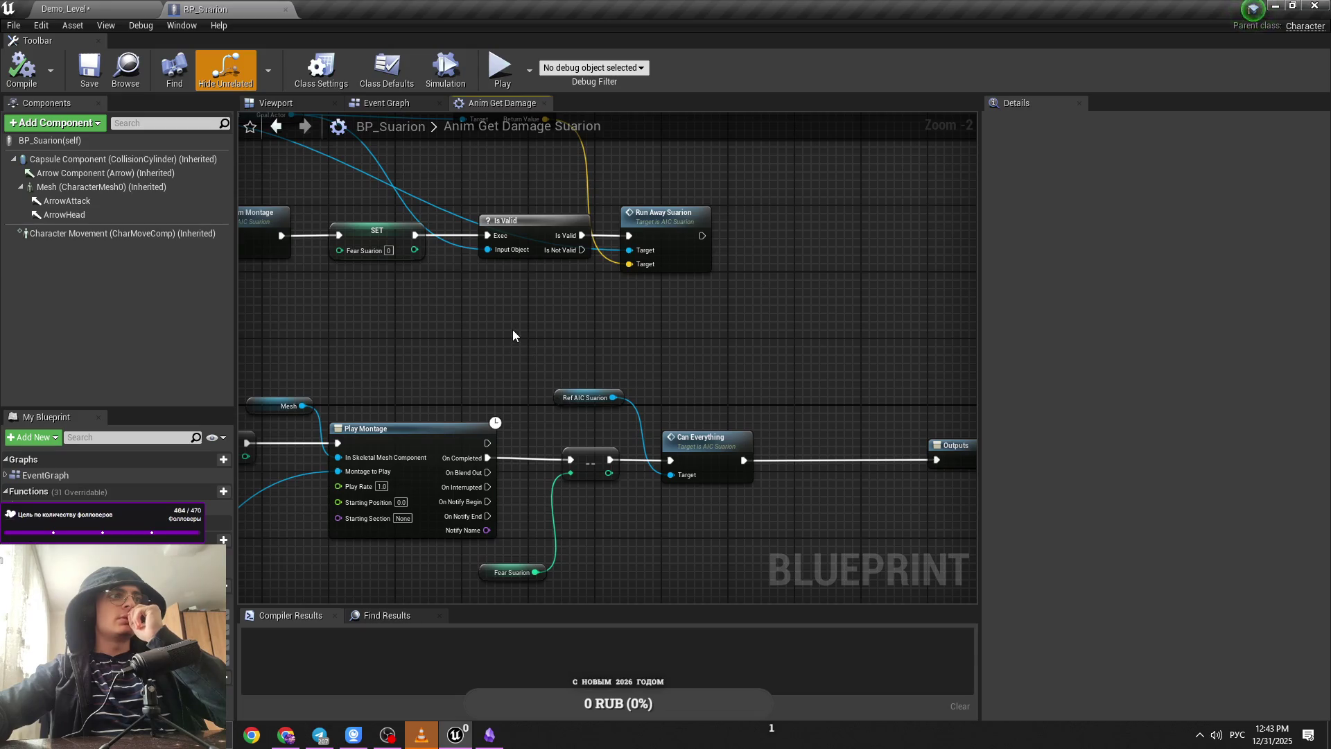
pyautogui.moveTo(452, 312)
pyautogui.mouseDown()
pyautogui.moveTo(693, 337)
pyautogui.moveTo(598, 355)
pyautogui.moveTo(503, 344)
pyautogui.mouseUp()
pyautogui.scroll(-1, 726, 343)
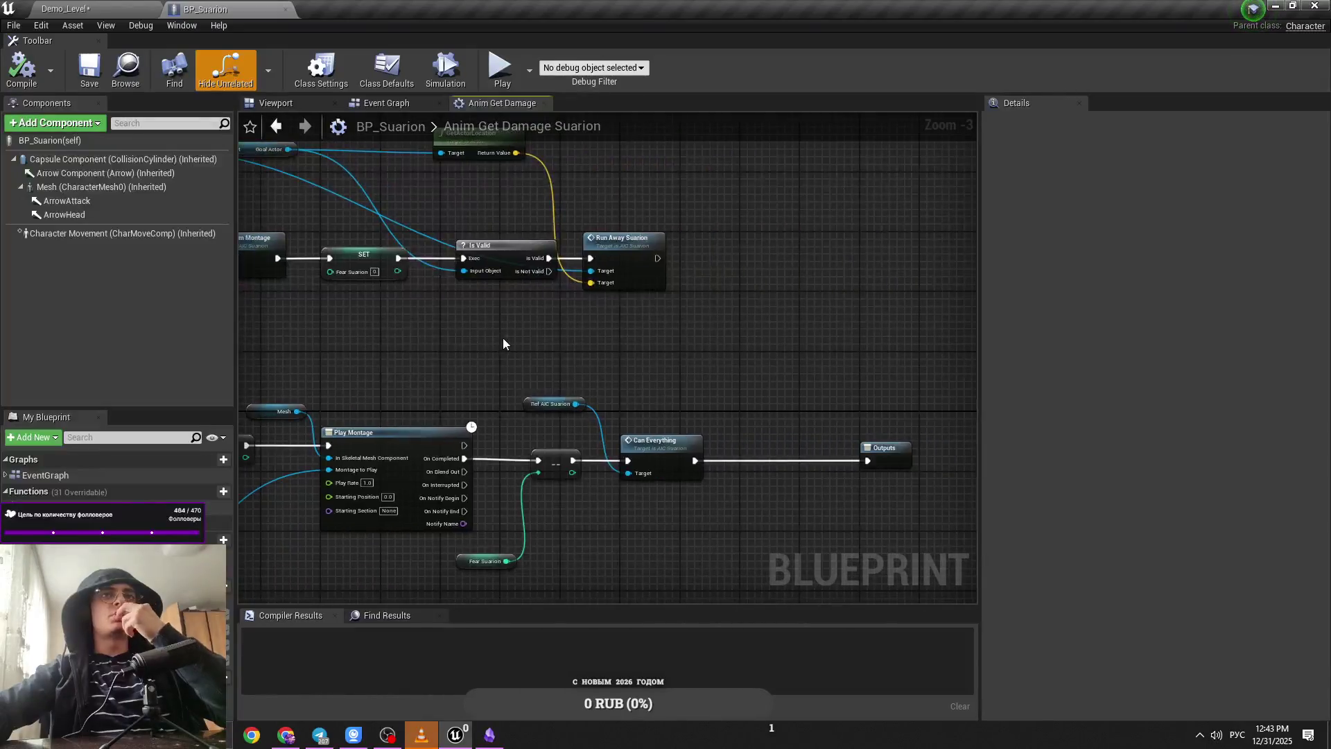
pyautogui.moveTo(619, 368); pyautogui.dragTo(789, 367)
pyautogui.scroll(1, 788, 368)
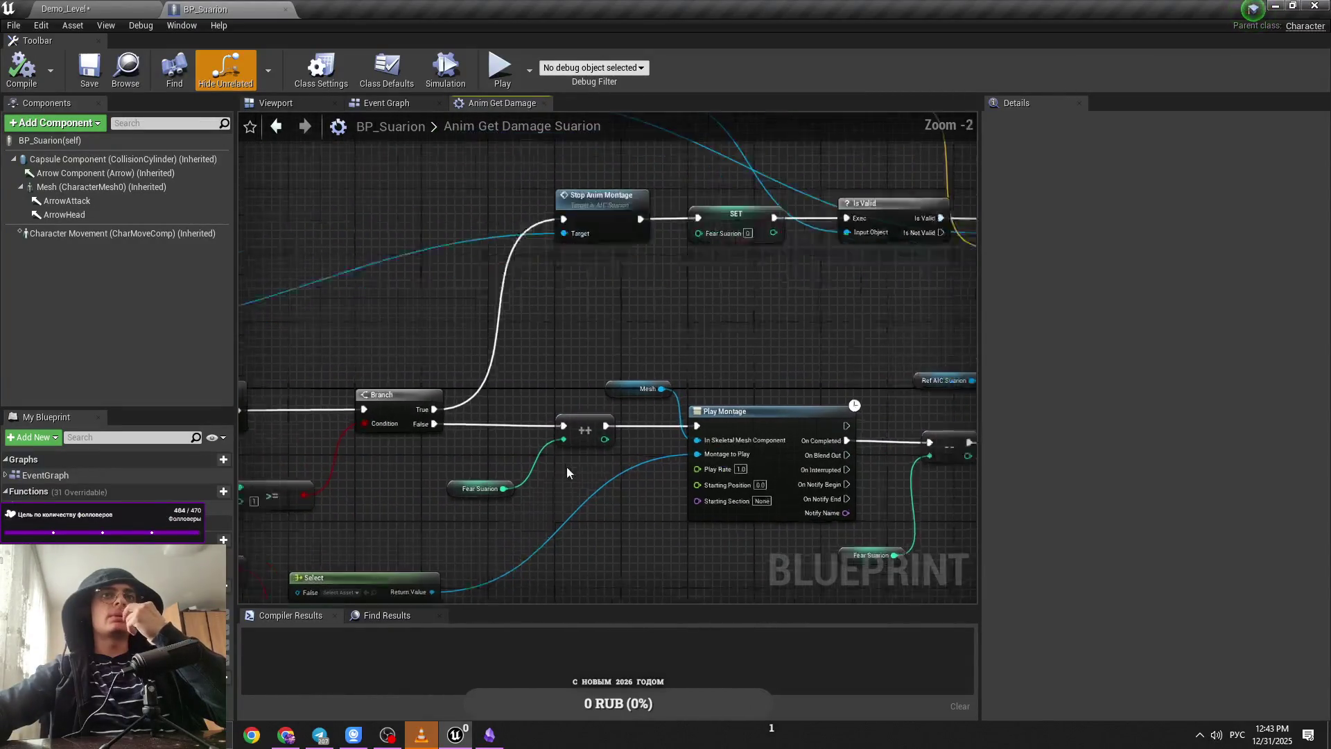
pyautogui.scroll(1, 567, 467)
# Step: Move the Fear Suarion getter up beside the ++ node, then return to Demo_Level
pyautogui.moveTo(484, 492); pyautogui.dragTo(515, 472)
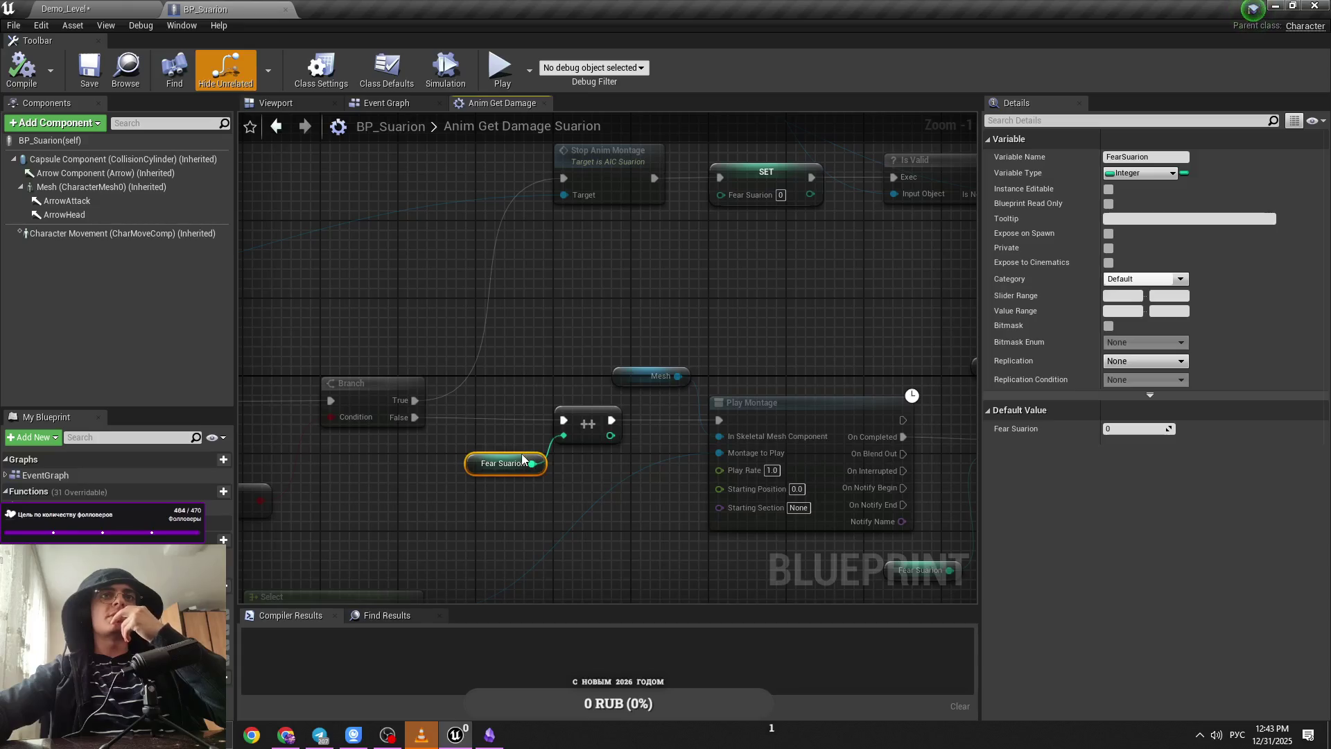
pyautogui.click(478, 291)
pyautogui.scroll(-1, 473, 271)
pyautogui.moveTo(475, 250); pyautogui.dragTo(261, 252)
pyautogui.moveTo(598, 299)
pyautogui.mouseDown()
pyautogui.moveTo(615, 317)
pyautogui.moveTo(757, 351)
pyautogui.mouseUp()
pyautogui.click(66, 9)
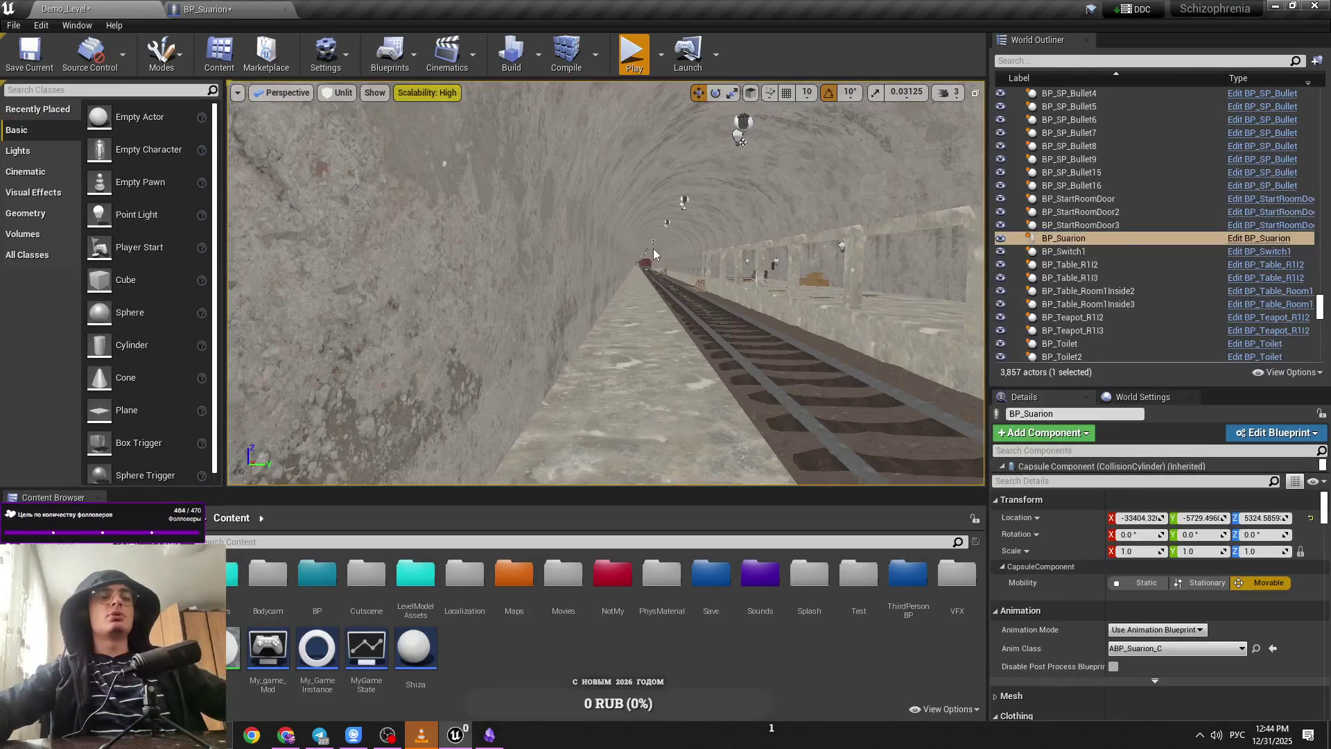
# Step: Play-test the level, viewing the character's body-status screen, then stop the test
pyautogui.hotkey('alt', 'p')
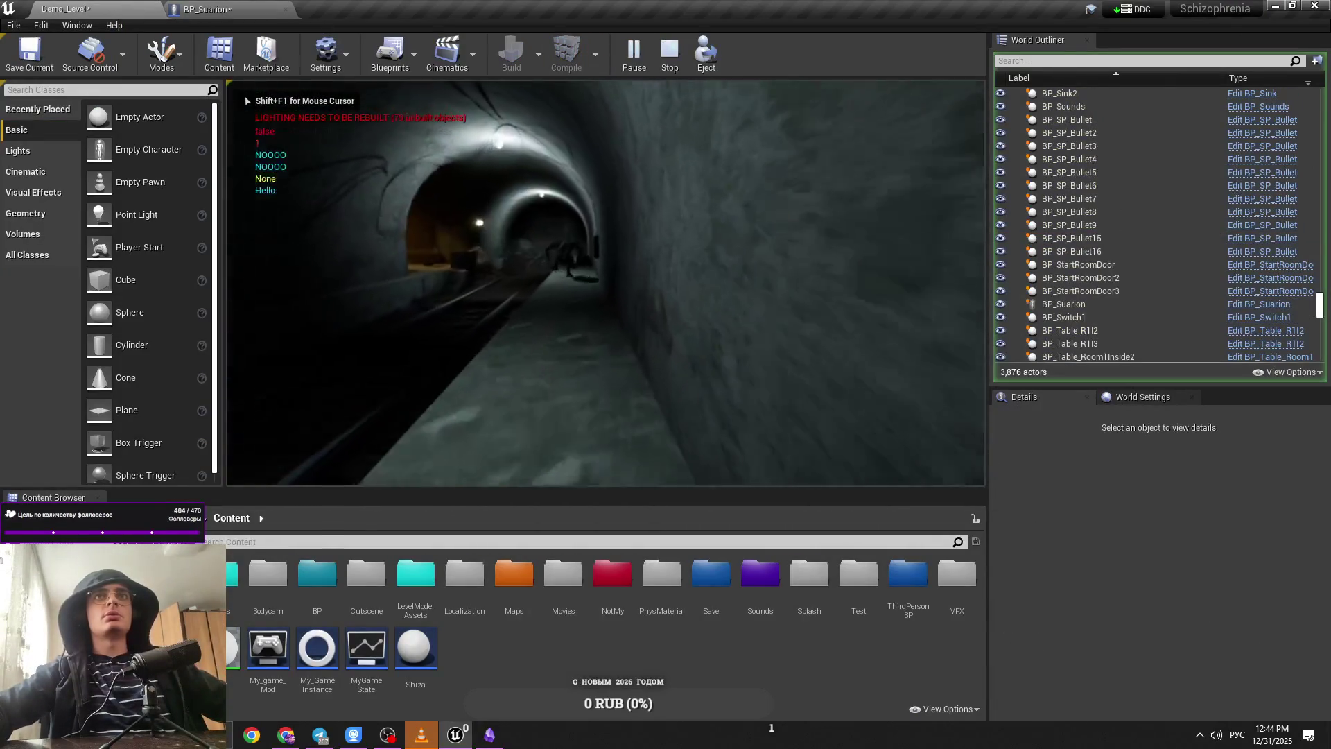
pyautogui.press('Tab')
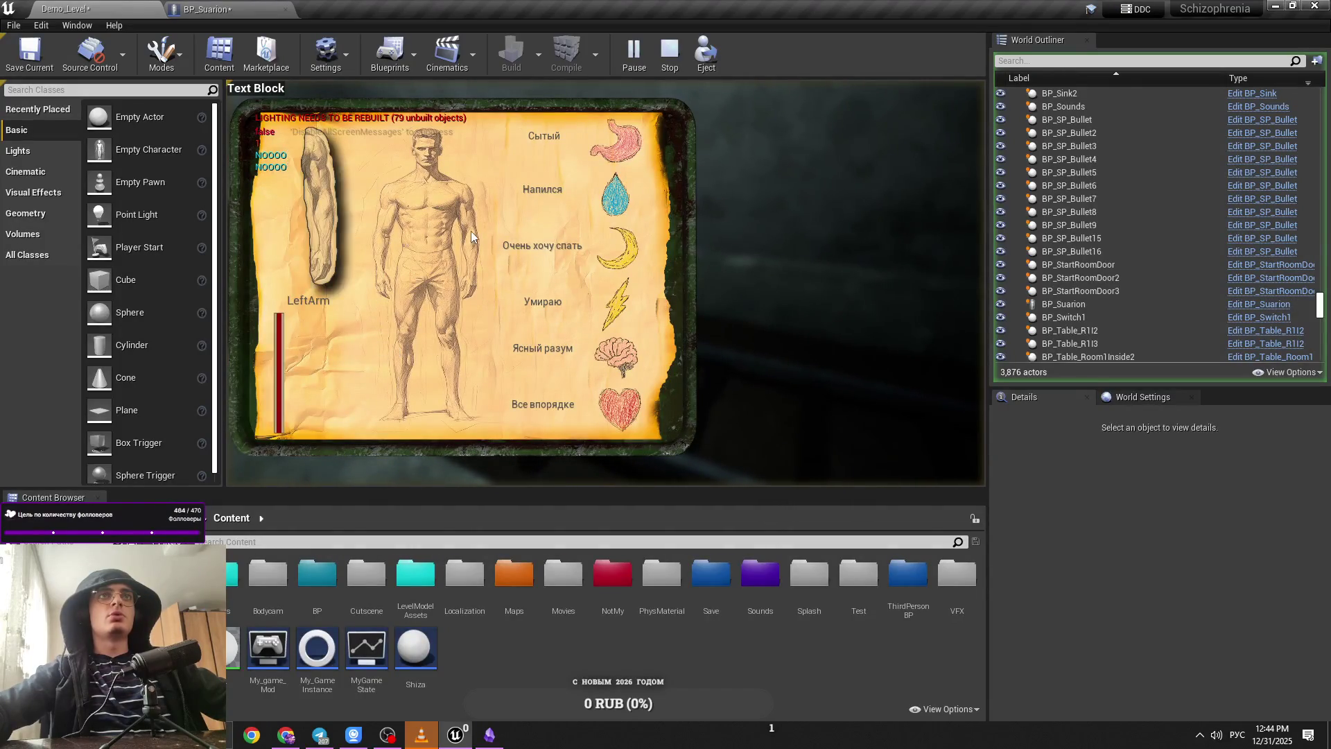
pyautogui.moveTo(439, 150)
pyautogui.moveTo(404, 207)
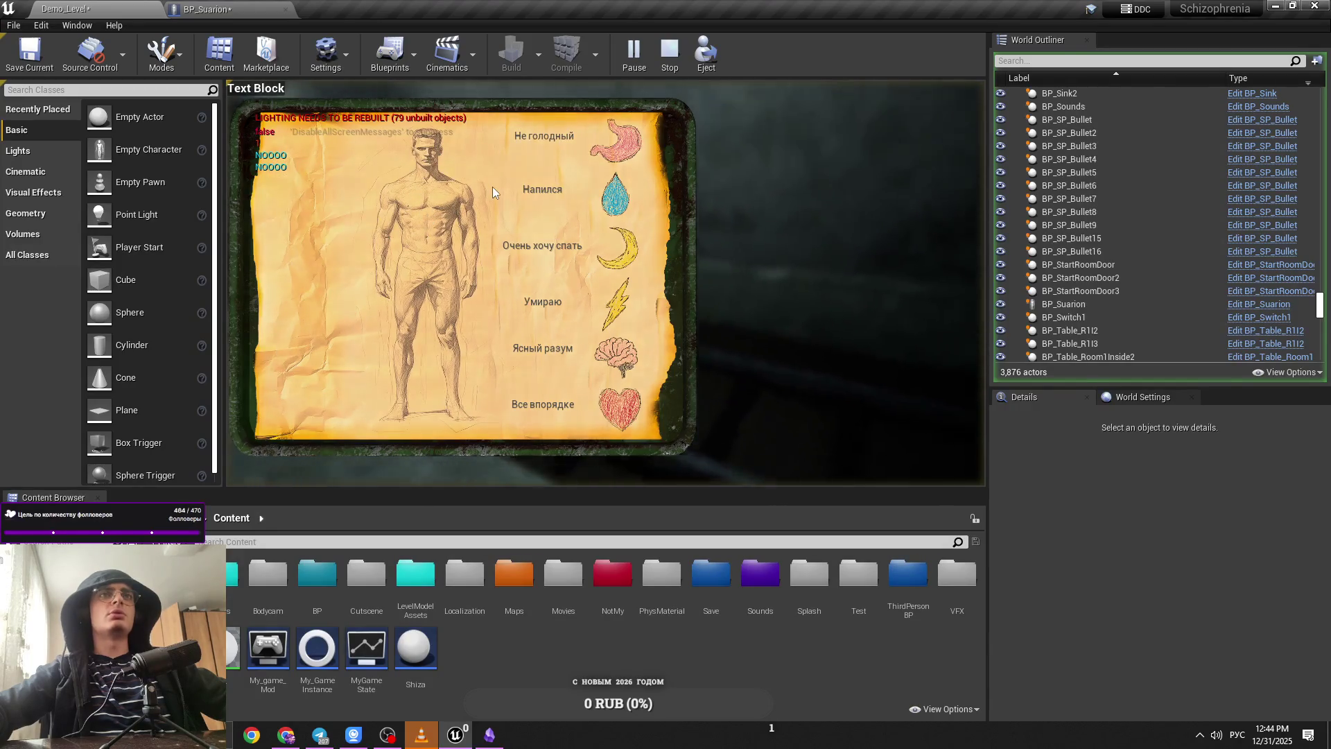
pyautogui.press('Escape')
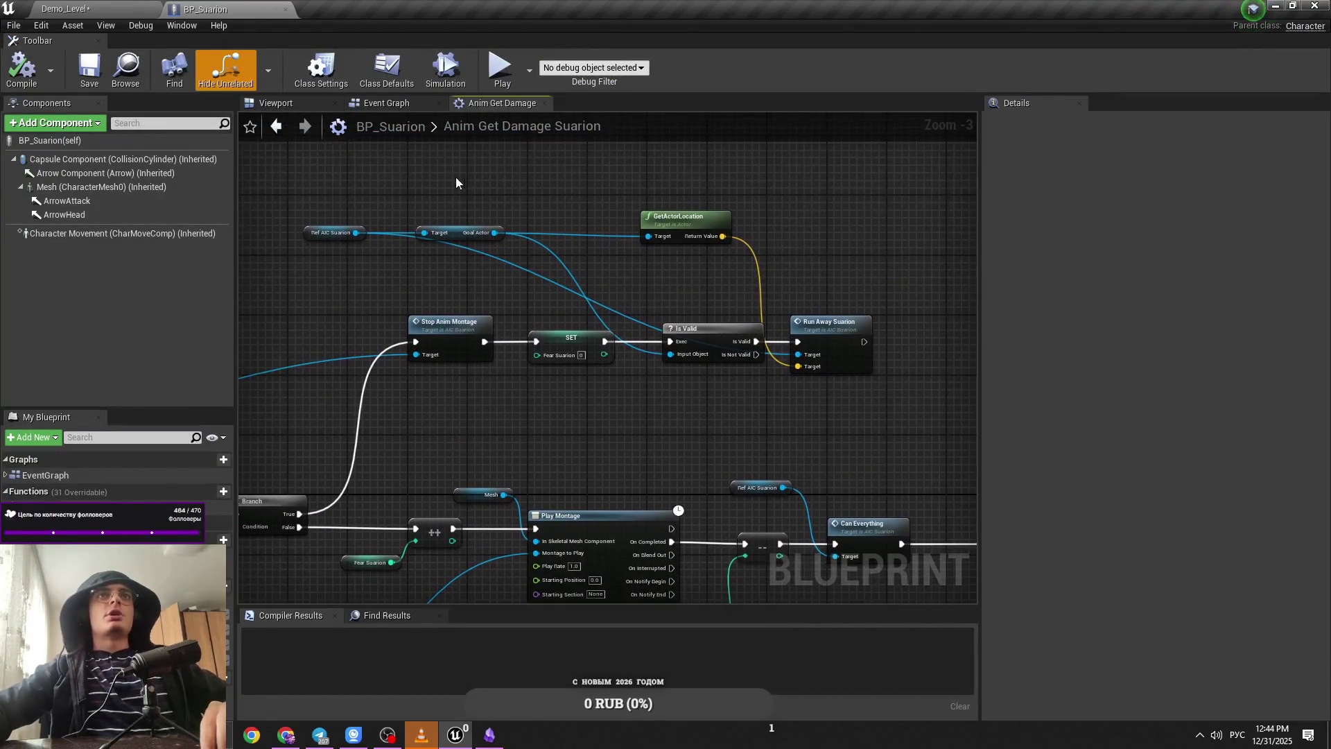
# Step: Nudge the Ref AIC Suarion node right and open AIC_Suarion's RunAway Suarion event, then return to Demo_Level
pyautogui.moveTo(348, 232); pyautogui.dragTo(382, 233)
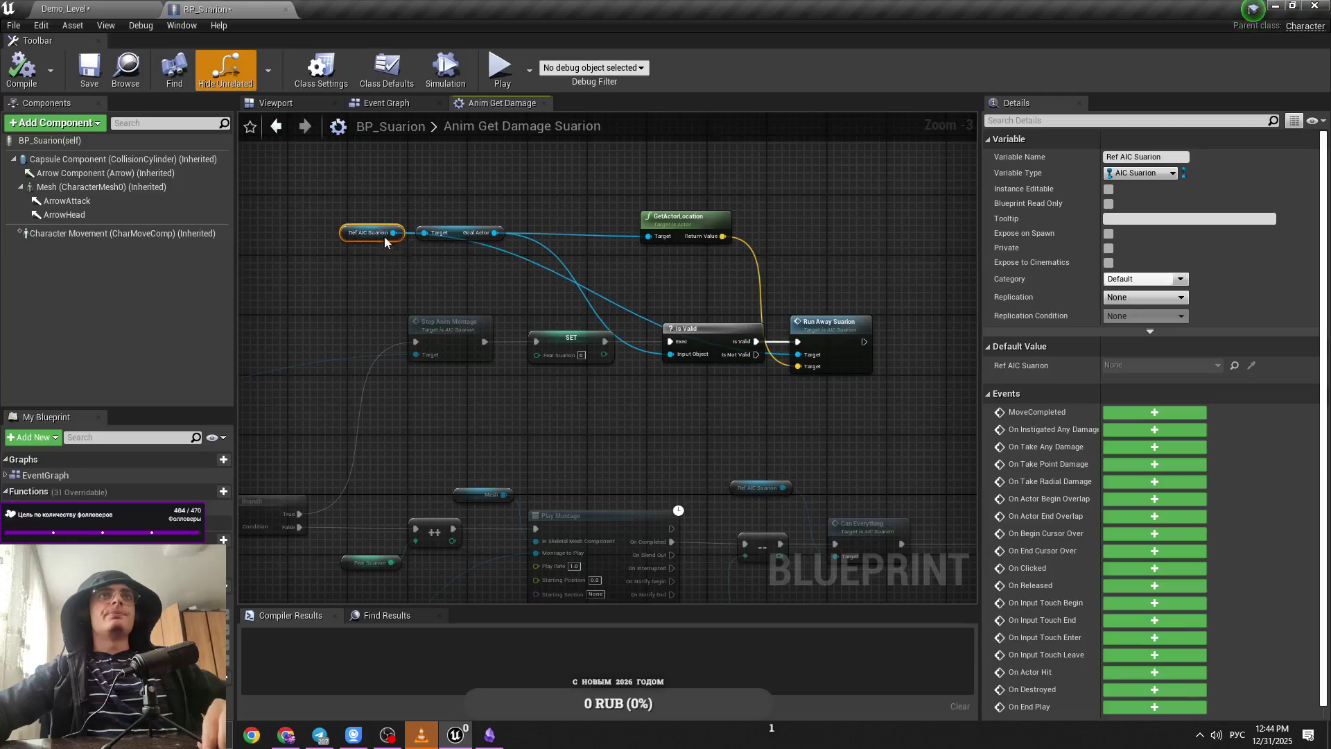
pyautogui.click(442, 273)
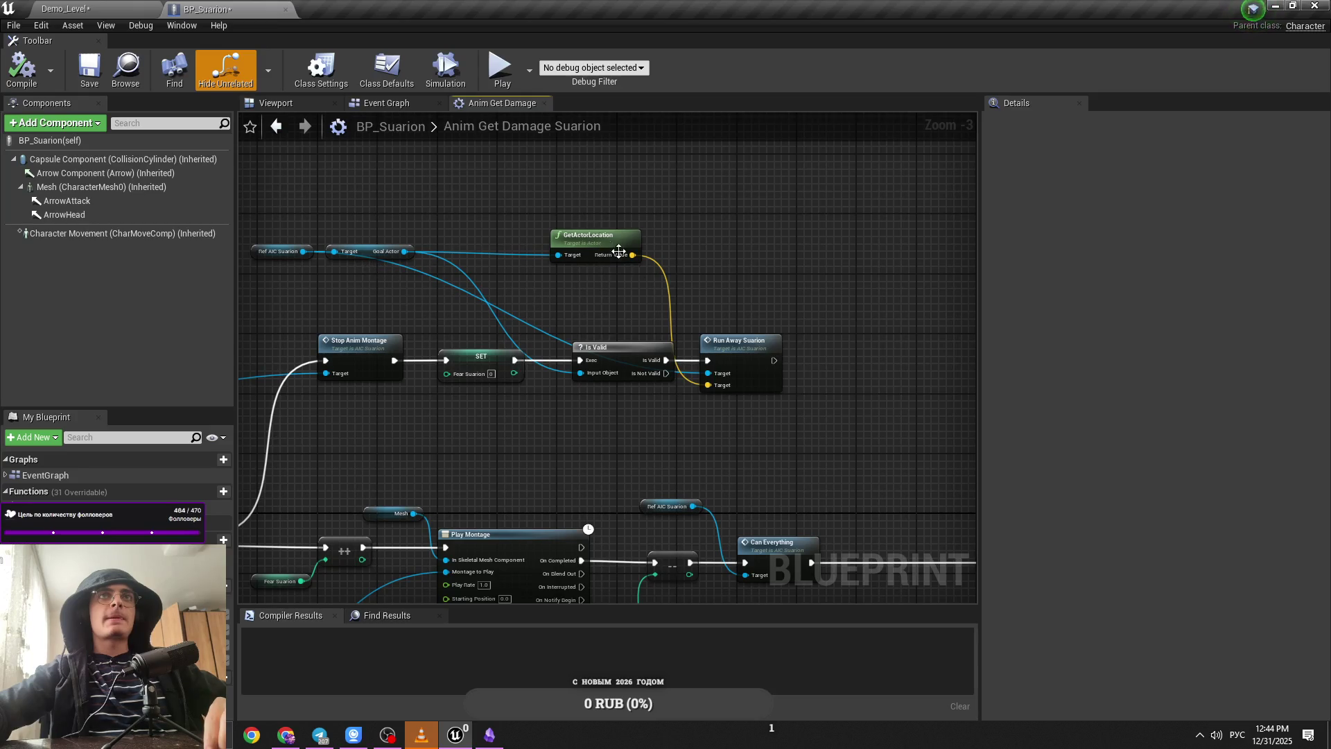
pyautogui.doubleClick(726, 341)
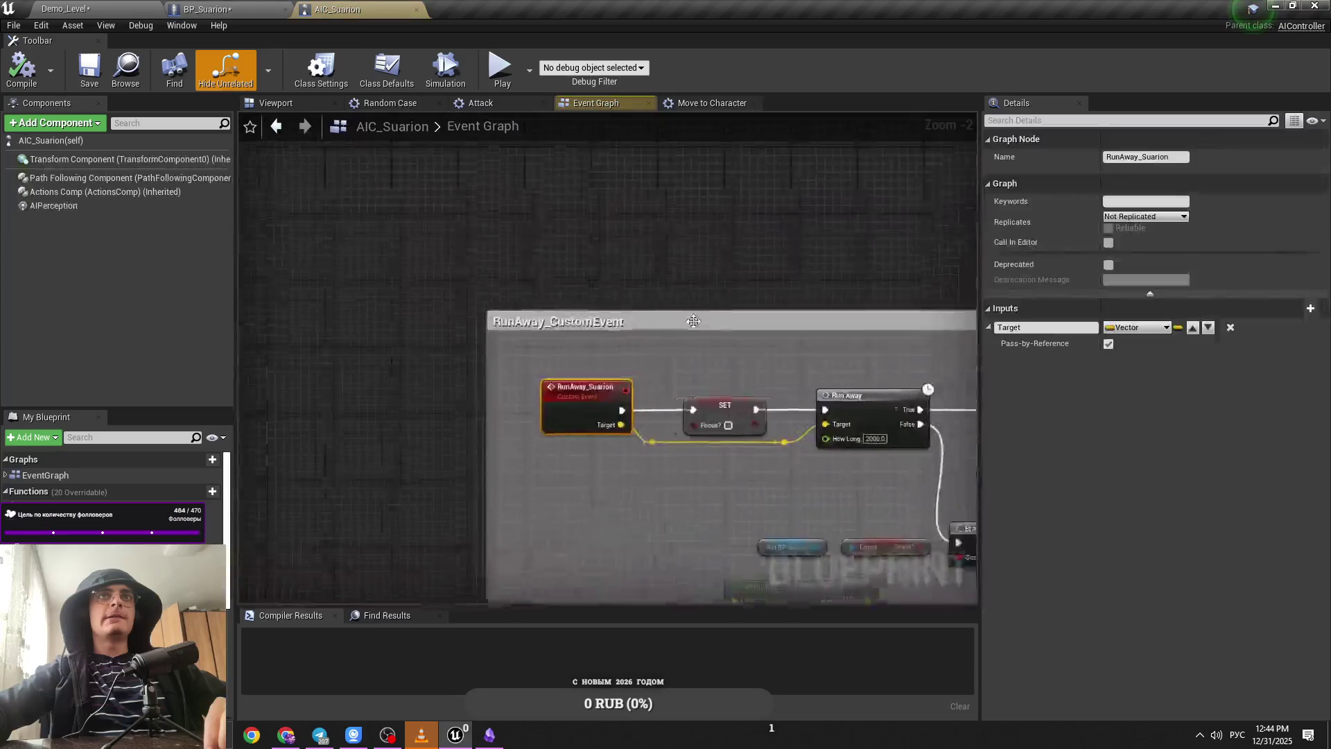
pyautogui.click(509, 360)
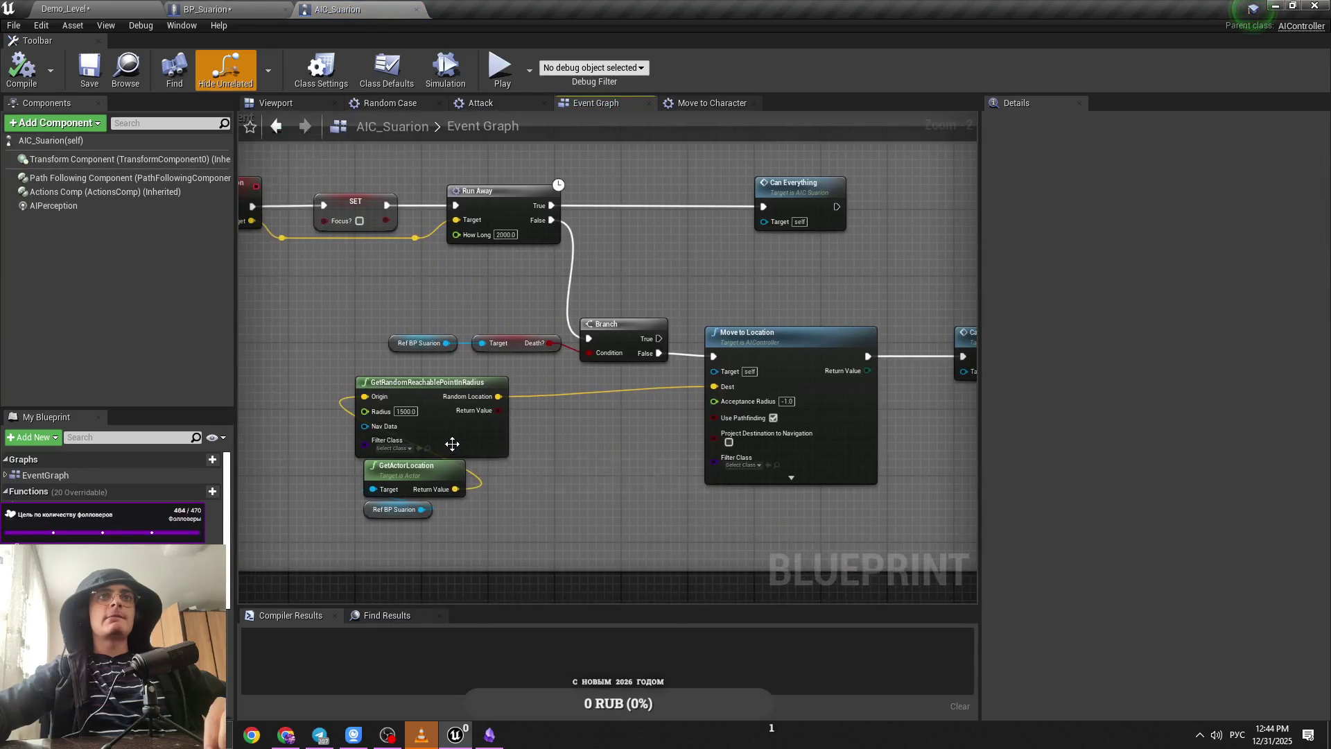
pyautogui.click(158, 8)
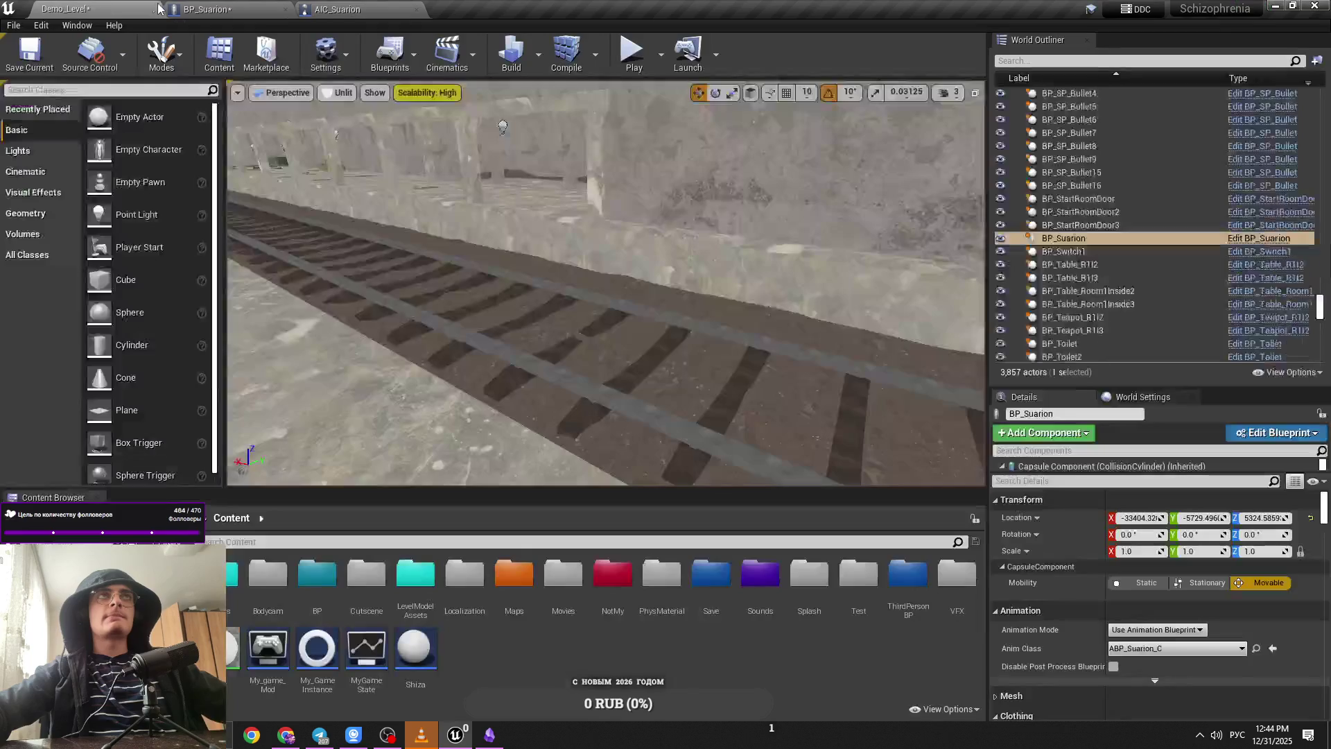
# Step: Play-test the level again, picking up the revolver and toggling its aim on and off
pyautogui.hotkey('alt', 'p')
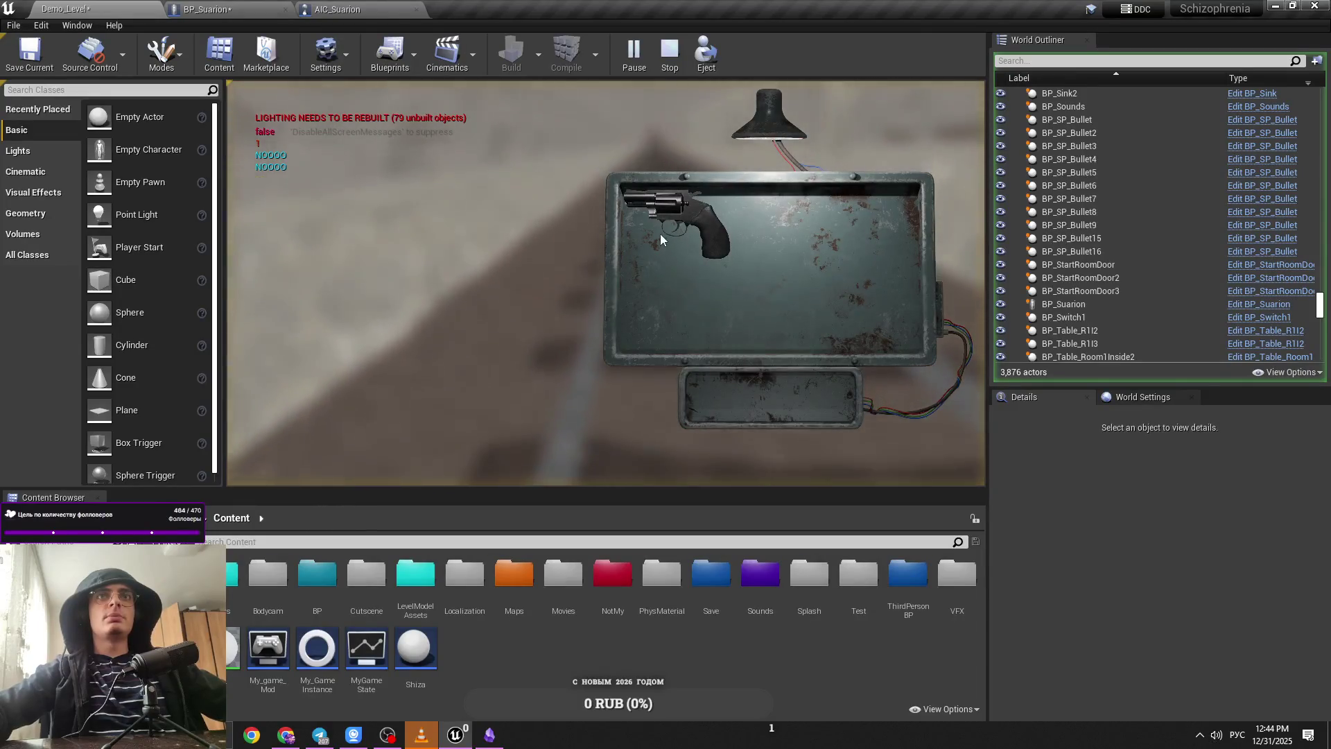
pyautogui.press('Escape')
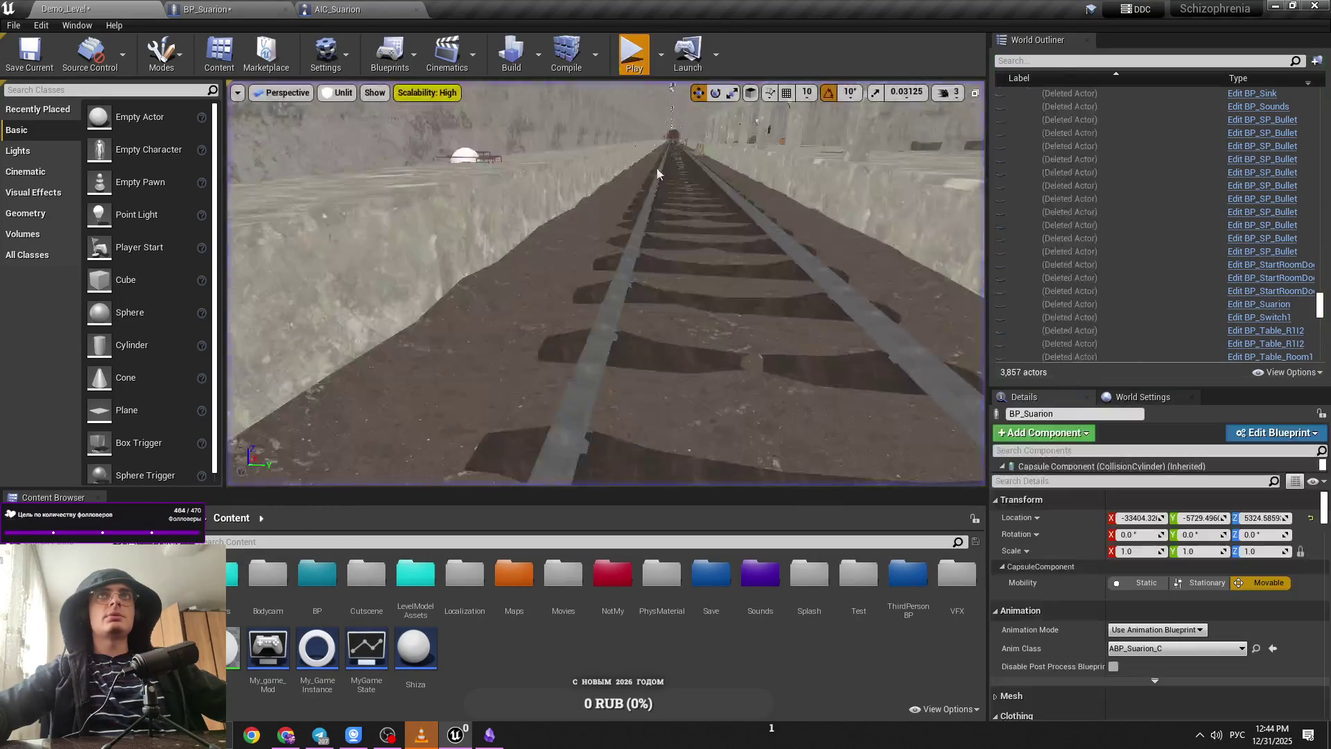
pyautogui.hotkey('alt', 'p')
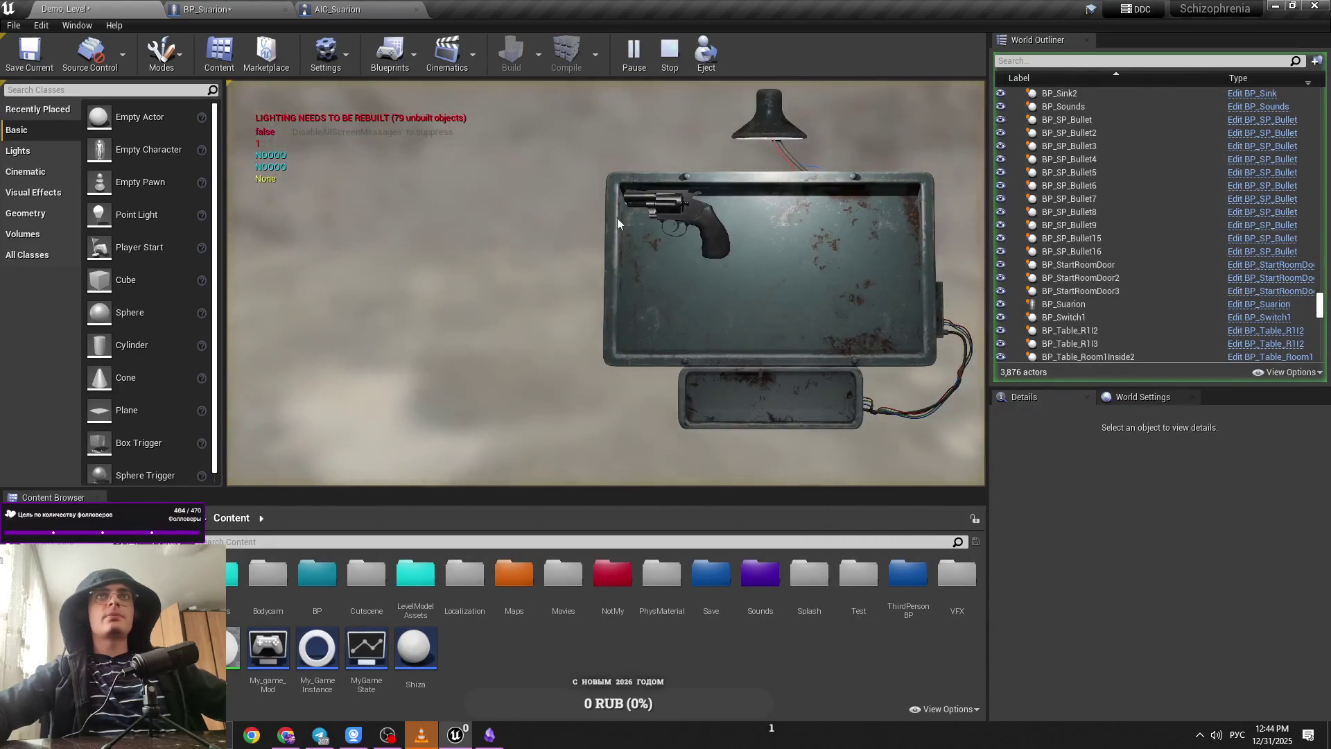
pyautogui.click(618, 223)
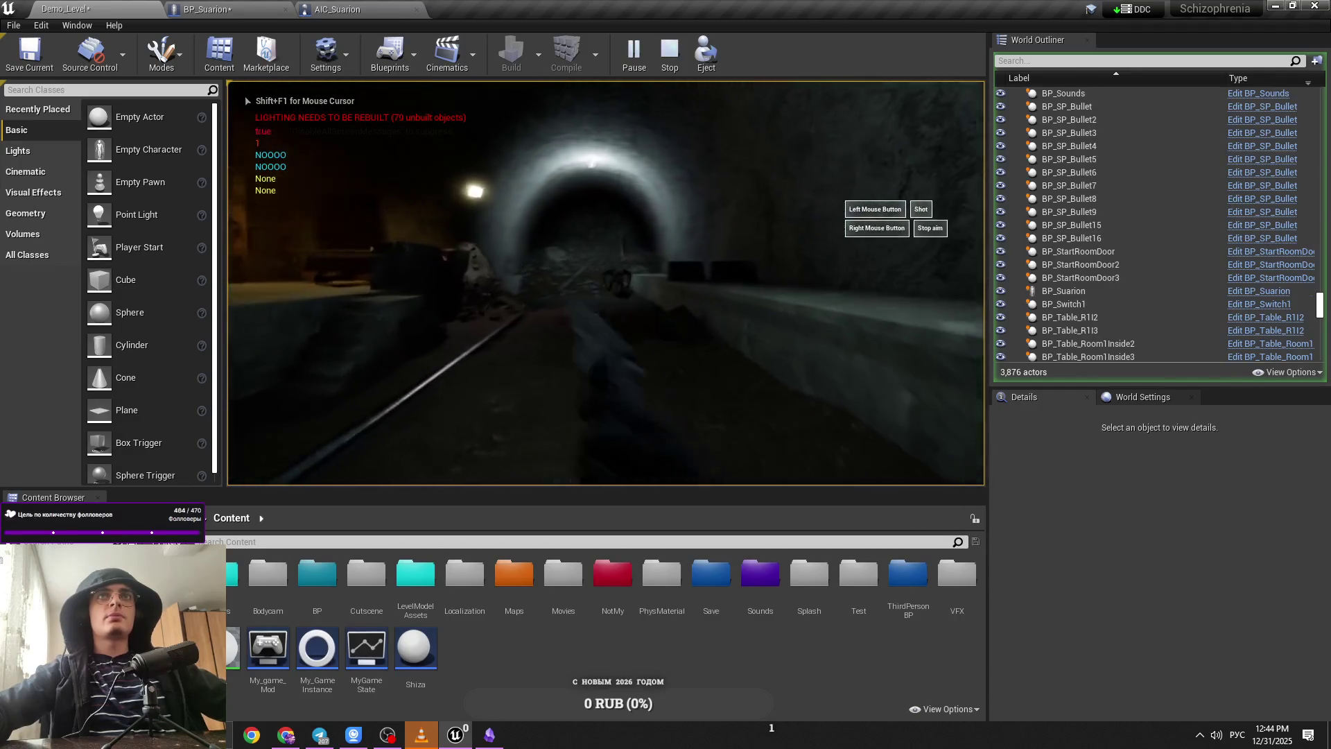
pyautogui.rightClick(606, 283)
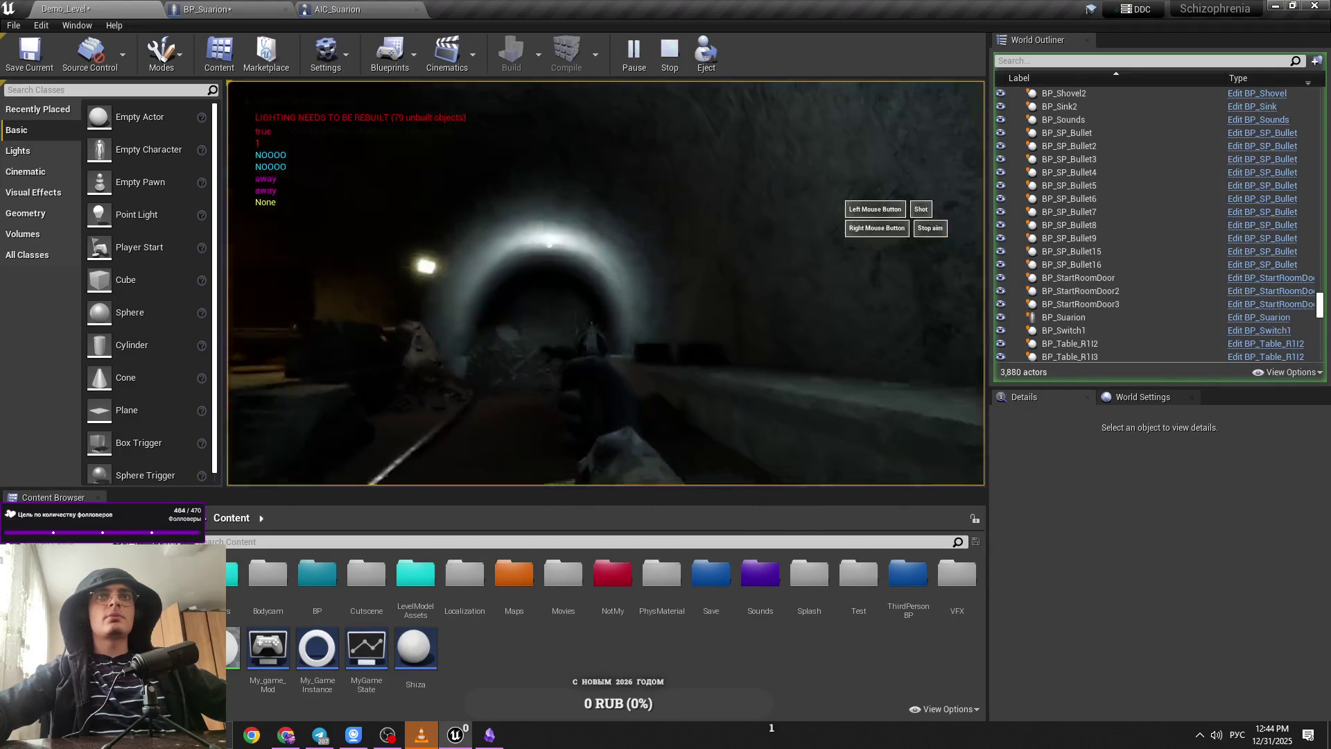
pyautogui.rightClick(606, 283)
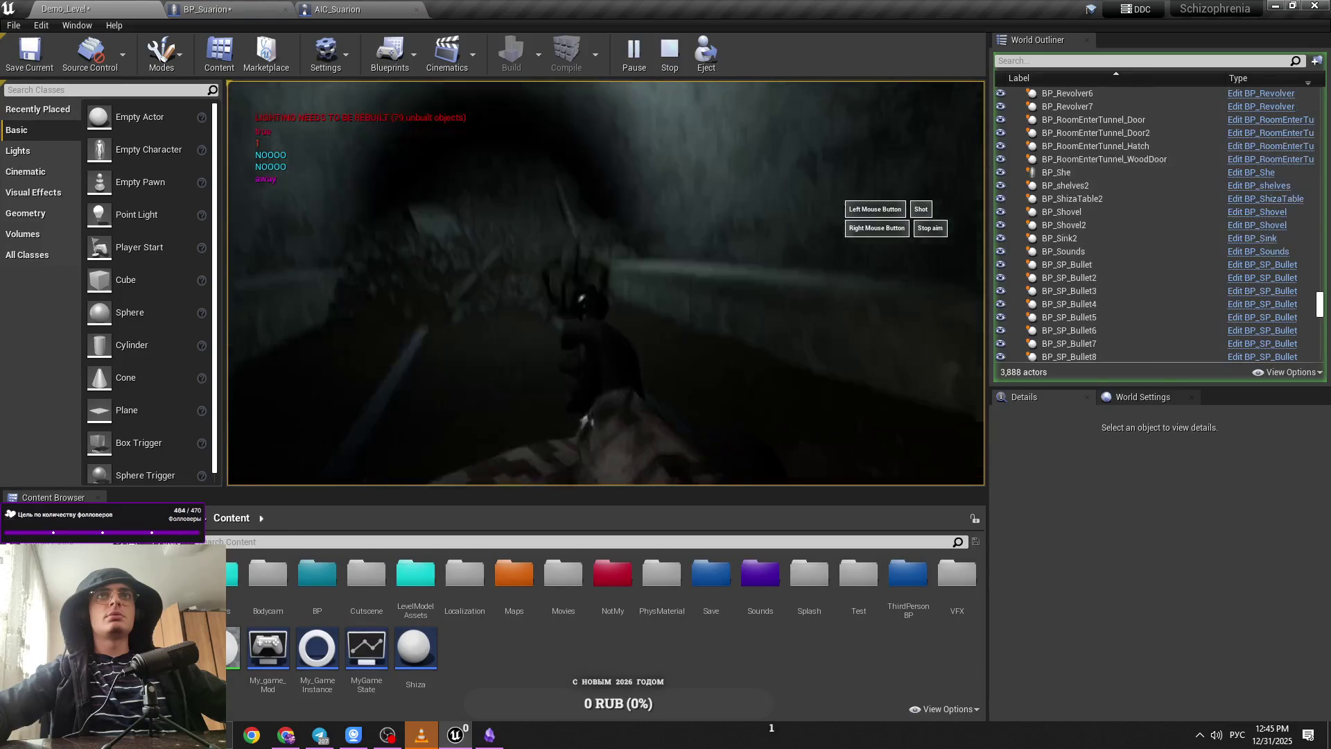
# Step: Open and close the revolver drum, walk down the tunnel, end the test and open BP_Suarion
pyautogui.press('r')
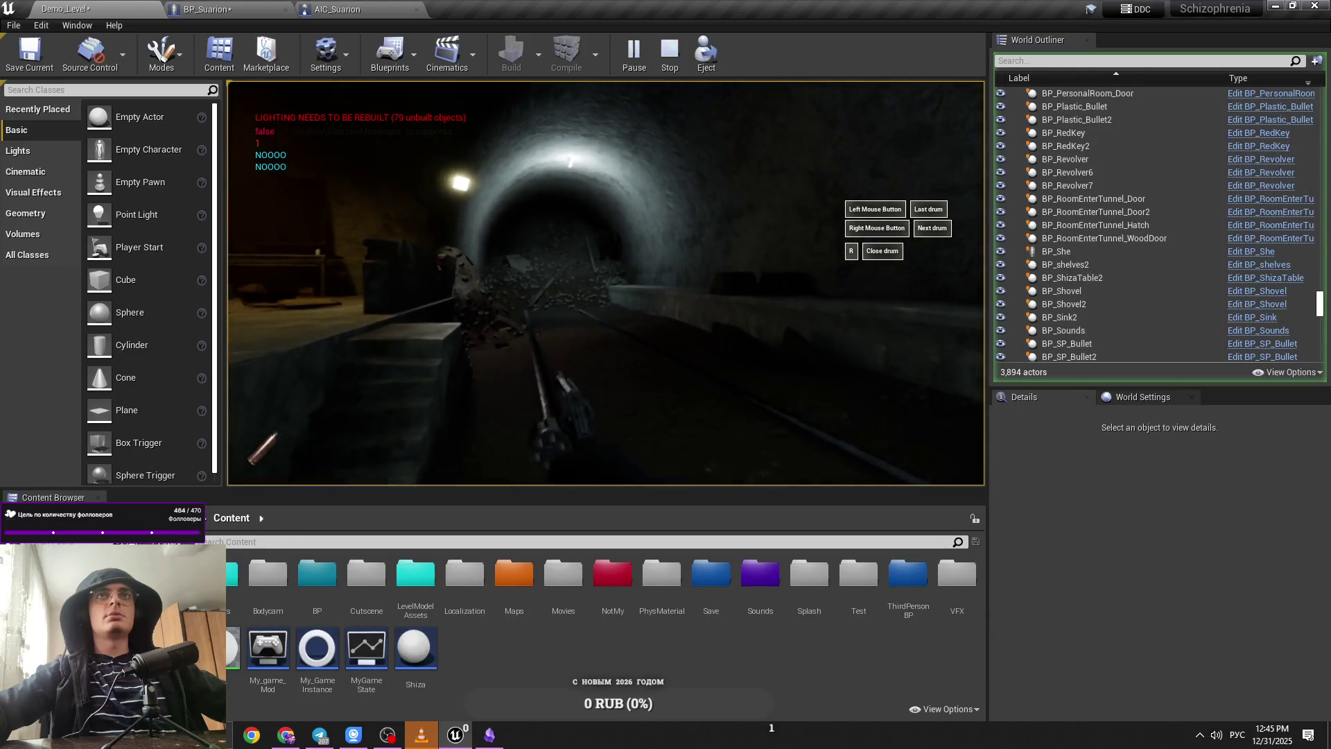
pyautogui.press('r')
pyautogui.press('w')
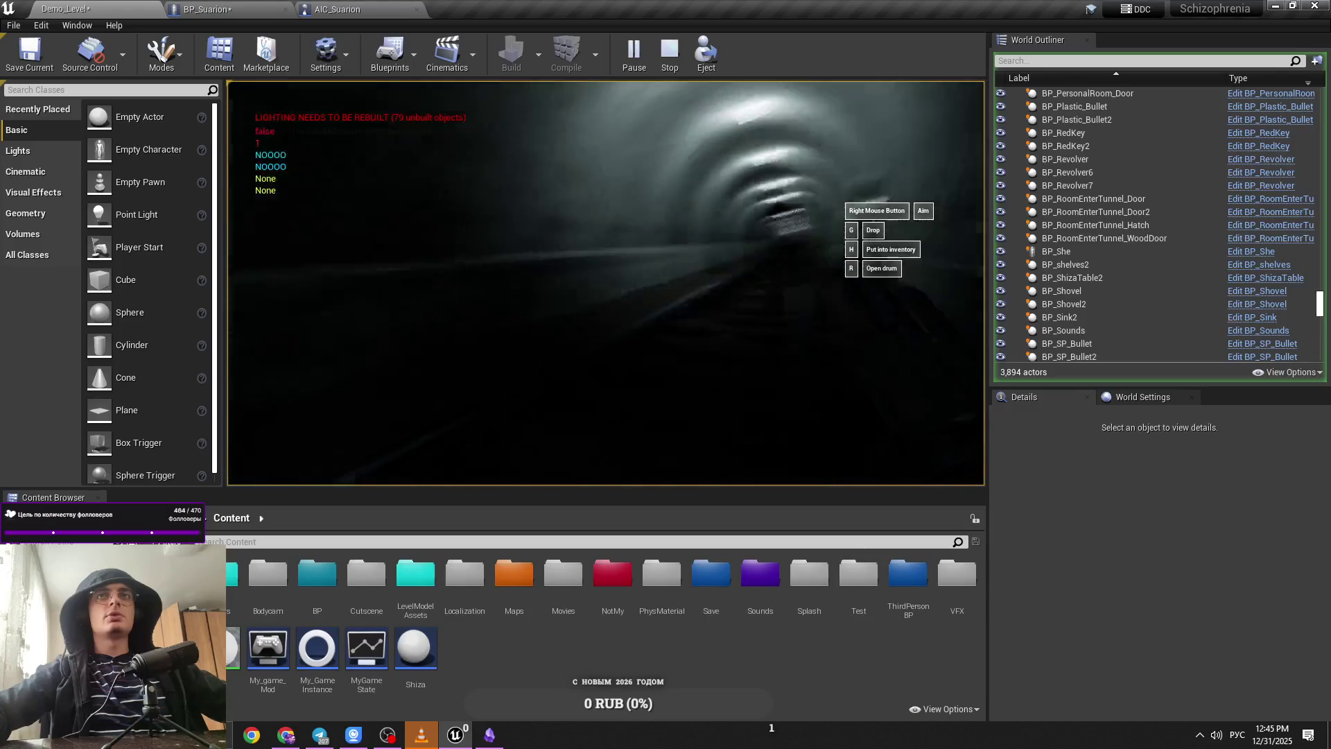
pyautogui.press('w')
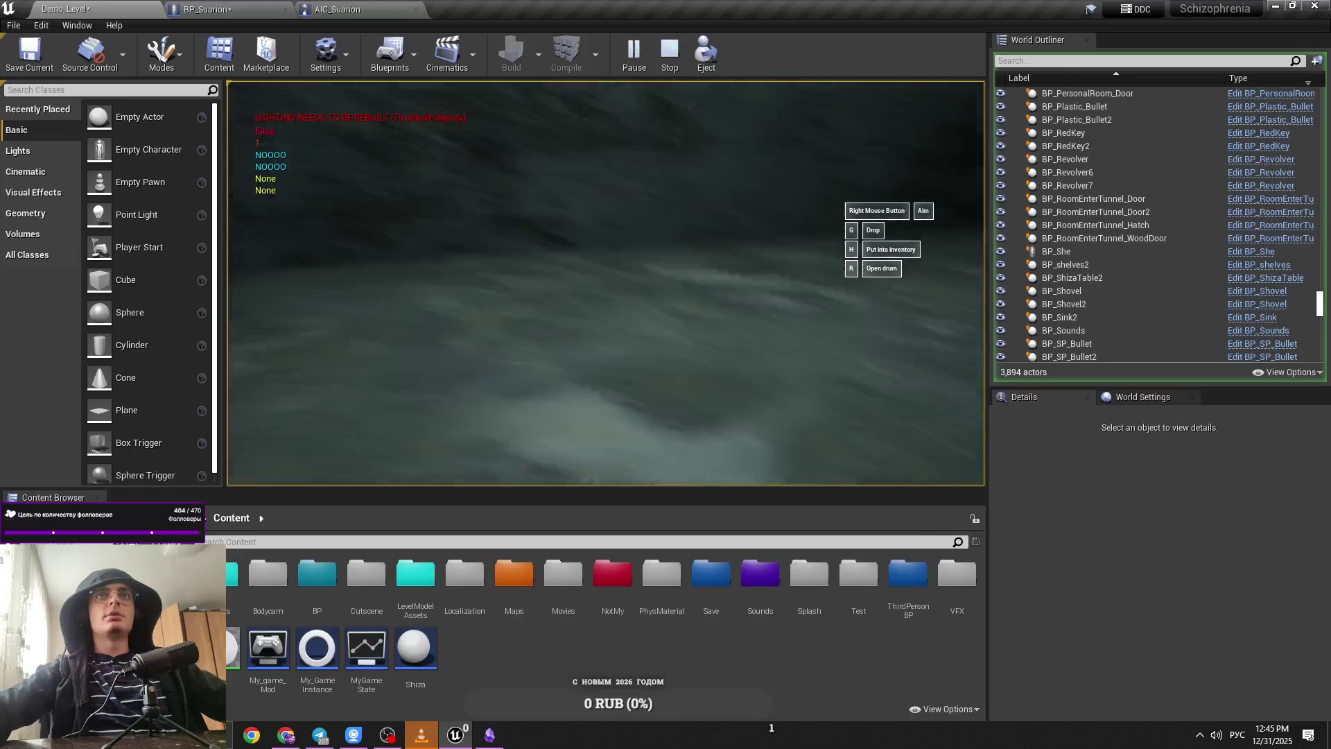
pyautogui.press('h')
pyautogui.press('e')
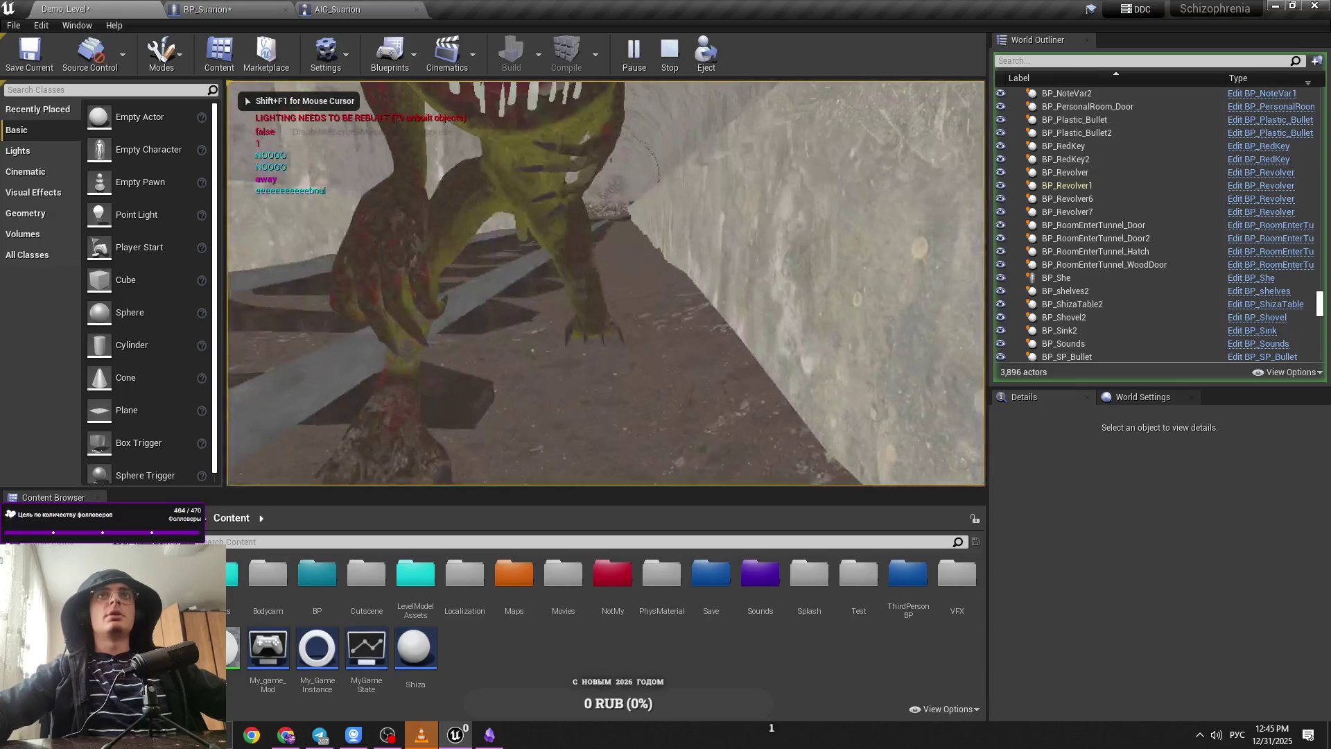
pyautogui.press('Escape')
pyautogui.click(278, 9)
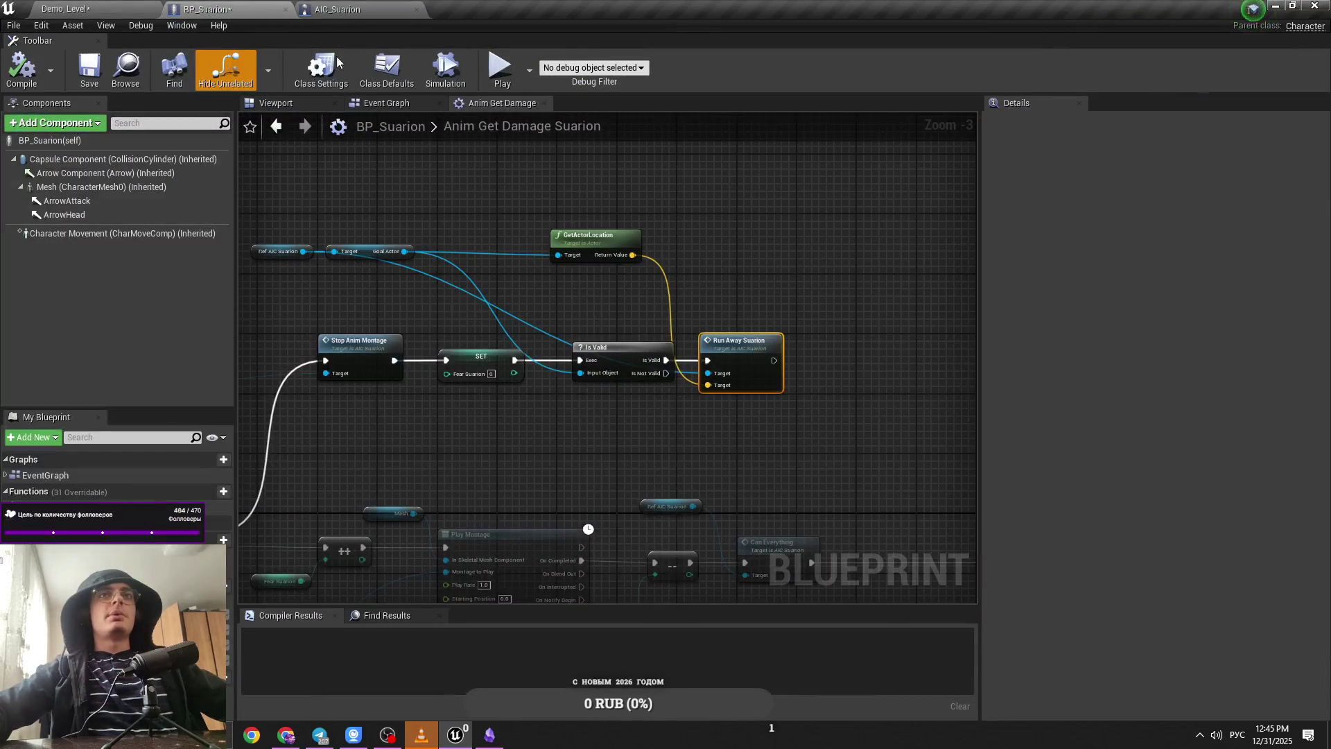
# Step: Open the Anim Get Damage Suarion graph from BP_Suarion's Event Graph
pyautogui.click(386, 103)
pyautogui.scroll(-3, 584, 350)
pyautogui.scroll(5, 584, 351)
pyautogui.moveTo(723, 441); pyautogui.dragTo(436, 336)
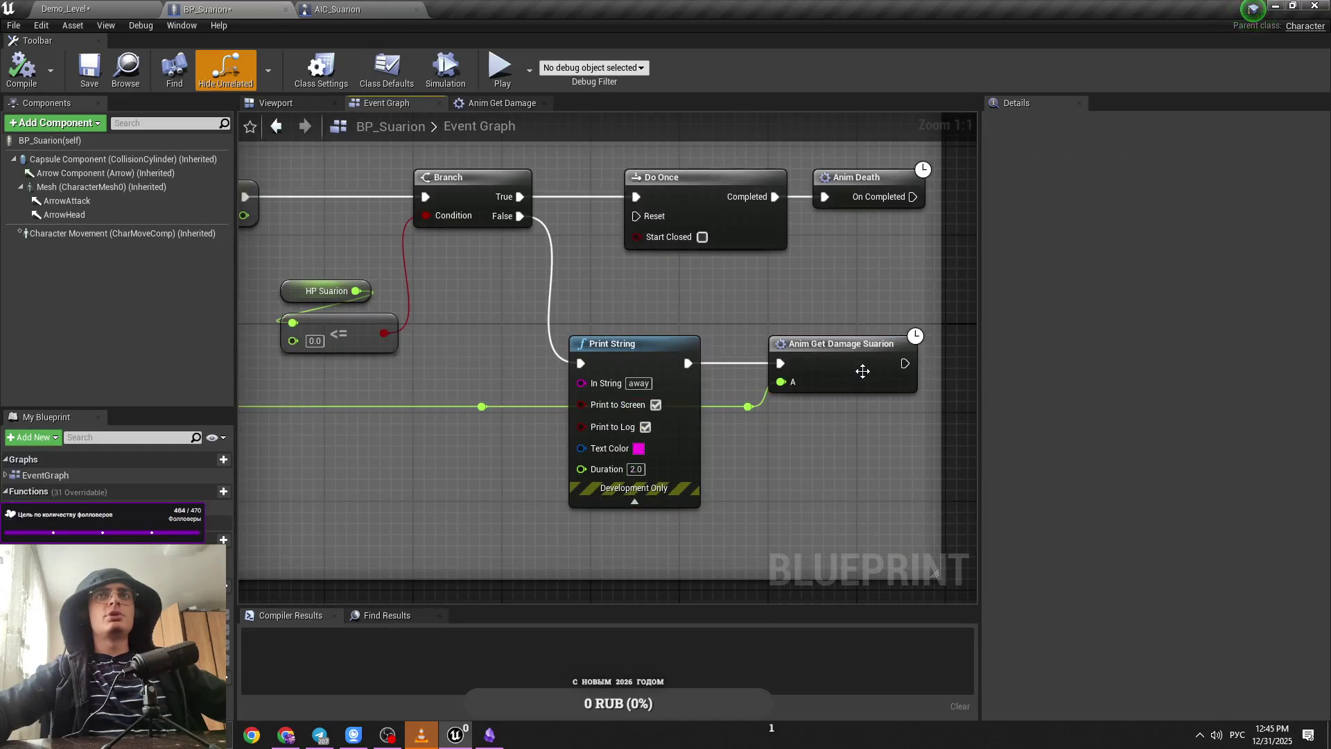
pyautogui.doubleClick(863, 371)
pyautogui.scroll(-2, 485, 405)
pyautogui.scroll(4, 485, 405)
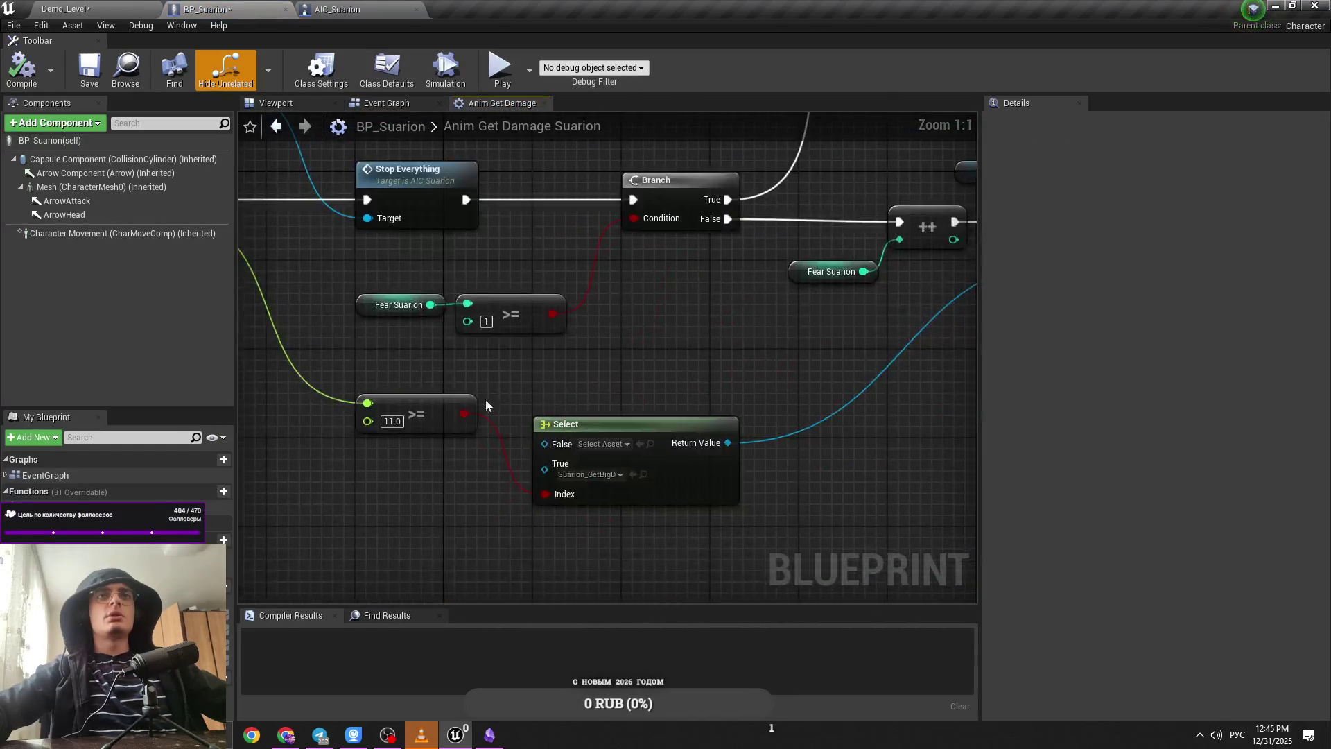
# Step: Move the >= comparison node down-left and save the assets
pyautogui.moveTo(413, 416); pyautogui.dragTo(416, 485)
pyautogui.click(513, 444)
pyautogui.scroll(-1, 513, 444)
pyautogui.moveTo(901, 485)
pyautogui.mouseDown()
pyautogui.moveTo(721, 493)
pyautogui.moveTo(971, 347)
pyautogui.mouseUp()
pyautogui.scroll(2, 601, 486)
pyautogui.hotkey('ctrl', 's')
# Step: Change the >= threshold from 11.0 to 600, then return to Demo_Level
pyautogui.click(506, 429)
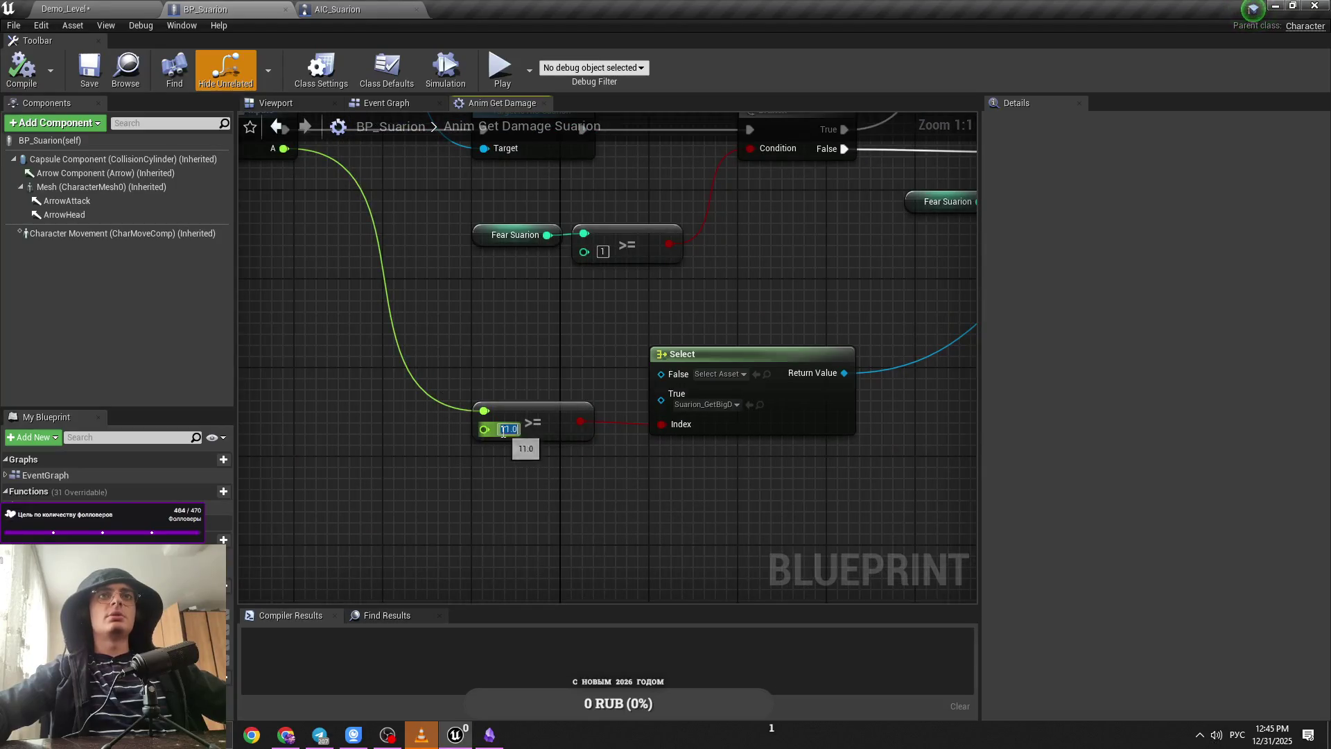
pyautogui.write('600')
pyautogui.press('Return')
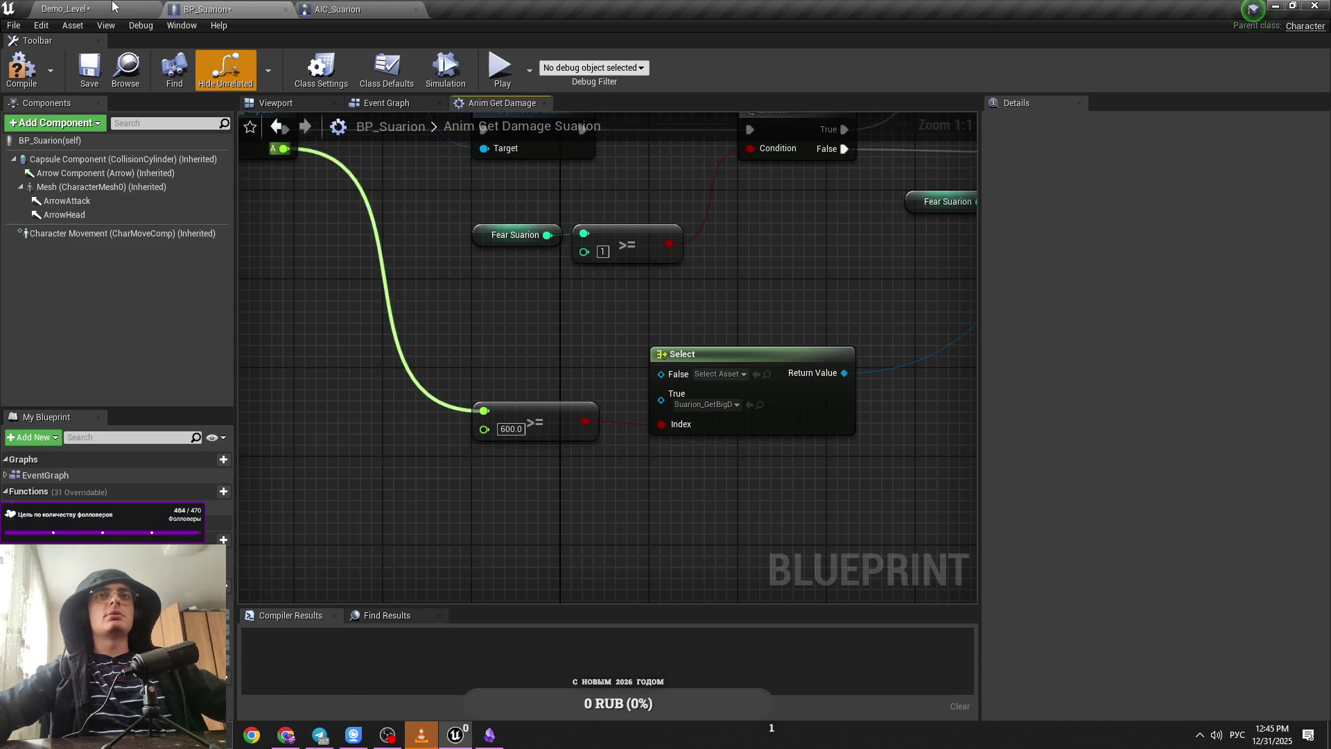
pyautogui.click(113, 7)
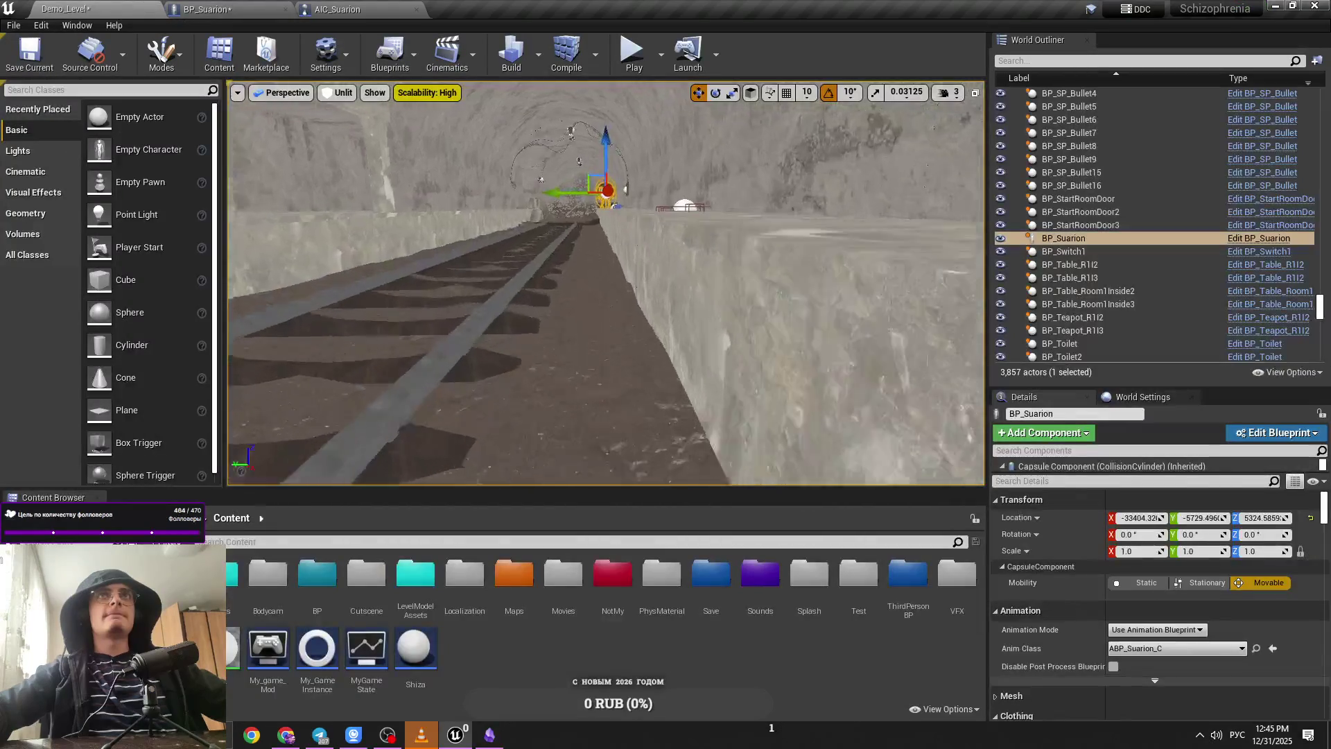
# Step: Run and stop a Demo_Level play test, then switch back to the BP_Suarion Blueprint
pyautogui.moveTo(687, 220); pyautogui.dragTo(688, 220)
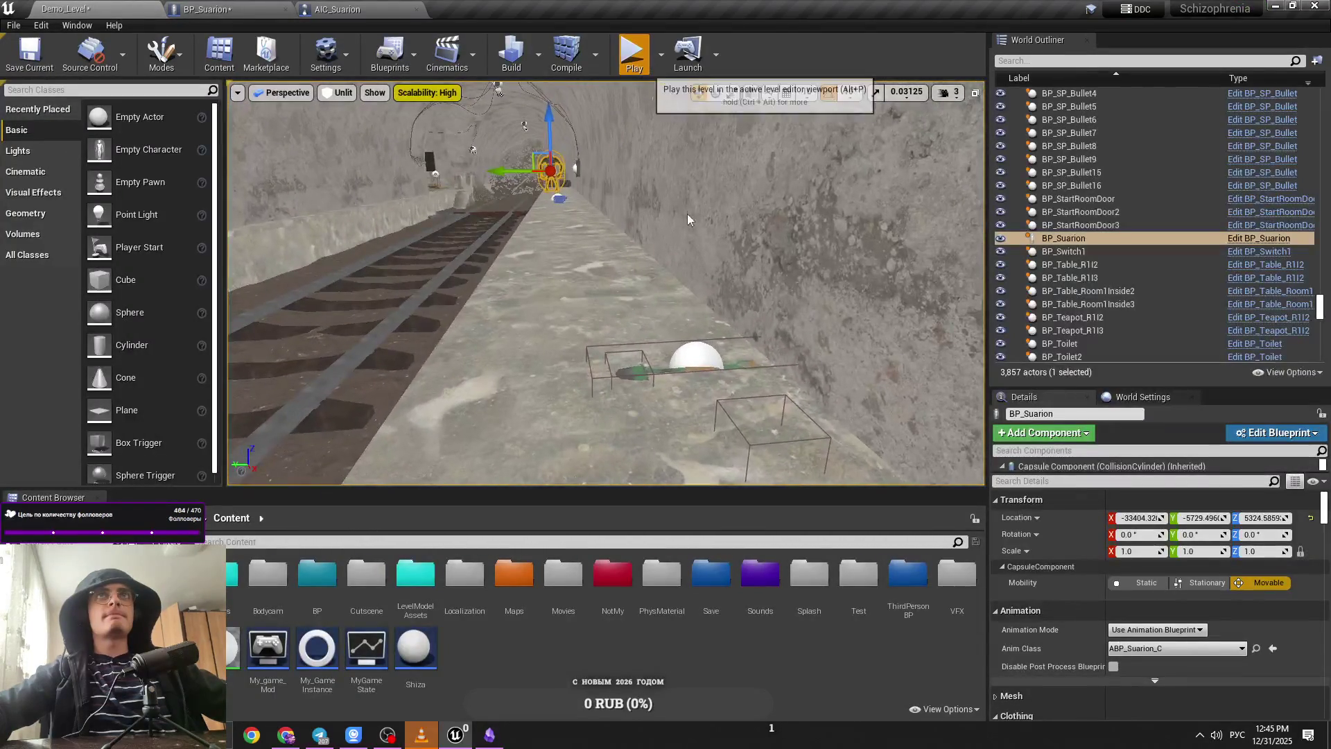
pyautogui.hotkey('alt', 'p')
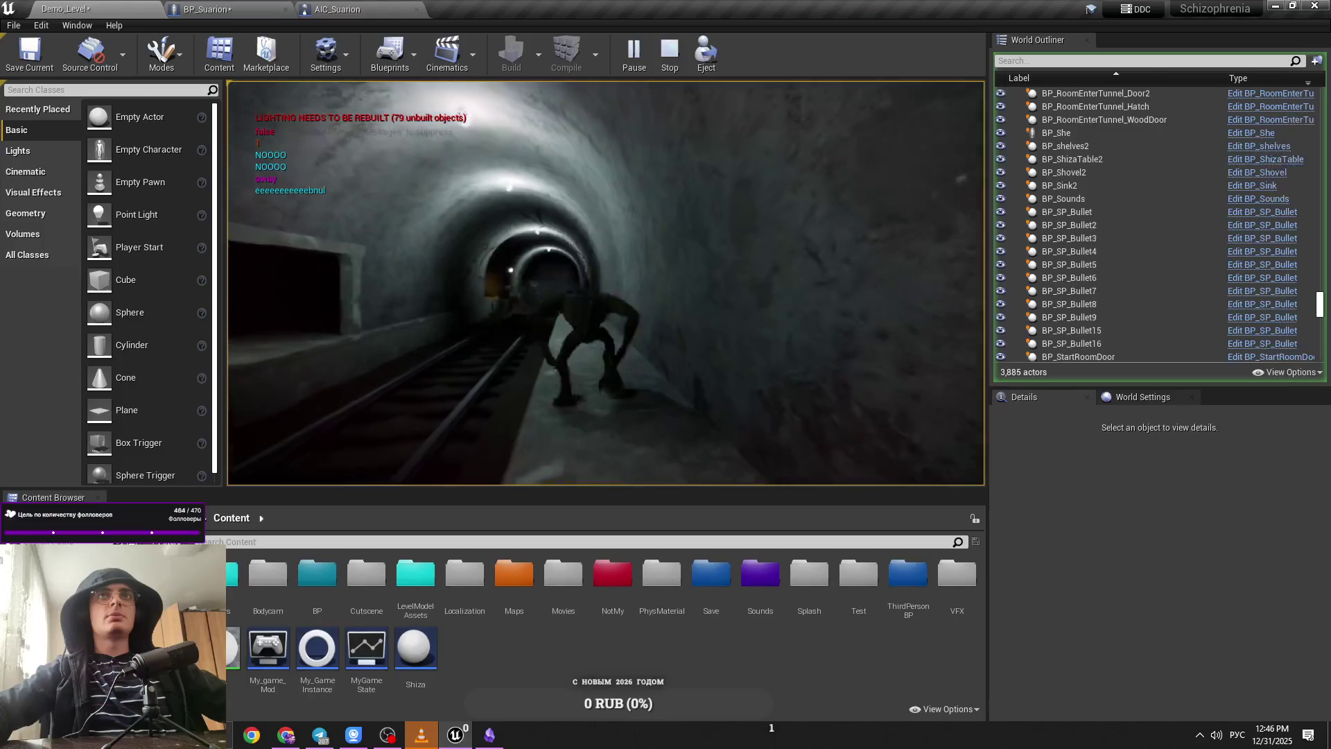
pyautogui.press('Escape')
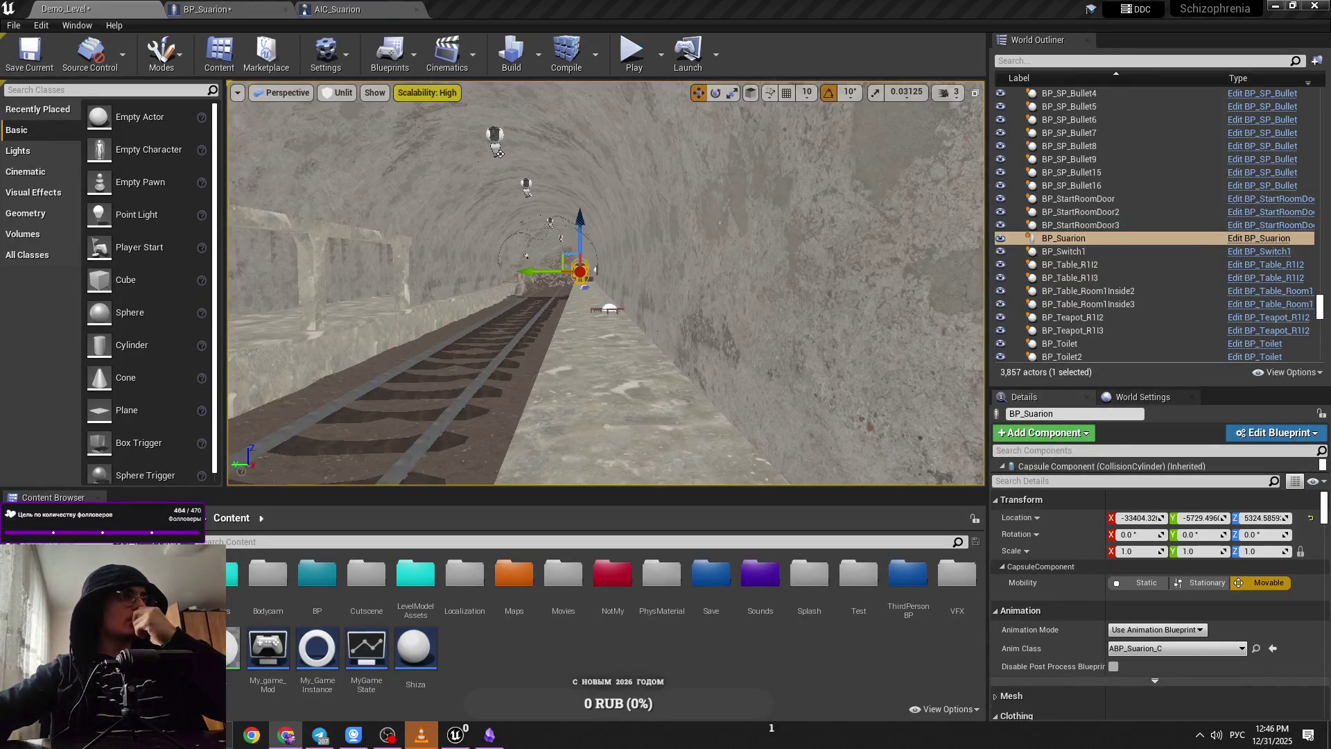
pyautogui.click(299, 5)
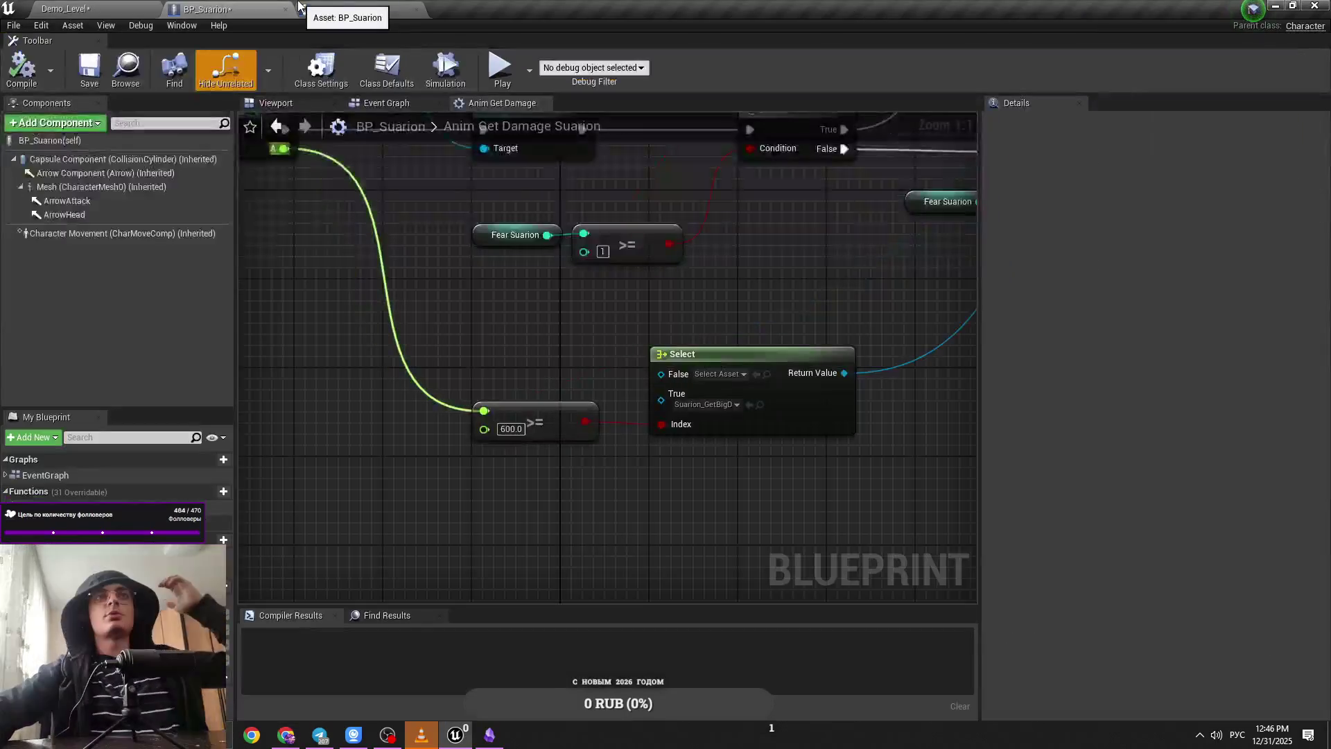
# Step: Review AIC_Suarion's run-away nodes, save, then return to Demo_Level via BP_Suarion
pyautogui.click(327, 6)
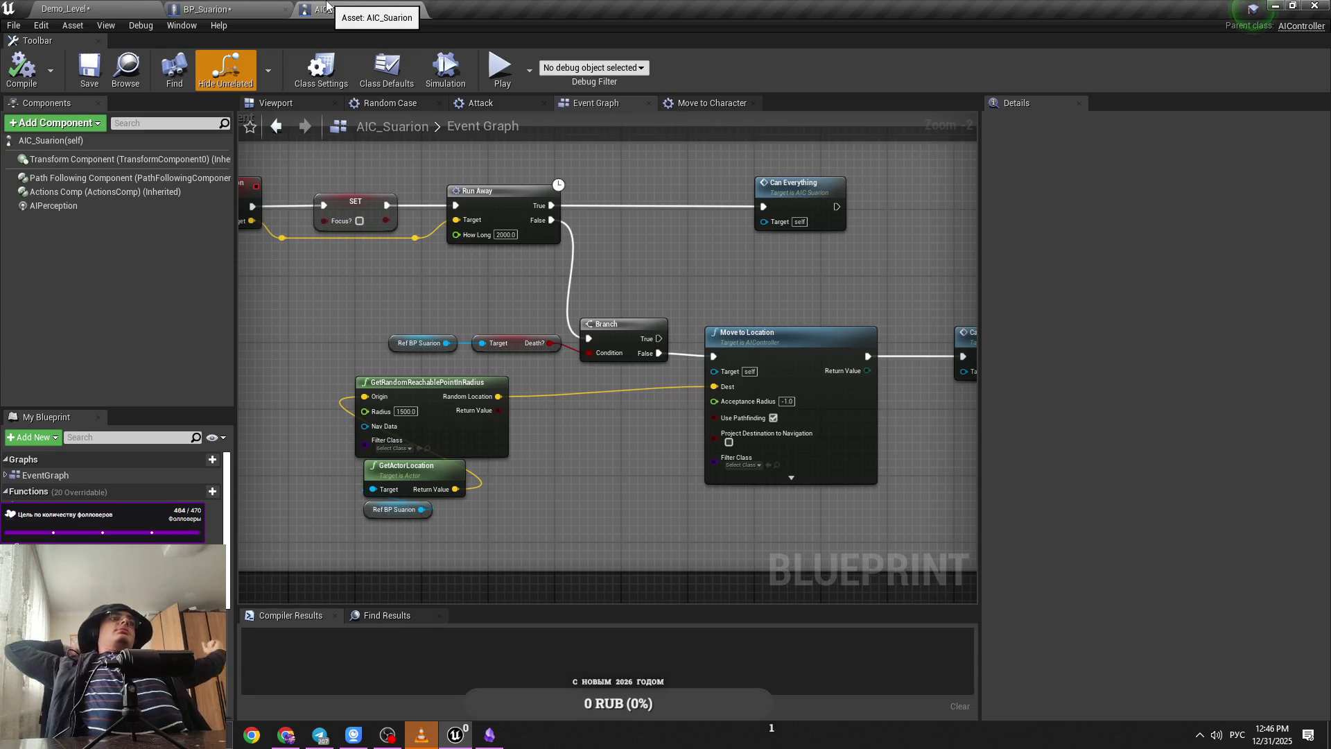
pyautogui.moveTo(720, 258)
pyautogui.mouseDown()
pyautogui.moveTo(658, 329)
pyautogui.moveTo(580, 298)
pyautogui.moveTo(705, 309)
pyautogui.mouseUp()
pyautogui.scroll(-1, 633, 319)
pyautogui.hotkey('ctrl', 's')
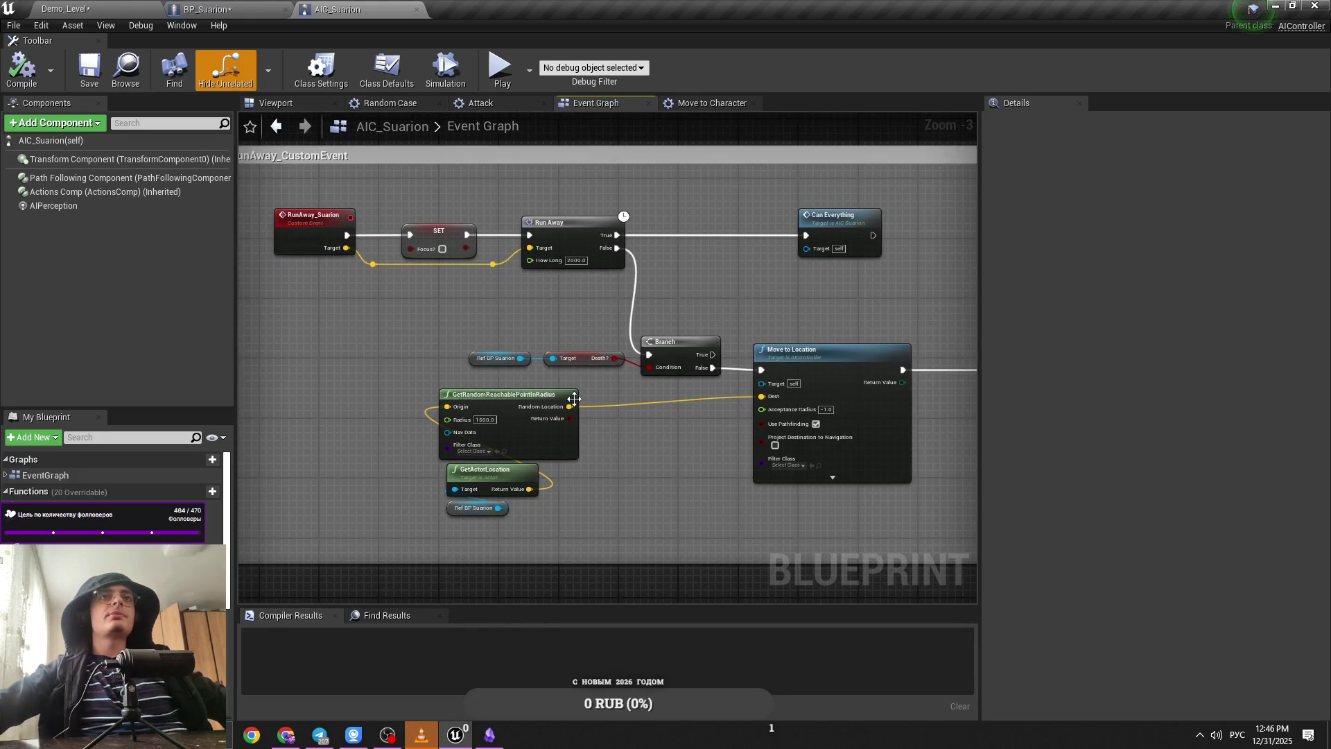
pyautogui.click(215, 8)
pyautogui.click(128, 8)
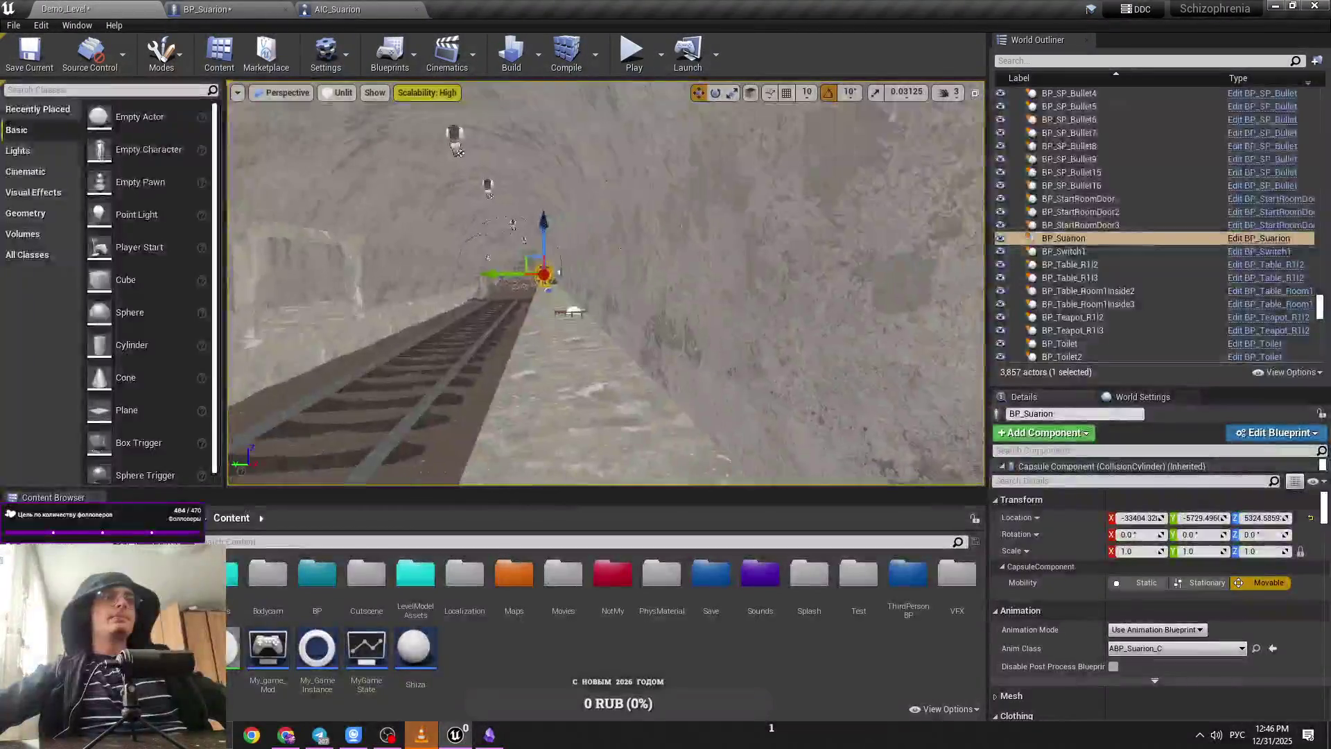
# Step: Select and frame the BP_Shovel actor in the tunnel, then open its Blueprint for editing
pyautogui.press('w')
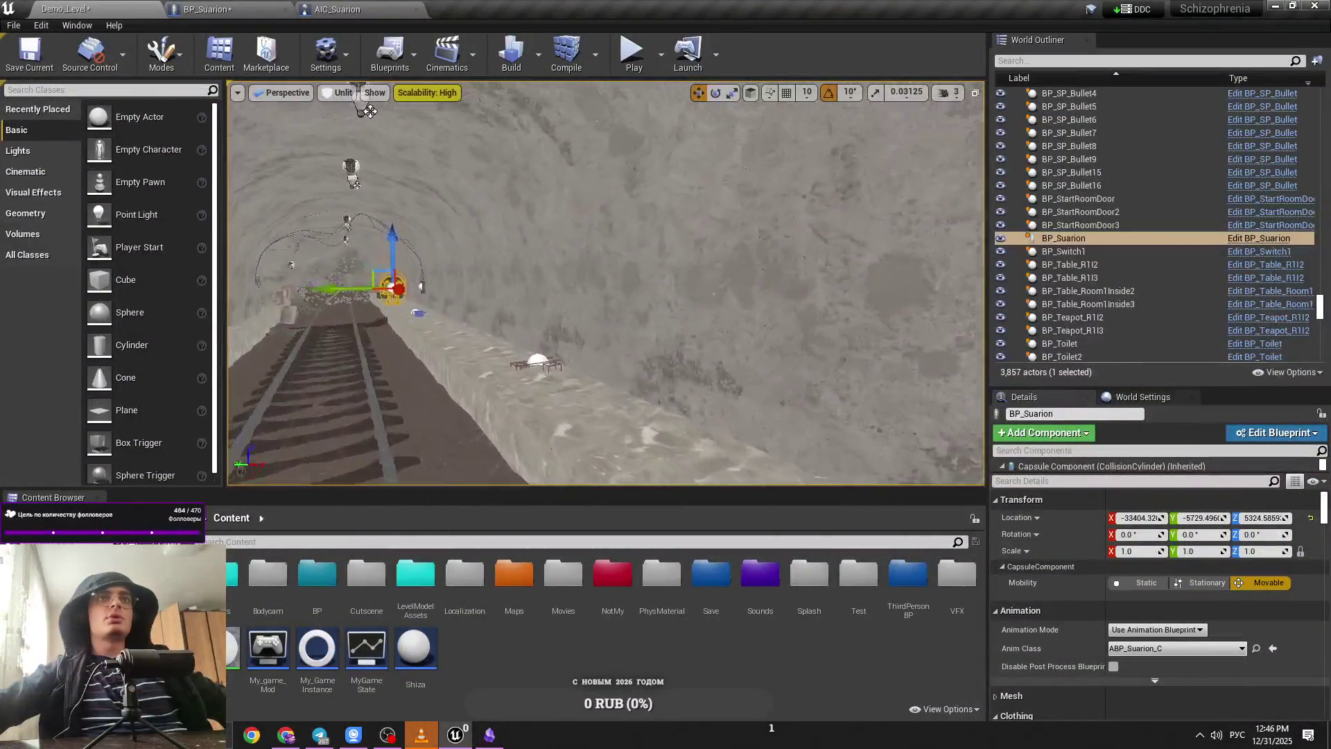
pyautogui.press('f')
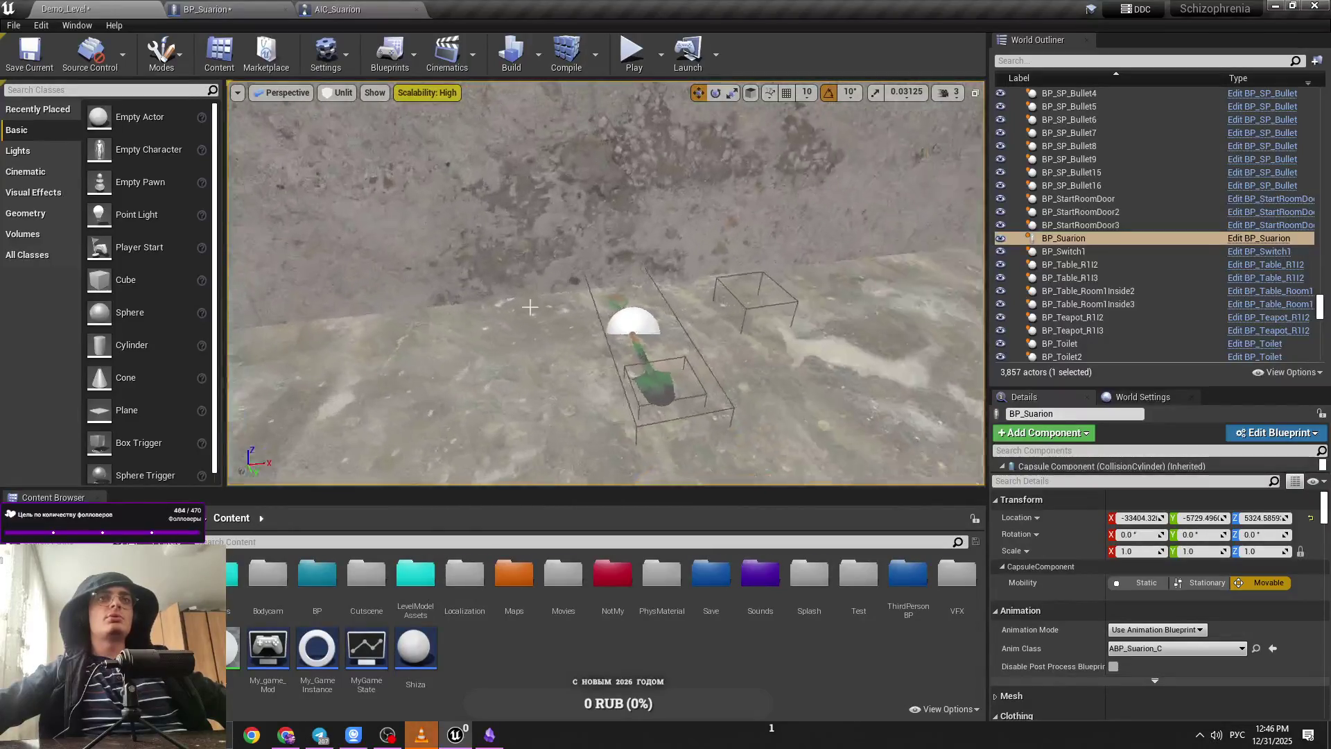
pyautogui.click(664, 377)
pyautogui.click(664, 378)
pyautogui.press('f')
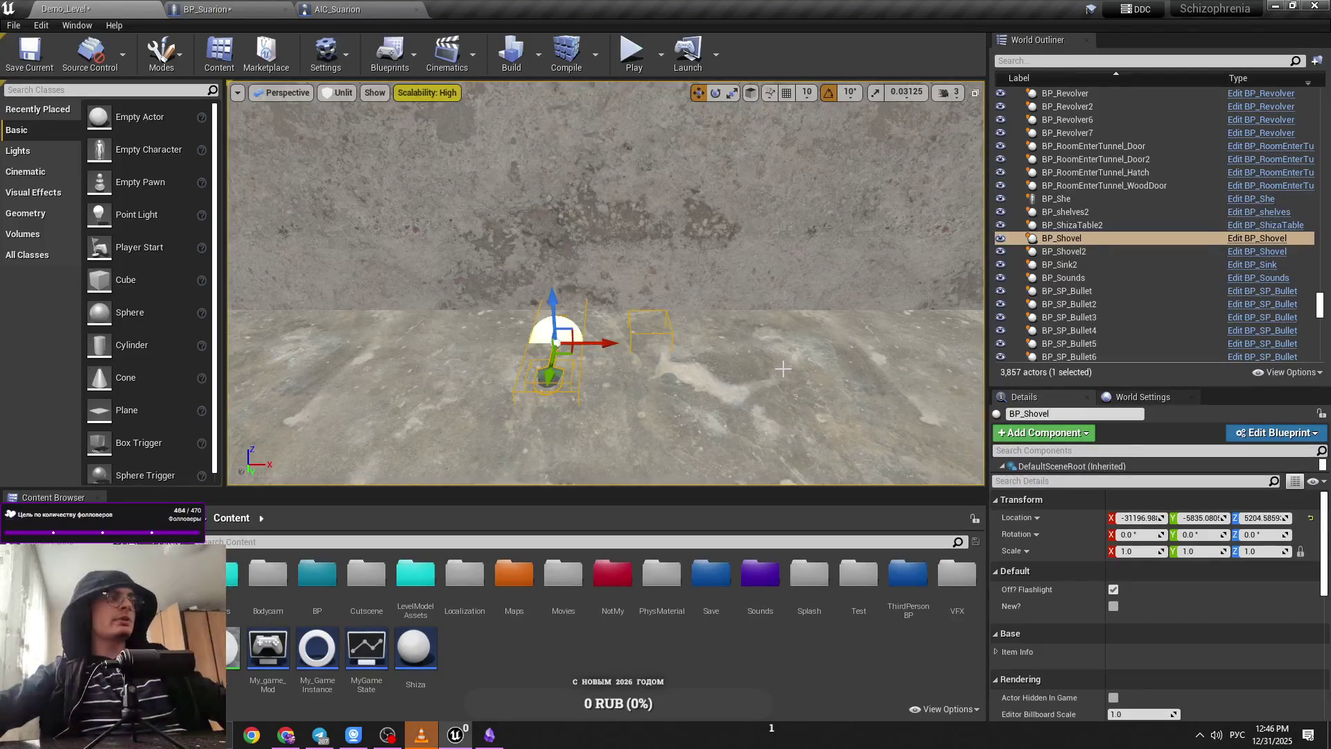
pyautogui.click(1261, 435)
pyautogui.click(1220, 461)
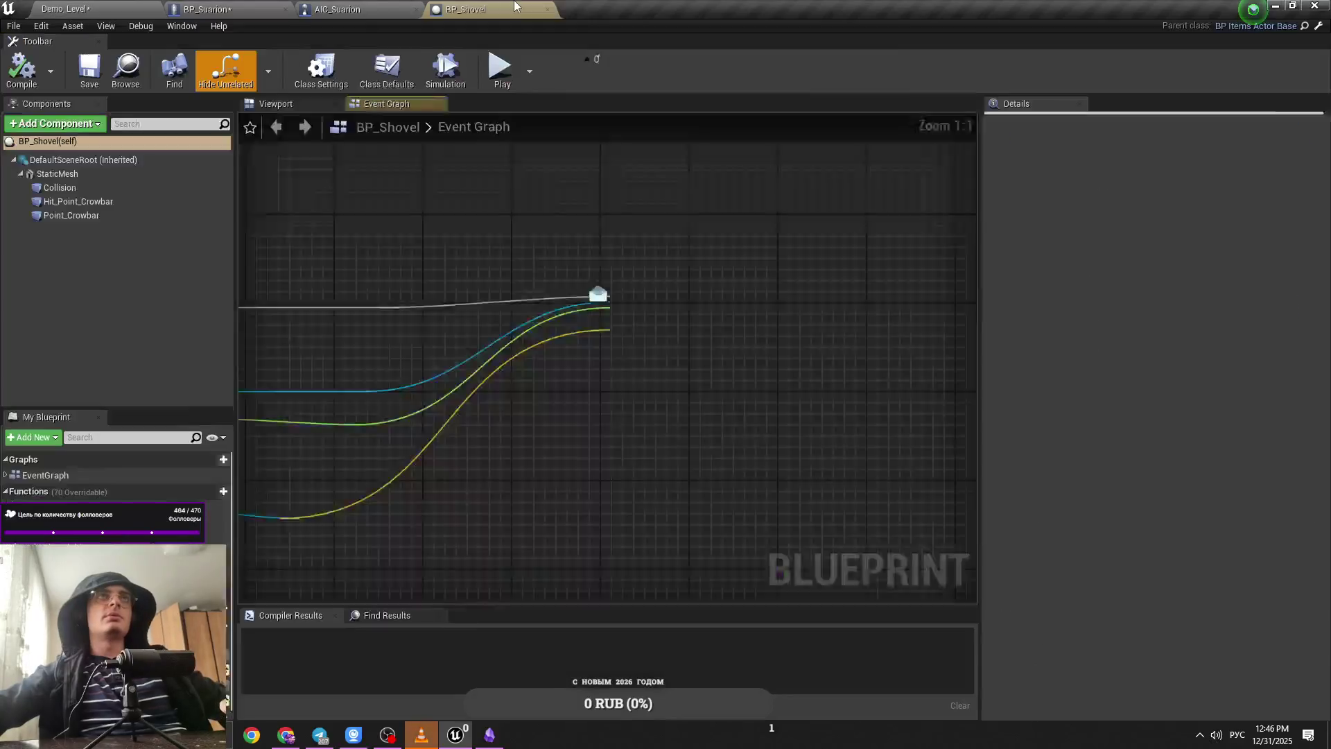
# Step: Reposition BP_Shovel's Damage Crowbar getter beside Get Damage BI in the overlap logic
pyautogui.scroll(-1, 755, 239)
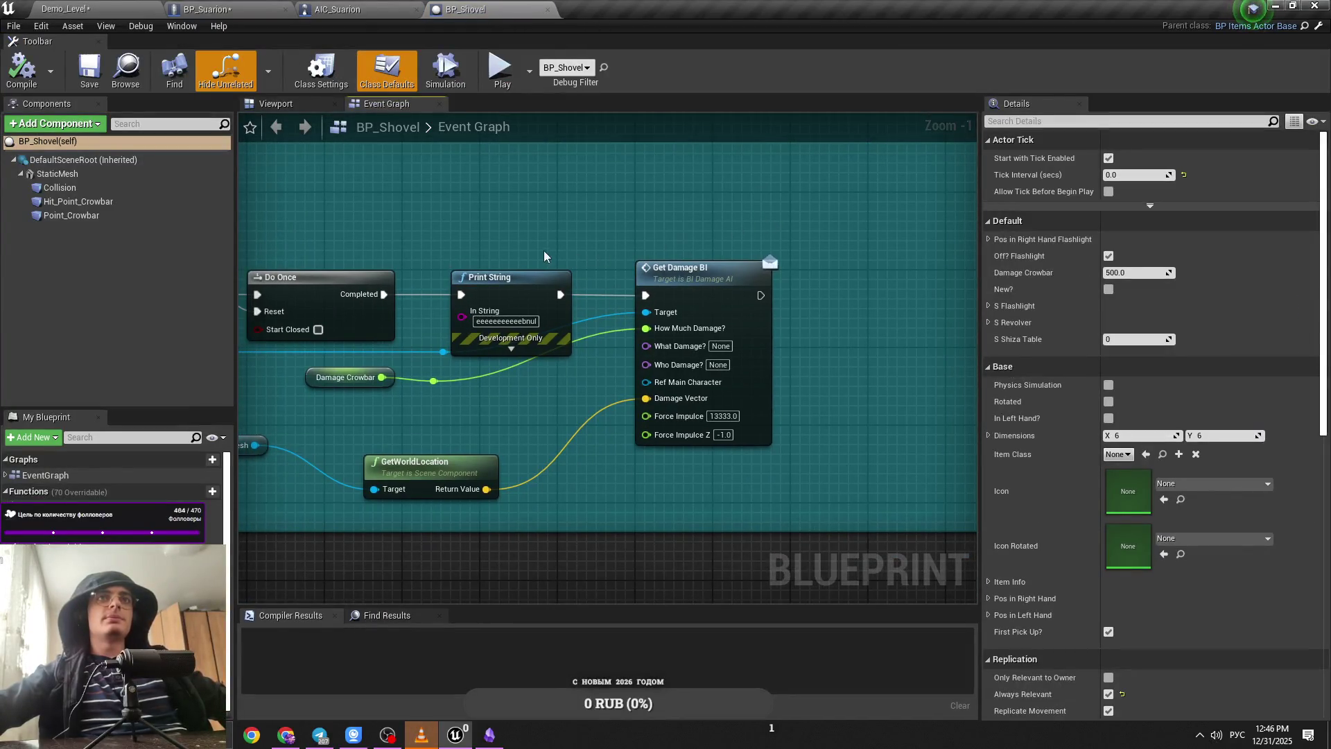
pyautogui.moveTo(544, 251); pyautogui.dragTo(660, 215)
pyautogui.moveTo(525, 277); pyautogui.dragTo(606, 302)
pyautogui.moveTo(551, 409)
pyautogui.mouseDown()
pyautogui.moveTo(684, 444)
pyautogui.moveTo(668, 436)
pyautogui.mouseUp()
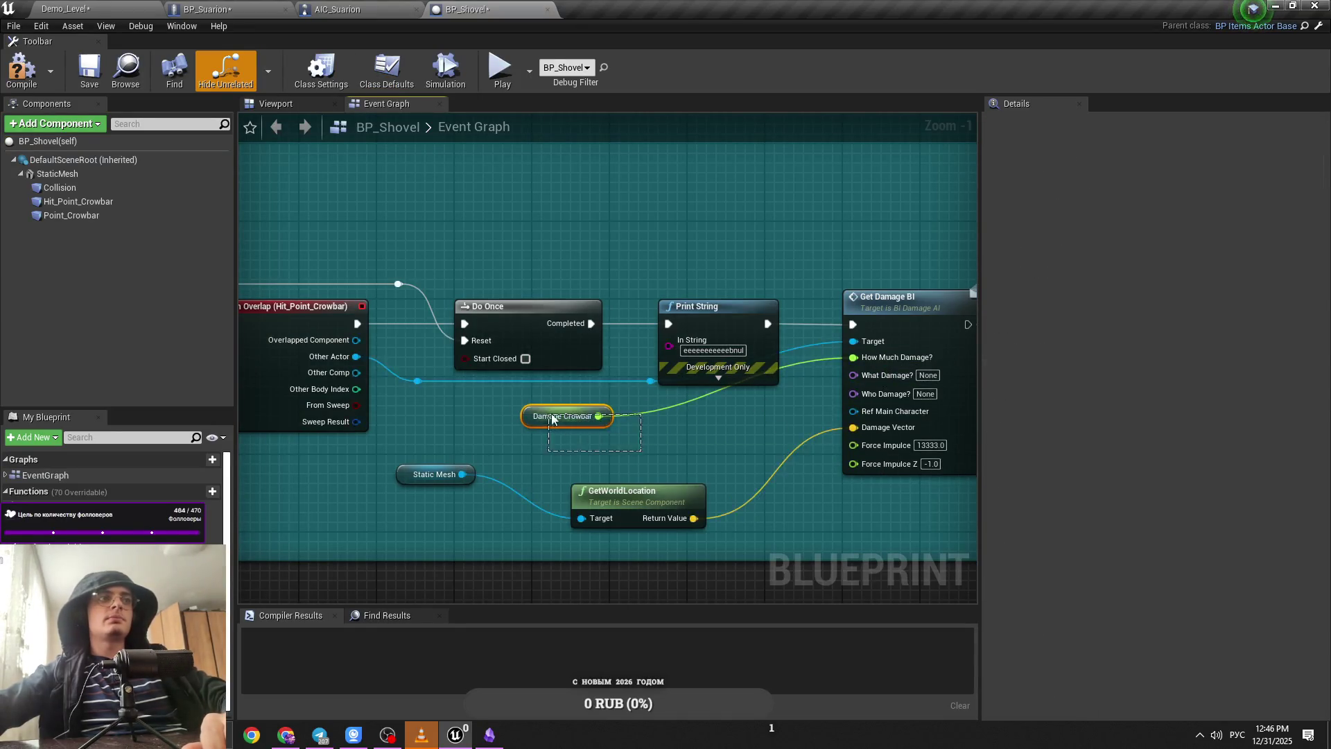
pyautogui.moveTo(551, 416); pyautogui.dragTo(561, 416)
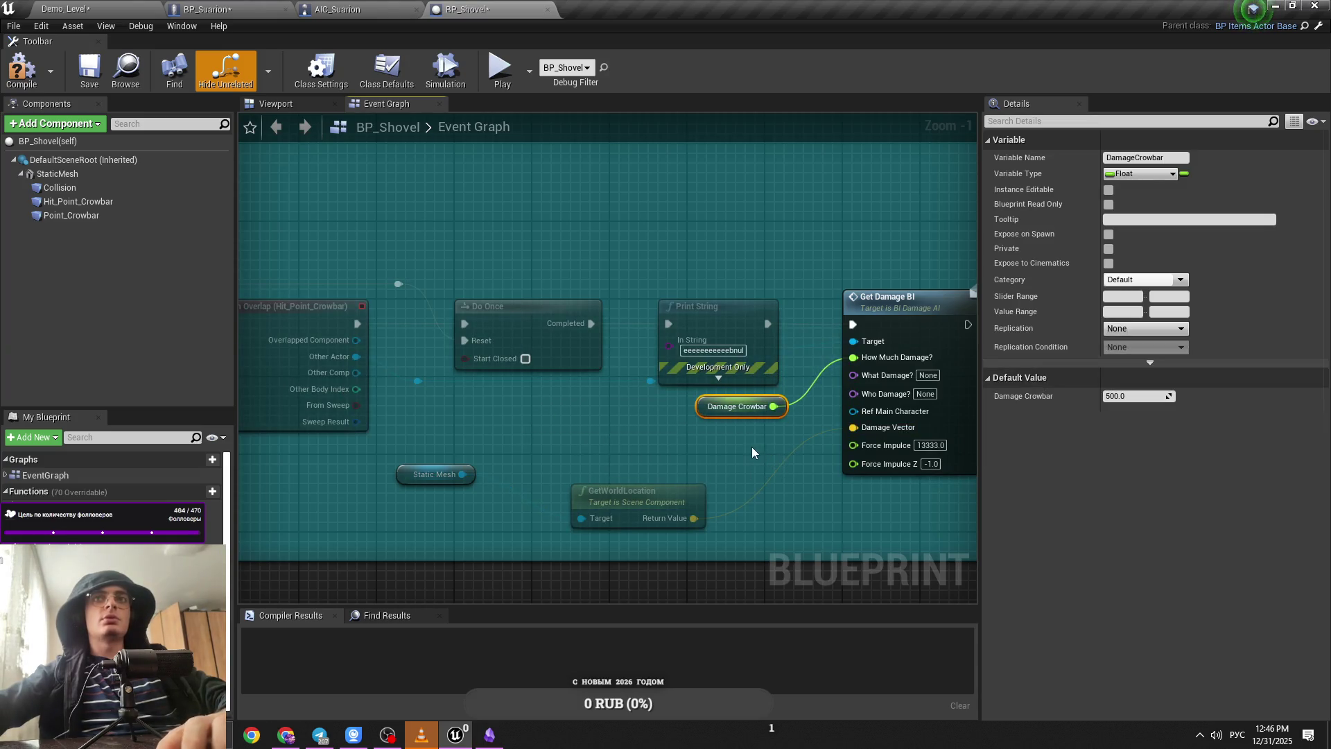
pyautogui.click(765, 439)
pyautogui.moveTo(737, 413); pyautogui.dragTo(728, 414)
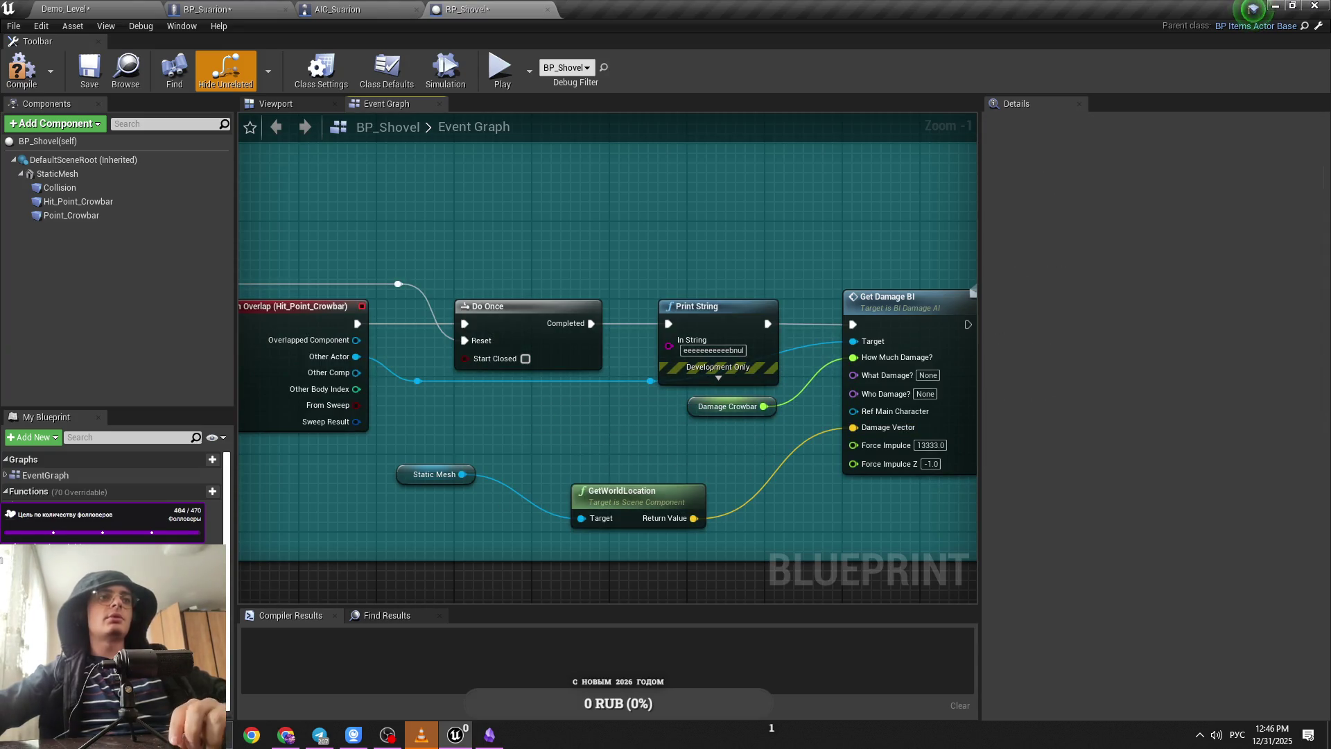
# Step: Check DamageCrowbar's 500.0 default value, then return to the Demo_Level editor
pyautogui.click(727, 406)
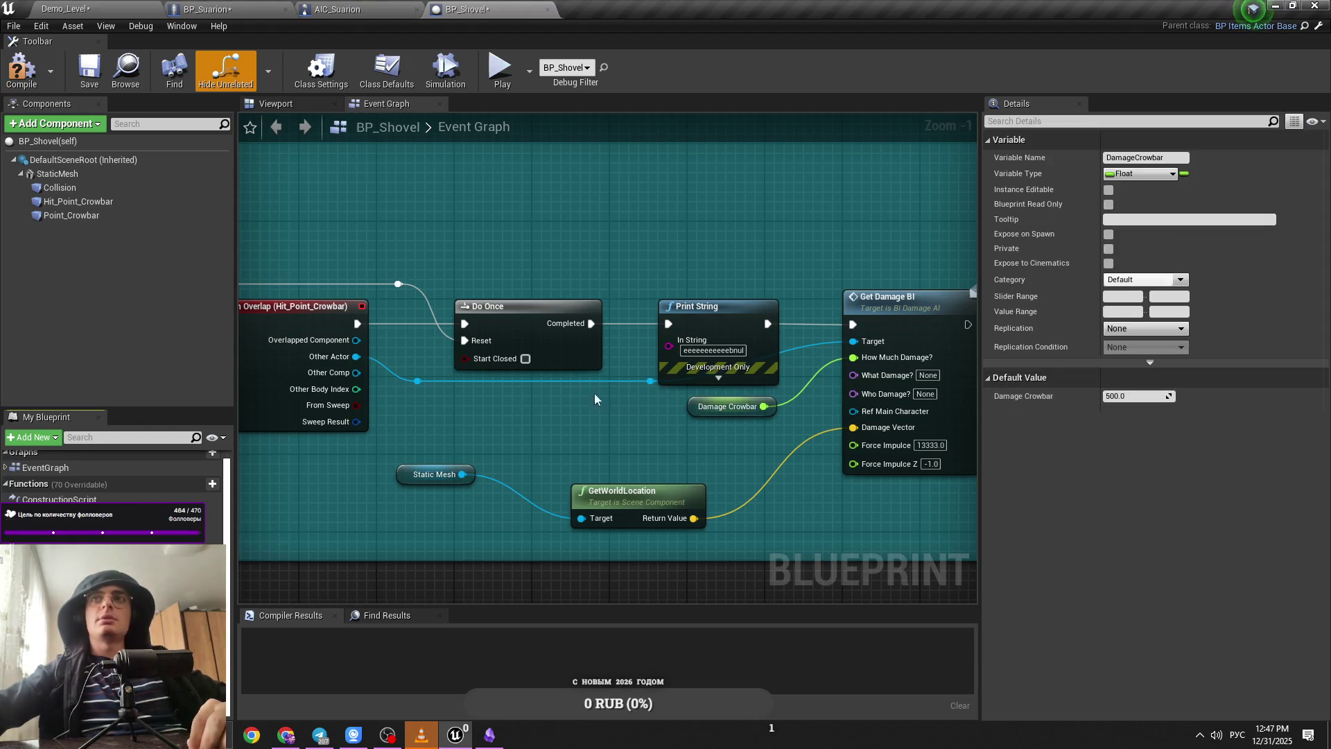
pyautogui.click(280, 7)
pyautogui.click(66, 9)
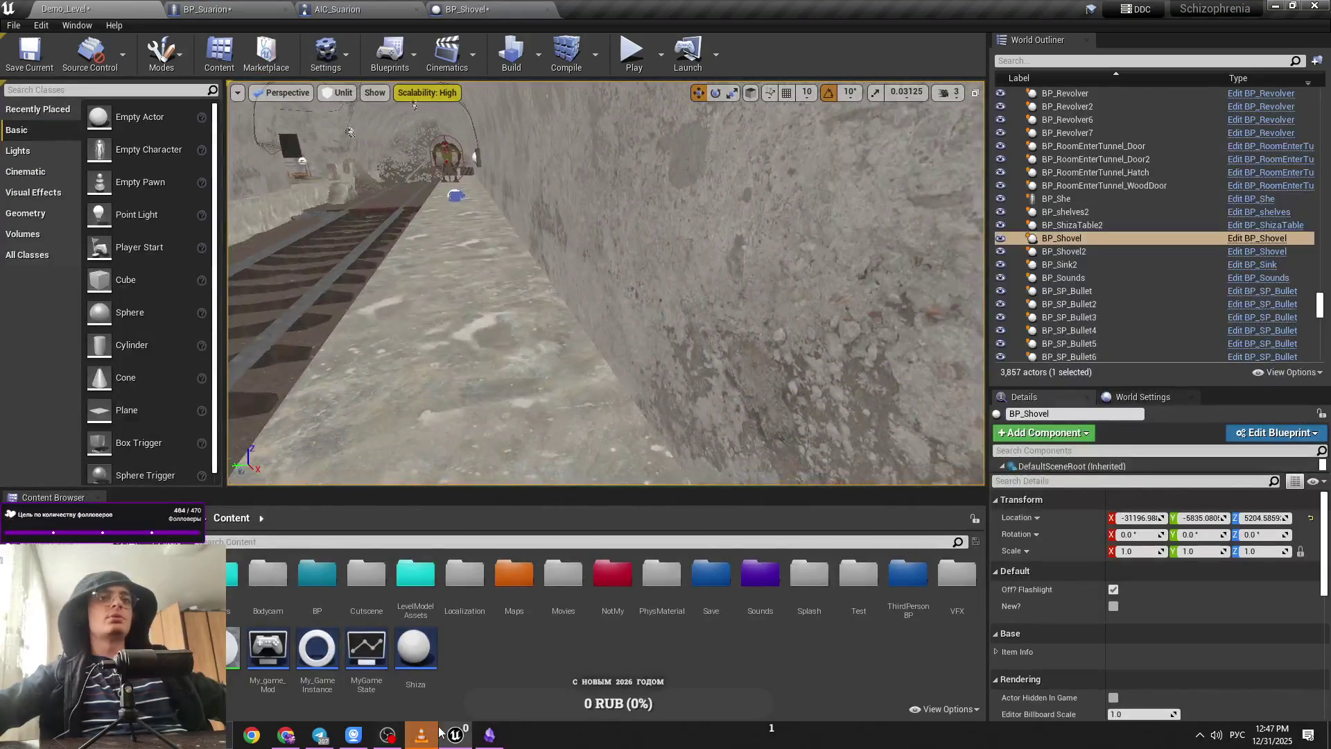
pyautogui.click(353, 736)
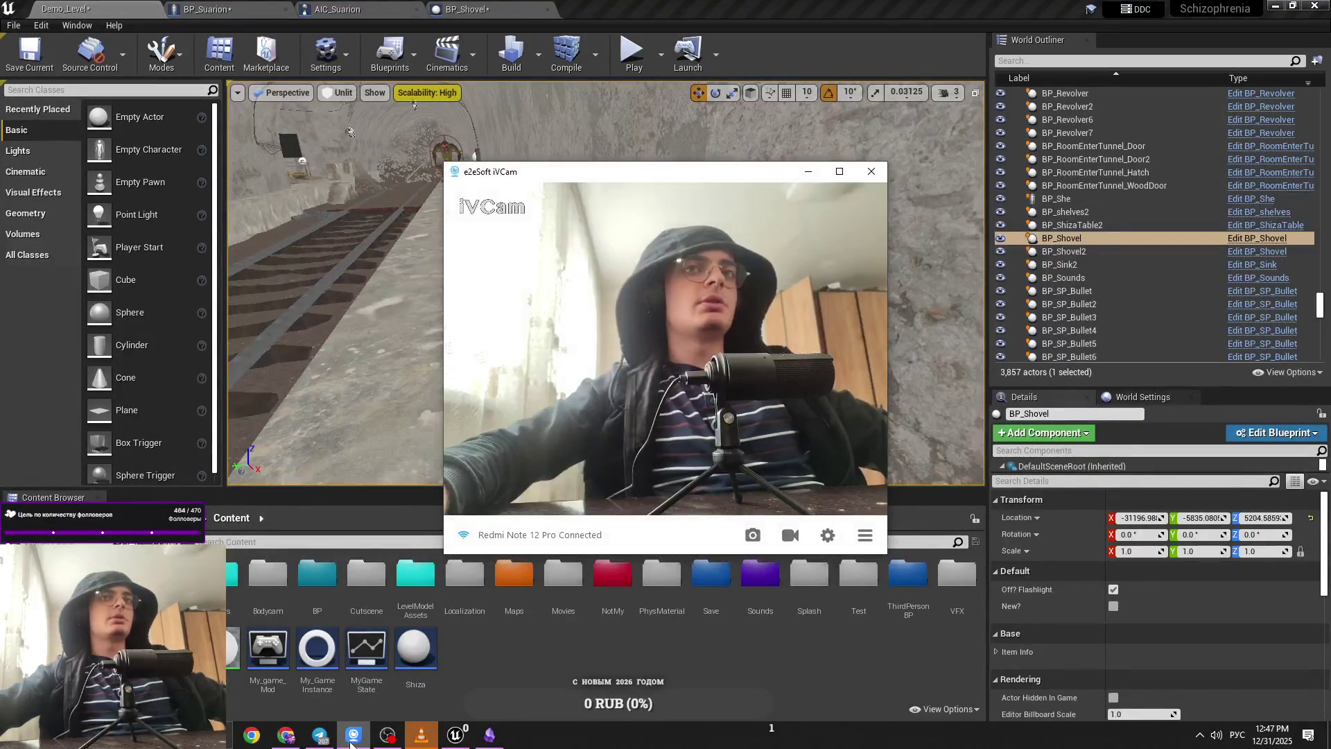
pyautogui.moveTo(659, 189)
pyautogui.mouseDown()
pyautogui.moveTo(492, 125)
pyautogui.moveTo(518, 126)
pyautogui.mouseUp()
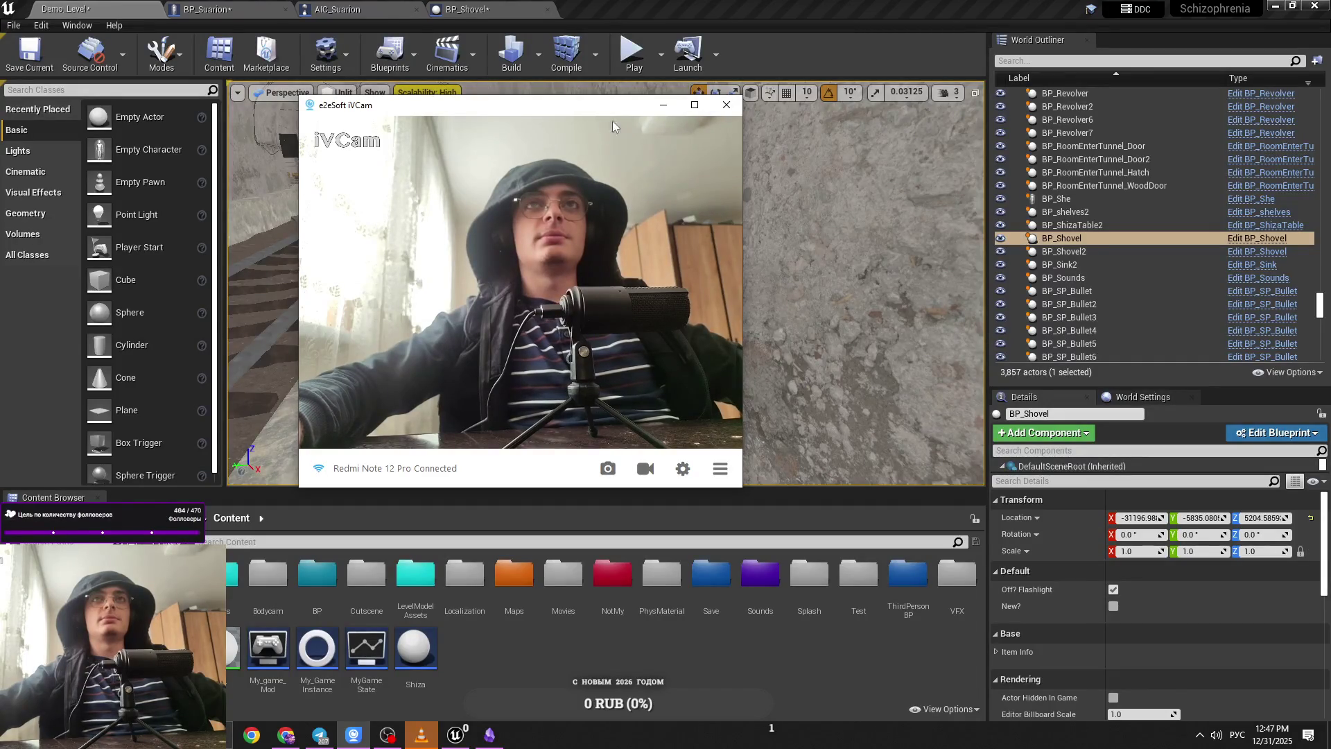
pyautogui.click(671, 111)
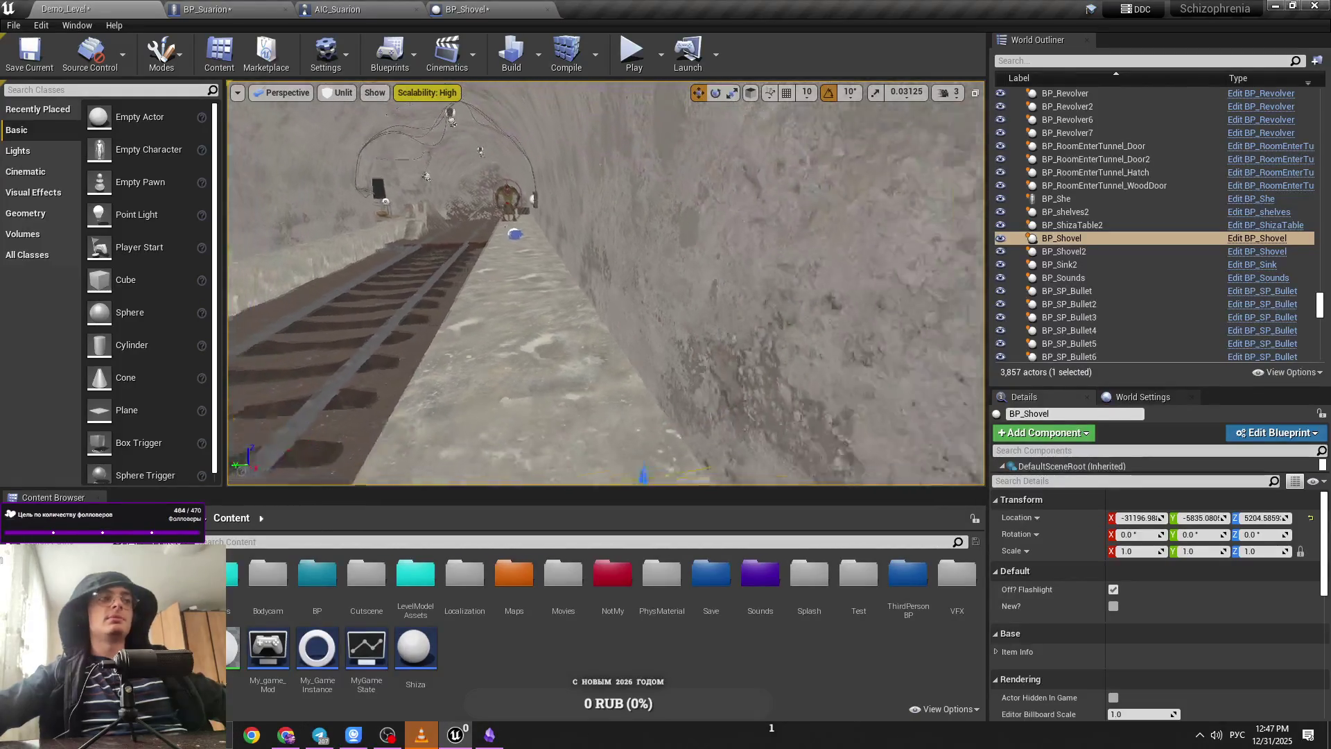
pyautogui.moveTo(659, 208); pyautogui.dragTo(659, 176)
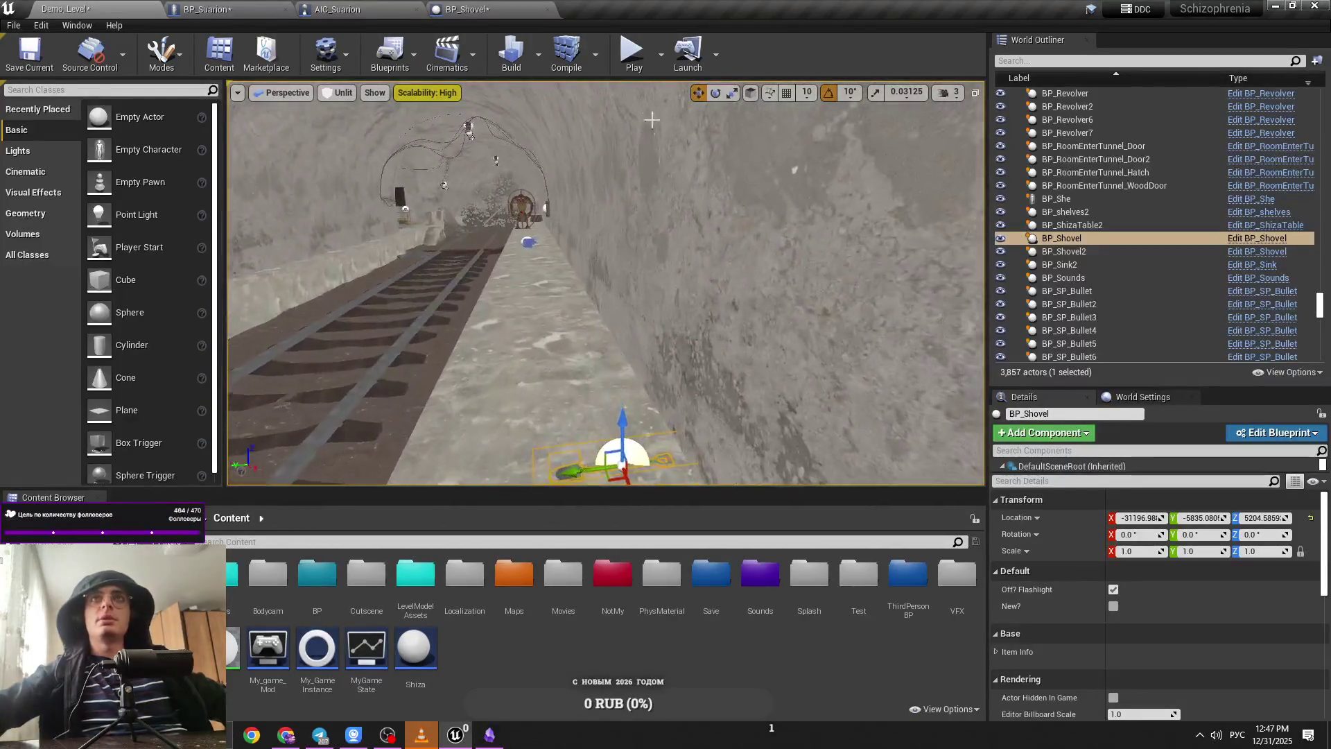
pyautogui.hotkey('alt', 'p')
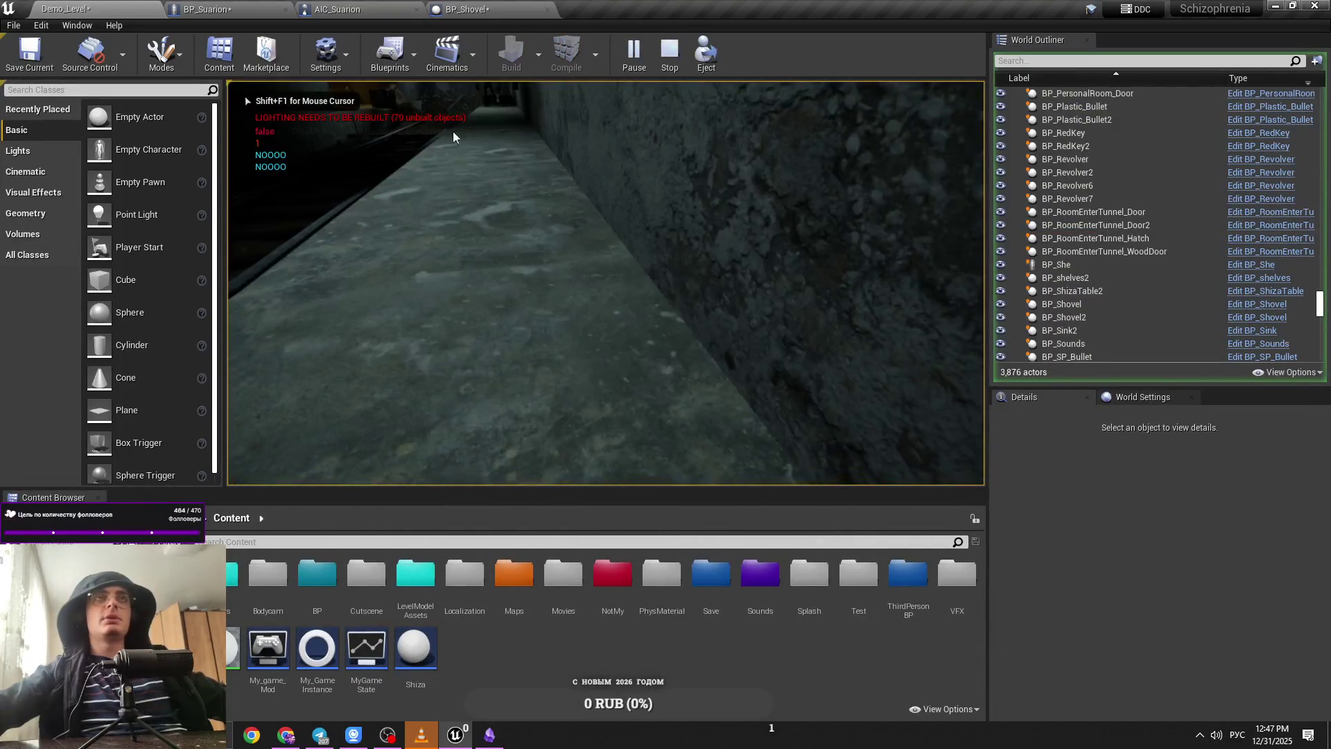
# Step: Stop the play test and save the AIC_Suarion and BP_Shovel Blueprints
pyautogui.press('Escape')
pyautogui.click(338, 9)
pyautogui.scroll(2, 525, 338)
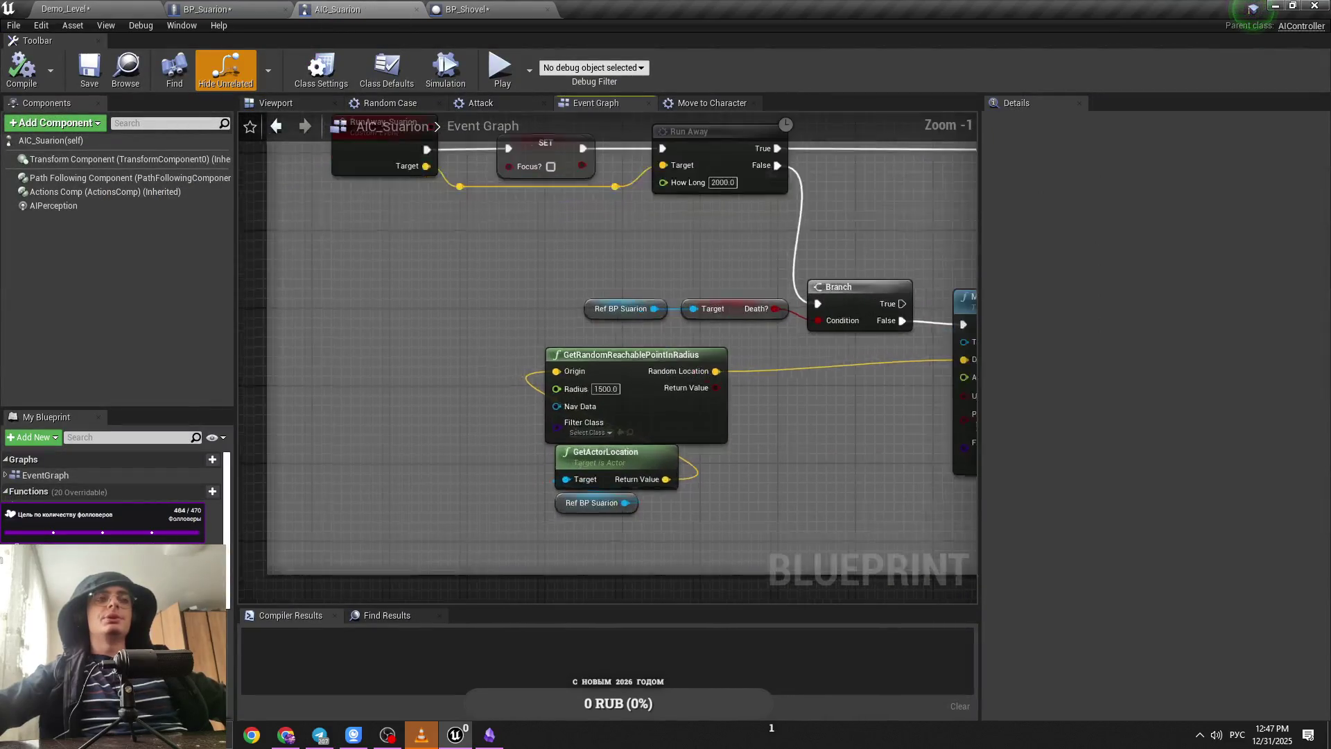
pyautogui.click(207, 9)
pyautogui.click(337, 9)
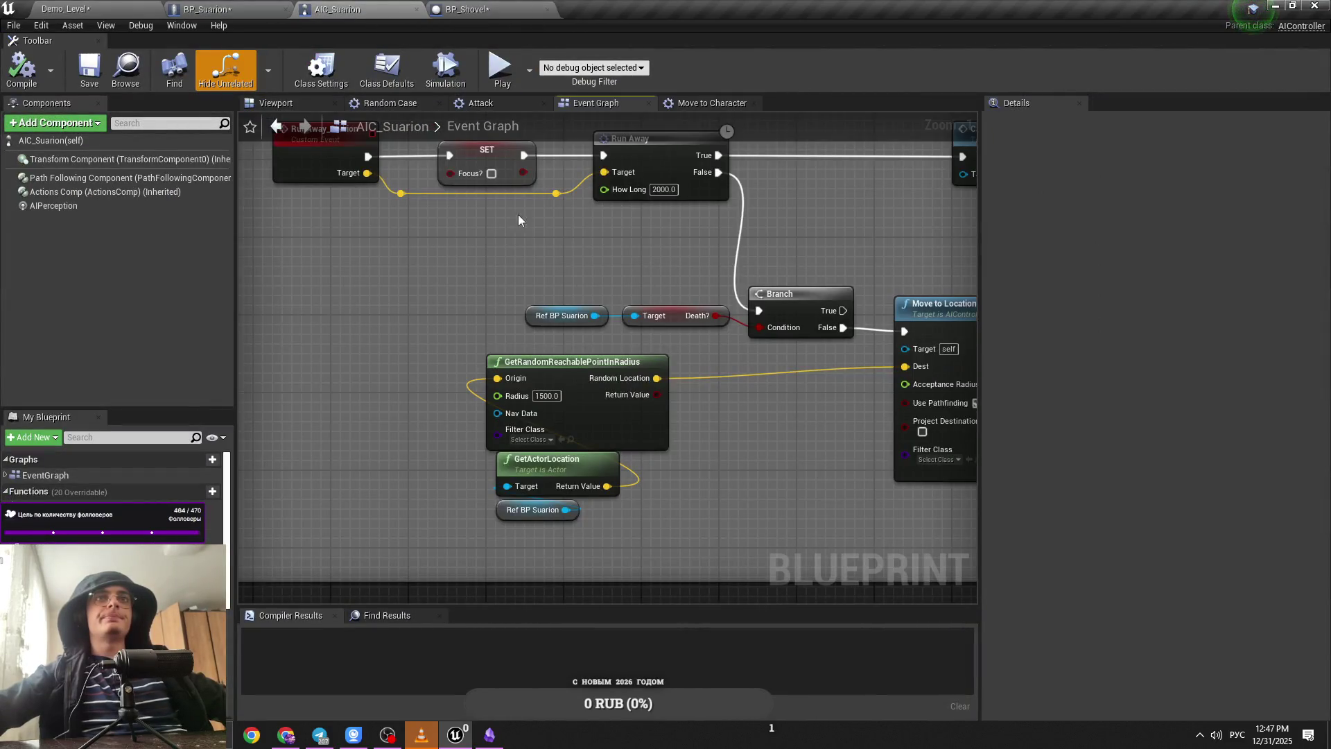
pyautogui.hotkey('ctrl', 's')
pyautogui.click(465, 9)
pyautogui.hotkey('ctrl', 's')
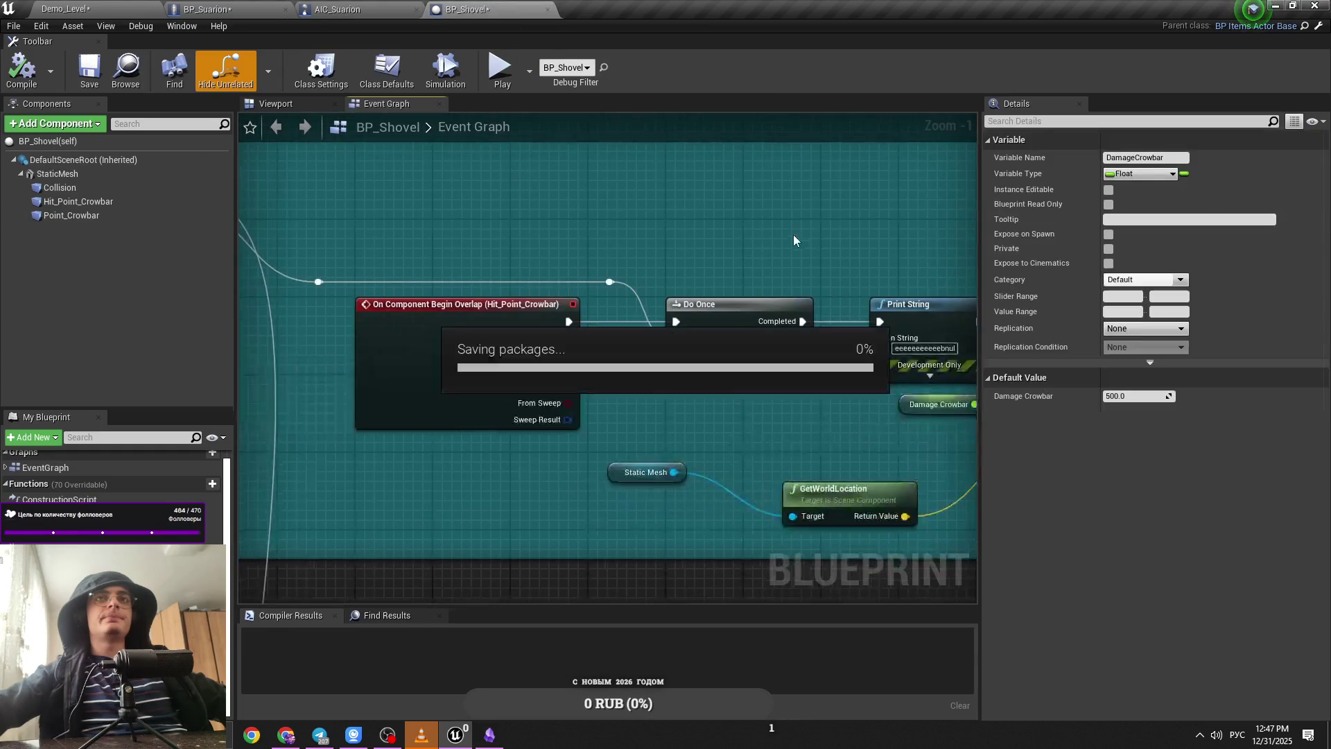
pyautogui.click(338, 9)
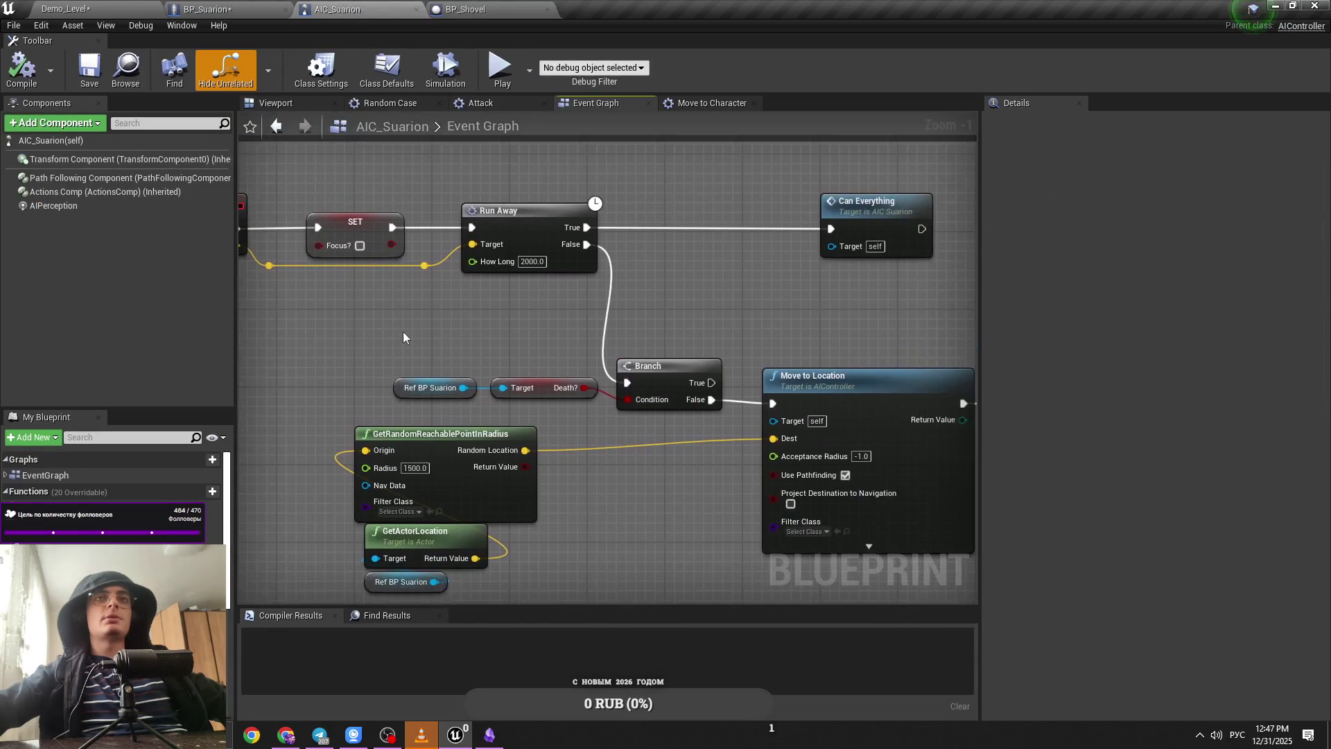
pyautogui.scroll(-5, 403, 347)
pyautogui.scroll(3, 451, 364)
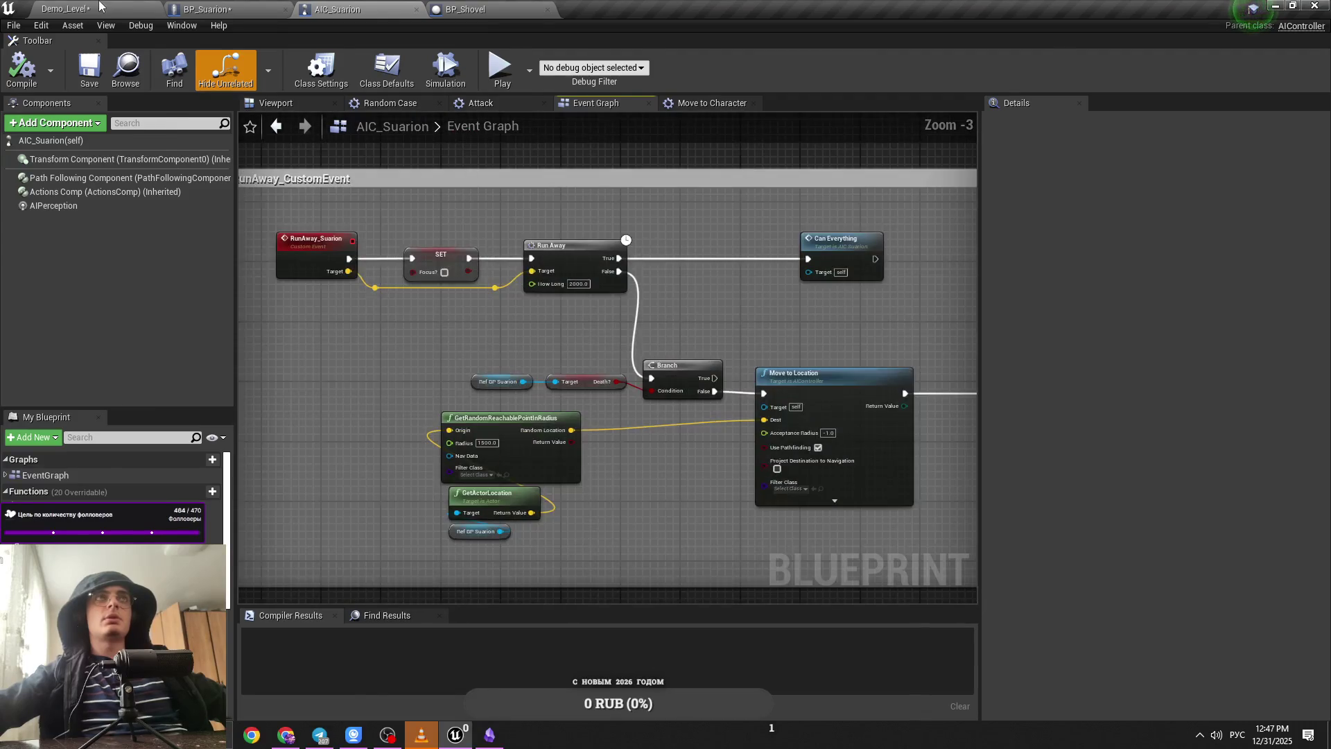
# Step: End the running play test, then bring AIC_Suarion's RunAway_CustomEvent logic into view and save
pyautogui.click(99, 7)
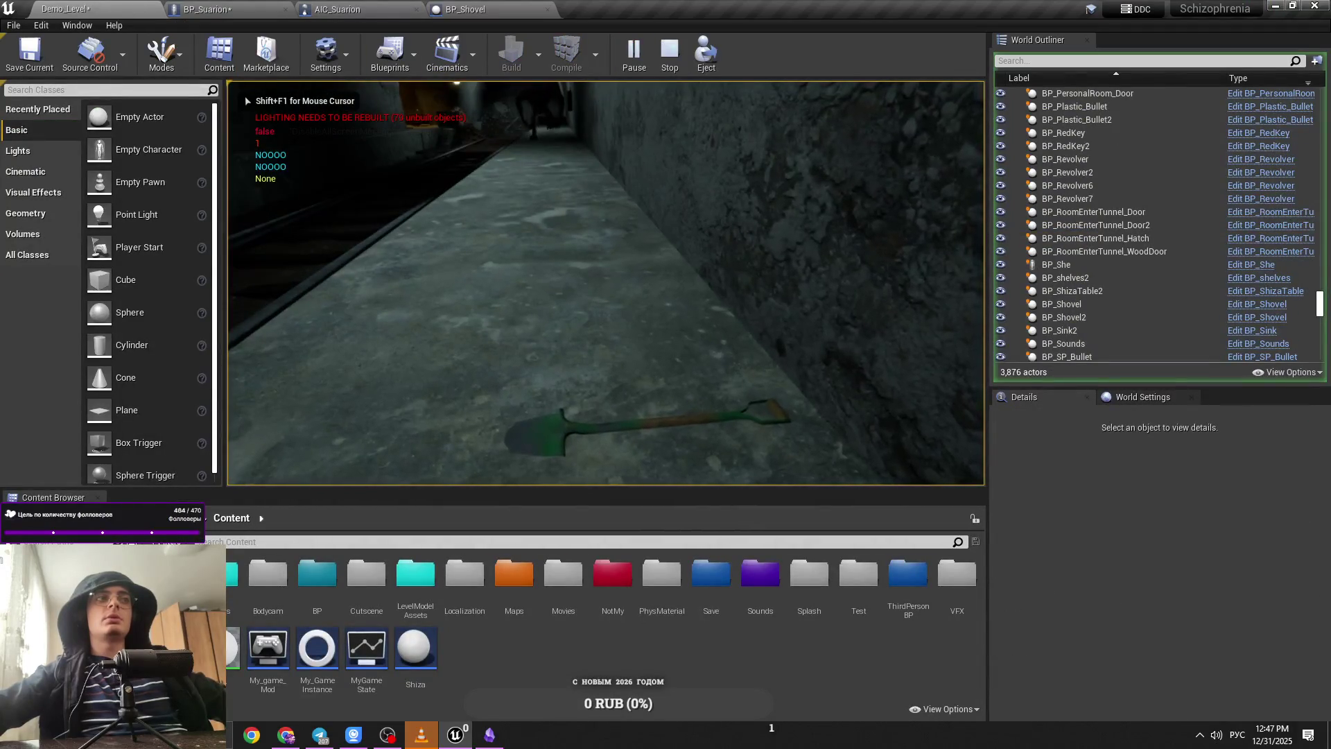
pyautogui.press('Escape')
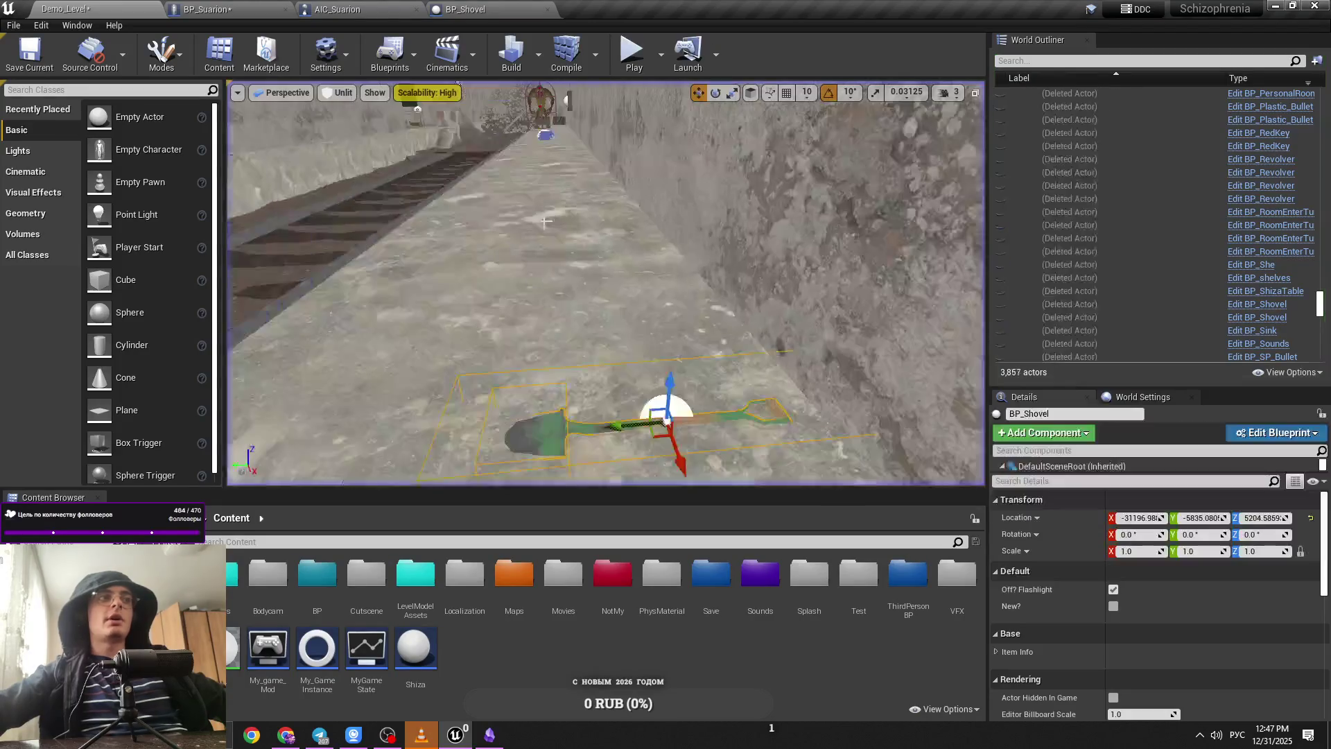
pyautogui.moveTo(485, 277)
pyautogui.mouseDown()
pyautogui.moveTo(527, 250)
pyautogui.moveTo(543, 217)
pyautogui.moveTo(610, 243)
pyautogui.mouseUp()
pyautogui.click(336, 9)
pyautogui.moveTo(426, 221)
pyautogui.mouseDown()
pyautogui.moveTo(571, 322)
pyautogui.moveTo(559, 332)
pyautogui.moveTo(477, 308)
pyautogui.mouseUp()
pyautogui.hotkey('ctrl', 's')
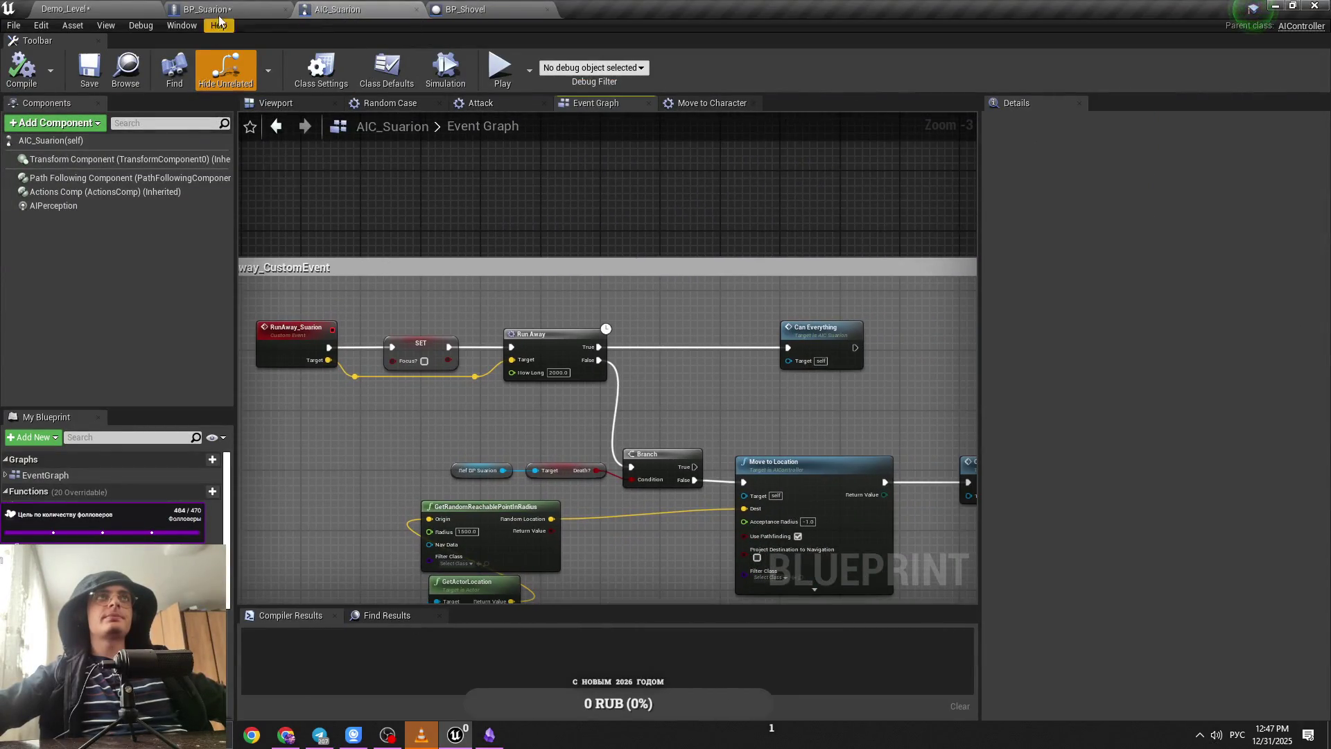
# Step: Save the AIC_Suarion blueprint from its Event Graph
pyautogui.click(229, 9)
pyautogui.click(367, 9)
pyautogui.moveTo(808, 365)
pyautogui.mouseDown()
pyautogui.moveTo(581, 344)
pyautogui.moveTo(696, 340)
pyautogui.mouseUp()
pyautogui.hotkey('ctrl', 's')
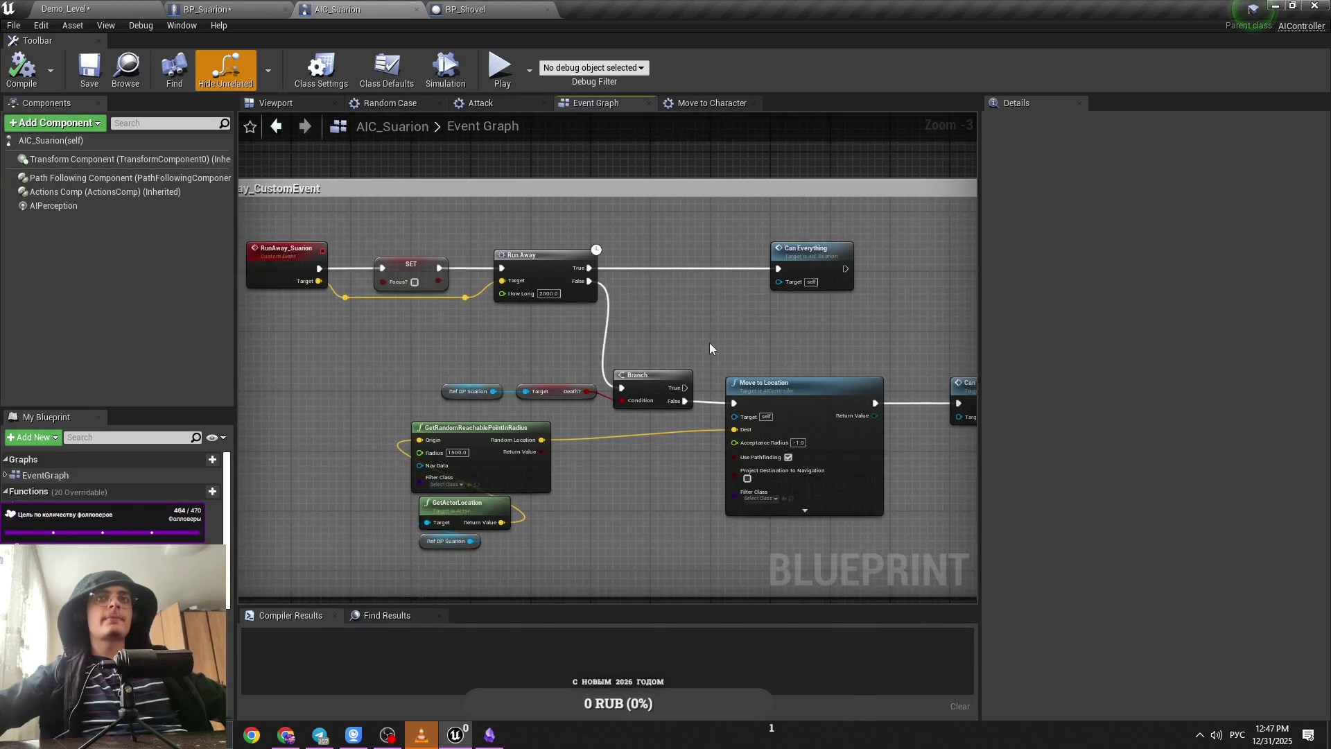
# Step: Copy Get Actor Forward Vector, the multiply node and Launch Character from the Attack graph
pyautogui.click(501, 107)
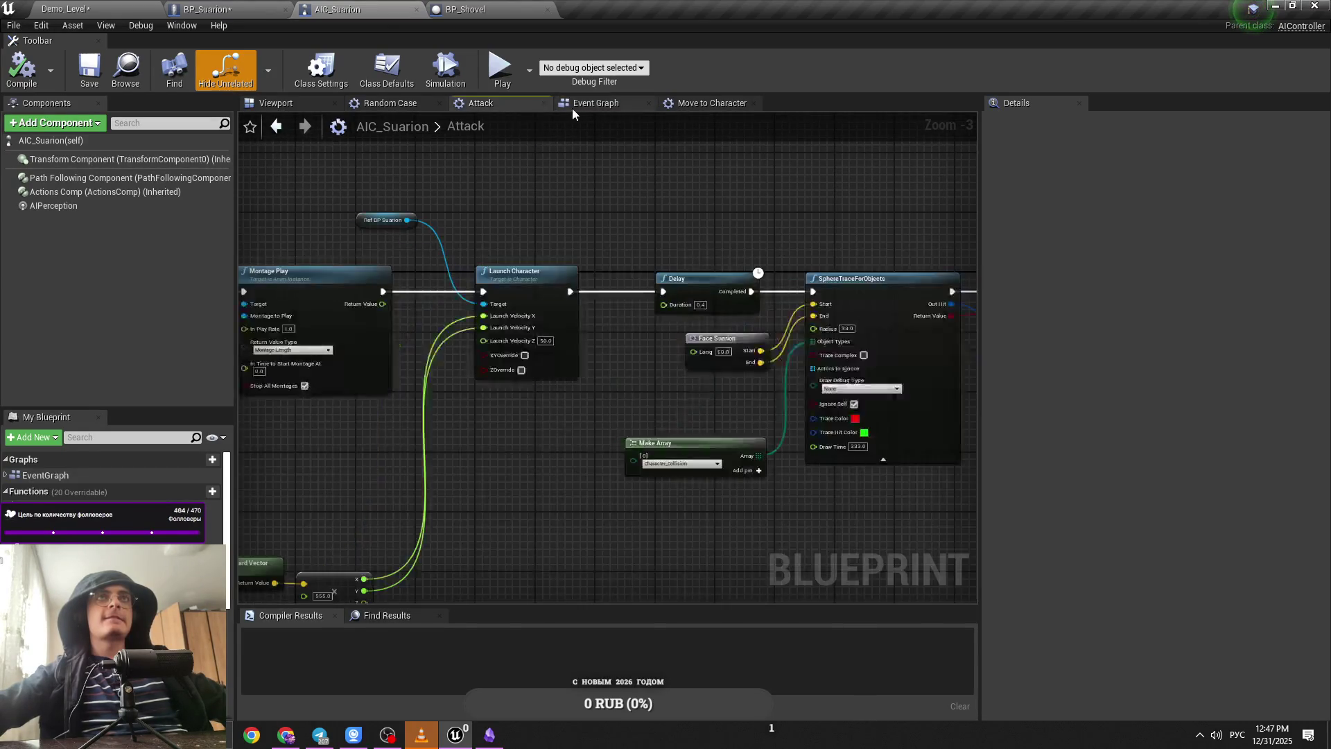
pyautogui.scroll(2, 624, 382)
pyautogui.scroll(3, 659, 447)
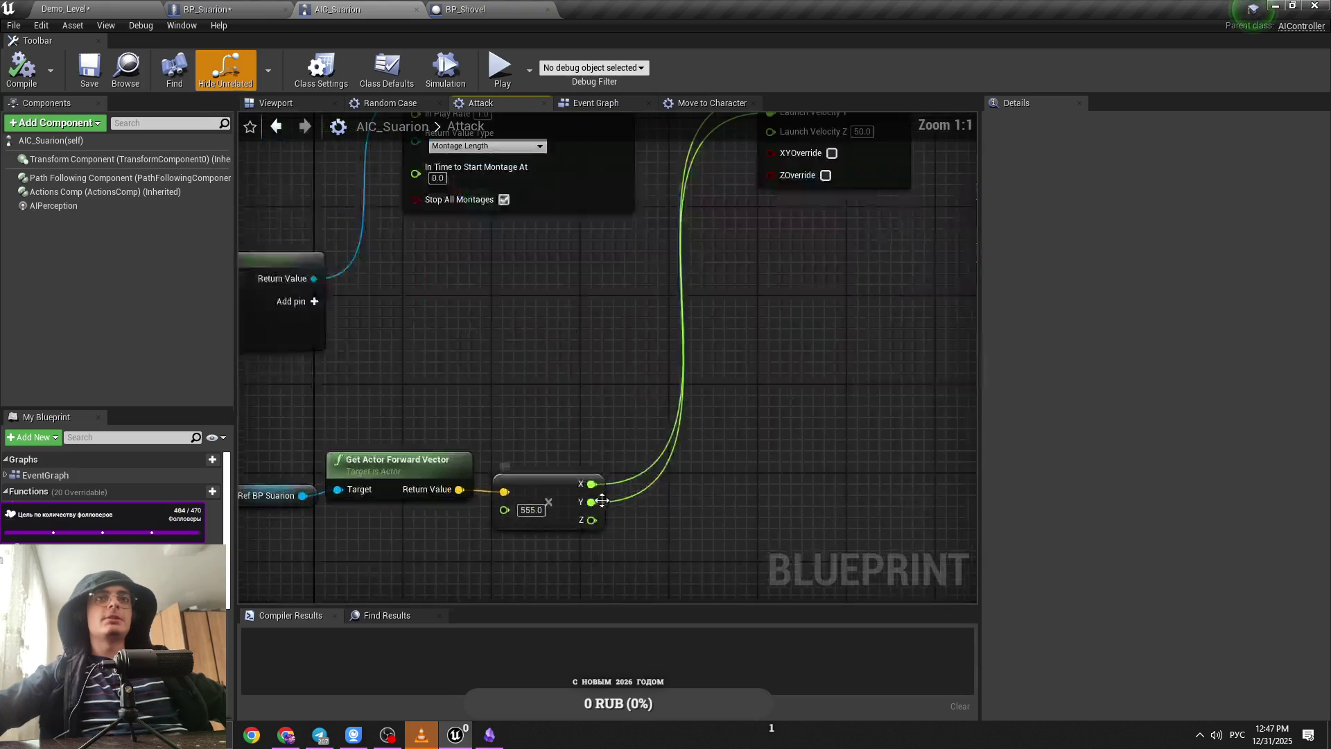
pyautogui.hotkey('ctrl', 's')
pyautogui.scroll(-2, 657, 414)
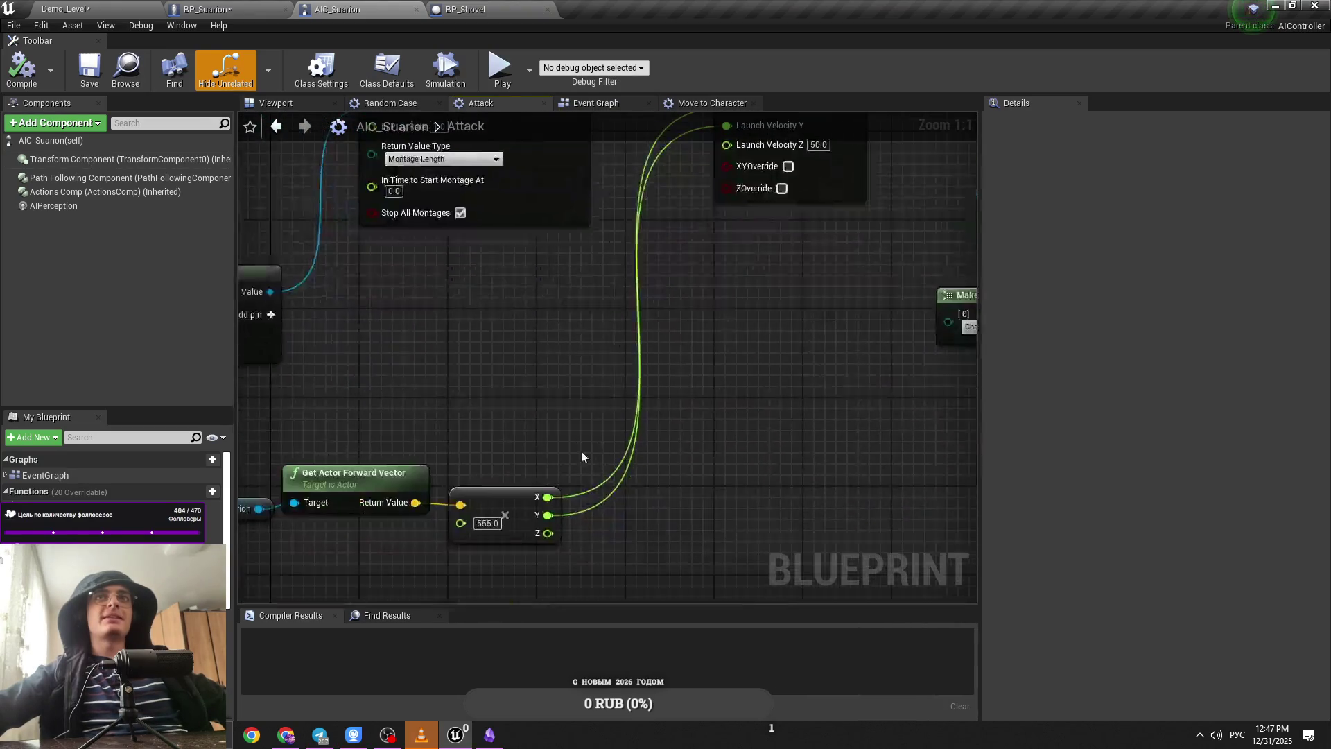
pyautogui.moveTo(714, 374); pyautogui.dragTo(556, 533)
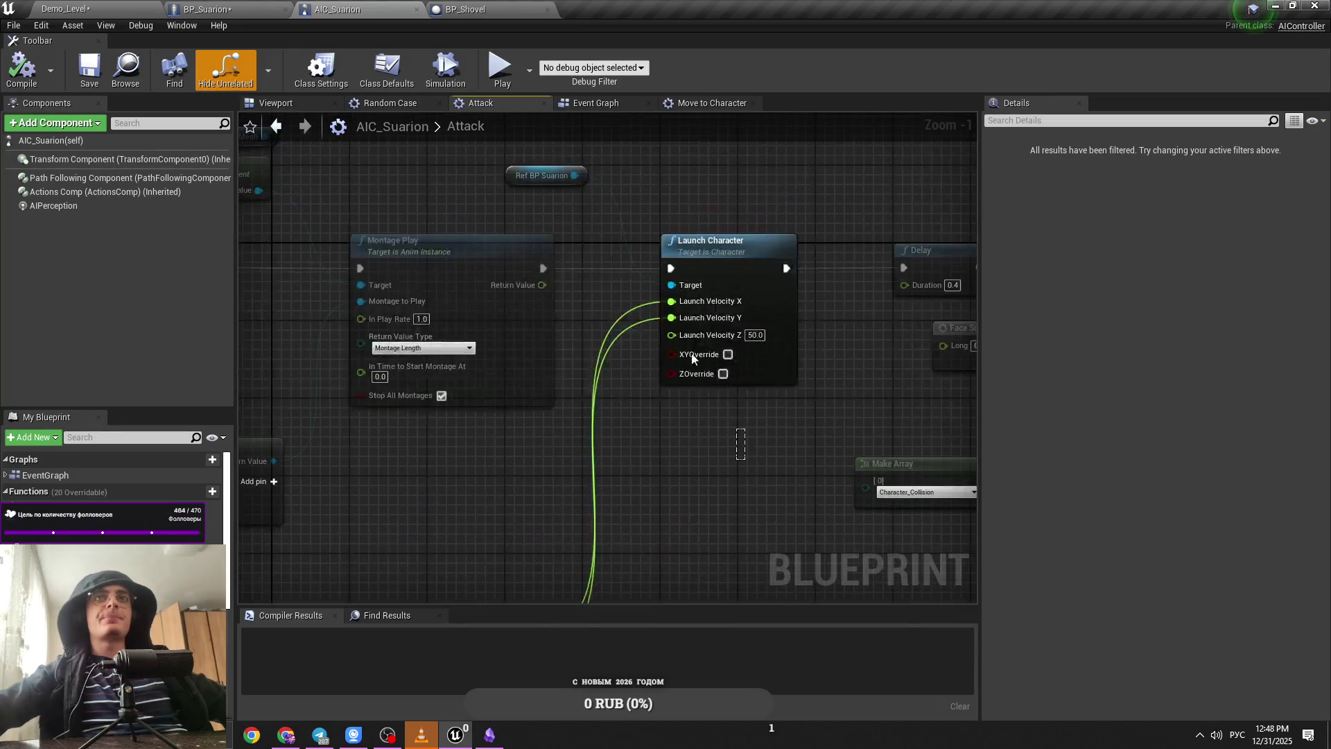
pyautogui.click(714, 243)
pyautogui.click(602, 106)
pyautogui.hotkey('ctrl', 's')
pyautogui.scroll(-3, 597, 351)
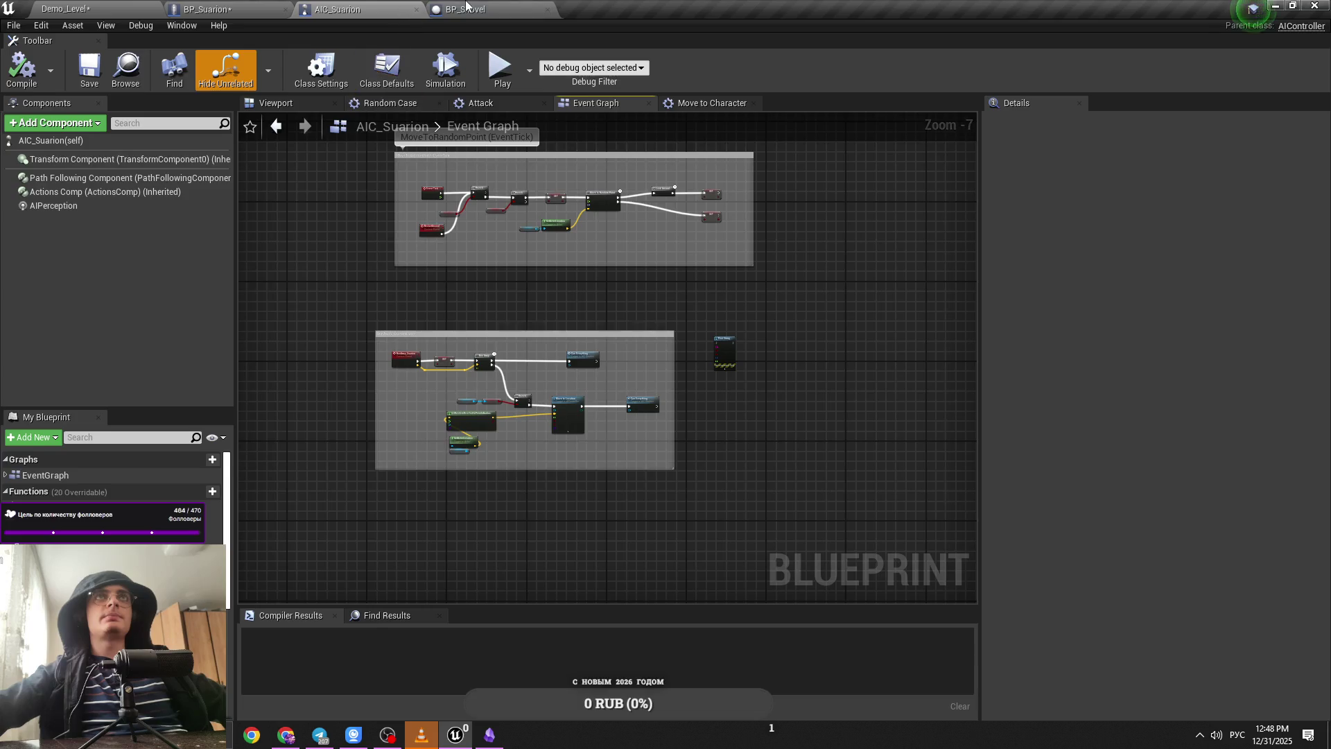
# Step: Return to BP_Suarion's Anim Get Damage Suarion graph
pyautogui.click(465, 8)
pyautogui.click(208, 9)
pyautogui.scroll(2, 508, 420)
pyautogui.scroll(-2, 509, 421)
pyautogui.scroll(1, 460, 381)
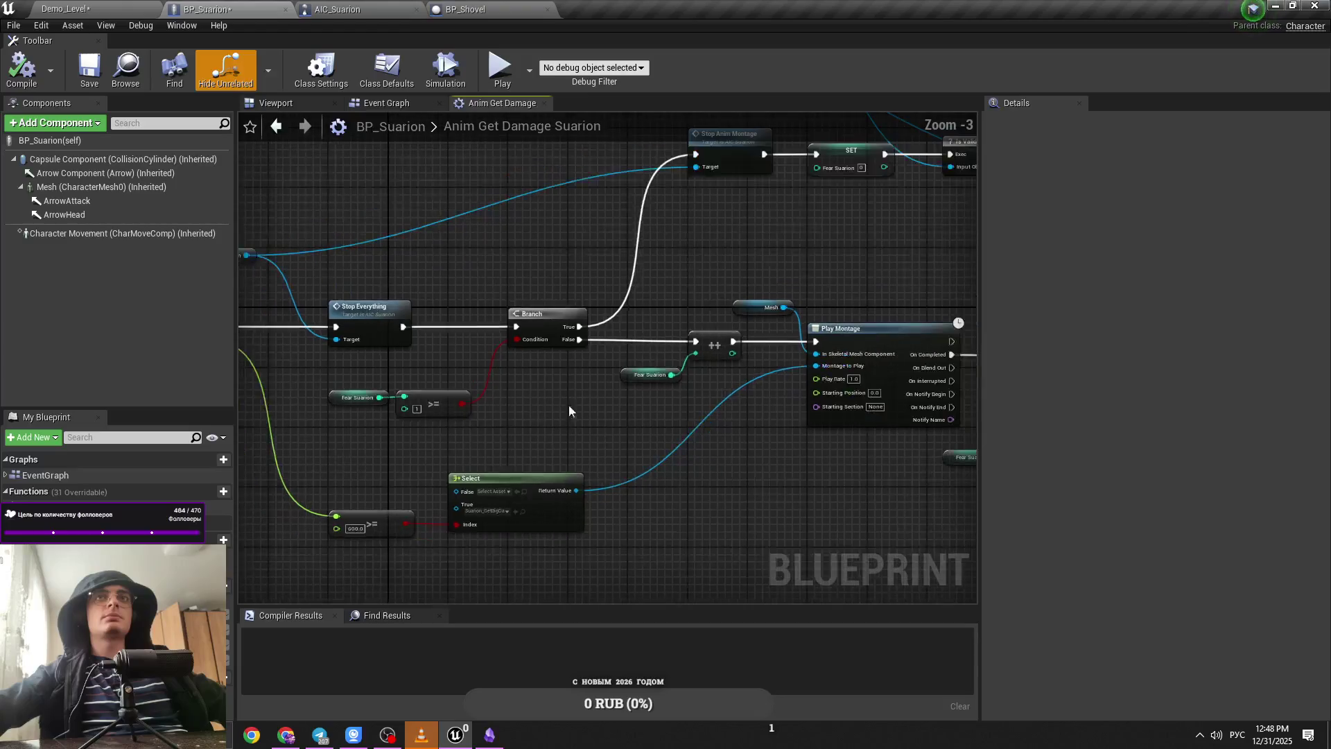
# Step: Paste the copied launch nodes beside the Play Montage logic in the damage graph
pyautogui.scroll(-1, 601, 413)
pyautogui.moveTo(347, 386); pyautogui.dragTo(633, 410)
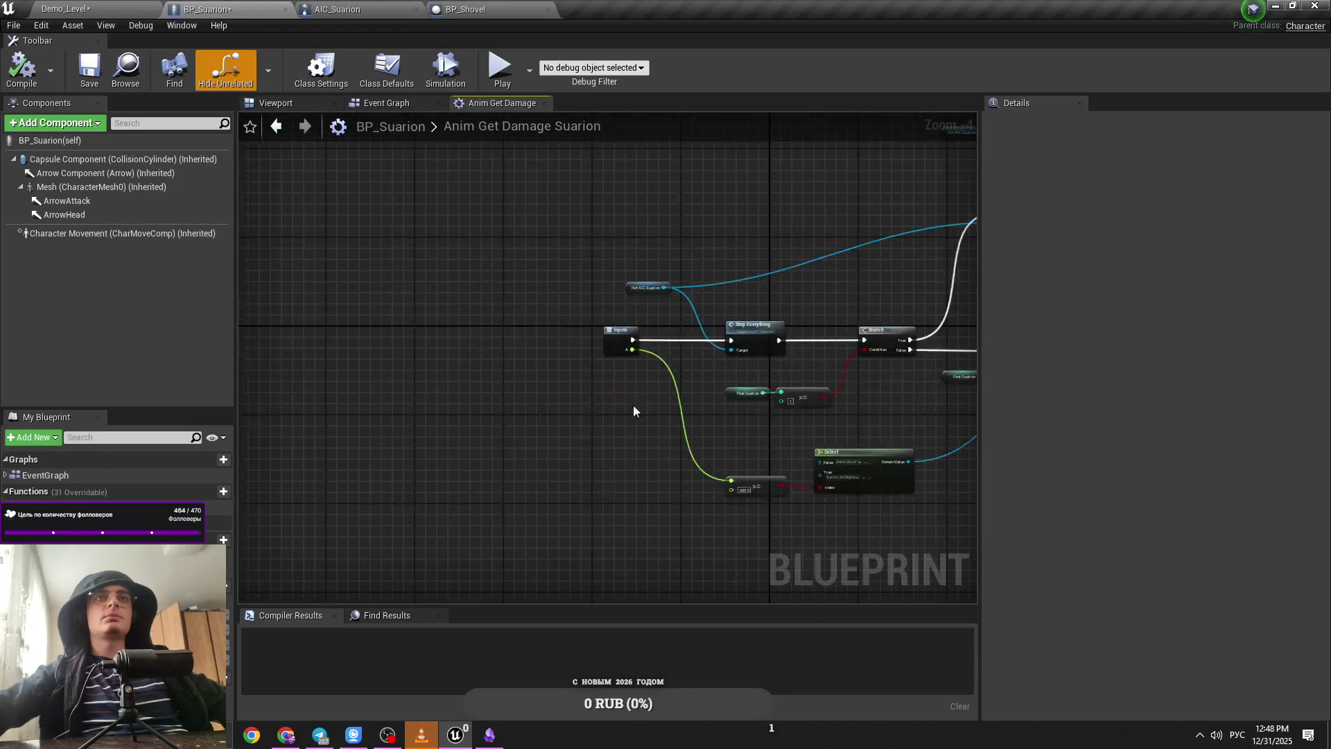
pyautogui.moveTo(707, 485); pyautogui.dragTo(419, 476)
pyautogui.moveTo(569, 464); pyautogui.dragTo(894, 478)
pyautogui.hotkey('ctrl', 'v')
pyautogui.moveTo(653, 331); pyautogui.dragTo(468, 344)
pyautogui.moveTo(630, 364)
pyautogui.mouseDown()
pyautogui.moveTo(380, 360)
pyautogui.moveTo(506, 322)
pyautogui.mouseUp()
pyautogui.scroll(2, 380, 355)
# Step: Wire Launch Character between the Inputs execution and Stop Everything
pyautogui.click(478, 381)
pyautogui.moveTo(601, 322); pyautogui.dragTo(689, 350)
pyautogui.moveTo(939, 340); pyautogui.dragTo(940, 340)
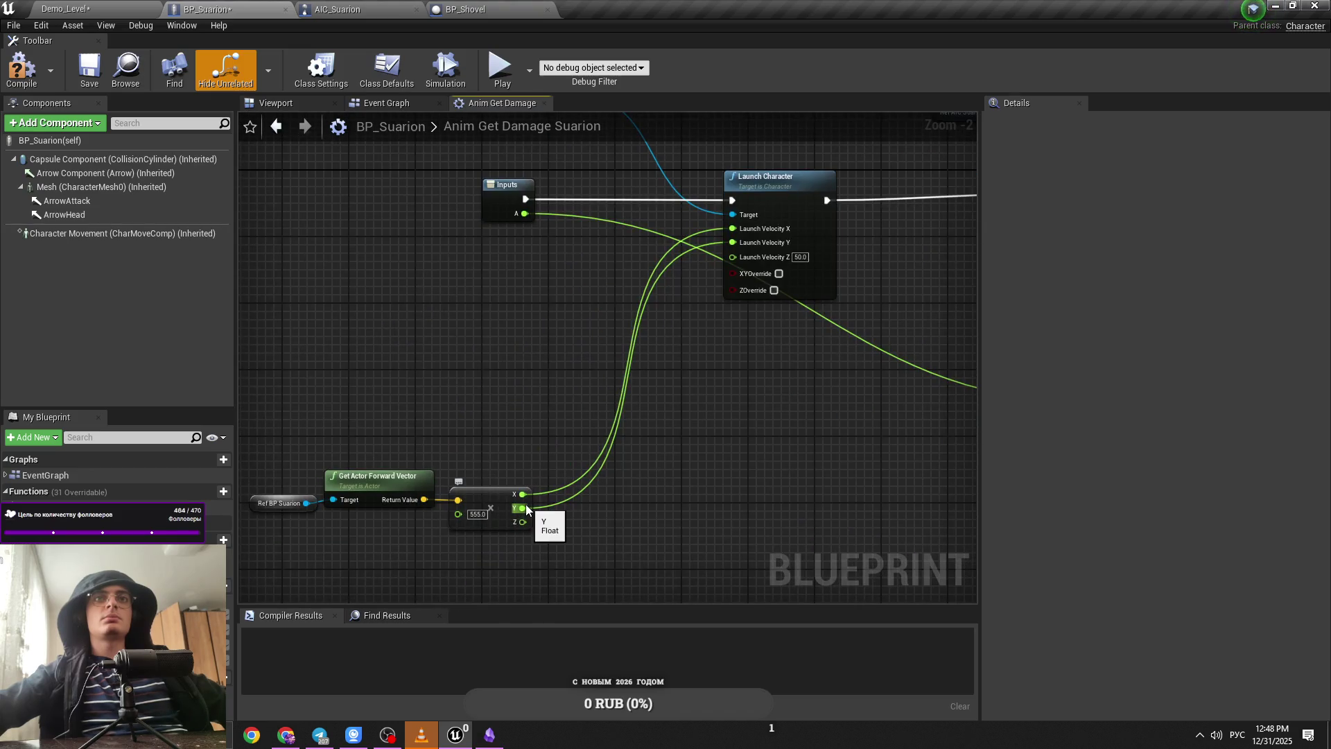
# Step: Disconnect Launch Velocity Y and edit the 555.0 forward-vector multiplier
pyautogui.keyDown('alt'); pyautogui.click(522, 508); pyautogui.keyUp('alt')
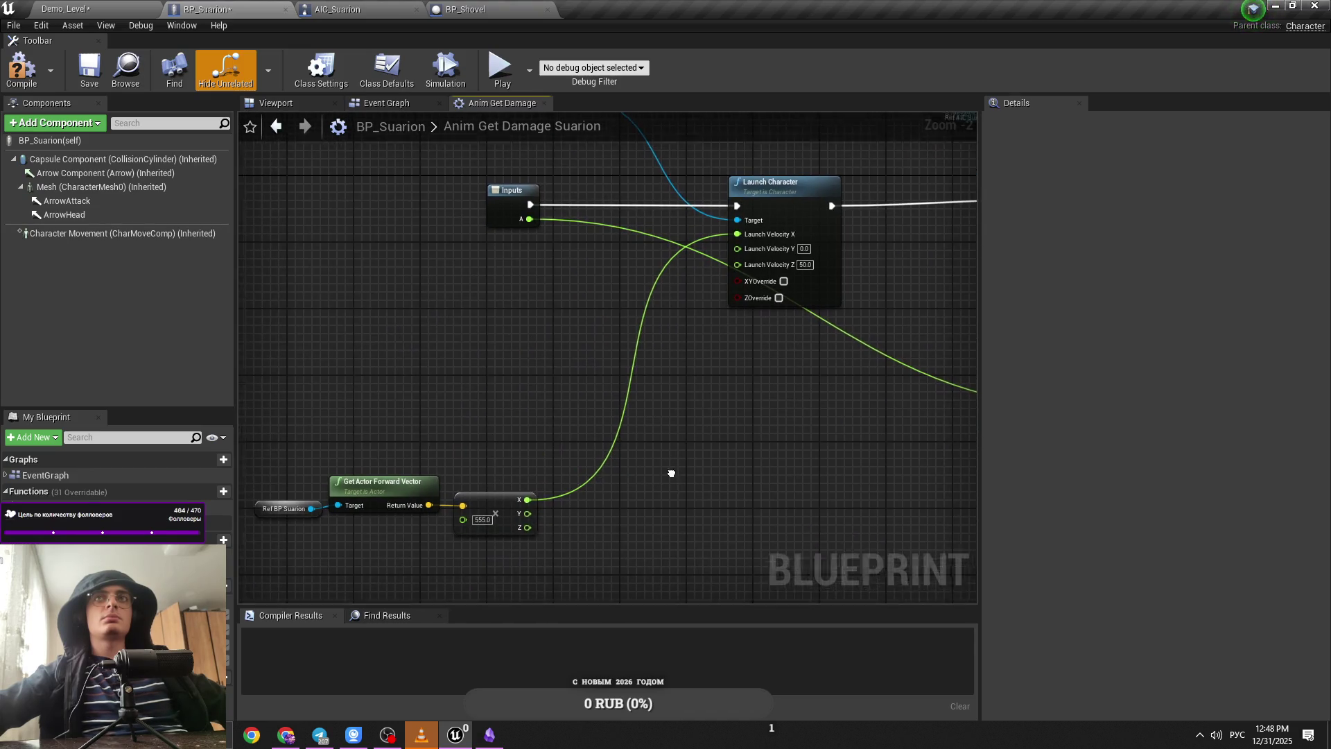
pyautogui.click(485, 506)
pyautogui.click(505, 529)
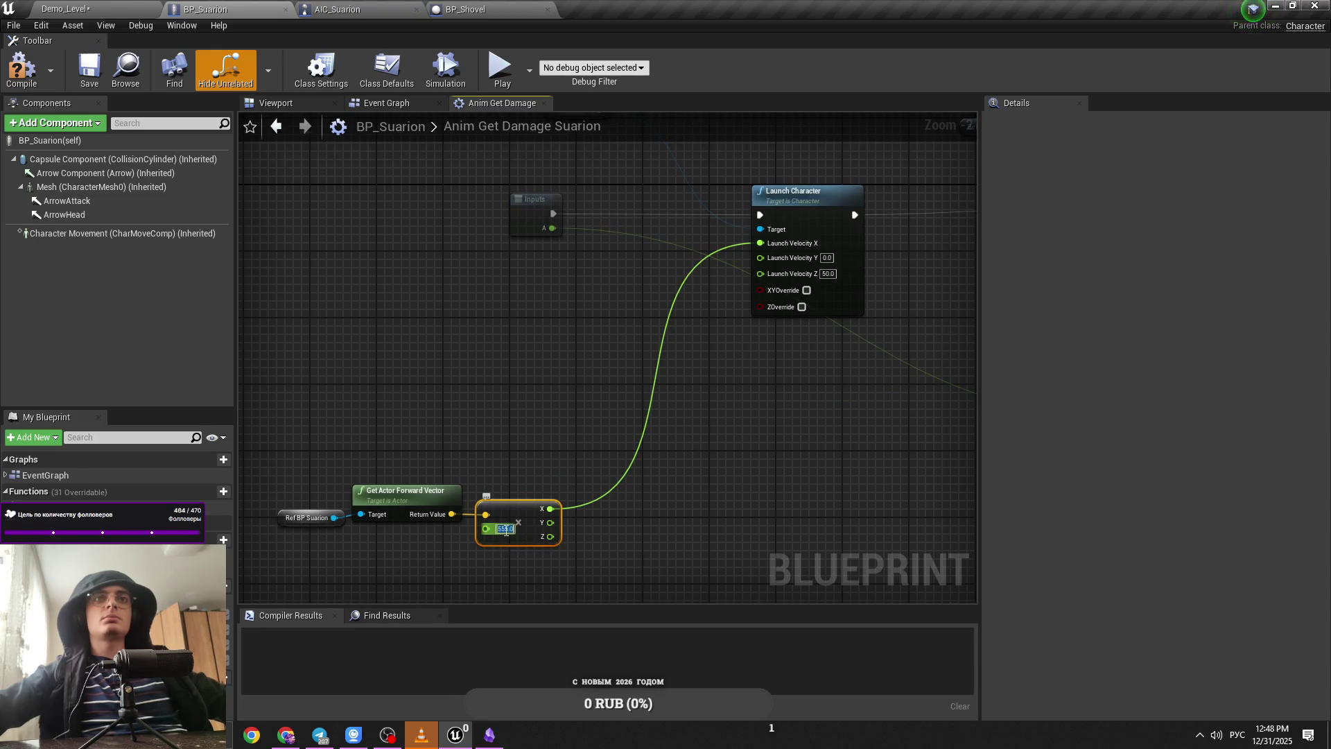
pyautogui.write('1000')
pyautogui.click(697, 493)
pyautogui.click(66, 8)
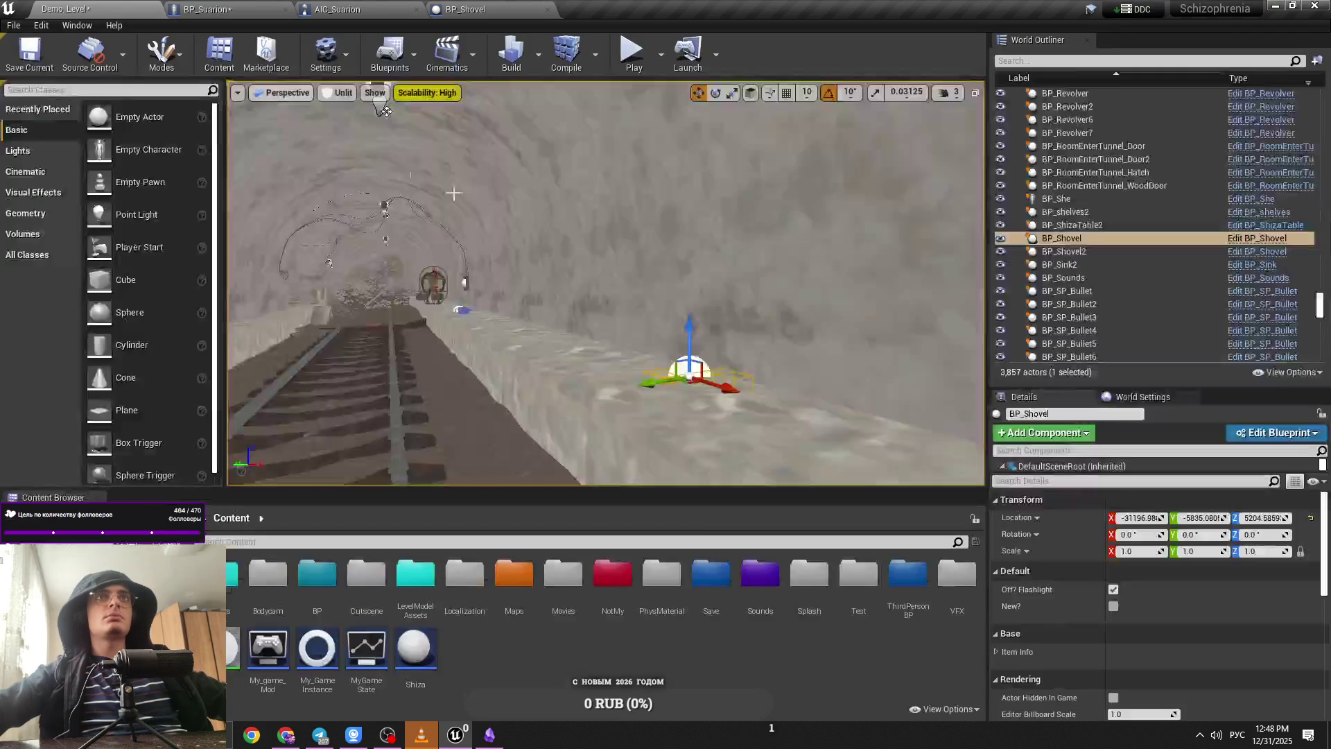
# Step: Move Suarion further along the tunnel and start a play-test
pyautogui.click(432, 282)
pyautogui.press('f')
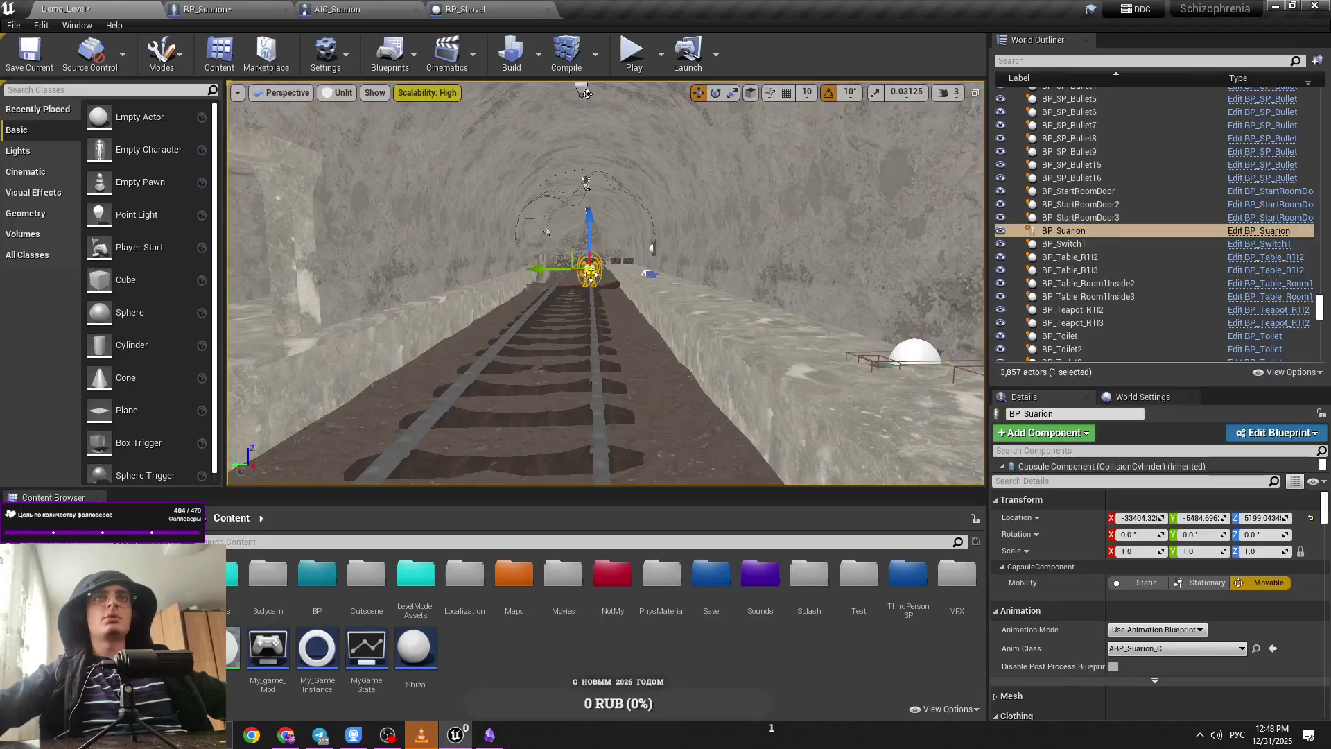
pyautogui.moveTo(604, 331)
pyautogui.mouseDown()
pyautogui.moveTo(346, 186)
pyautogui.moveTo(624, 175)
pyautogui.moveTo(461, 102)
pyautogui.moveTo(701, 246)
pyautogui.mouseUp()
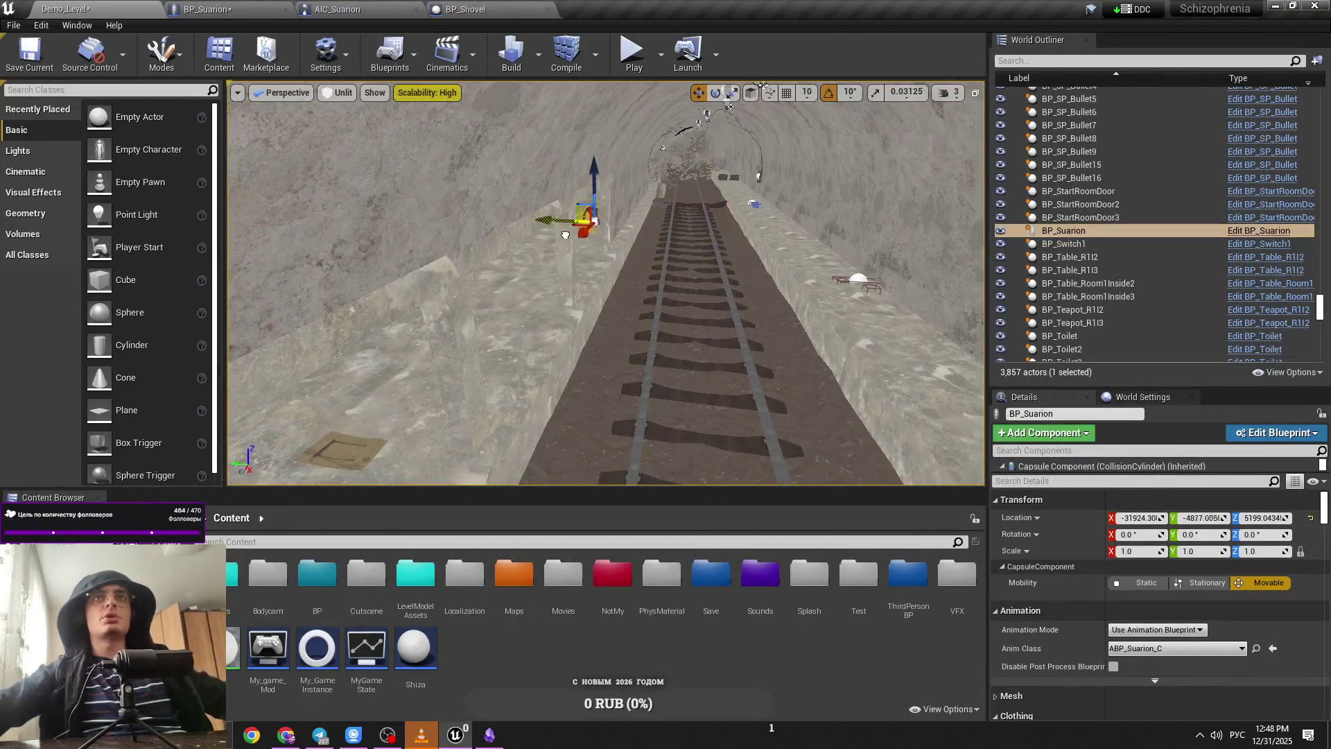
pyautogui.moveTo(531, 271)
pyautogui.mouseDown()
pyautogui.moveTo(544, 341)
pyautogui.moveTo(564, 257)
pyautogui.mouseUp()
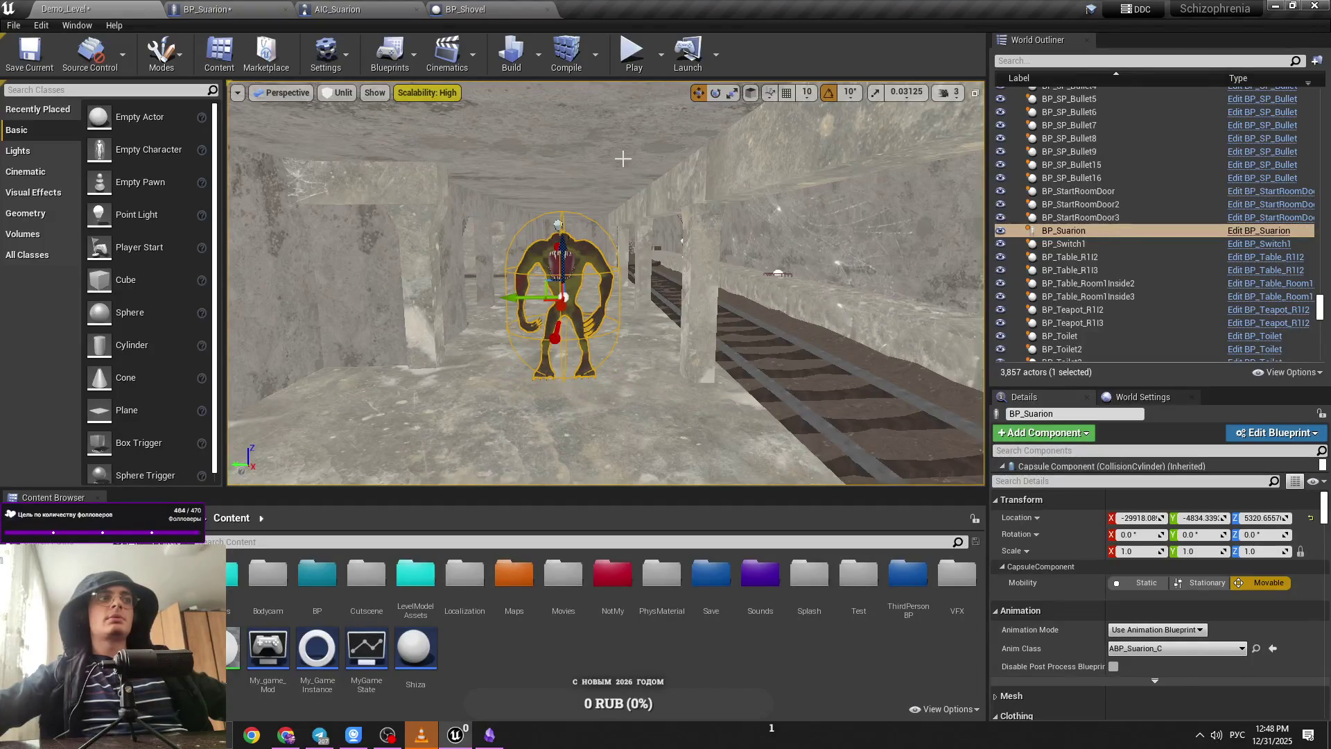
pyautogui.scroll(-8, 644, 170)
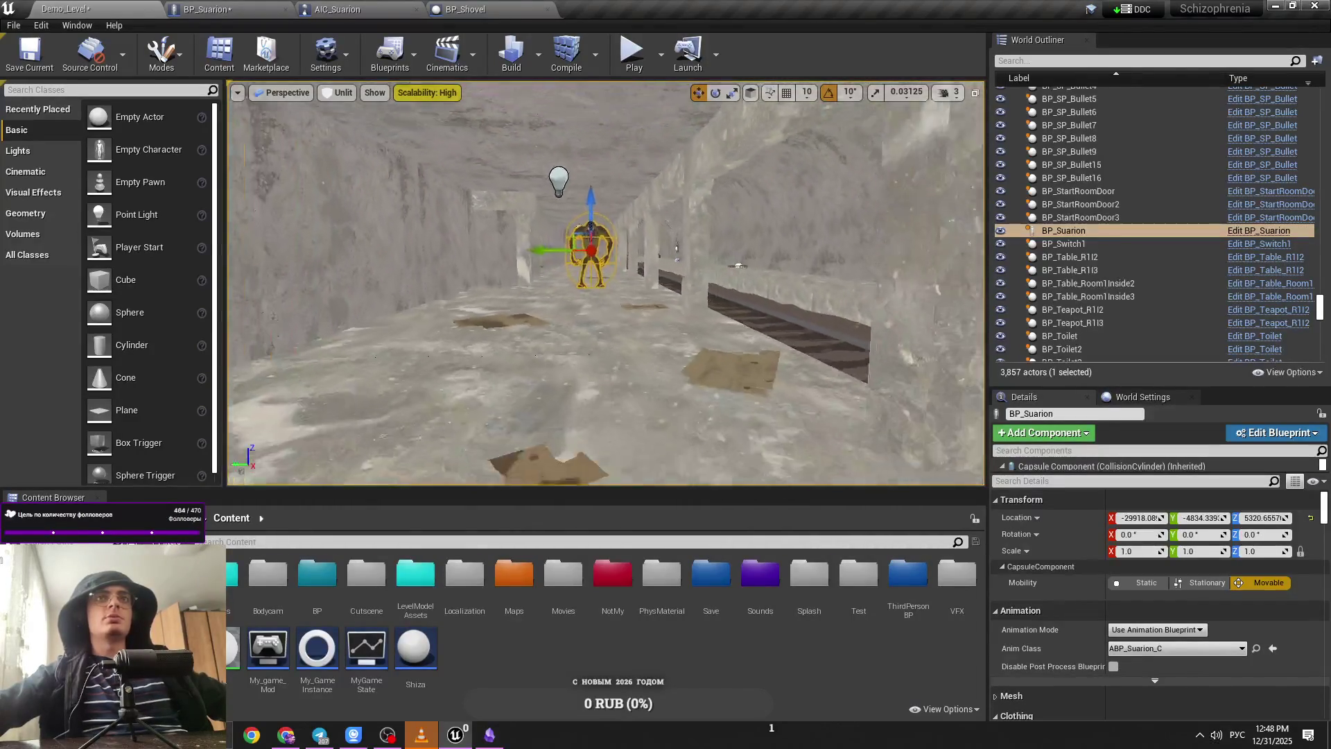
pyautogui.click(632, 52)
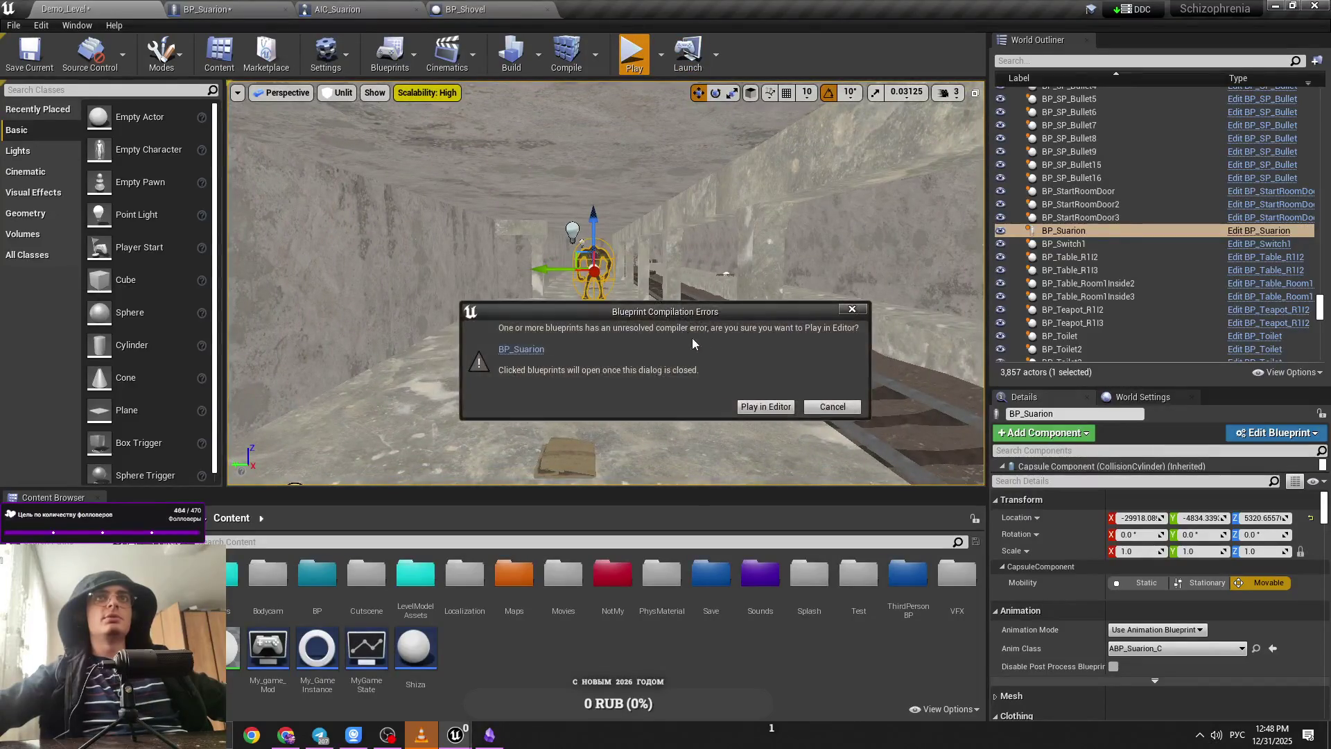
# Step: Open BP_Suarion's erroring damage graph and start a node search, switching keyboard layout to English
pyautogui.click(522, 349)
pyautogui.click(305, 8)
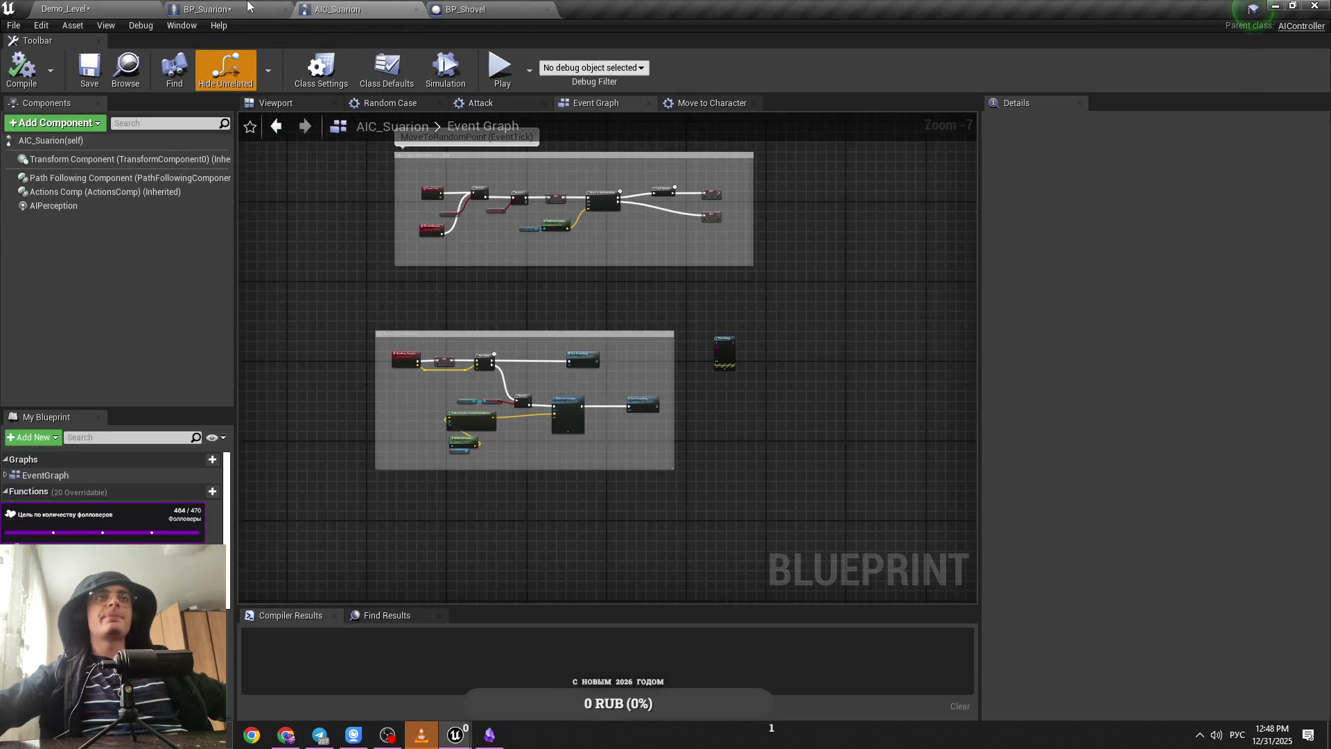
pyautogui.click(248, 7)
pyautogui.rightClick(466, 378)
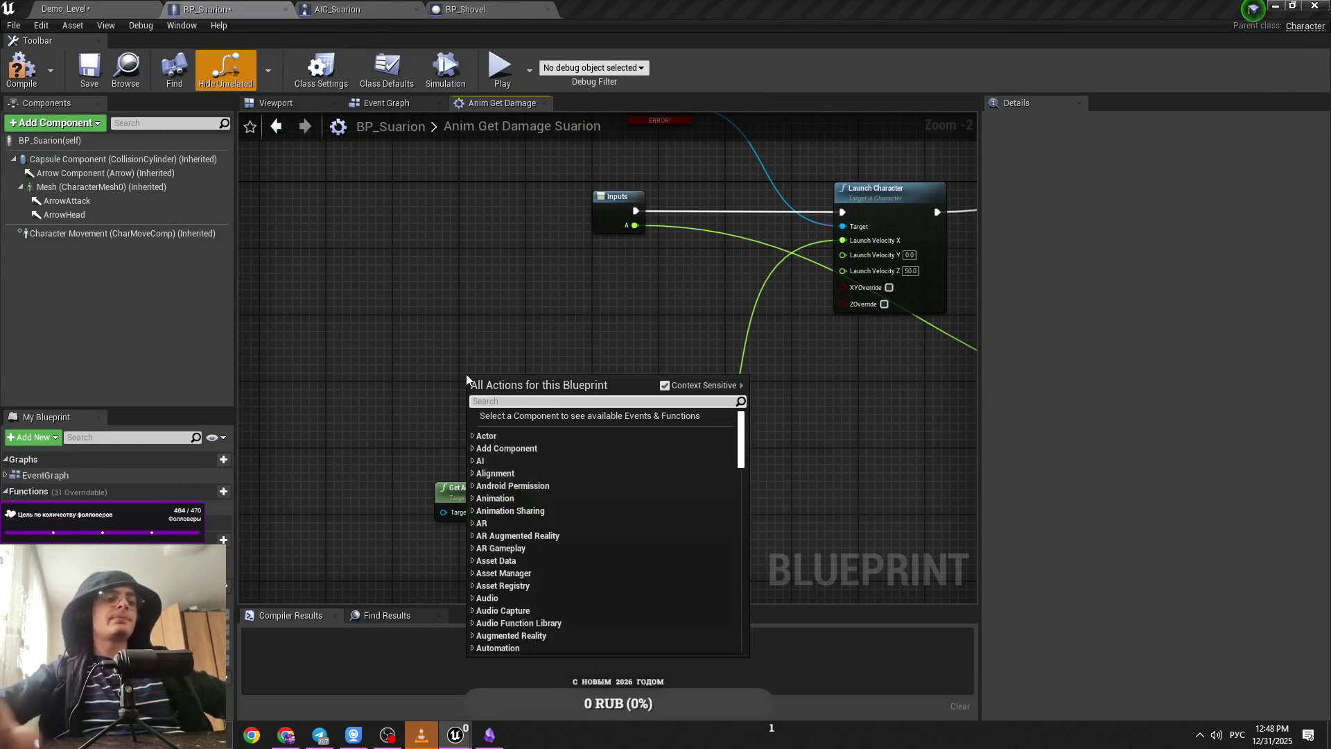
pyautogui.write('ыуд')
pyautogui.press('BackSpace')
pyautogui.press('BackSpace')
pyautogui.press('BackSpace')
pyautogui.hotkey('alt', 'shift')
# Step: Add Self nodes feeding the Target pins of Get Actor Forward Vector and Launch Character
pyautogui.write('self')
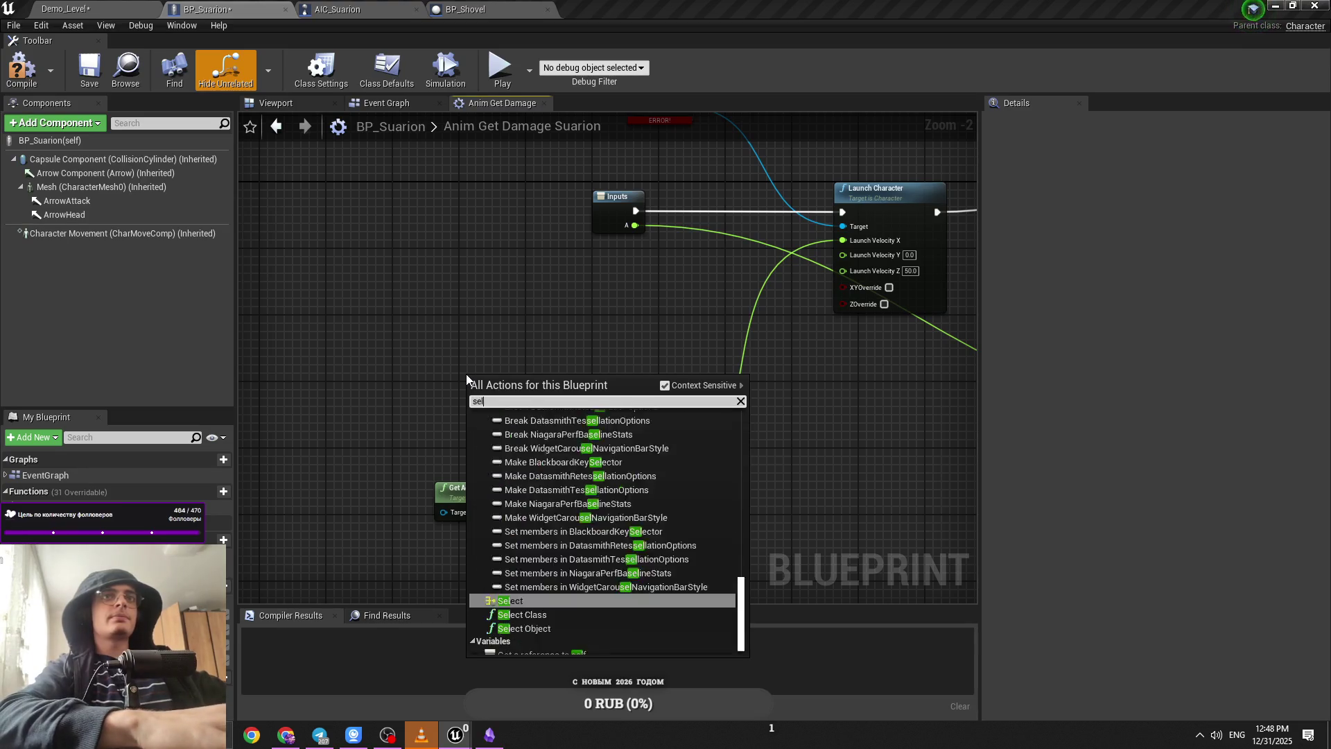
pyautogui.press('Return')
pyautogui.moveTo(455, 499); pyautogui.dragTo(443, 511)
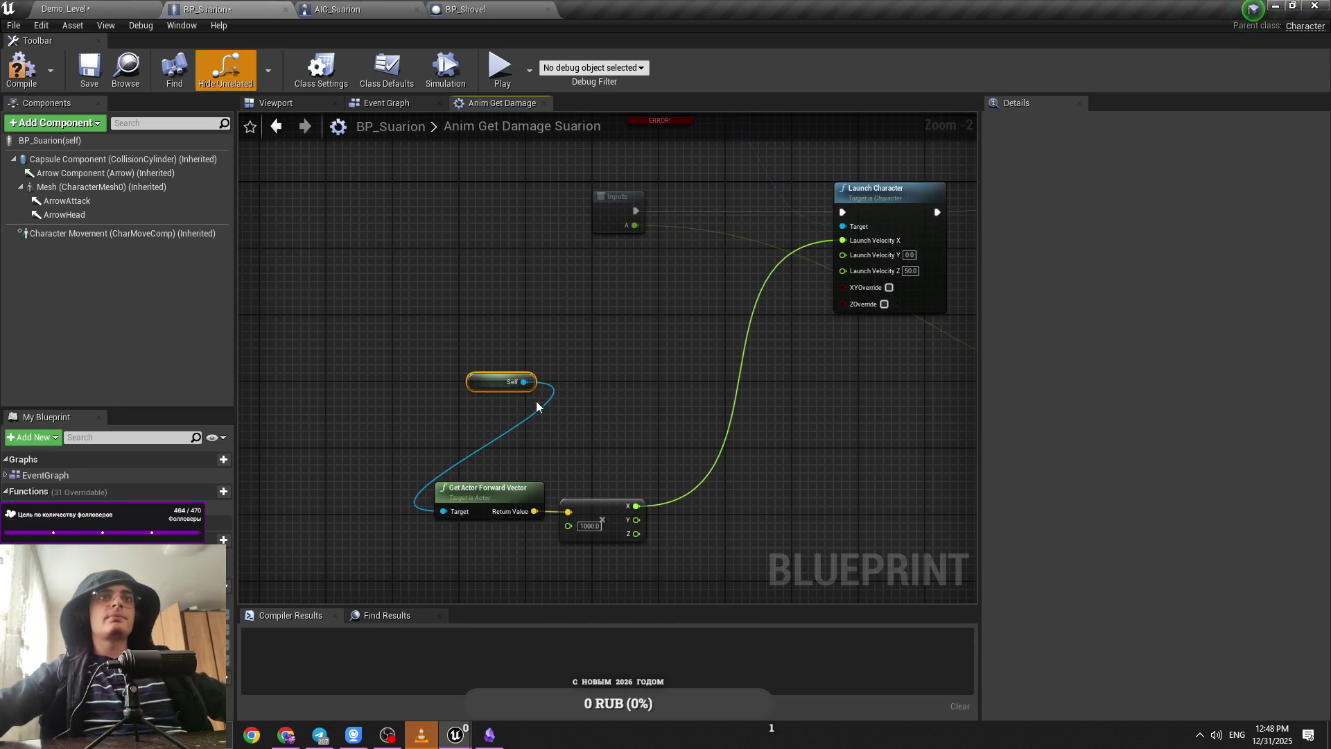
pyautogui.hotkey('ctrl', 'c')
pyautogui.hotkey('ctrl', 'v')
pyautogui.moveTo(692, 303); pyautogui.dragTo(688, 305)
# Step: Delete the broken Ref BP Suarion node and tidy the two Self nodes
pyautogui.click(531, 193)
pyautogui.press('Delete')
pyautogui.moveTo(518, 230); pyautogui.dragTo(597, 228)
pyautogui.moveTo(346, 459)
pyautogui.mouseDown()
pyautogui.moveTo(272, 542)
pyautogui.moveTo(254, 587)
pyautogui.moveTo(269, 571)
pyautogui.mouseUp()
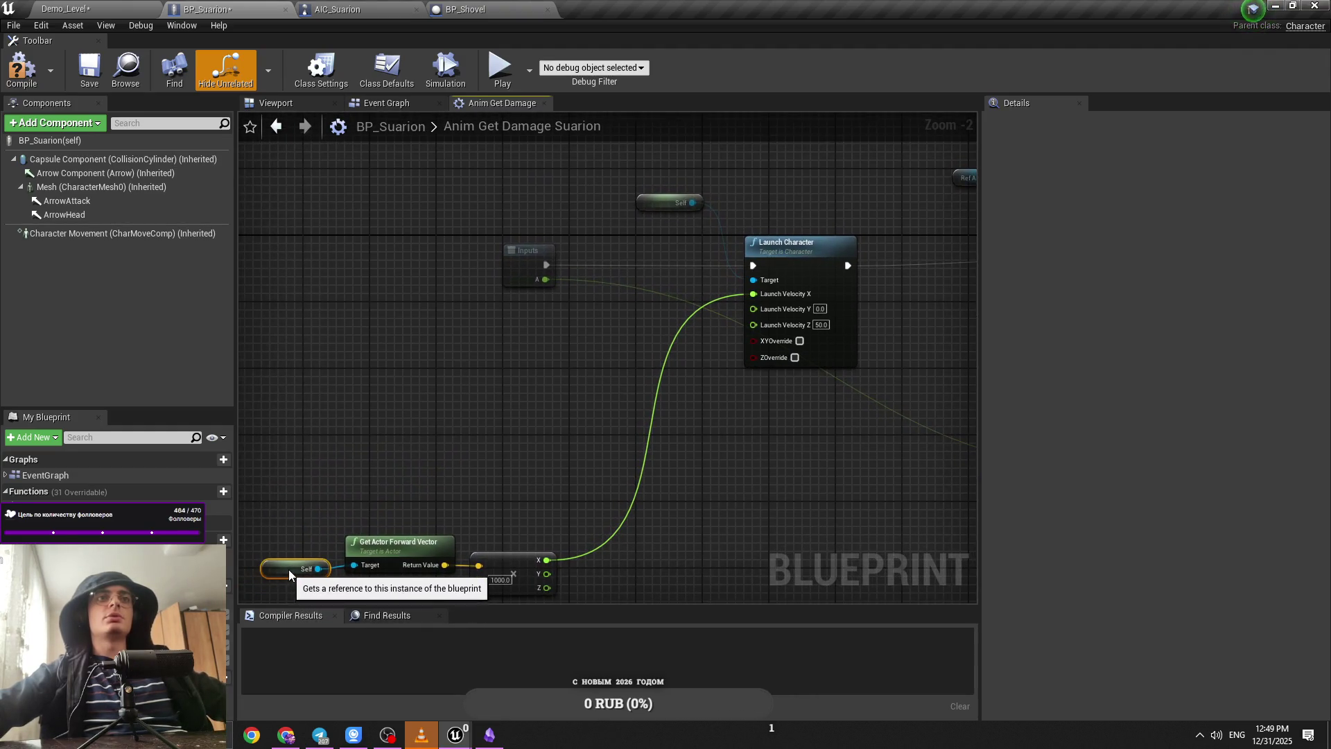
# Step: Toggle to the desktop and back to the Unreal Editor window
pyautogui.press('super+d')
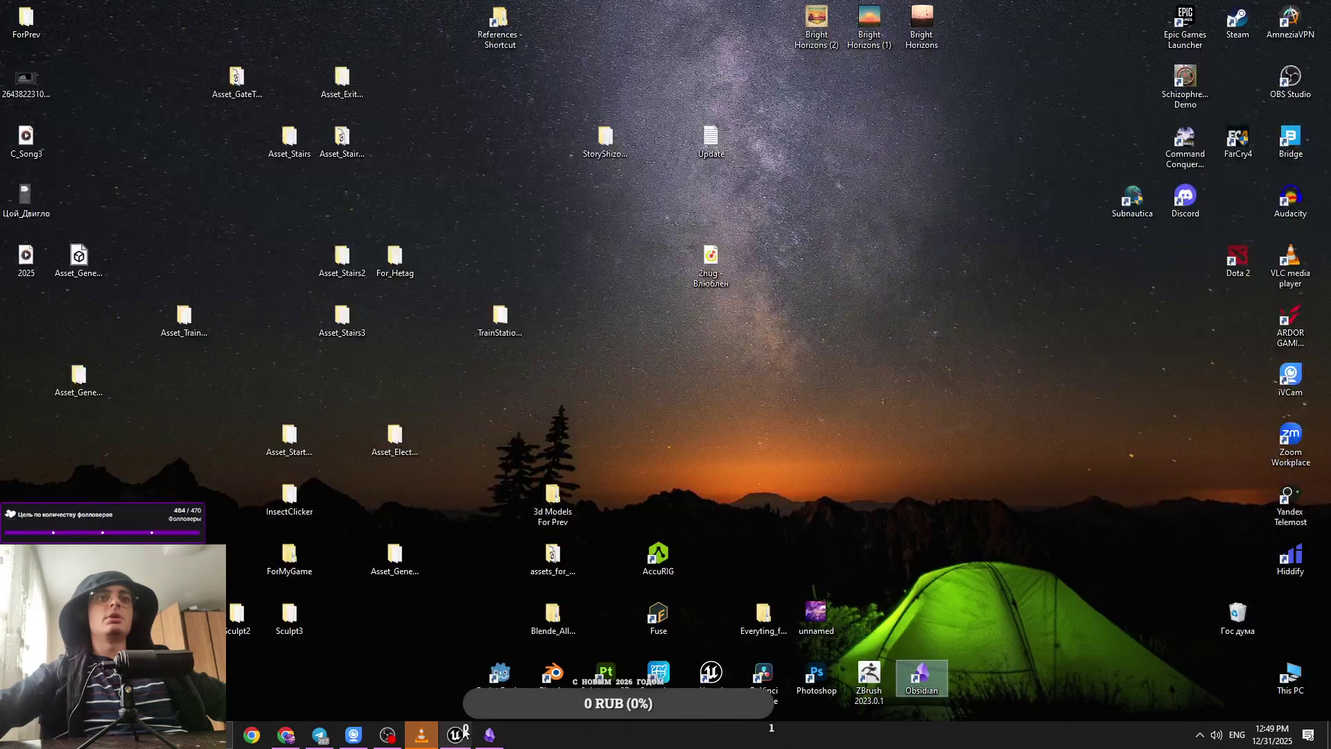
pyautogui.click(463, 733)
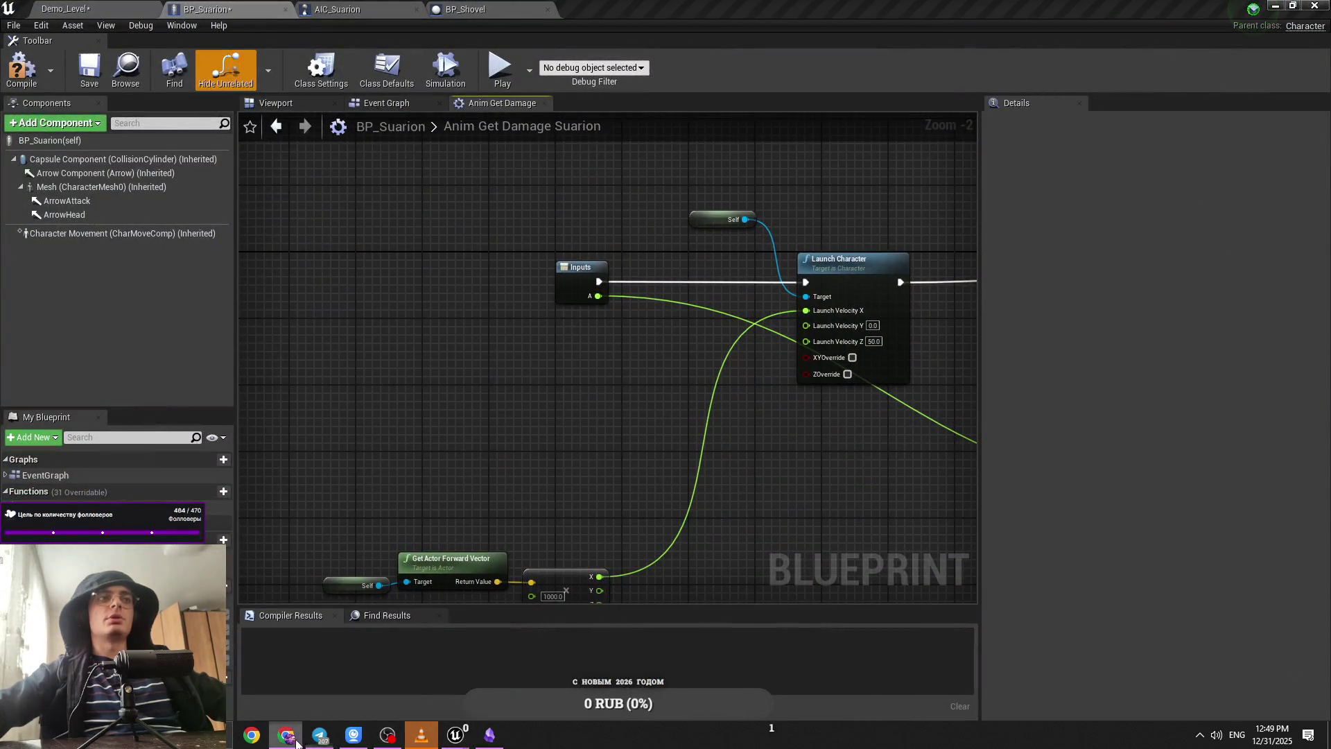
pyautogui.press('super+d')
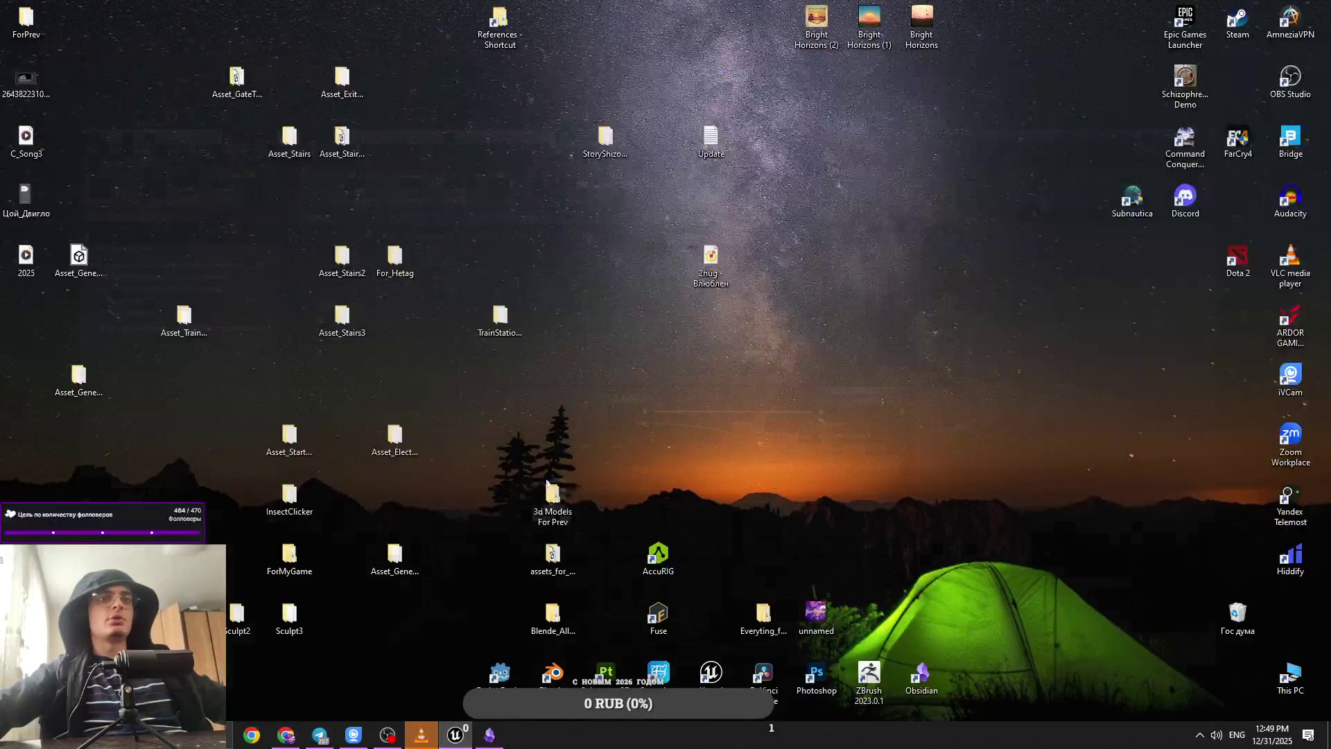
pyautogui.press('super+d')
pyautogui.press('super+d')
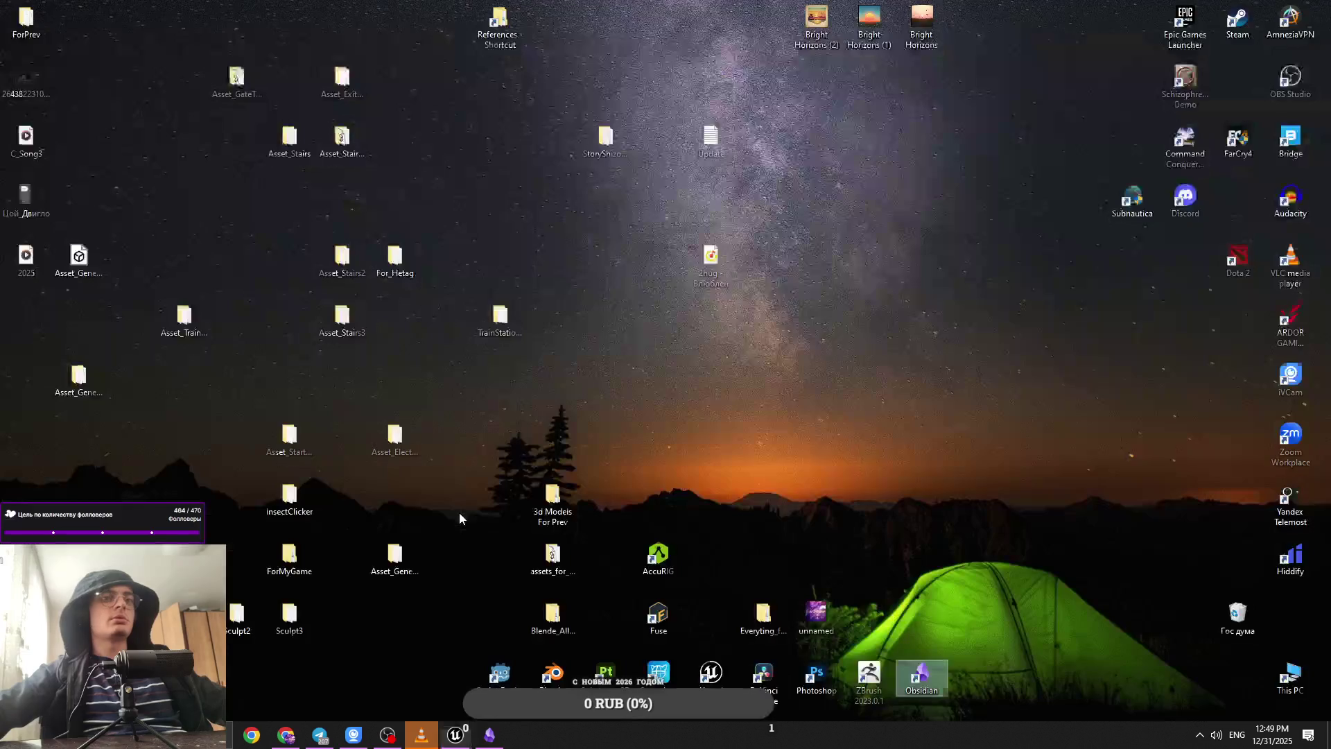
pyautogui.press('super+d')
pyautogui.moveTo(476, 718)
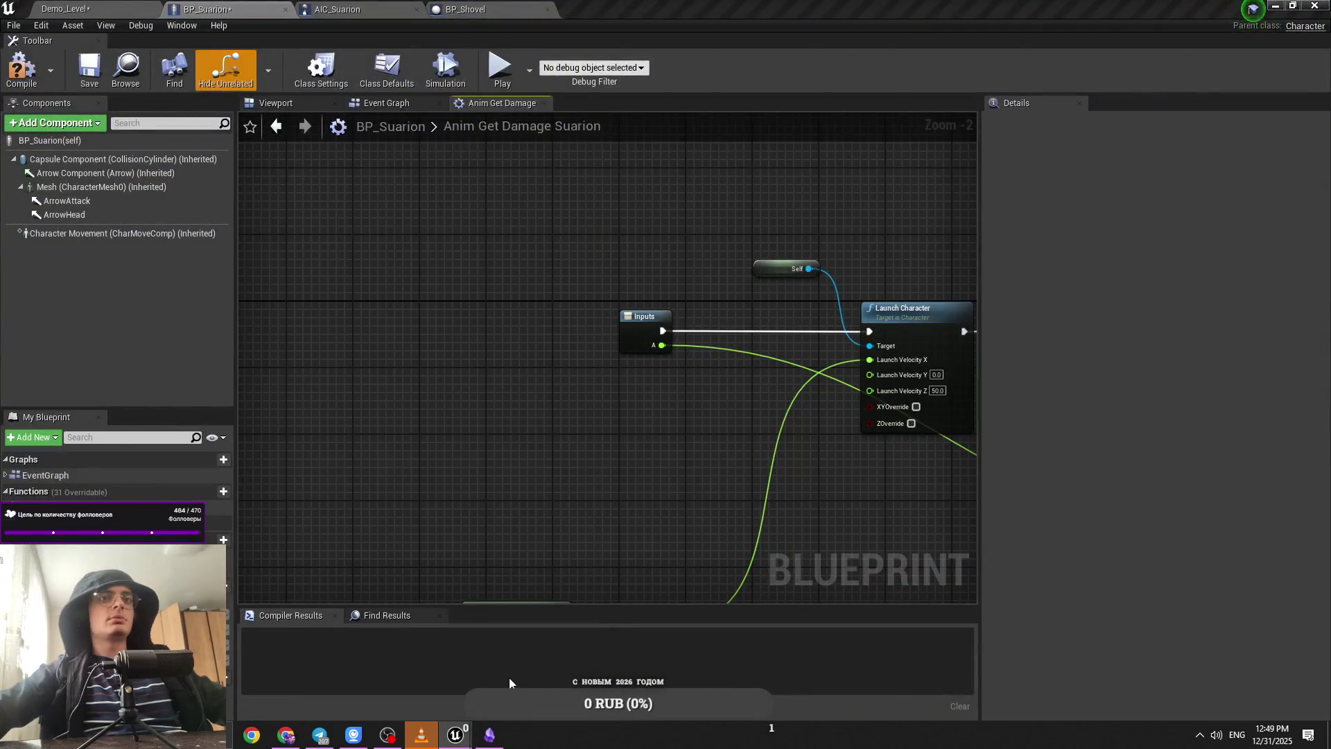
# Step: Save and compile the BP_Suarion blueprint
pyautogui.hotkey('ctrl', 's')
pyautogui.moveTo(531, 504)
pyautogui.mouseDown()
pyautogui.moveTo(467, 422)
pyautogui.moveTo(361, 540)
pyautogui.mouseUp()
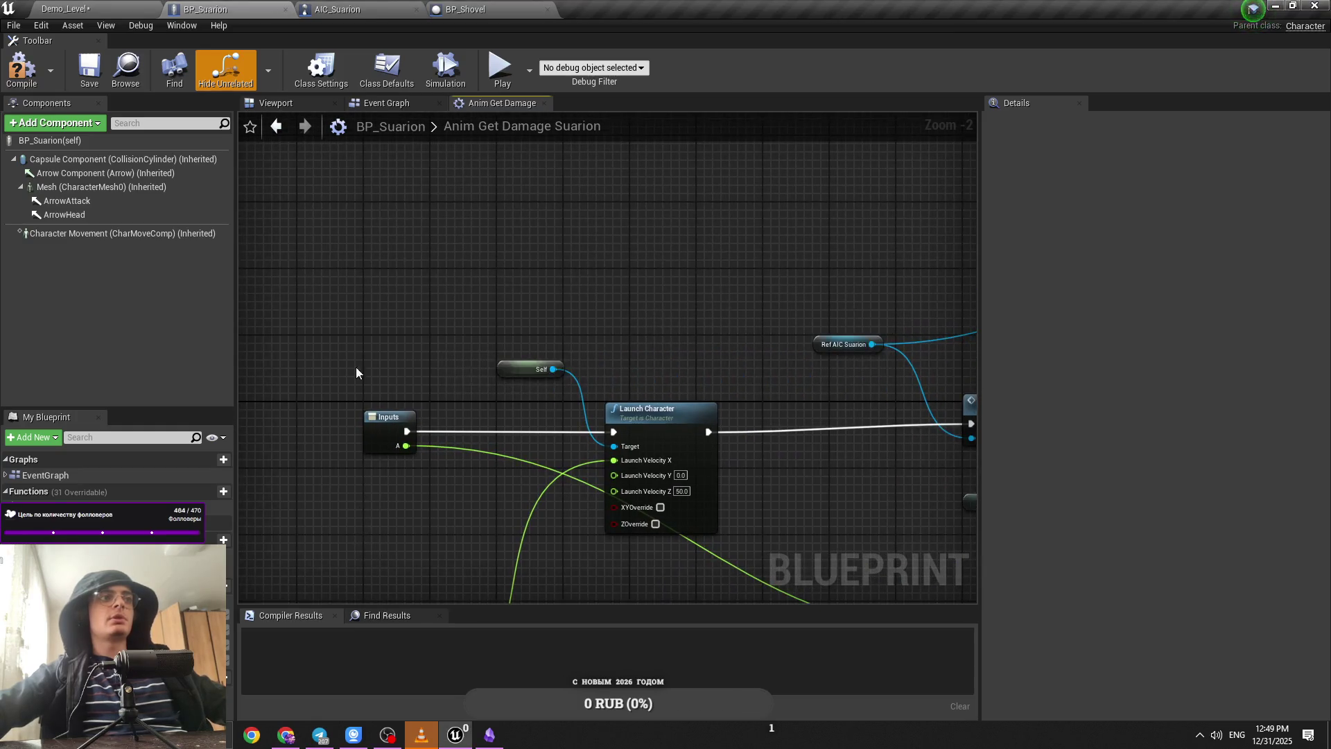
pyautogui.press('F7')
pyautogui.moveTo(722, 309); pyautogui.dragTo(538, 228)
pyautogui.click(66, 8)
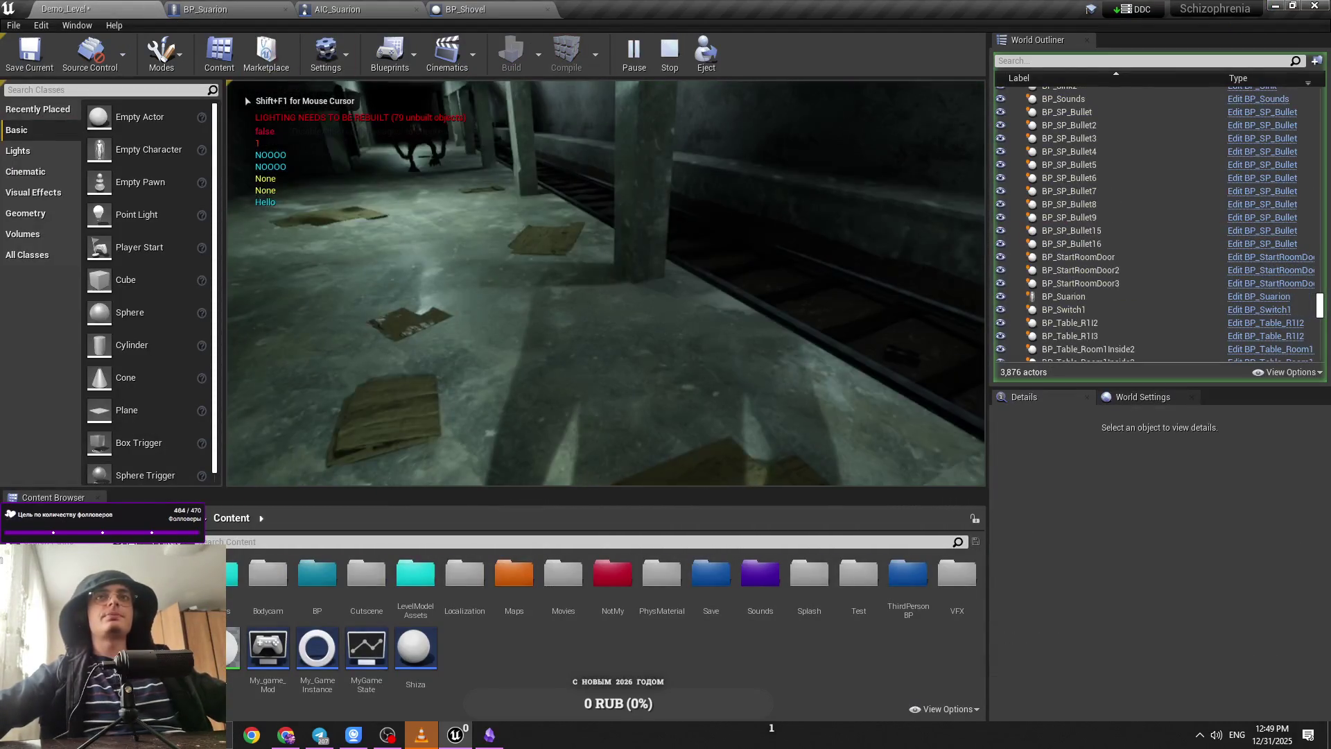
# Step: Place a BP_Revolver from BP > Inventory > BP_Items into the tunnel
pyautogui.press('Escape')
pyautogui.moveTo(659, 305)
pyautogui.mouseDown()
pyautogui.moveTo(776, 308)
pyautogui.moveTo(824, 336)
pyautogui.mouseUp()
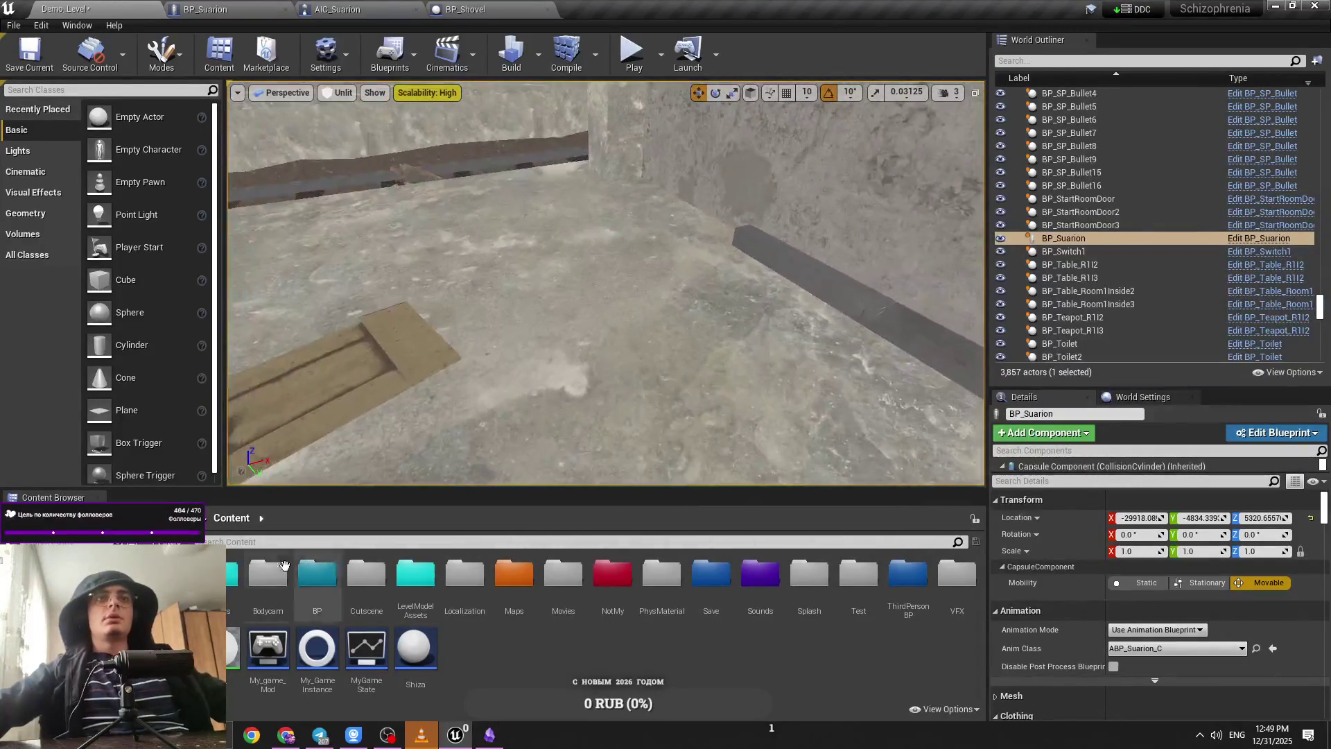
pyautogui.doubleClick(317, 574)
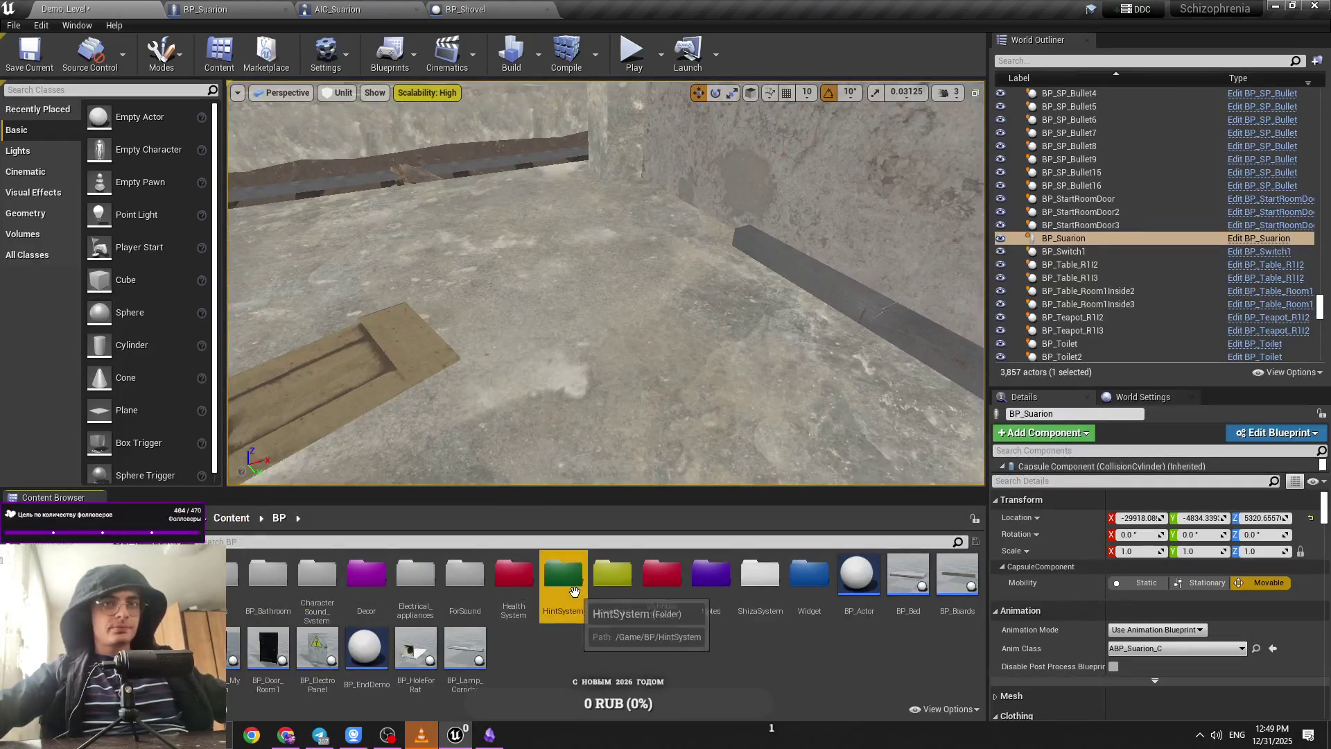
pyautogui.doubleClick(613, 574)
pyautogui.doubleClick(267, 575)
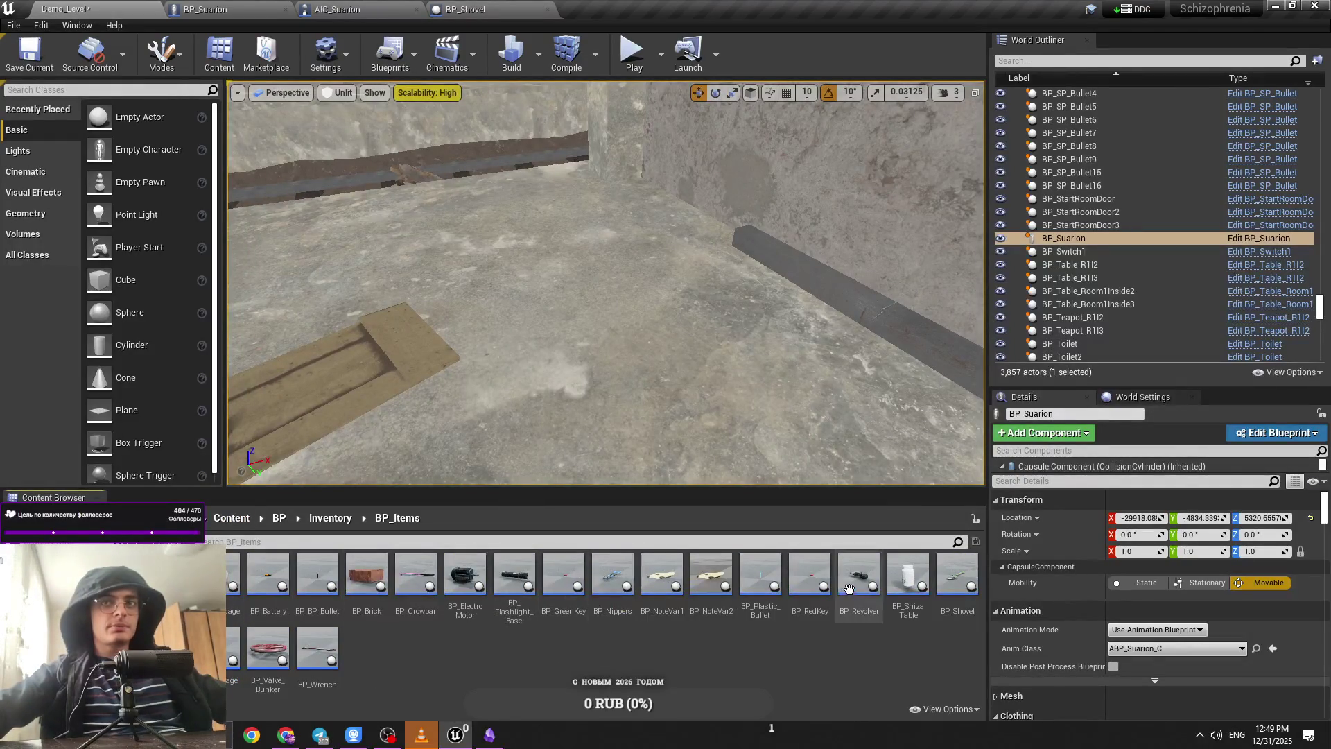
pyautogui.moveTo(849, 589); pyautogui.dragTo(635, 450)
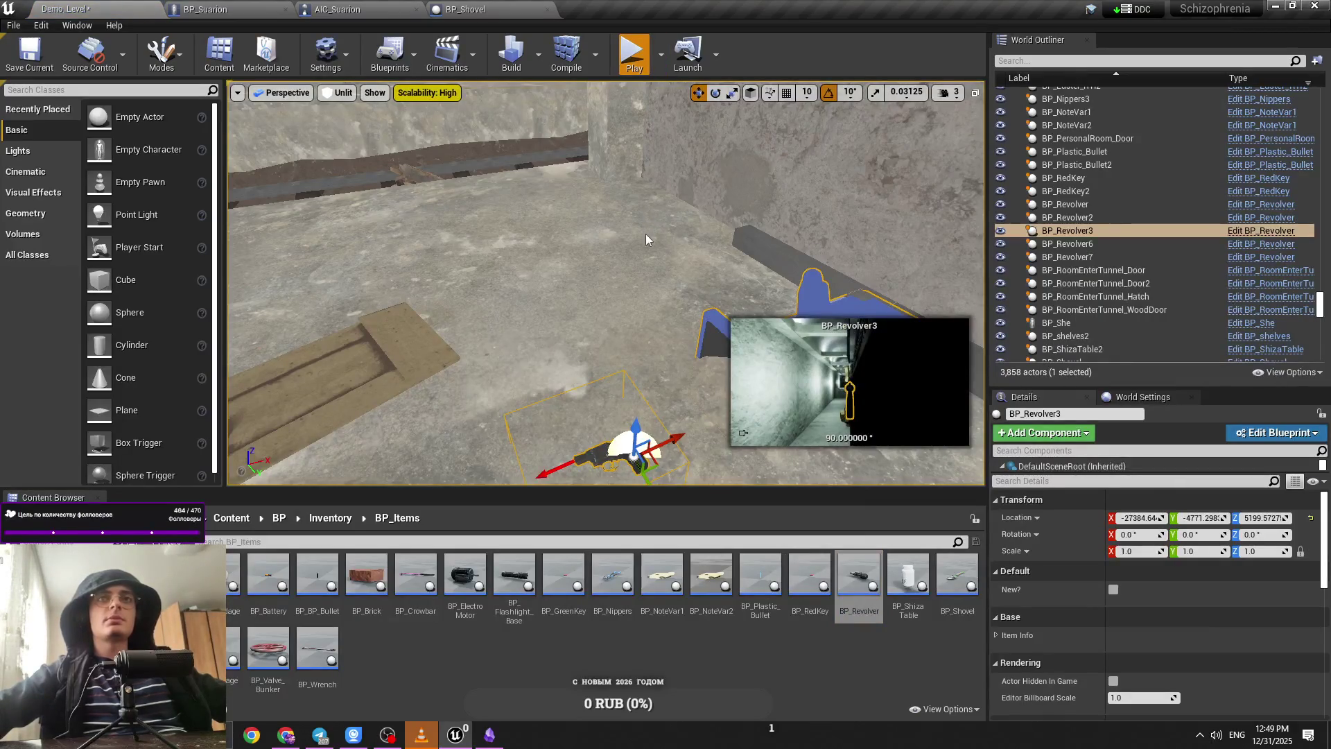
# Step: Play-test the level, walking forward and aiming the revolver at Suarion
pyautogui.hotkey('alt', 'p')
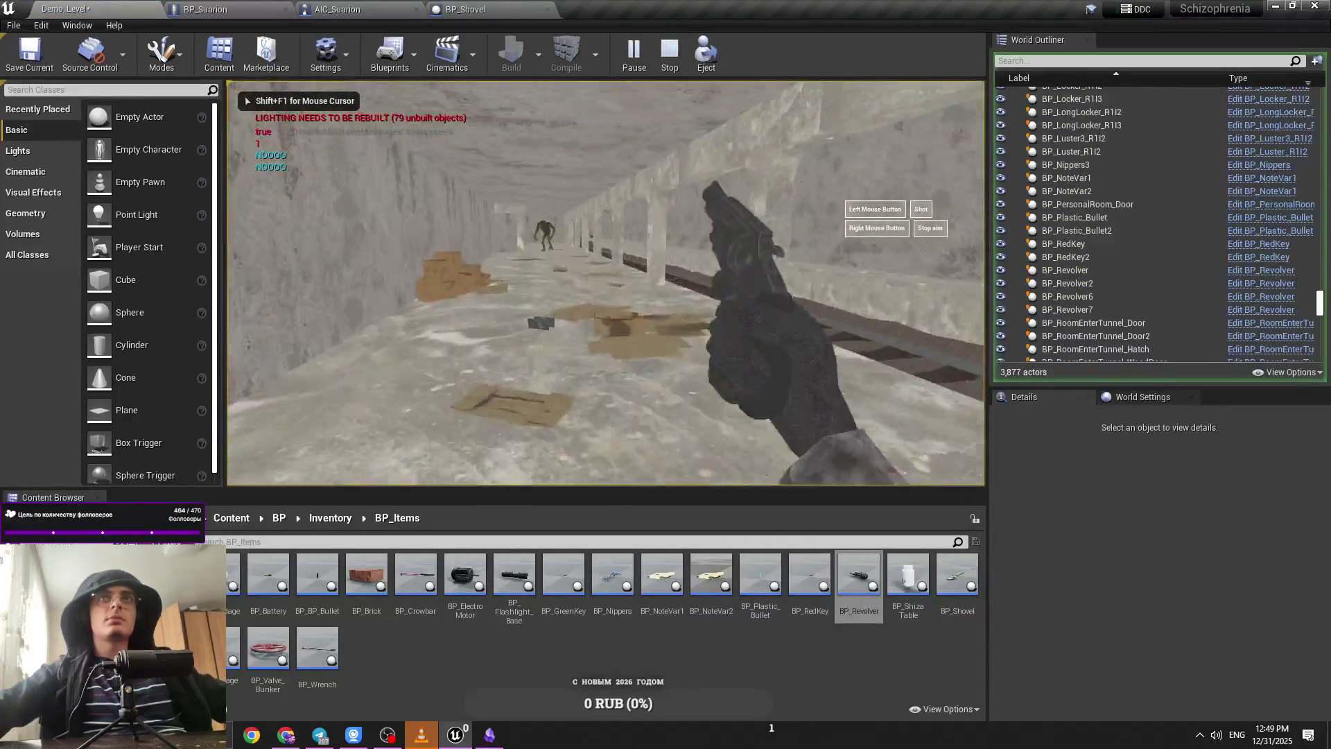
pyautogui.press('w')
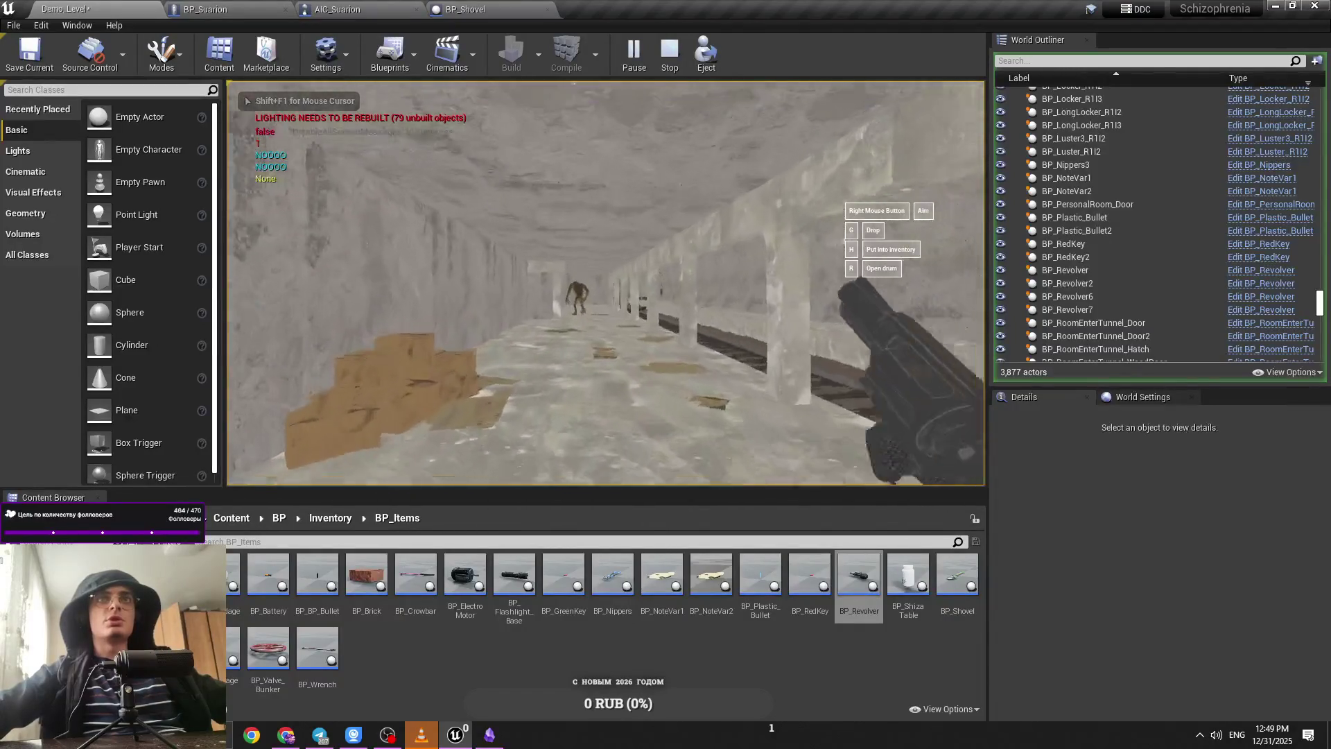
pyautogui.rightClick(605, 283)
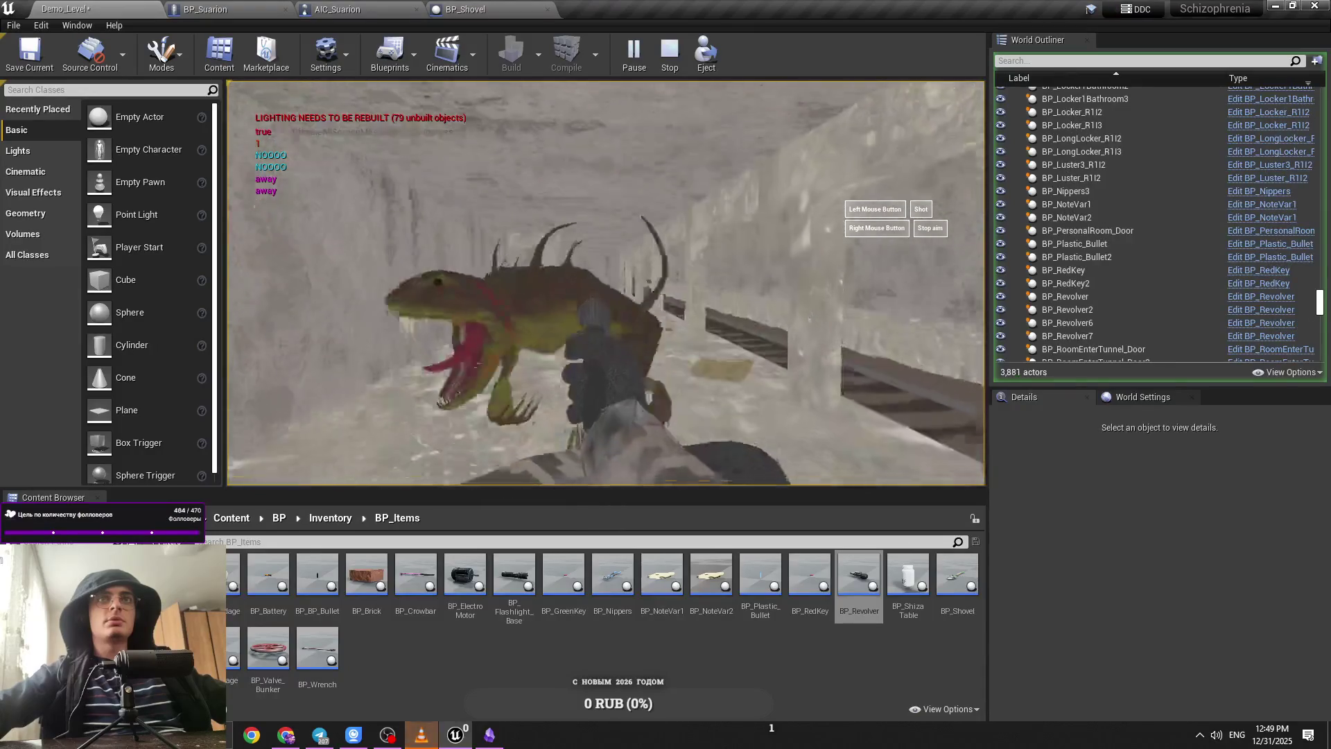
pyautogui.press('Escape')
pyautogui.click(205, 9)
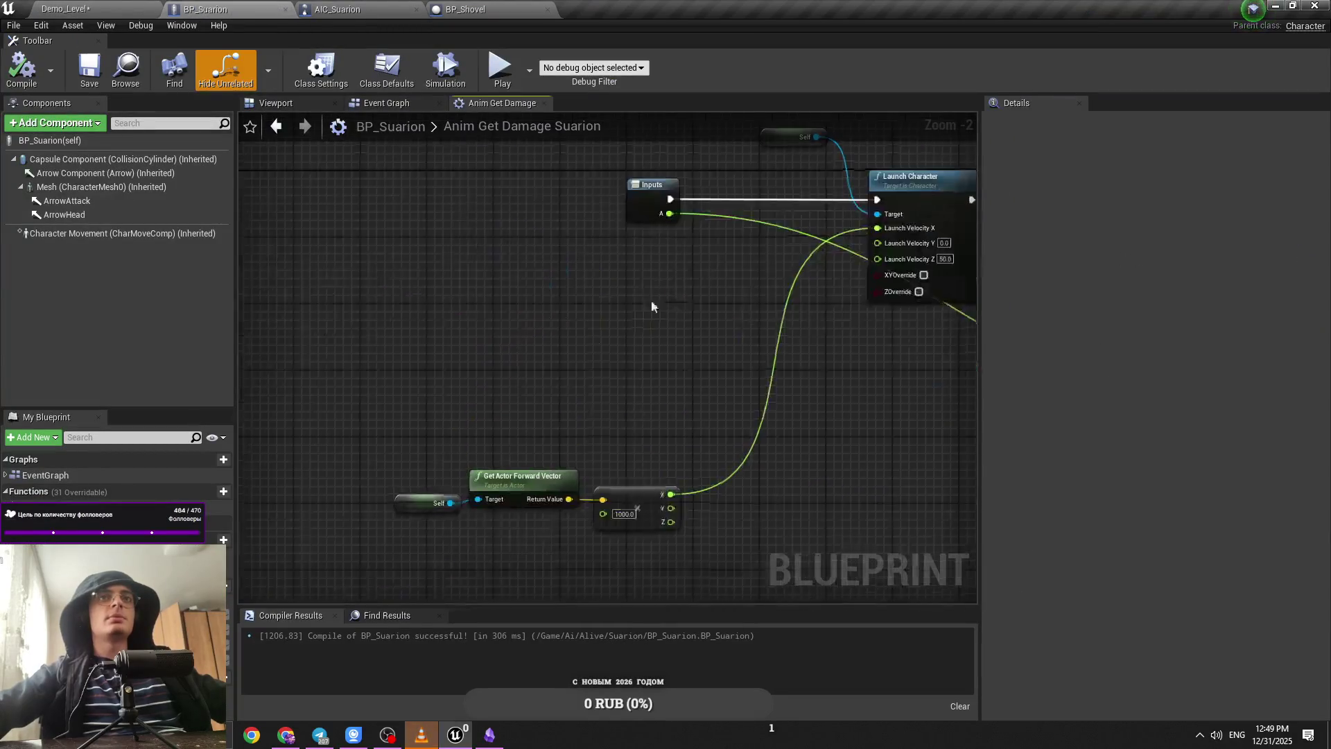
# Step: Connect the forward-vector Y toward launch velocity and discard an unwanted Random Float node
pyautogui.scroll(1, 651, 306)
pyautogui.moveTo(684, 521); pyautogui.dragTo(924, 196)
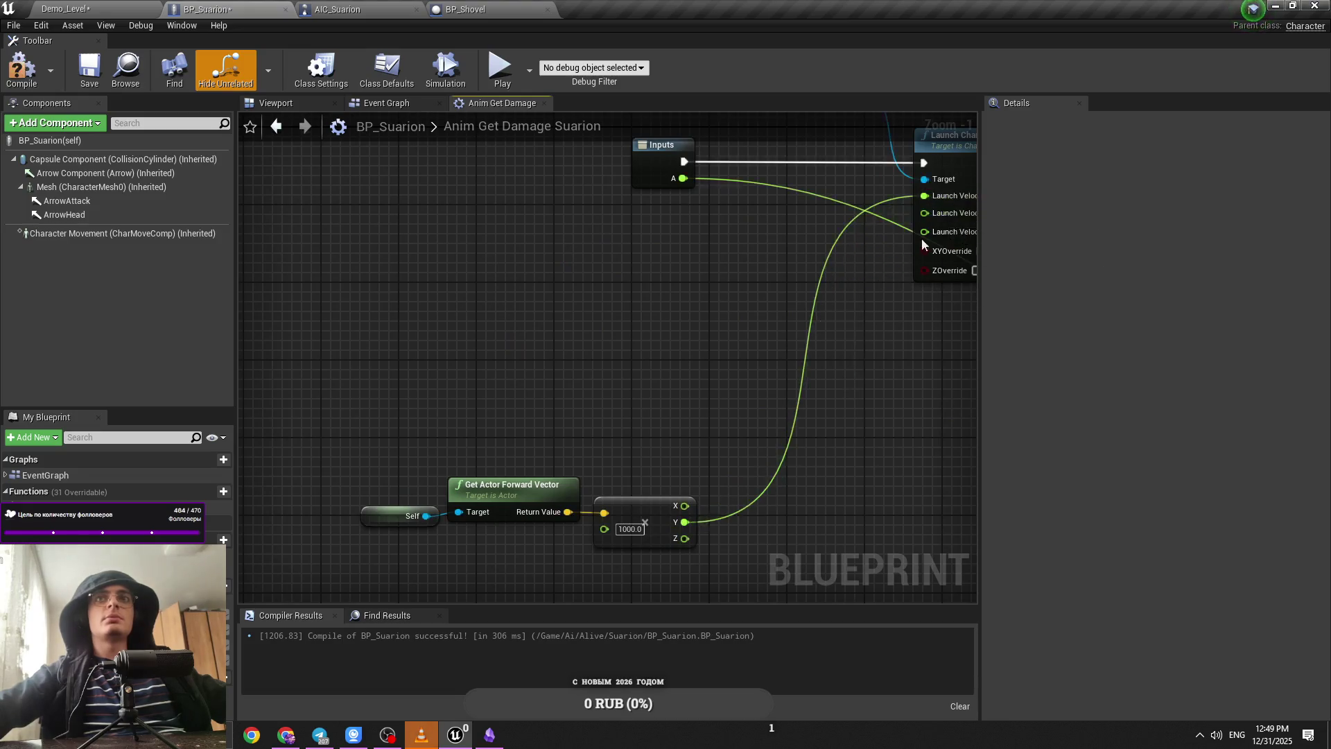
pyautogui.moveTo(561, 500)
pyautogui.mouseDown()
pyautogui.moveTo(621, 492)
pyautogui.moveTo(638, 470)
pyautogui.mouseUp()
pyautogui.write('random')
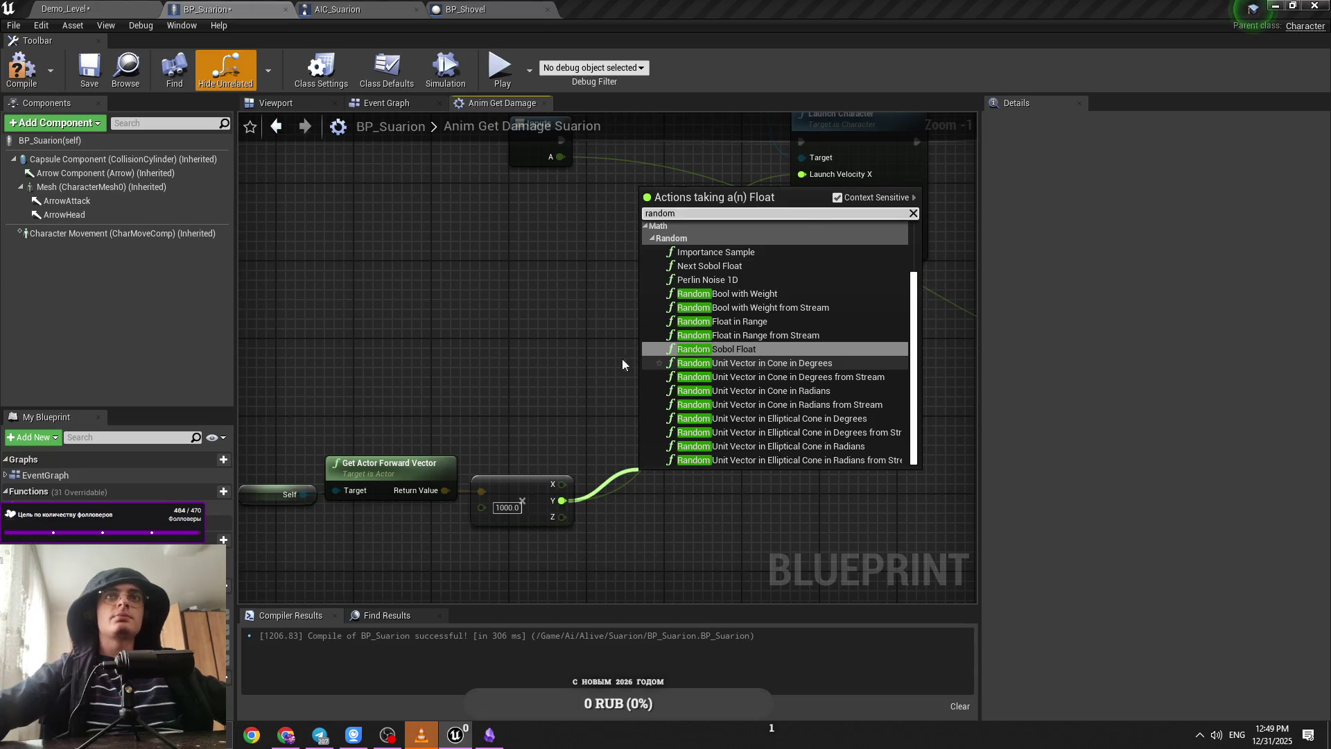
pyautogui.click(622, 359)
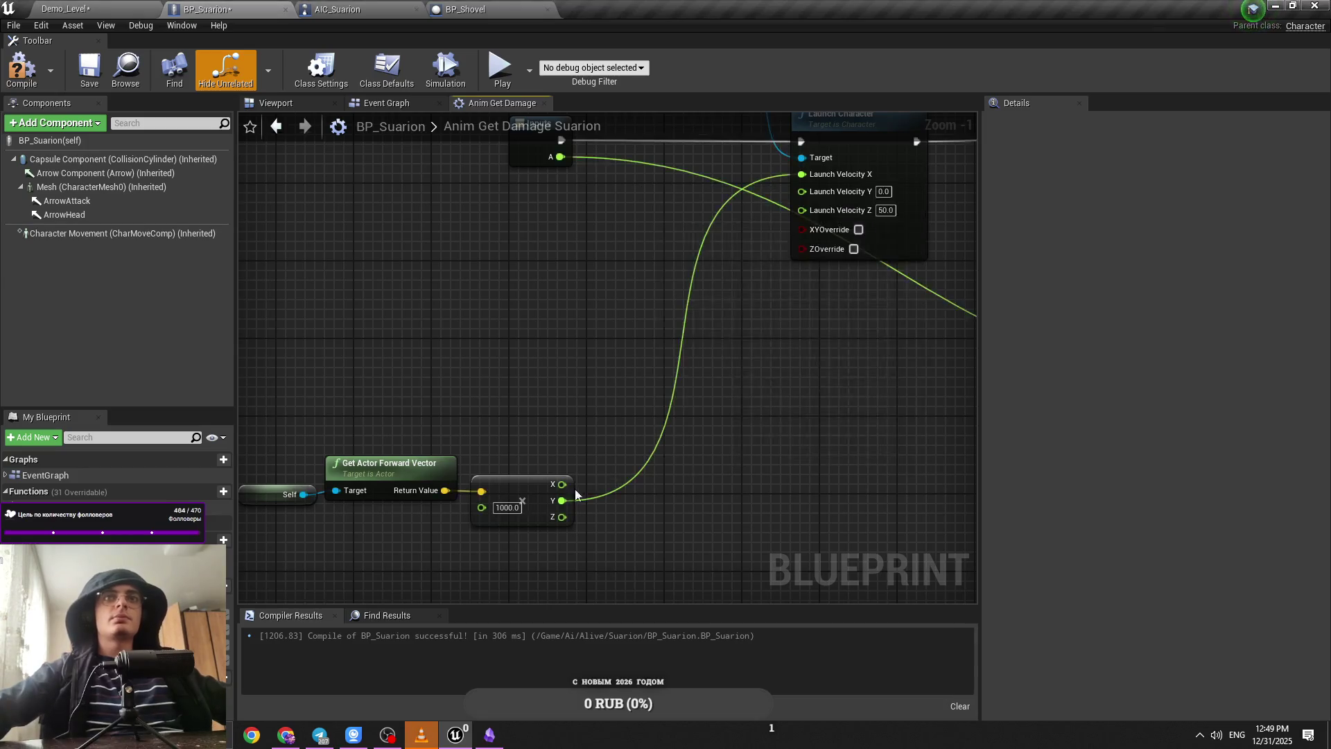
pyautogui.rightClick(689, 494)
pyautogui.write('ran')
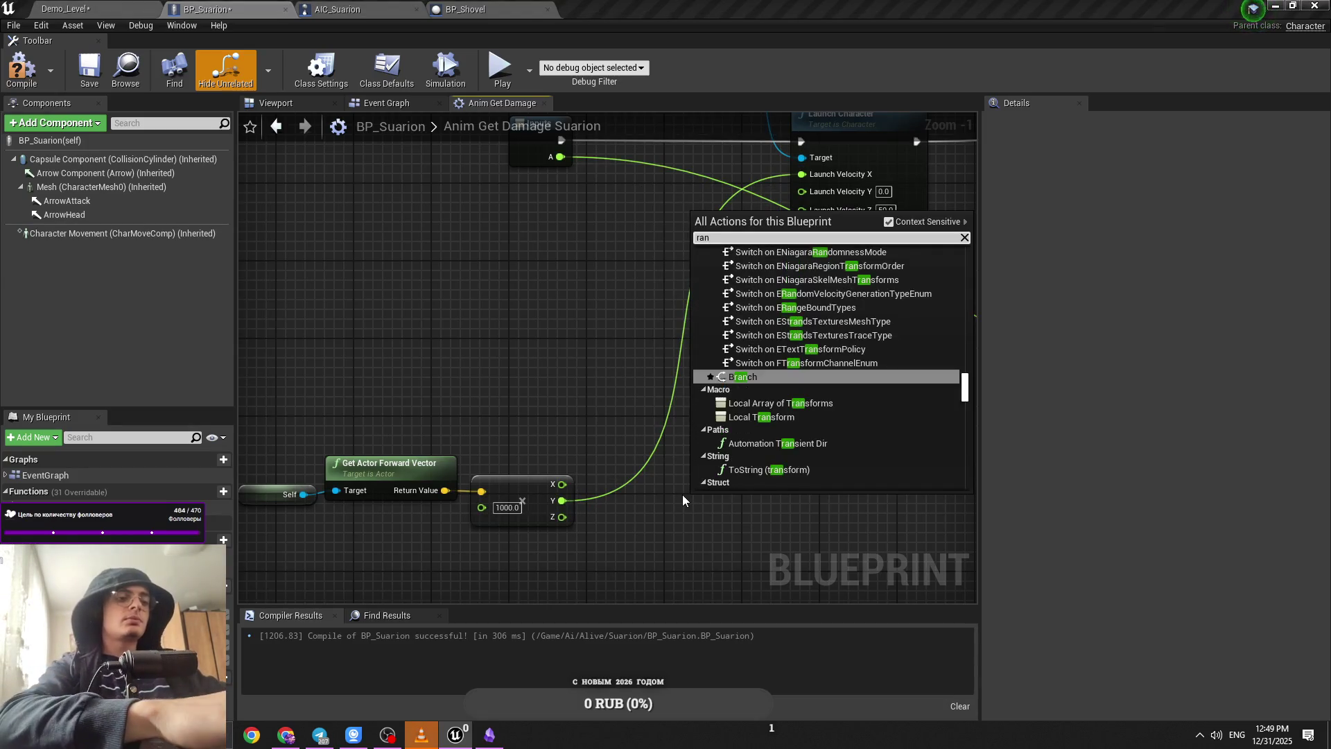
pyautogui.write('dom')
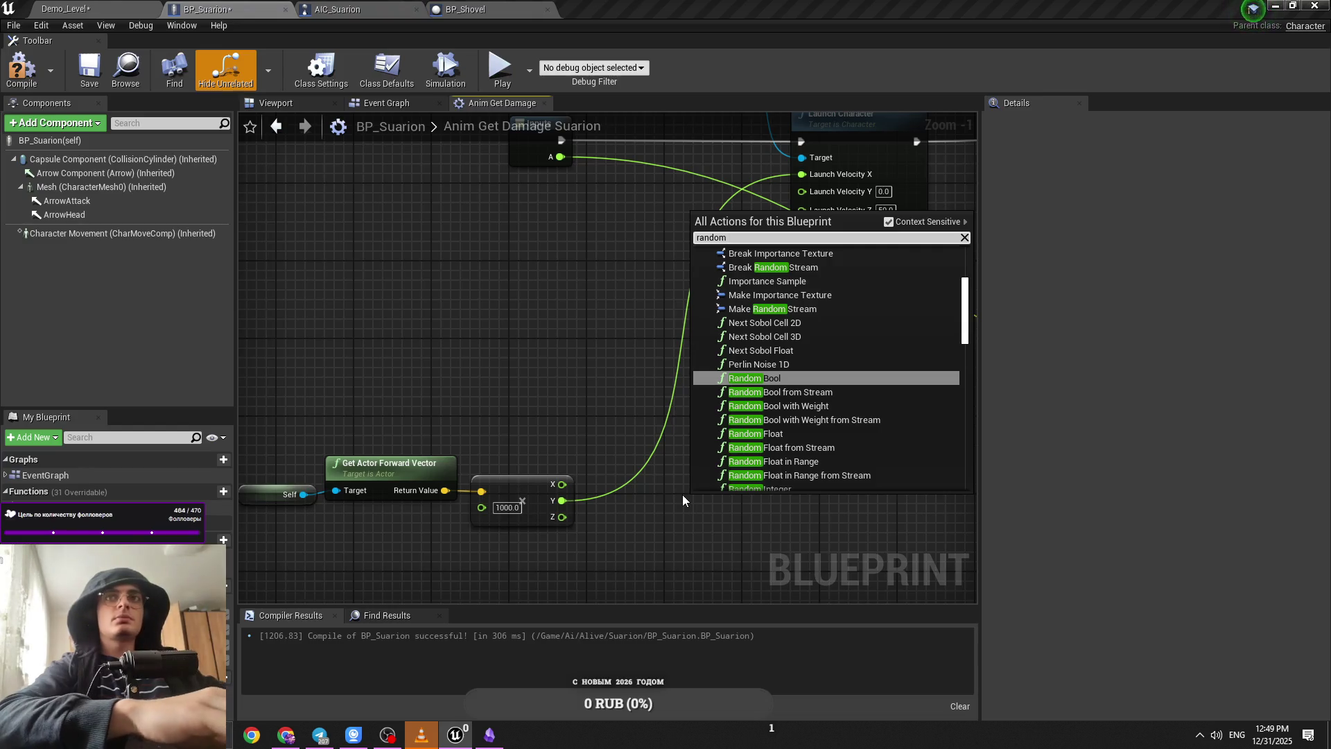
pyautogui.write(' float')
pyautogui.press('Return')
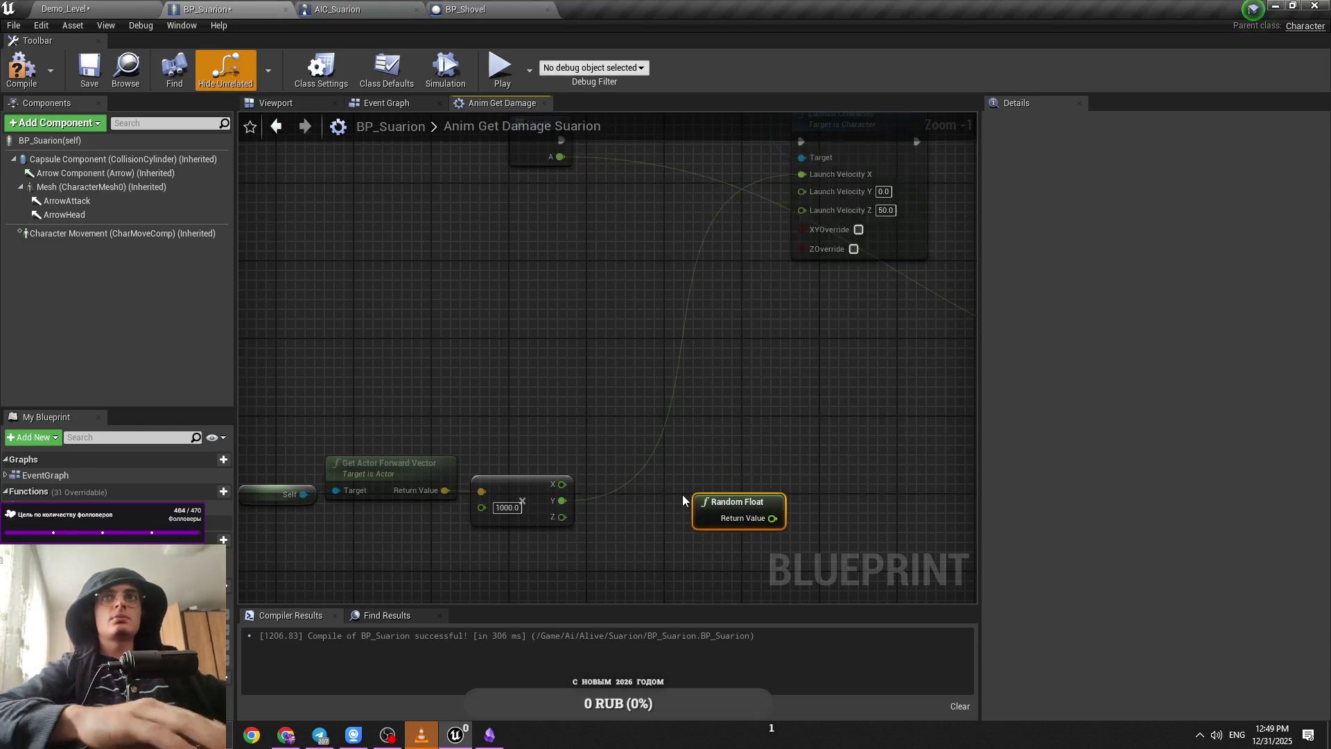
pyautogui.press('Delete')
# Step: Add a Random Float in Range node to the damage graph
pyautogui.rightClick(661, 502)
pyautogui.write('random float')
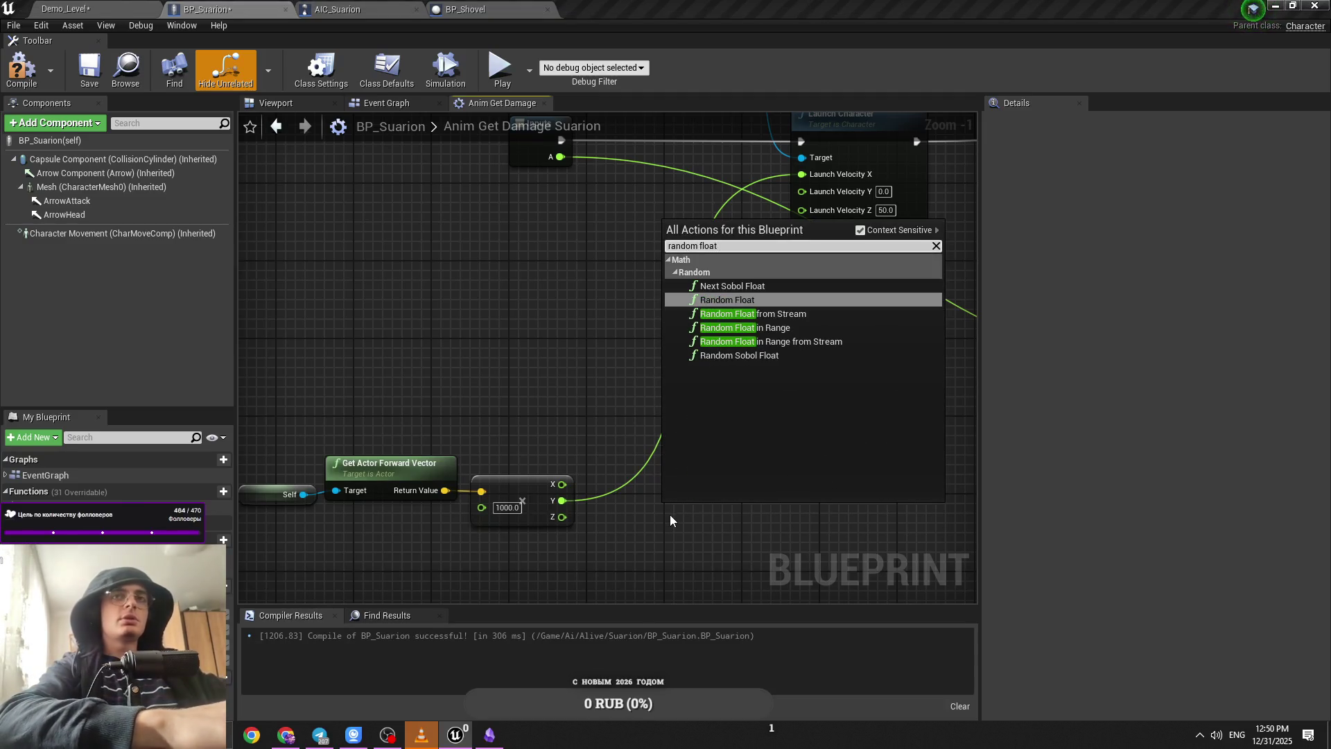
pyautogui.write('r')
pyautogui.press('BackSpace')
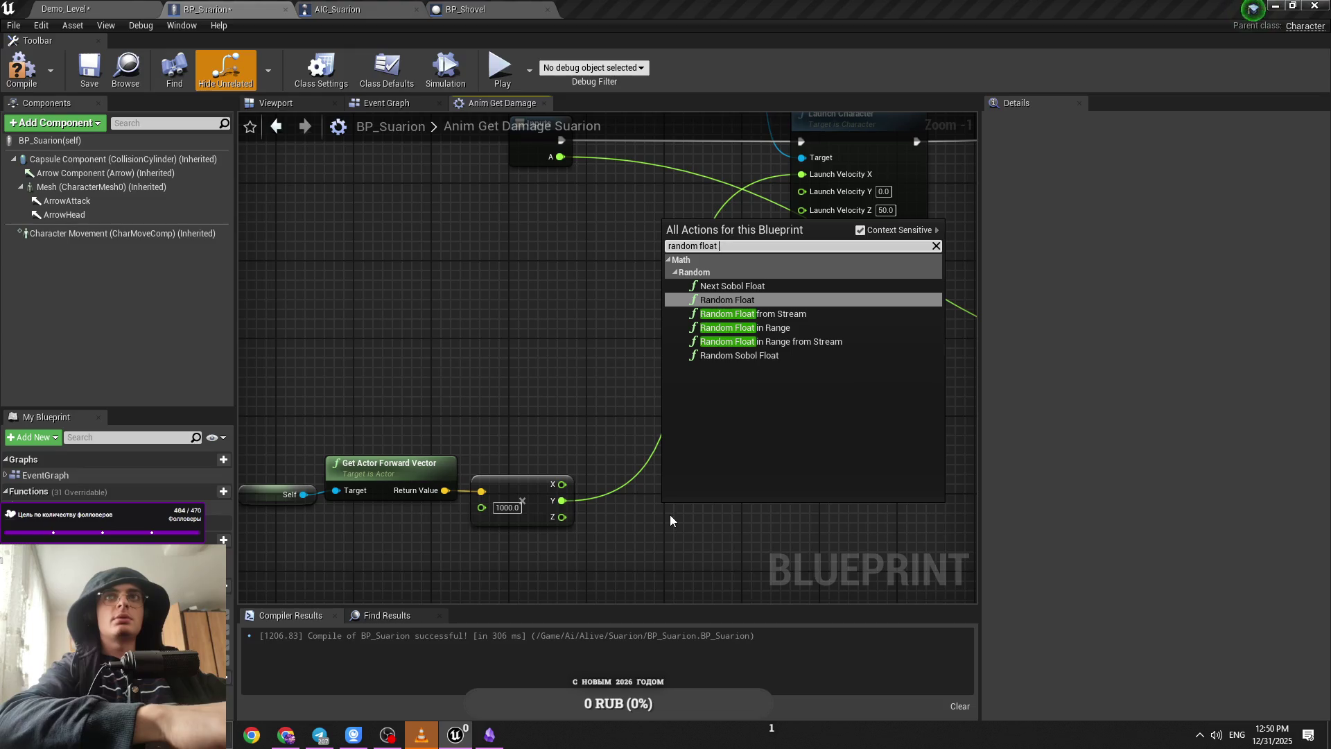
pyautogui.press('Down')
pyautogui.press('Down')
pyautogui.press('Return')
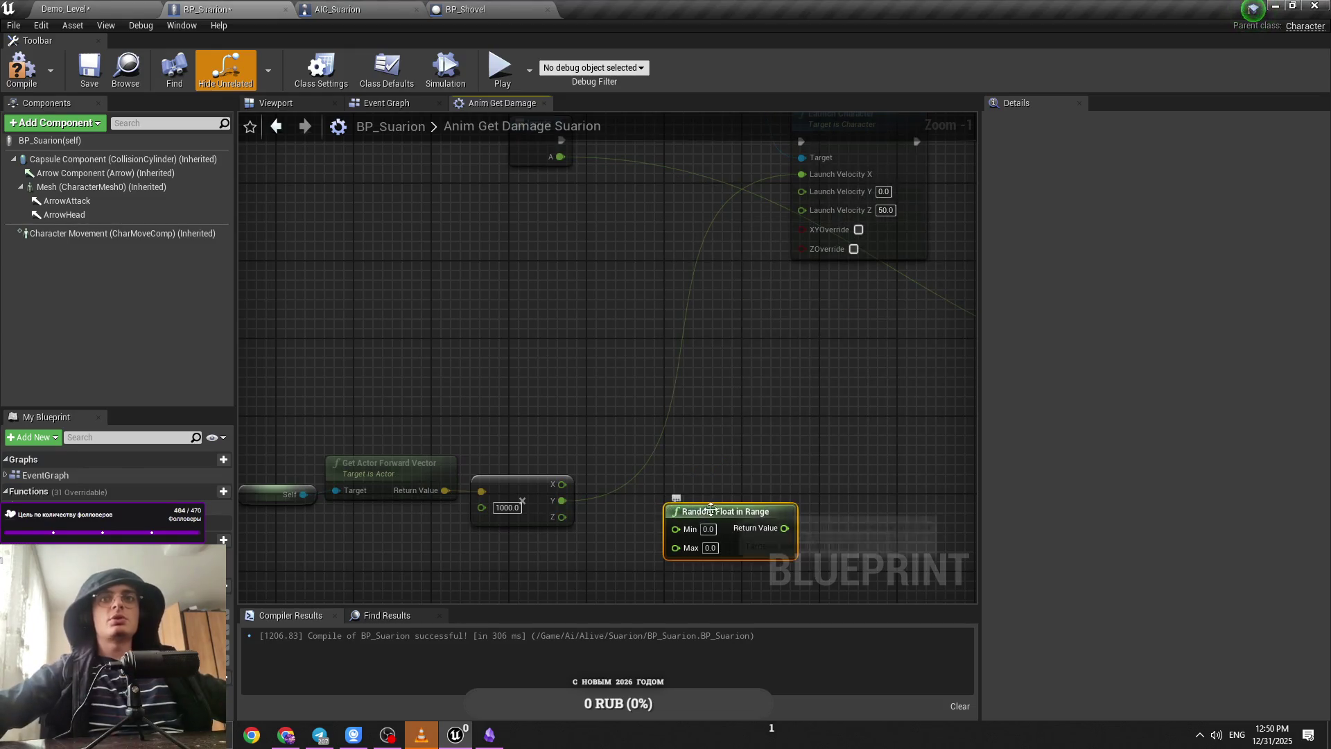
pyautogui.hotkey('ctrl', 's')
# Step: Add a float * float node on the forward vector's Y output
pyautogui.moveTo(682, 518)
pyautogui.mouseDown()
pyautogui.moveTo(668, 492)
pyautogui.moveTo(737, 431)
pyautogui.moveTo(528, 485)
pyautogui.mouseUp()
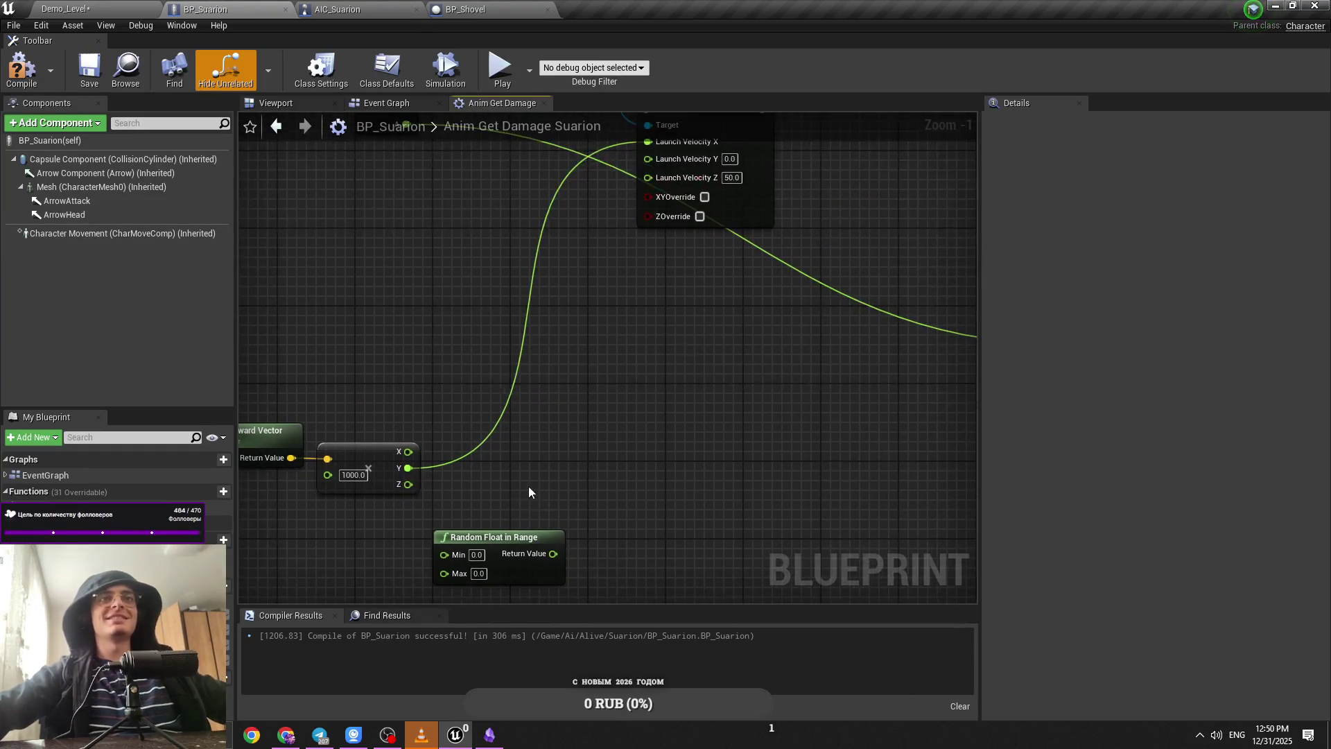
pyautogui.moveTo(410, 471); pyautogui.dragTo(590, 415)
pyautogui.write('floa')
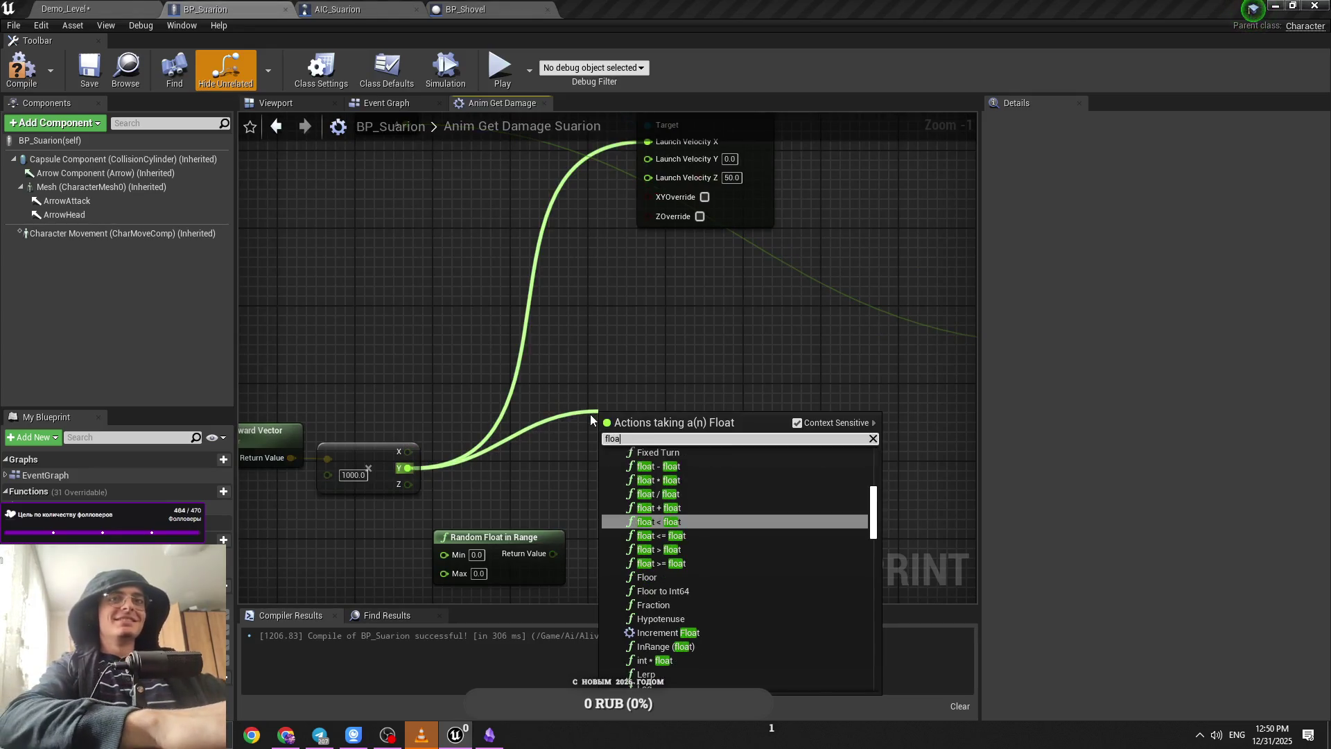
pyautogui.write('t+')
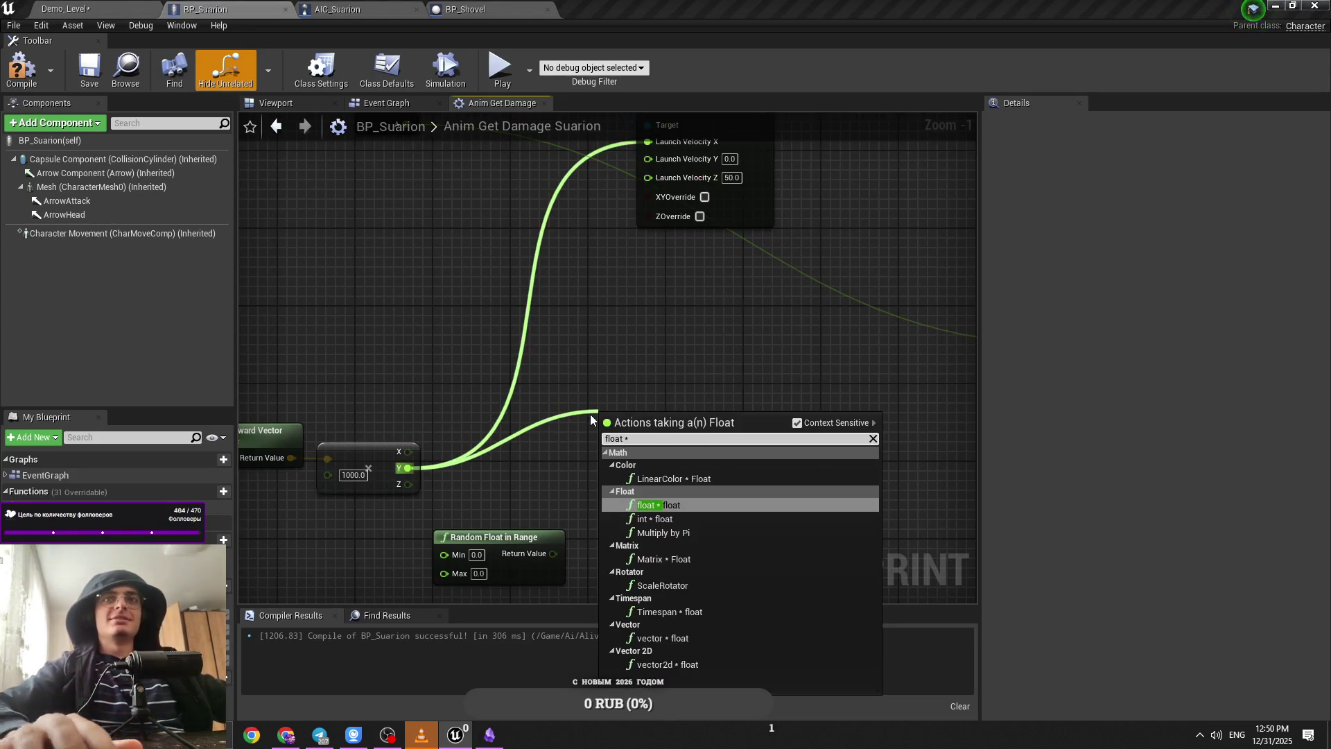
pyautogui.press('Return')
# Step: Set Random Float in Range to Min -1.0 and Max 1.0
pyautogui.moveTo(537, 560); pyautogui.dragTo(519, 562)
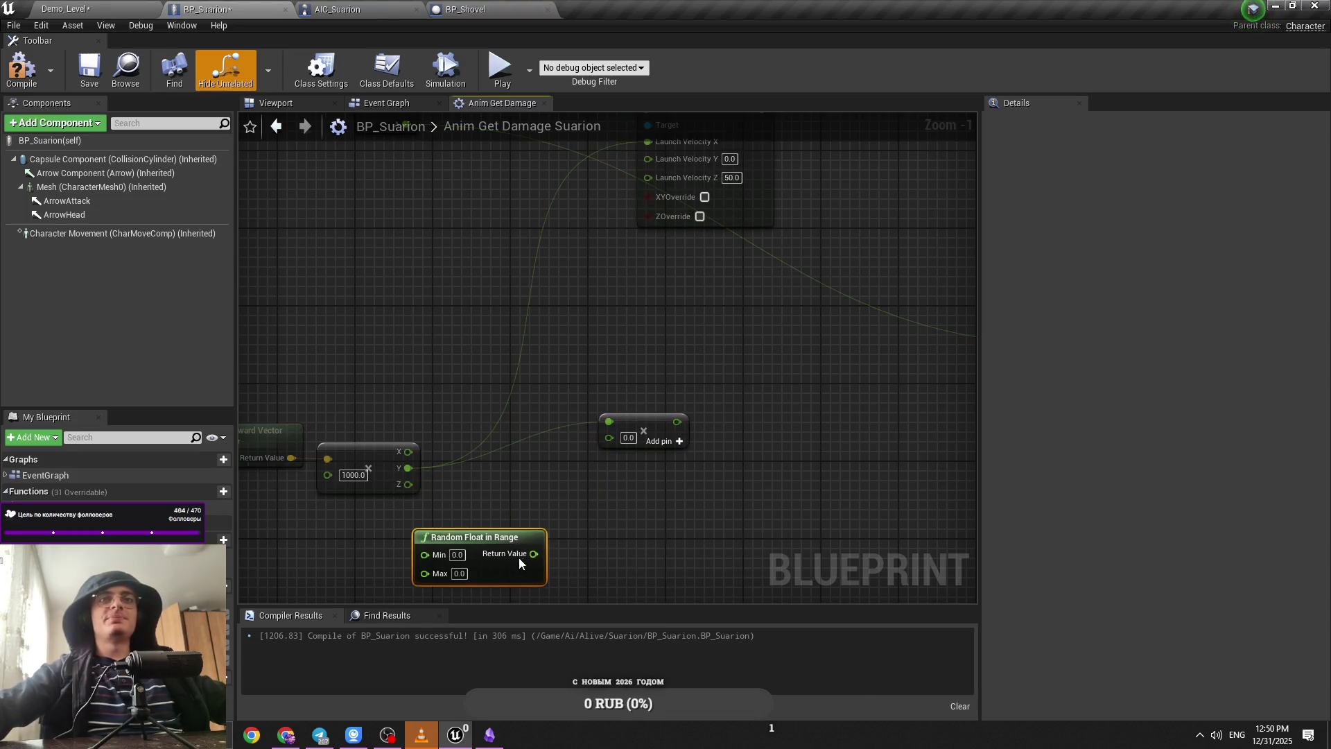
pyautogui.write('-1')
pyautogui.press('Tab')
pyautogui.write('1')
pyautogui.click(644, 458)
# Step: Feed the random value into the multiply and its result into Launch Velocity X
pyautogui.moveTo(668, 421)
pyautogui.mouseDown()
pyautogui.moveTo(683, 187)
pyautogui.moveTo(648, 141)
pyautogui.mouseUp()
pyautogui.moveTo(589, 300); pyautogui.dragTo(672, 297)
pyautogui.click(551, 552)
pyautogui.click(69, 9)
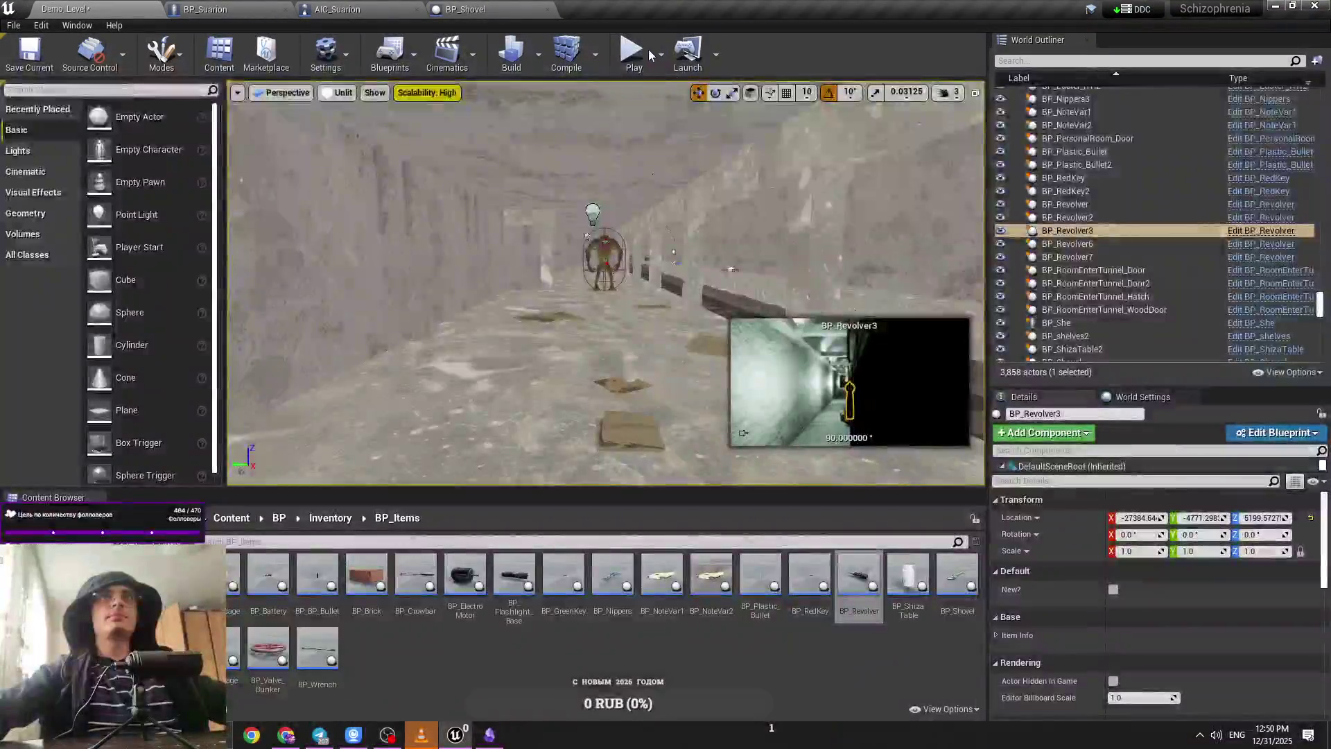
# Step: Play Demo_Level, pick up and aim the revolver, then stop the session
pyautogui.hotkey('alt', 'p')
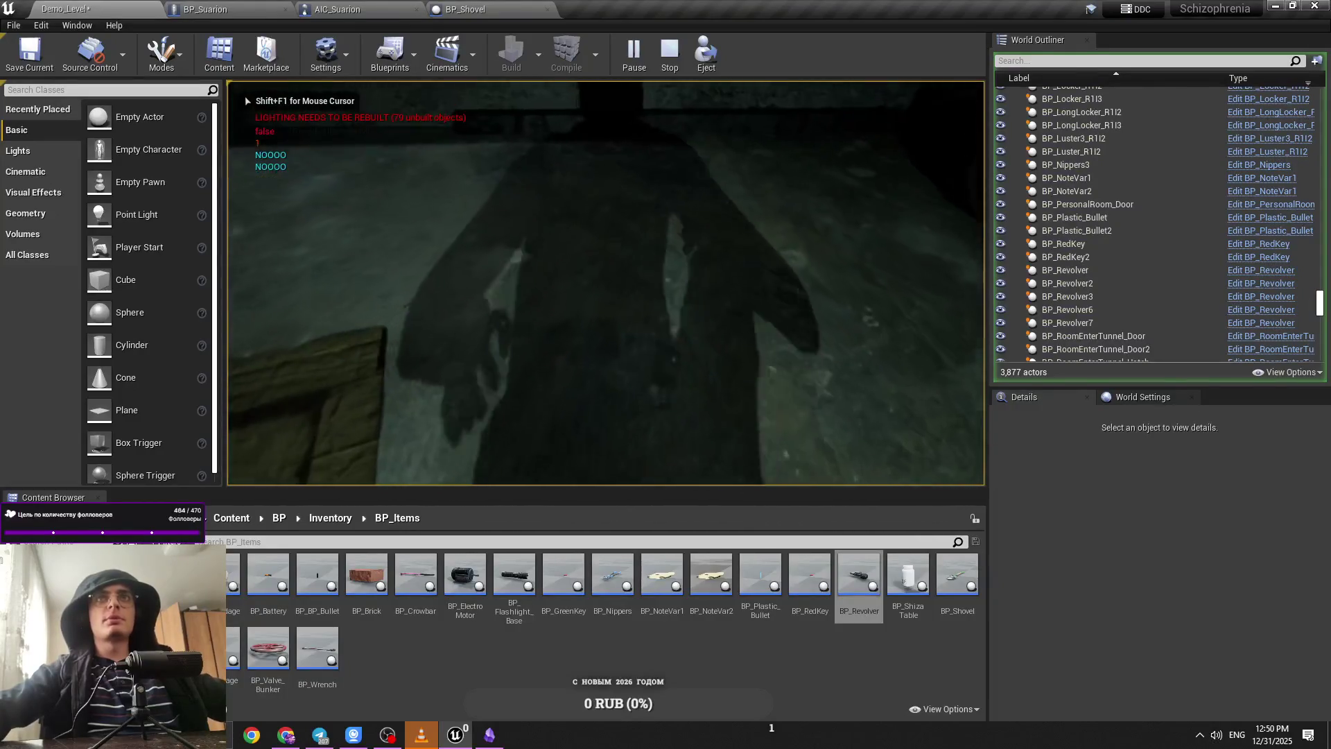
pyautogui.press('e')
pyautogui.rightClick(606, 283)
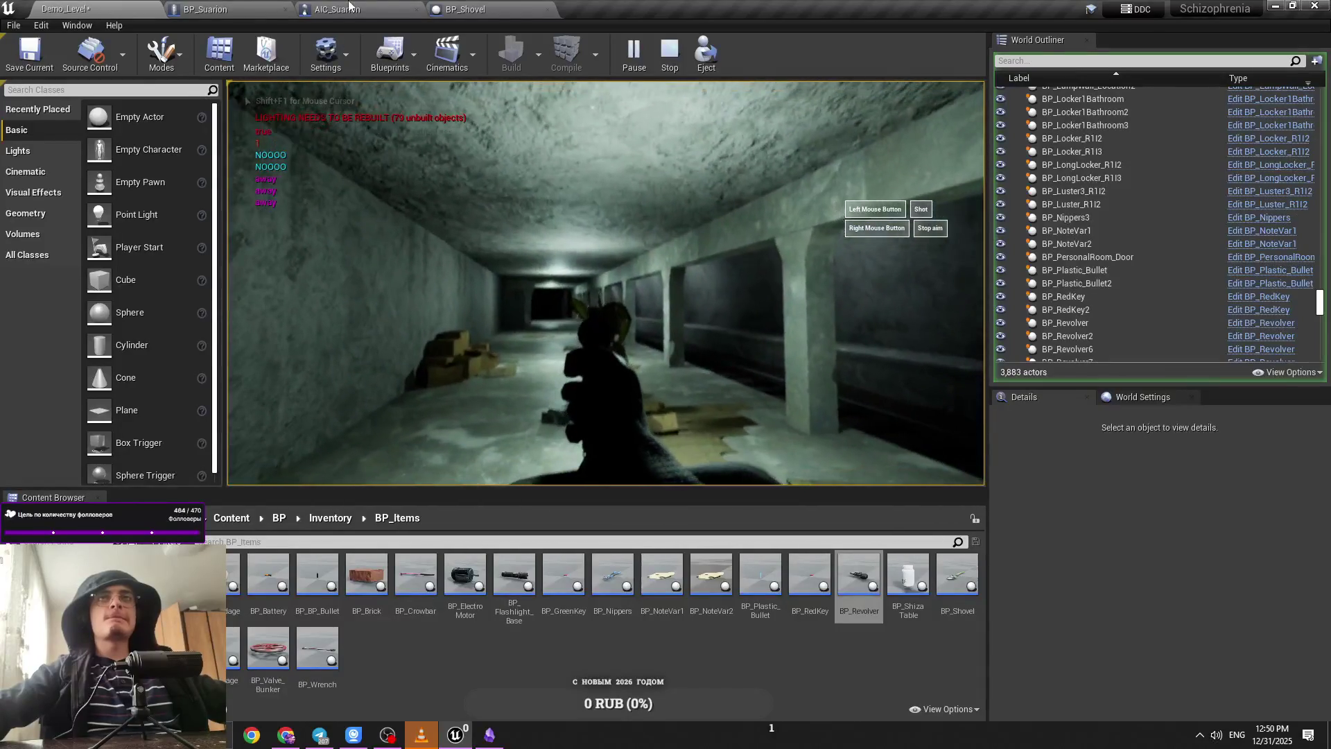
pyautogui.press('Escape')
pyautogui.click(205, 9)
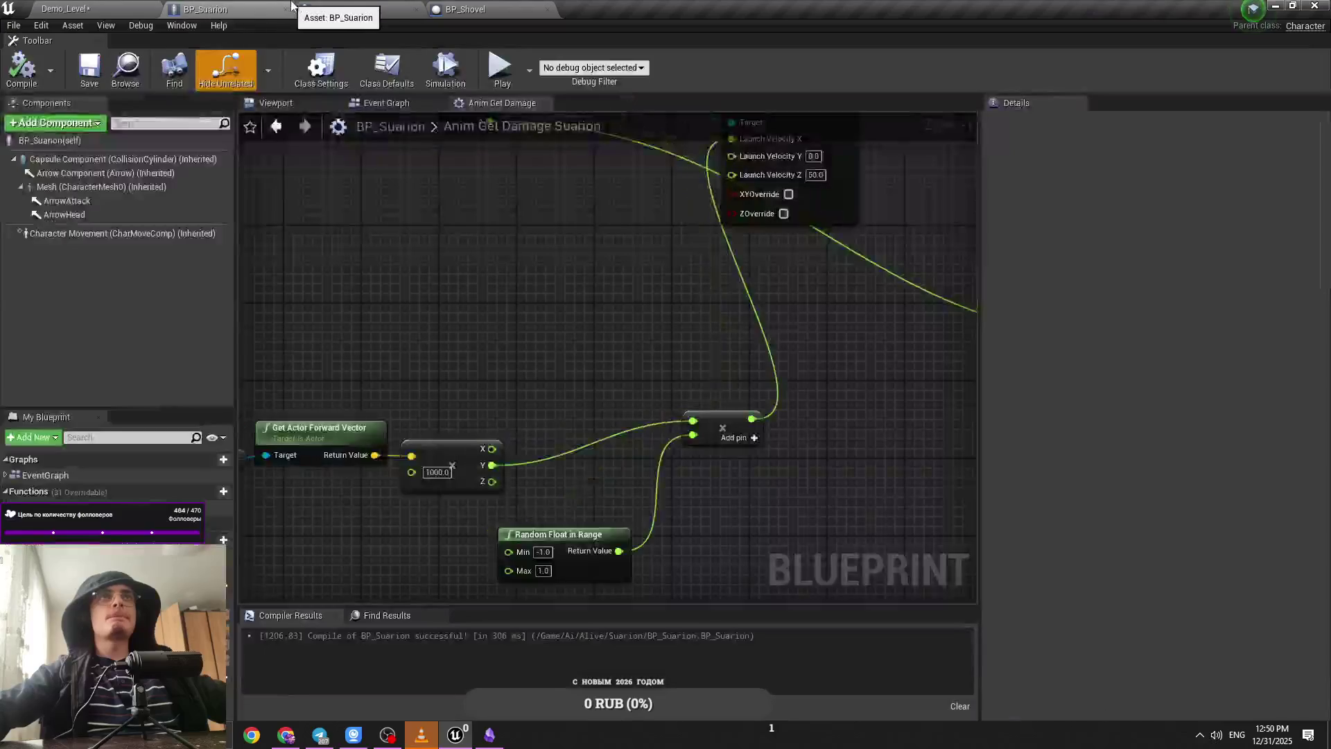
# Step: Delete Random Float in Range and the multiply node, wiring forward-vector Y straight to Launch Velocity Y
pyautogui.moveTo(520, 361); pyautogui.dragTo(530, 379)
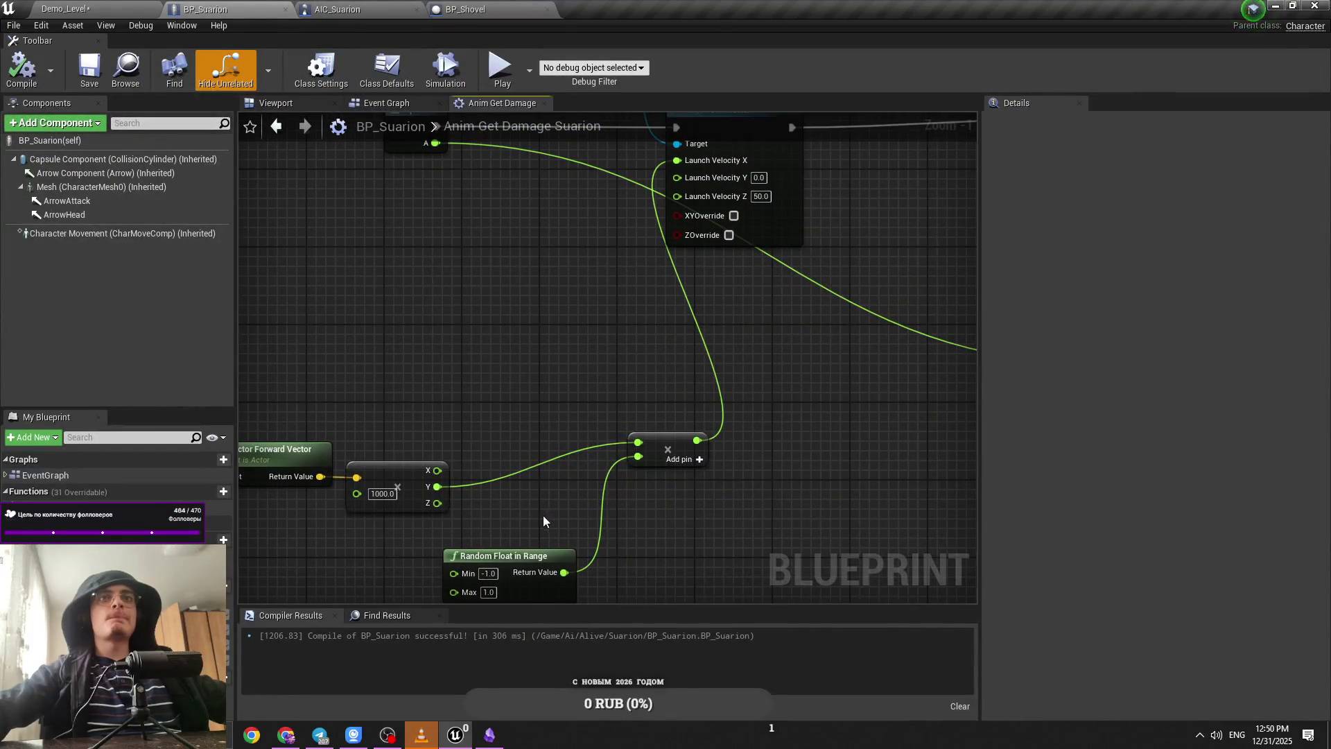
pyautogui.moveTo(543, 517); pyautogui.dragTo(540, 498)
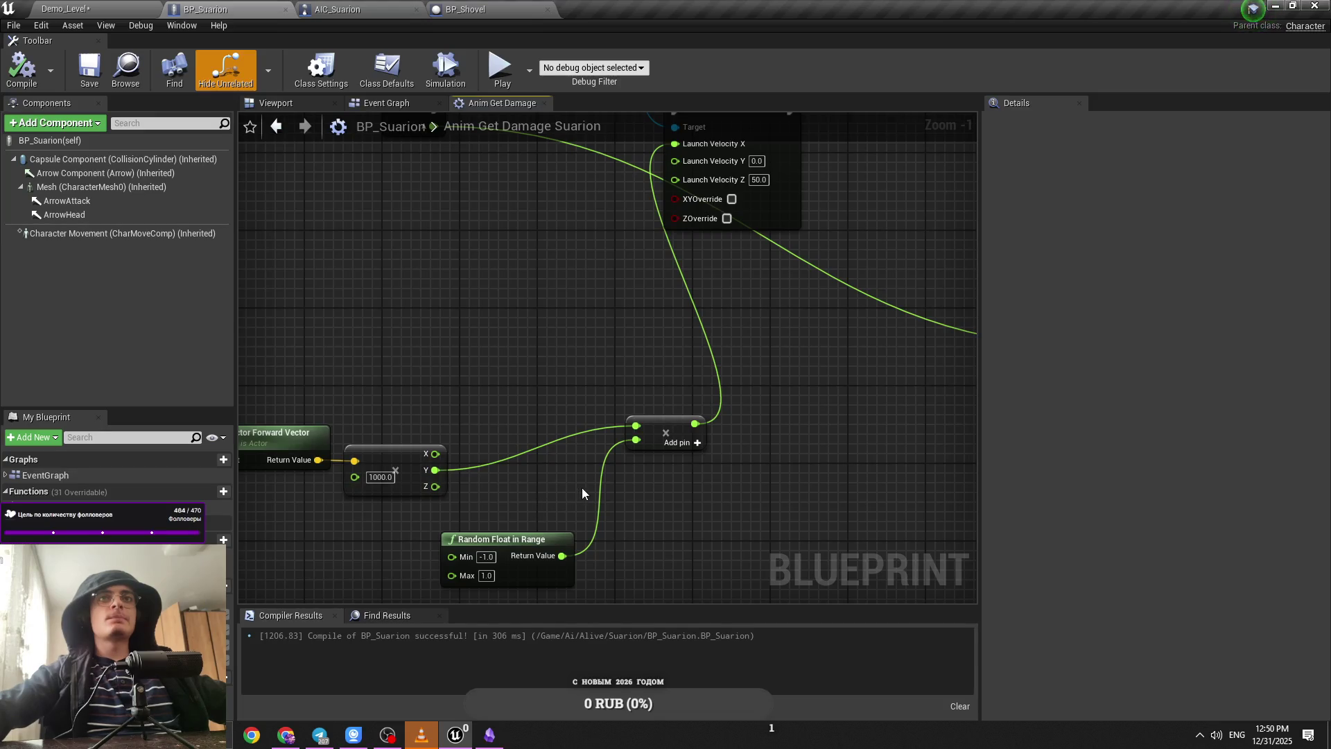
pyautogui.click(506, 539)
pyautogui.press('Delete')
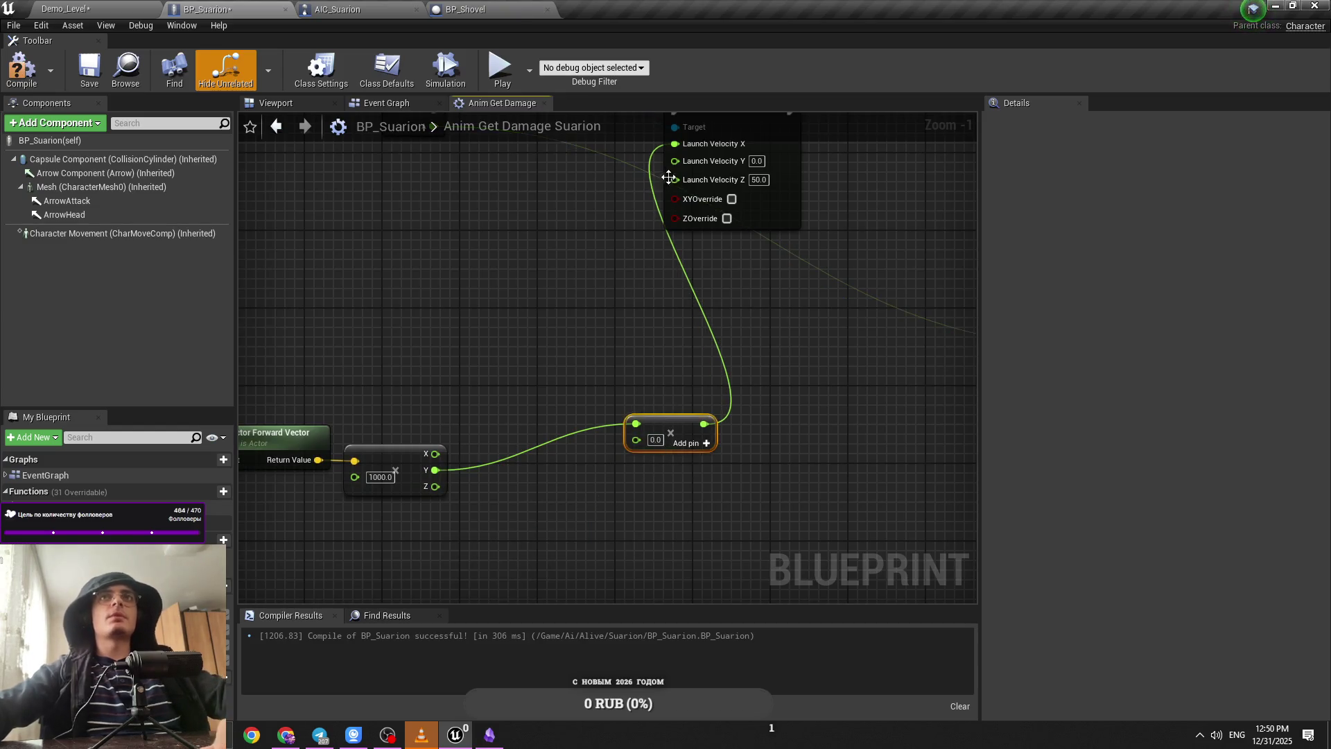
pyautogui.press('Delete')
pyautogui.moveTo(699, 160); pyautogui.dragTo(435, 470)
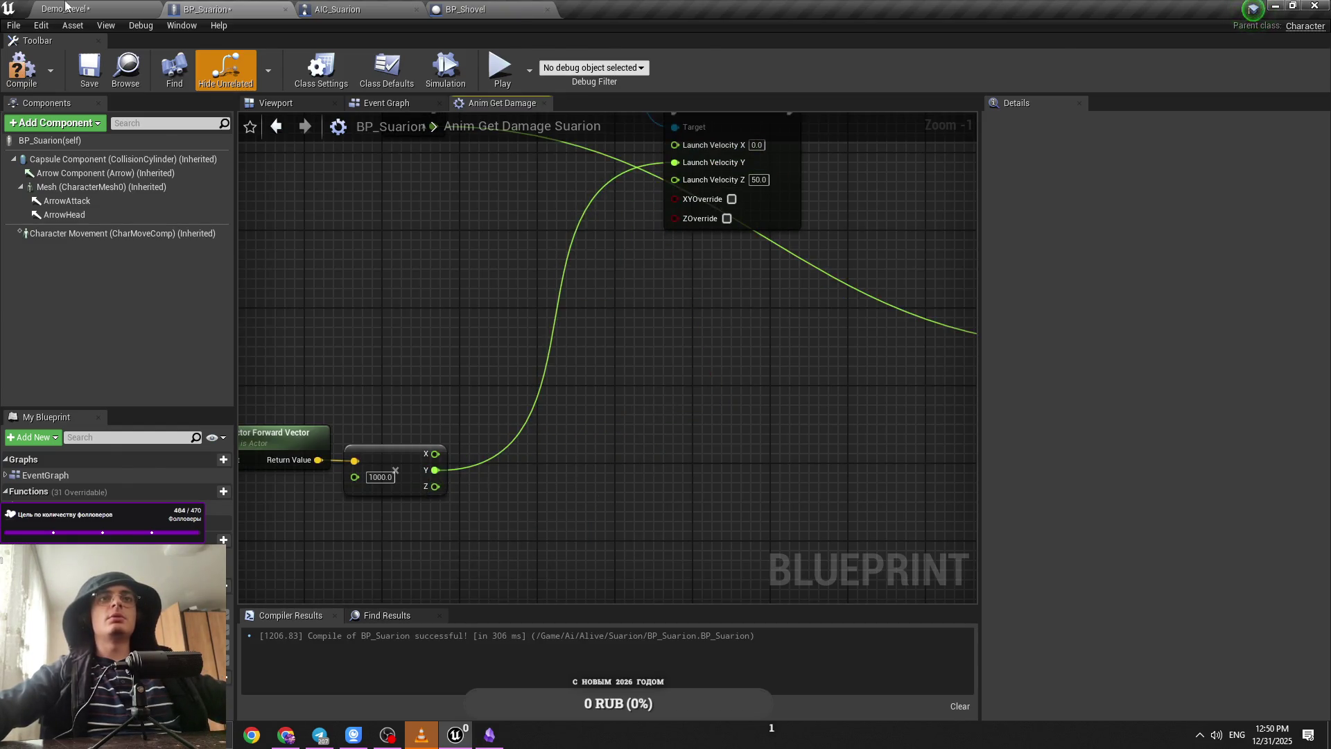
pyautogui.click(65, 9)
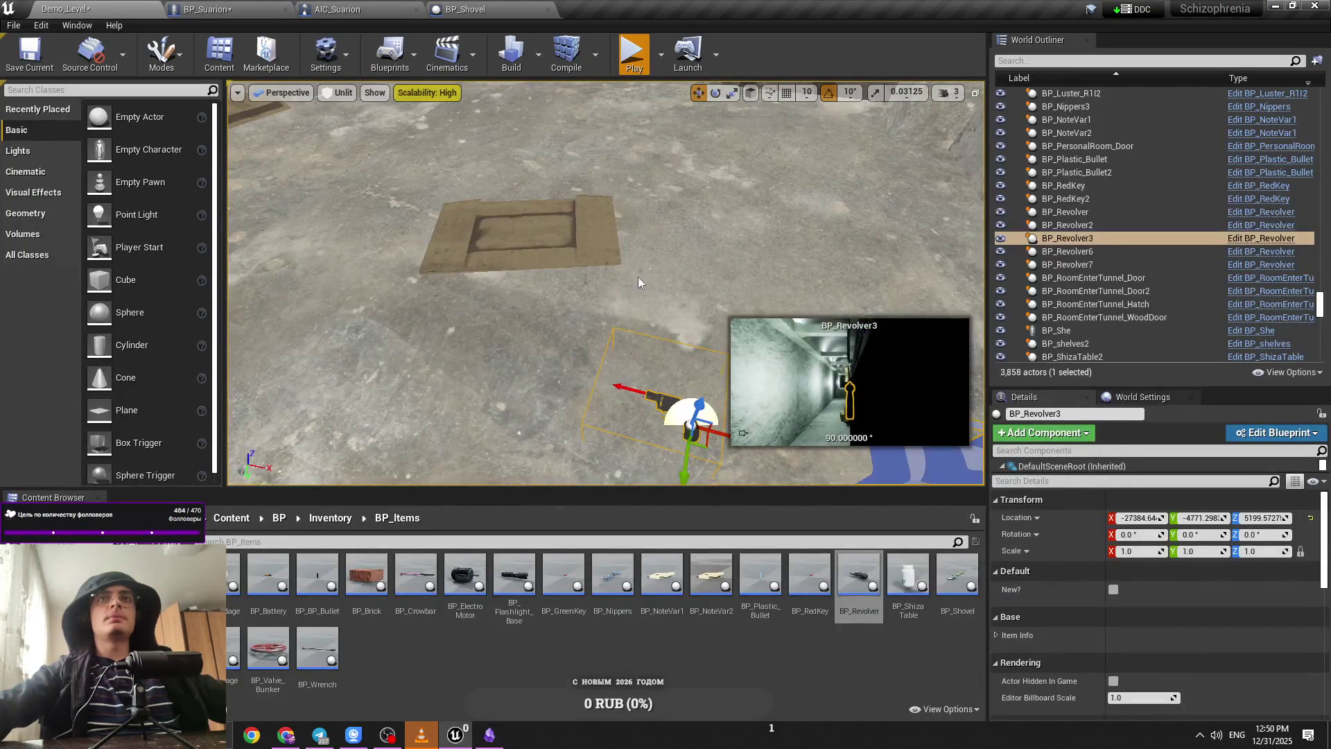
# Step: Play-test Demo_Level, aiming and firing the revolver at Suarion, then stop
pyautogui.hotkey('alt', 'p')
pyautogui.click(698, 357)
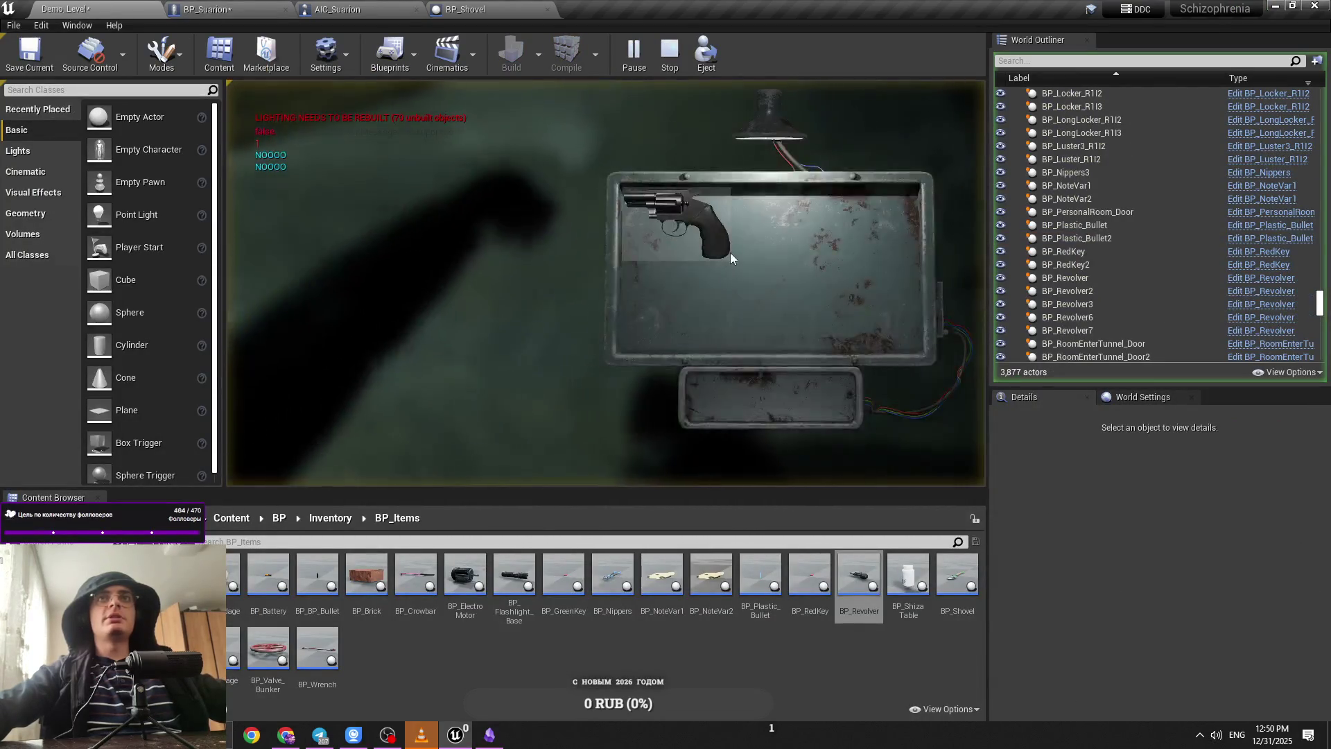
pyautogui.rightClick(605, 283)
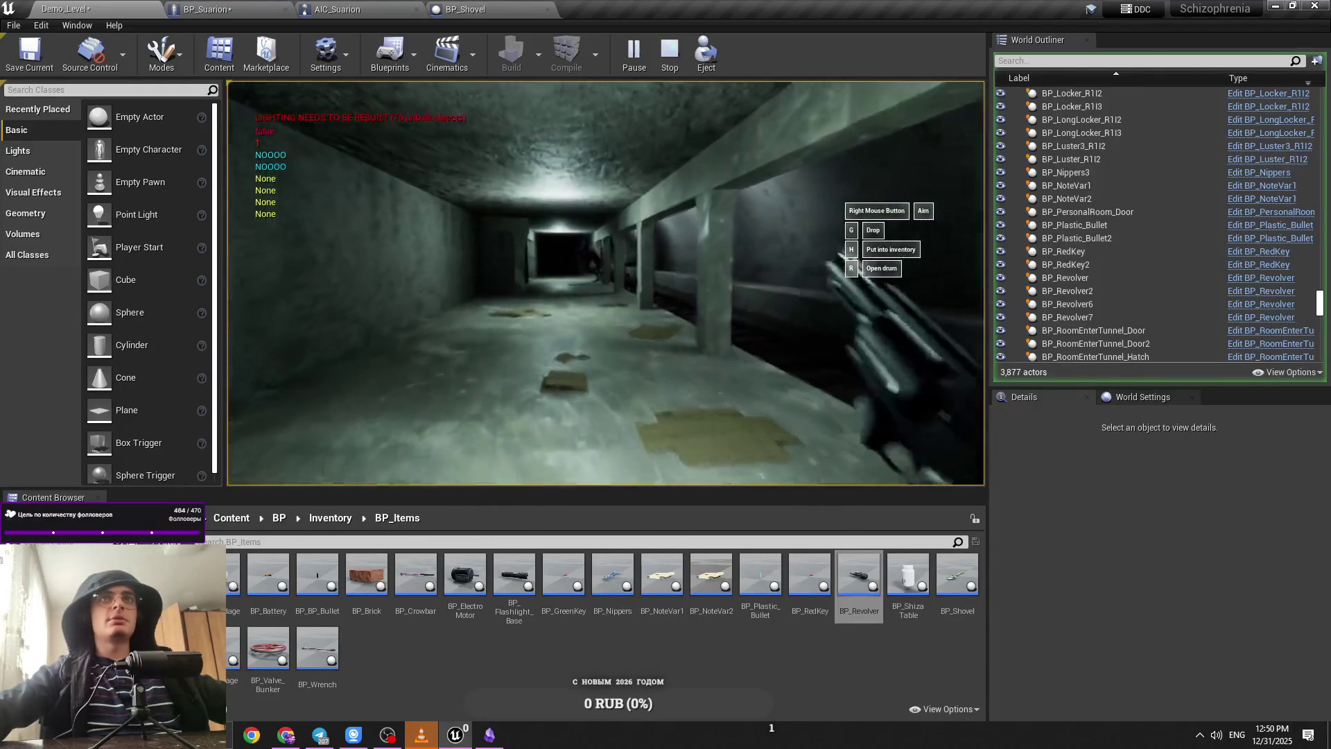
pyautogui.rightClick(606, 282)
pyautogui.click(605, 283)
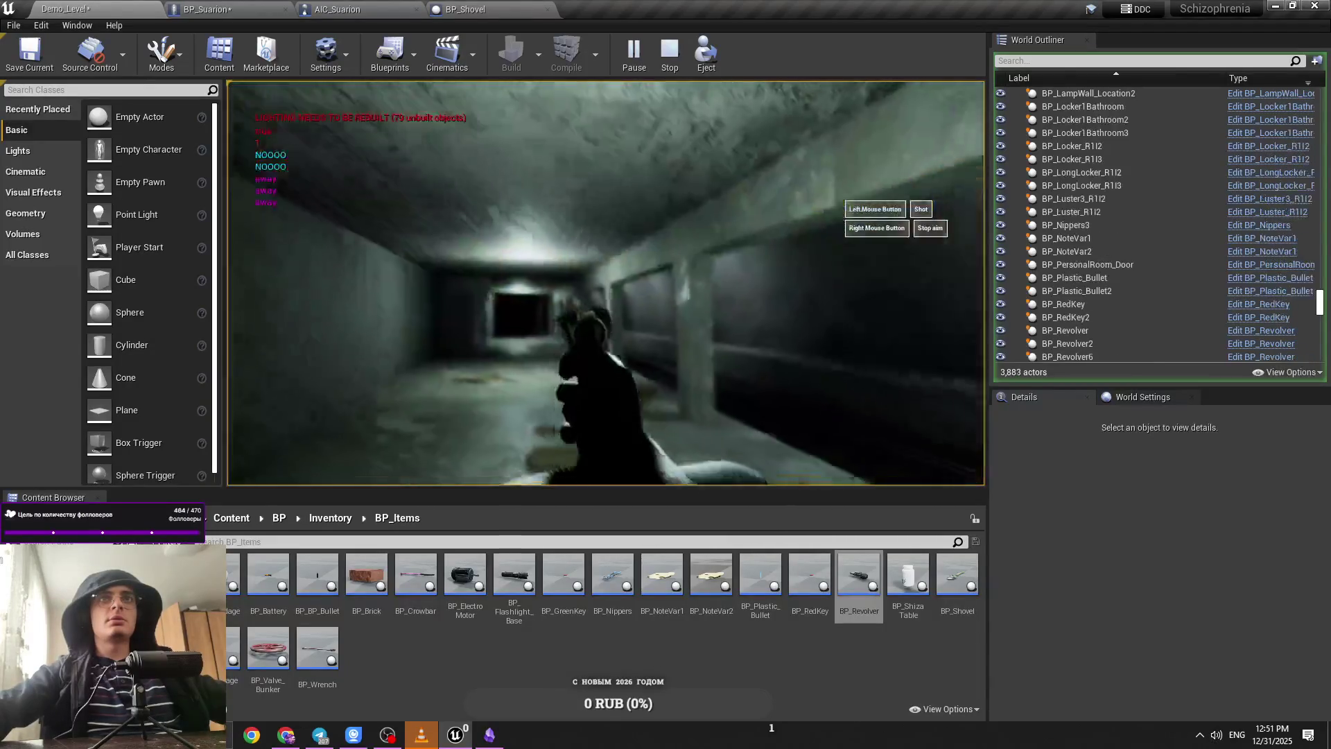
pyautogui.press('Escape')
pyautogui.click(268, 11)
pyautogui.moveTo(367, 184)
pyautogui.mouseDown()
pyautogui.moveTo(473, 317)
pyautogui.moveTo(572, 298)
pyautogui.moveTo(663, 339)
pyautogui.mouseUp()
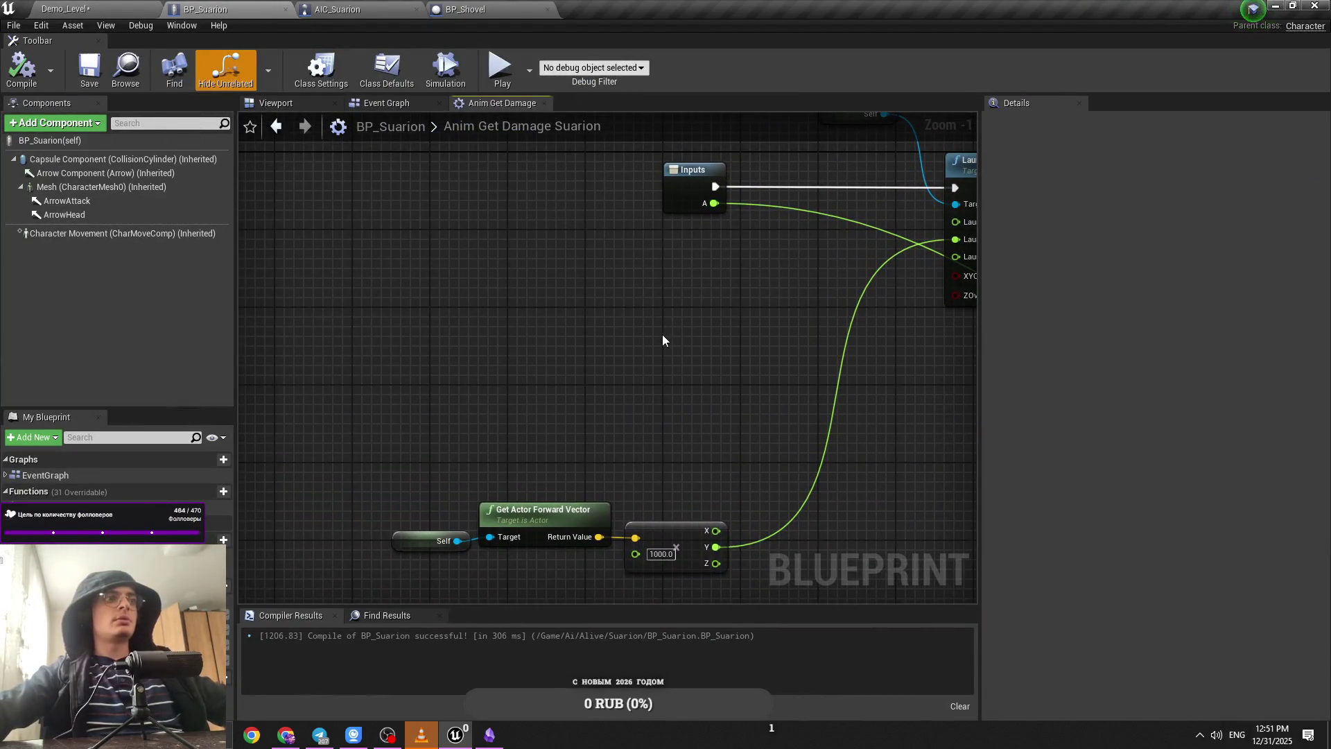
# Step: Review the 1000.0 forward-vector multiplier after briefly viewing a messenger photo
pyautogui.moveTo(430, 562); pyautogui.dragTo(504, 530)
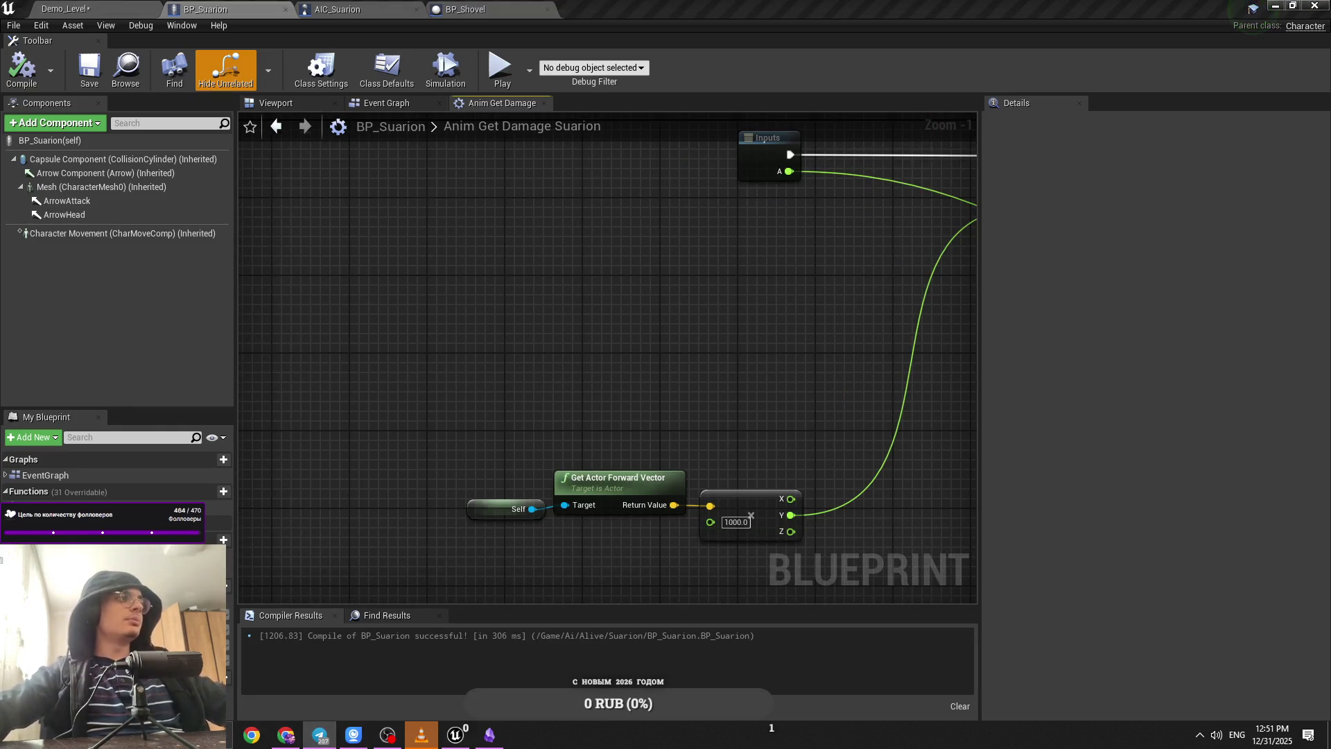
pyautogui.click(319, 735)
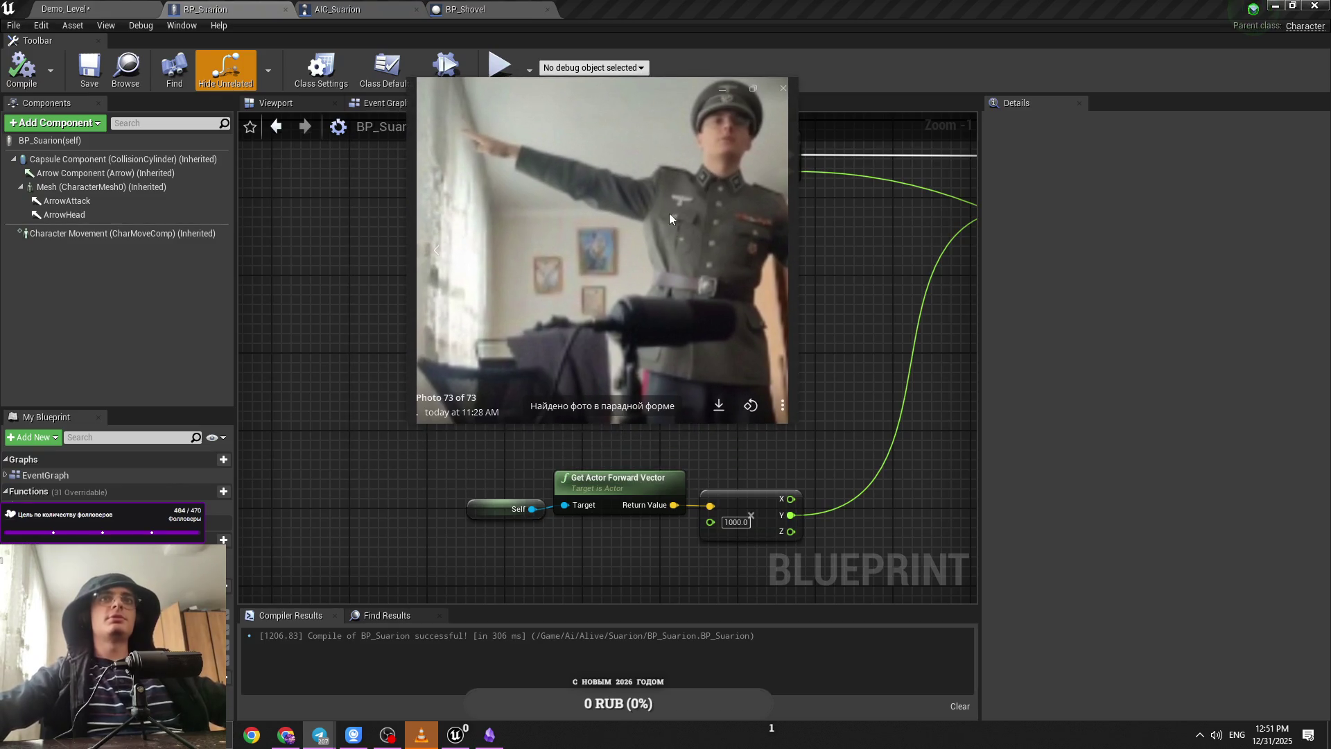
pyautogui.click(776, 451)
pyautogui.click(817, 441)
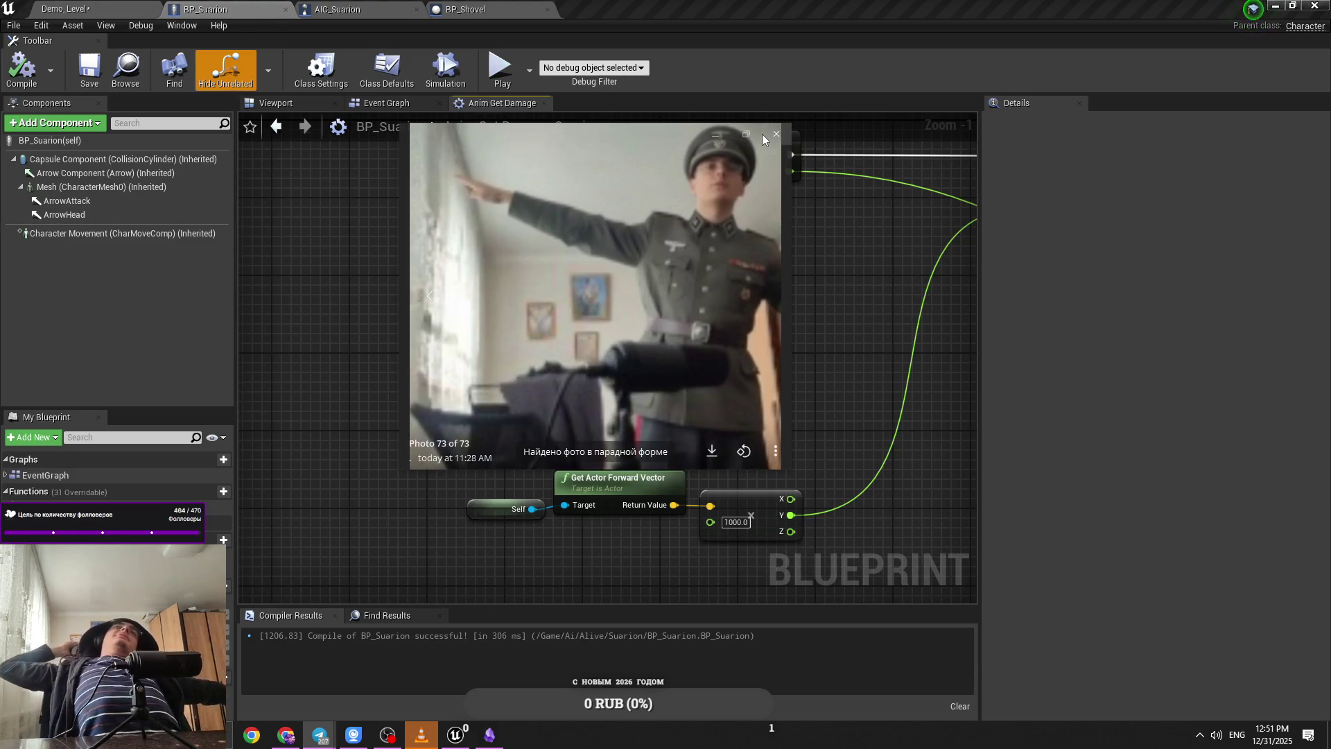
pyautogui.click(762, 134)
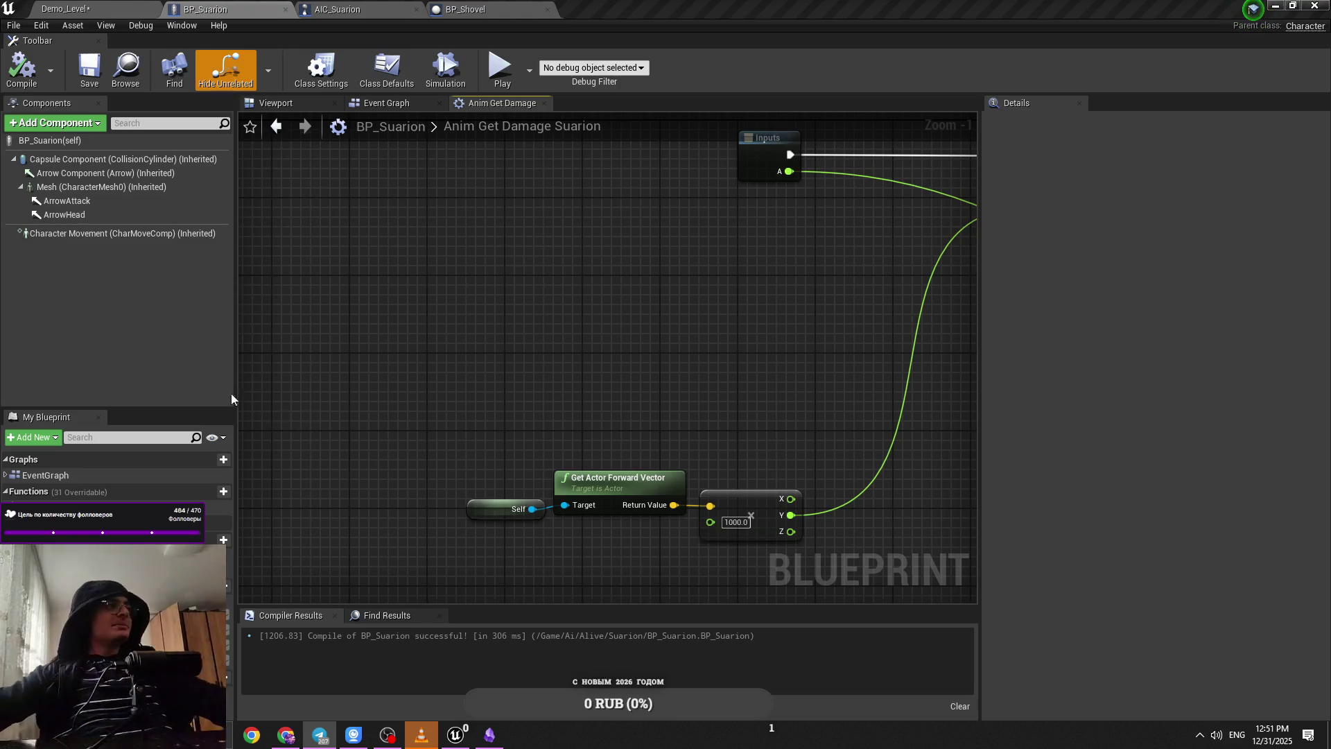
pyautogui.moveTo(493, 382)
pyautogui.mouseDown()
pyautogui.moveTo(397, 346)
pyautogui.moveTo(520, 365)
pyautogui.moveTo(544, 274)
pyautogui.moveTo(523, 290)
pyautogui.moveTo(452, 279)
pyautogui.moveTo(563, 357)
pyautogui.moveTo(454, 429)
pyautogui.mouseUp()
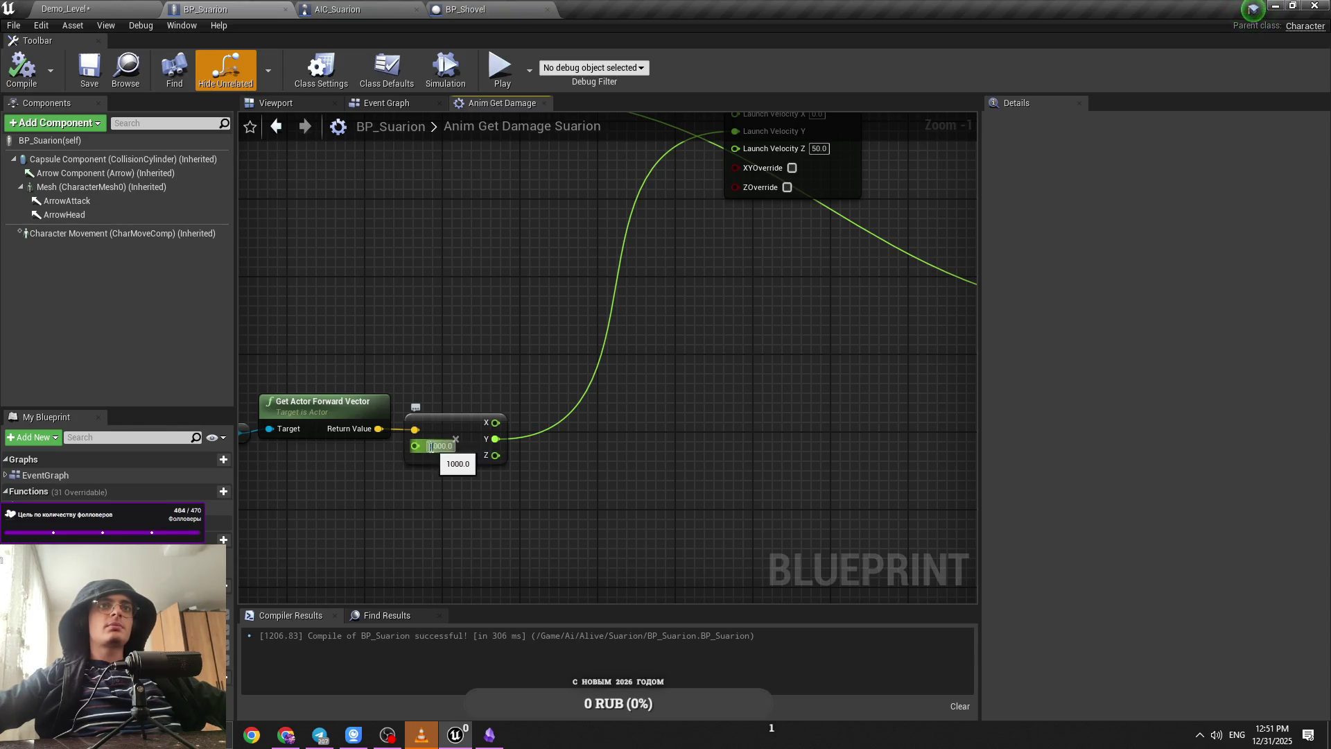
pyautogui.click(66, 8)
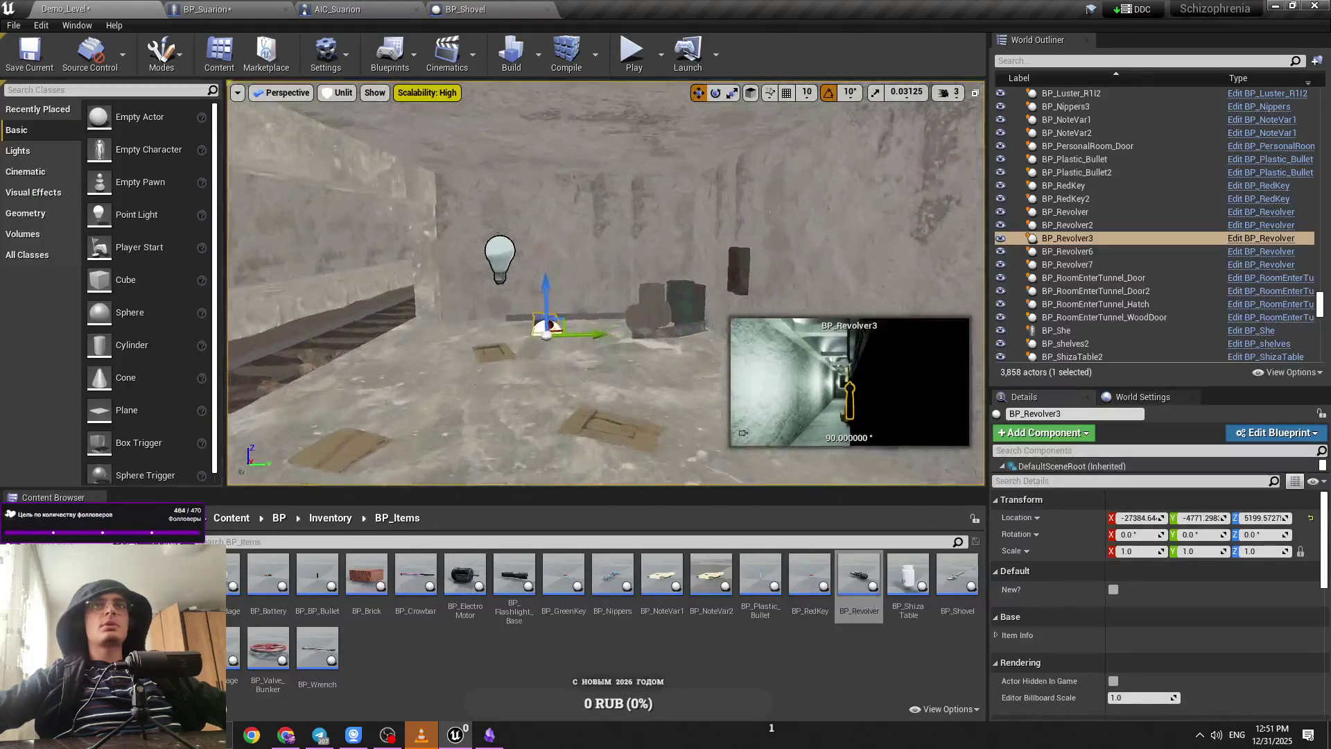
# Step: Focus on the revolver and play the level, aiming it and then lowering it
pyautogui.press('w')
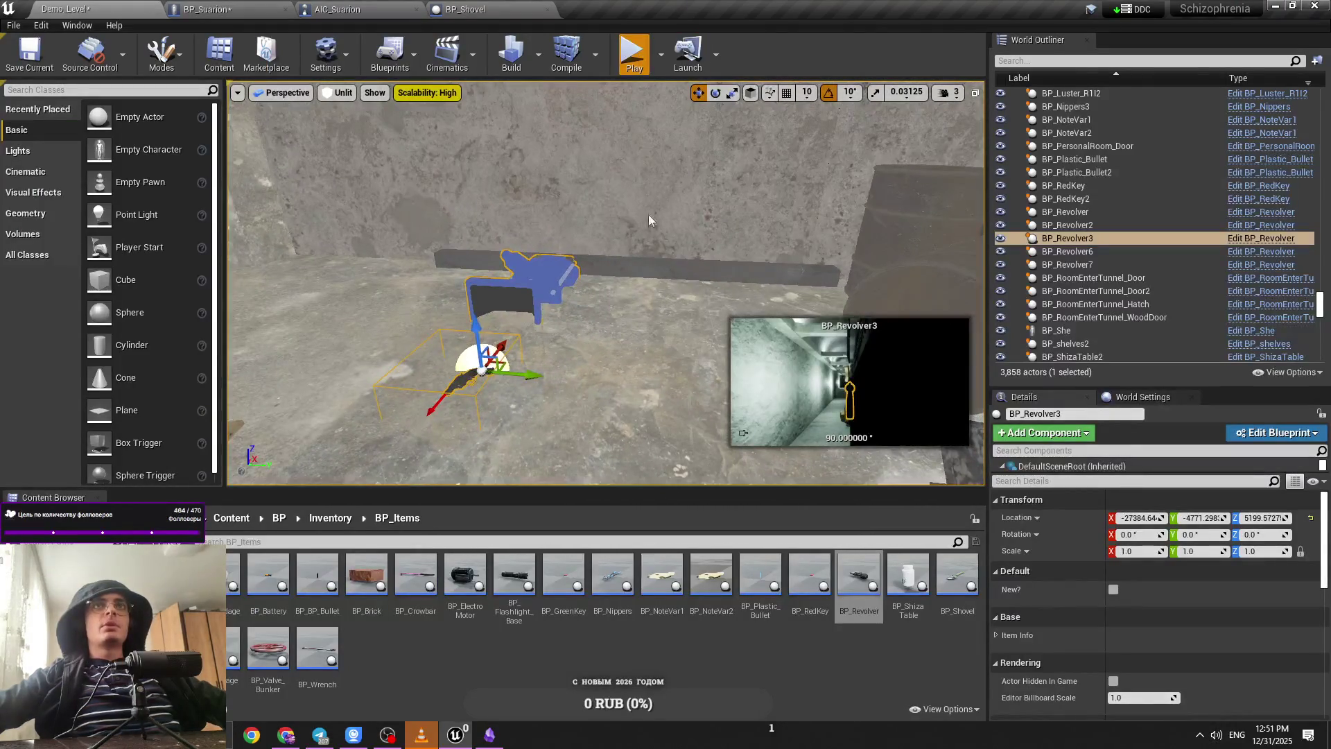
pyautogui.hotkey('alt', 'p')
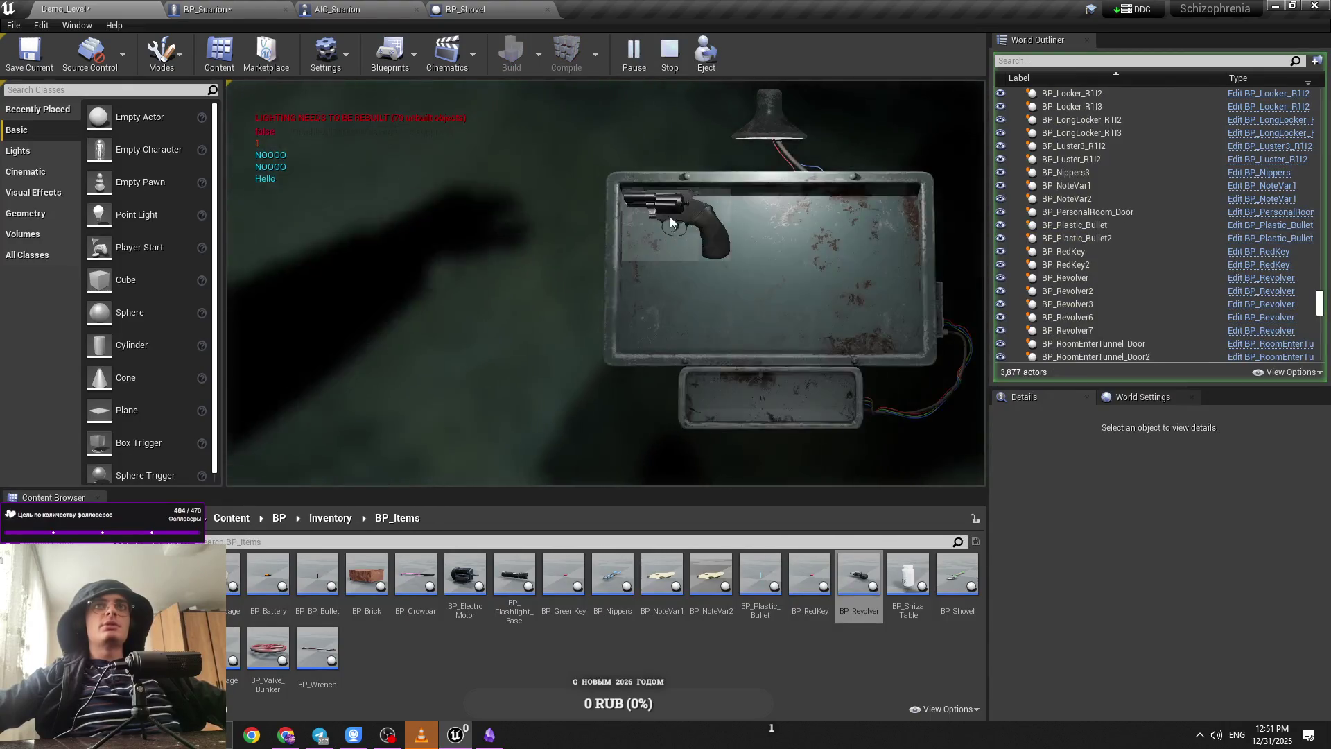
pyautogui.rightClick(605, 283)
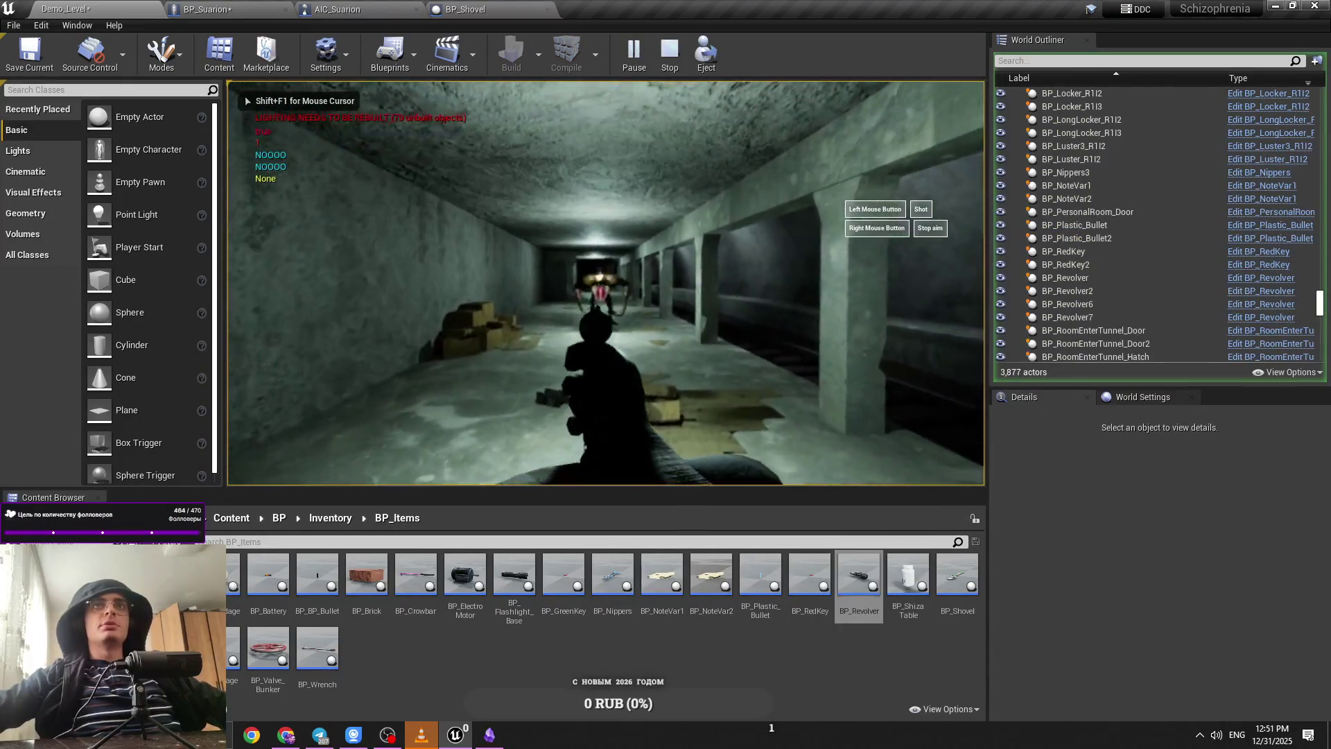
pyautogui.rightClick(606, 283)
# Step: Release the mouse from the game and bring up AIC_Suarion's Event Graph
pyautogui.hotkey('shift', 'F1')
pyautogui.click(221, 7)
pyautogui.click(405, 7)
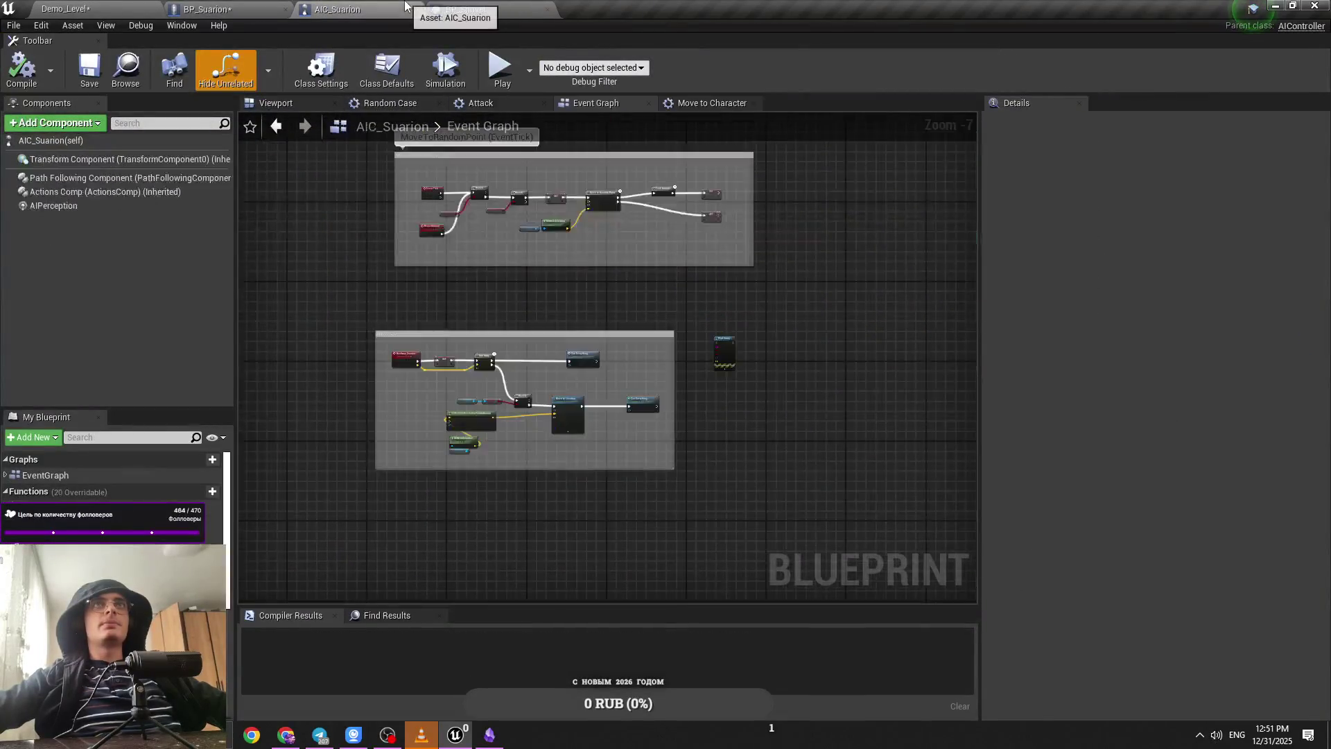
# Step: In BP_Suarion's Anim Get Damage graph, disconnect the Fear Suarion comparison from the Branch Condition
pyautogui.click(208, 9)
pyautogui.scroll(3, 633, 229)
pyautogui.click(552, 422)
pyautogui.click(526, 431)
pyautogui.moveTo(379, 460); pyautogui.dragTo(603, 397)
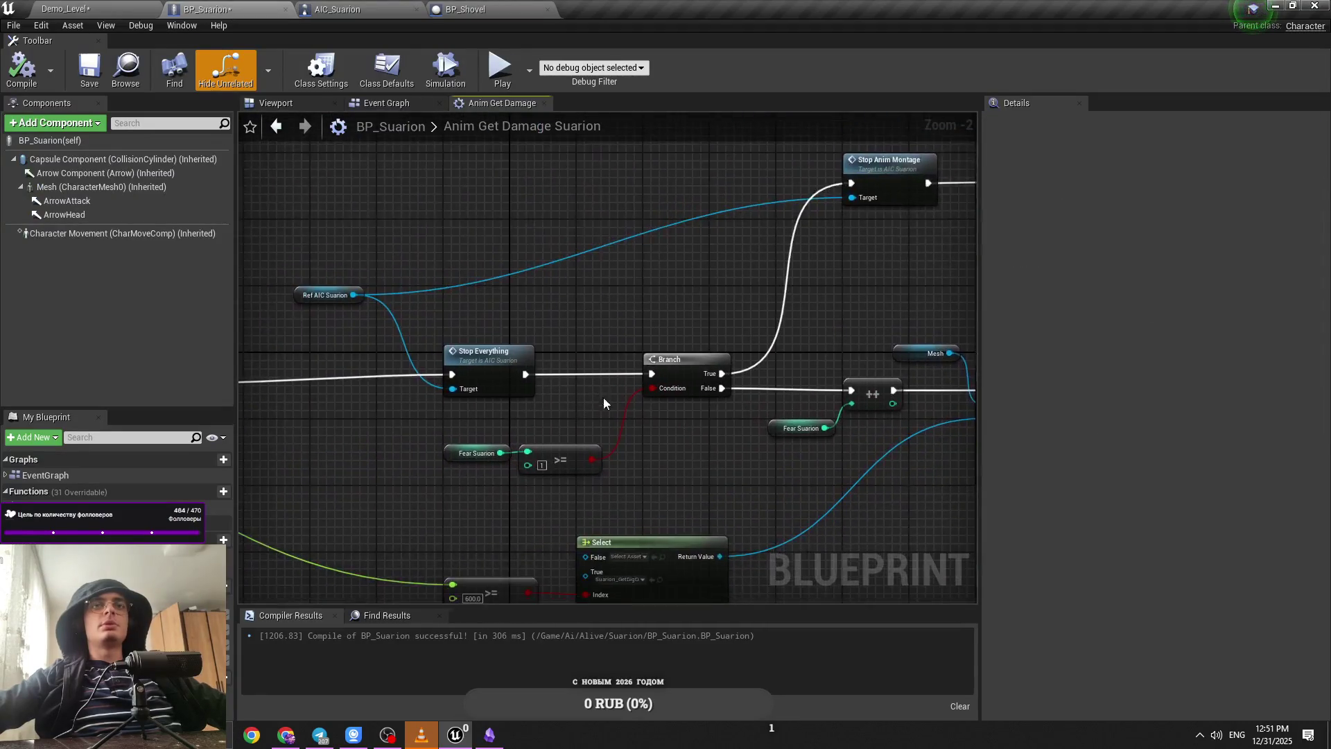
pyautogui.keyDown('alt'); pyautogui.click(662, 393); pyautogui.keyUp('alt')
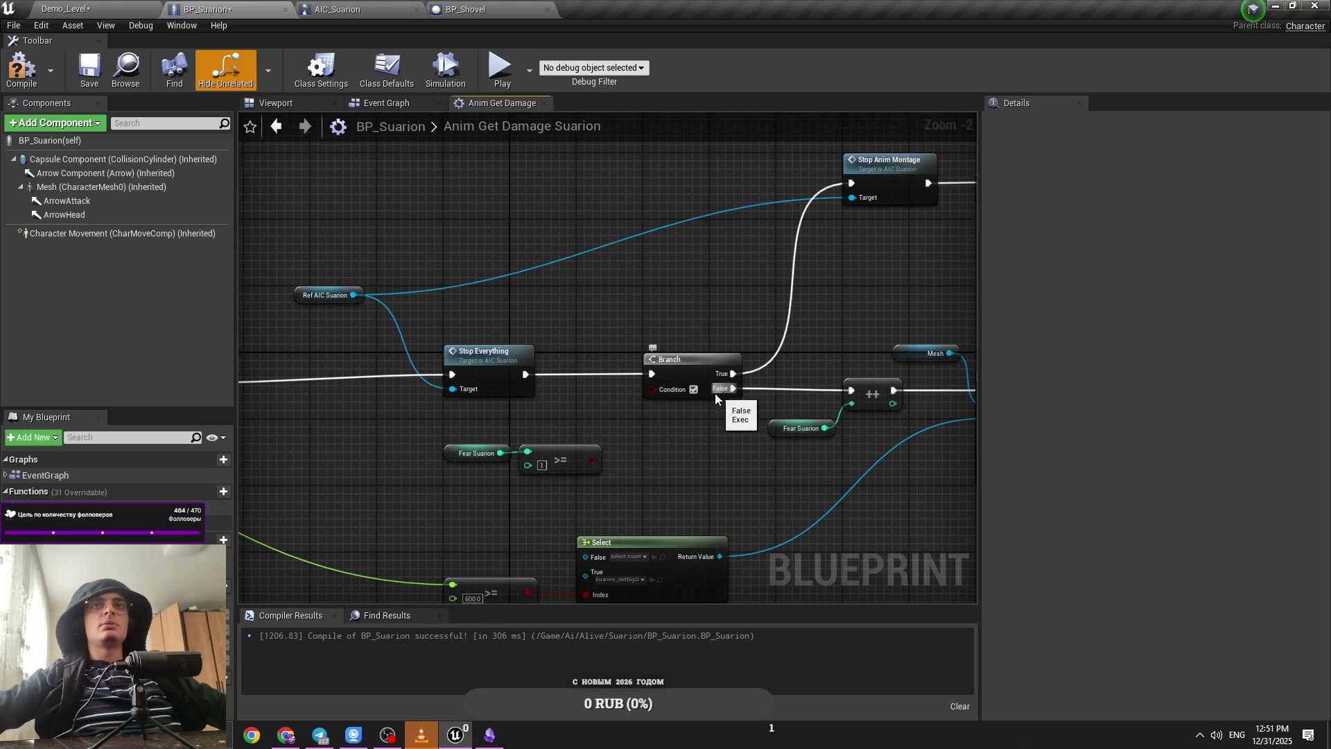
# Step: Pan the graph toward the Play Montage node and go back to the Demo_Level editor
pyautogui.moveTo(673, 419); pyautogui.dragTo(397, 418)
pyautogui.scroll(-1, 397, 417)
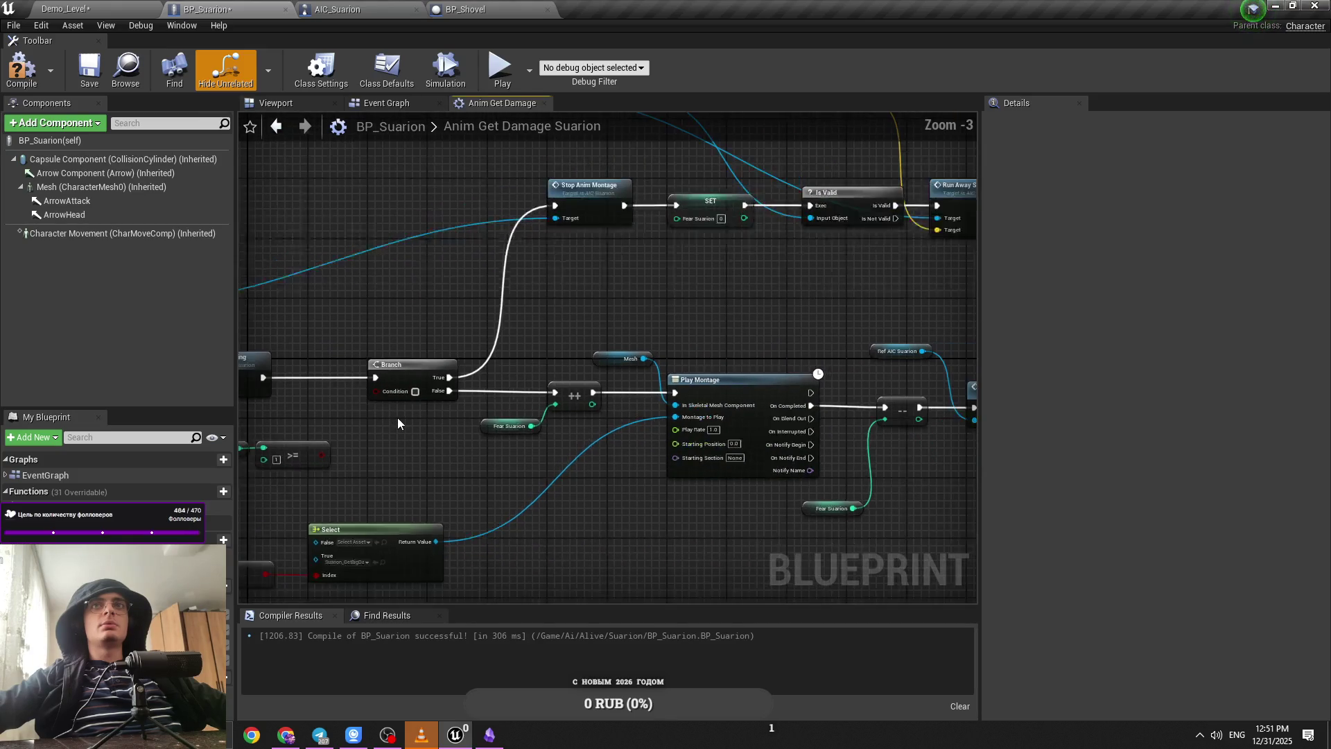
pyautogui.click(66, 8)
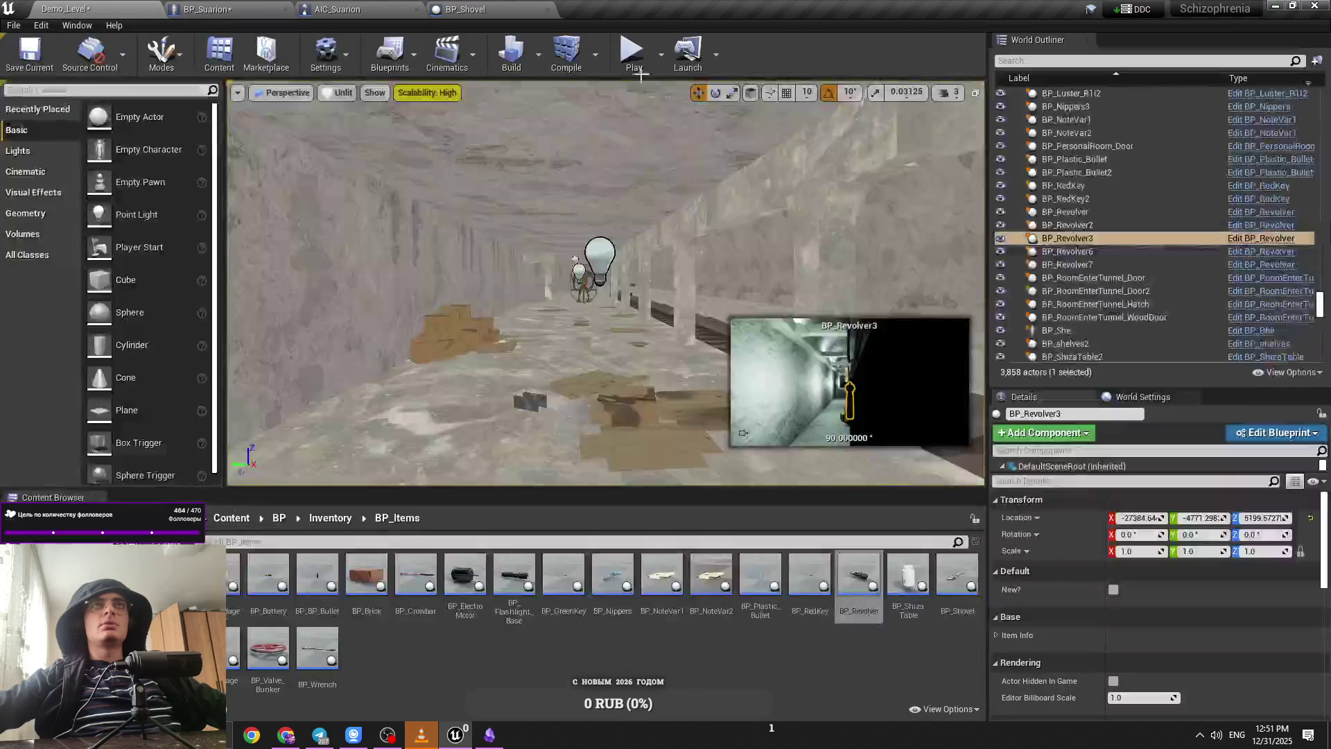
# Step: Play-test Demo_Level again past the revolver view, stop with Esc, and show AIC_Suarion's Event Graph
pyautogui.hotkey('alt', 'p')
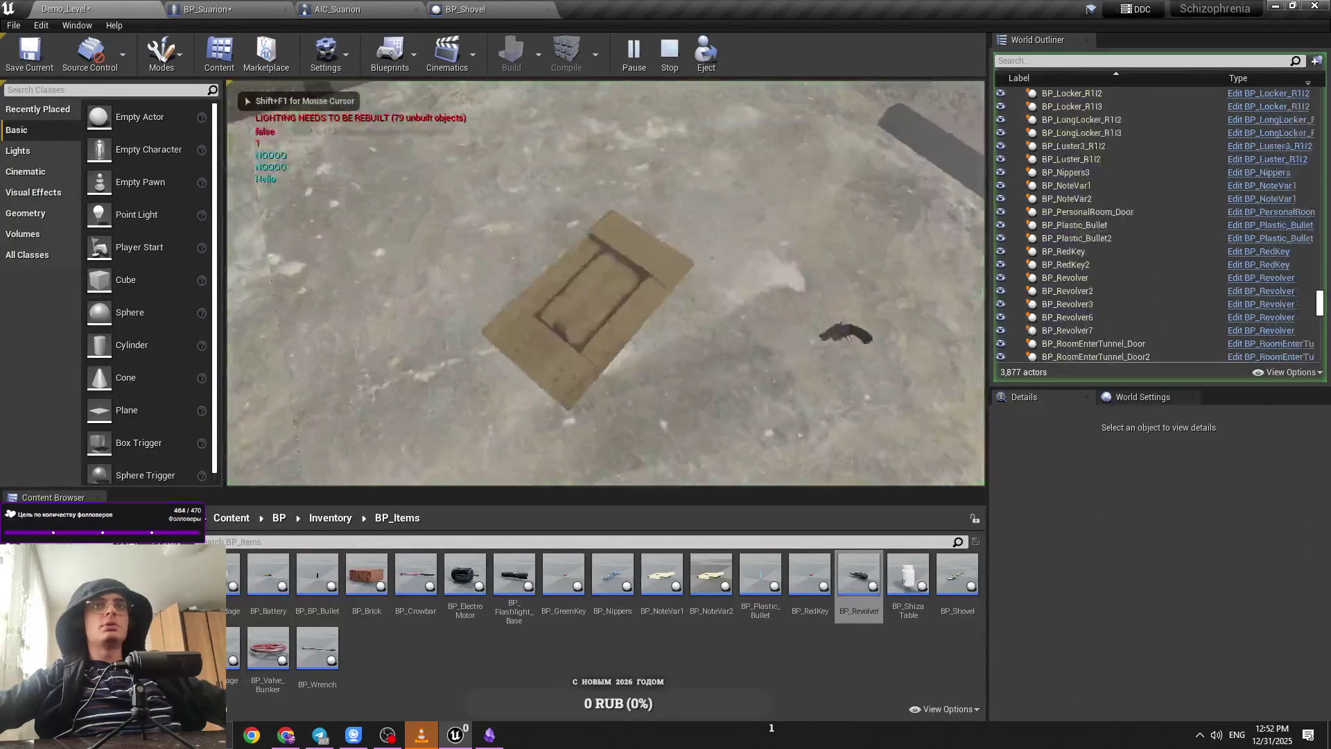
pyautogui.click(657, 207)
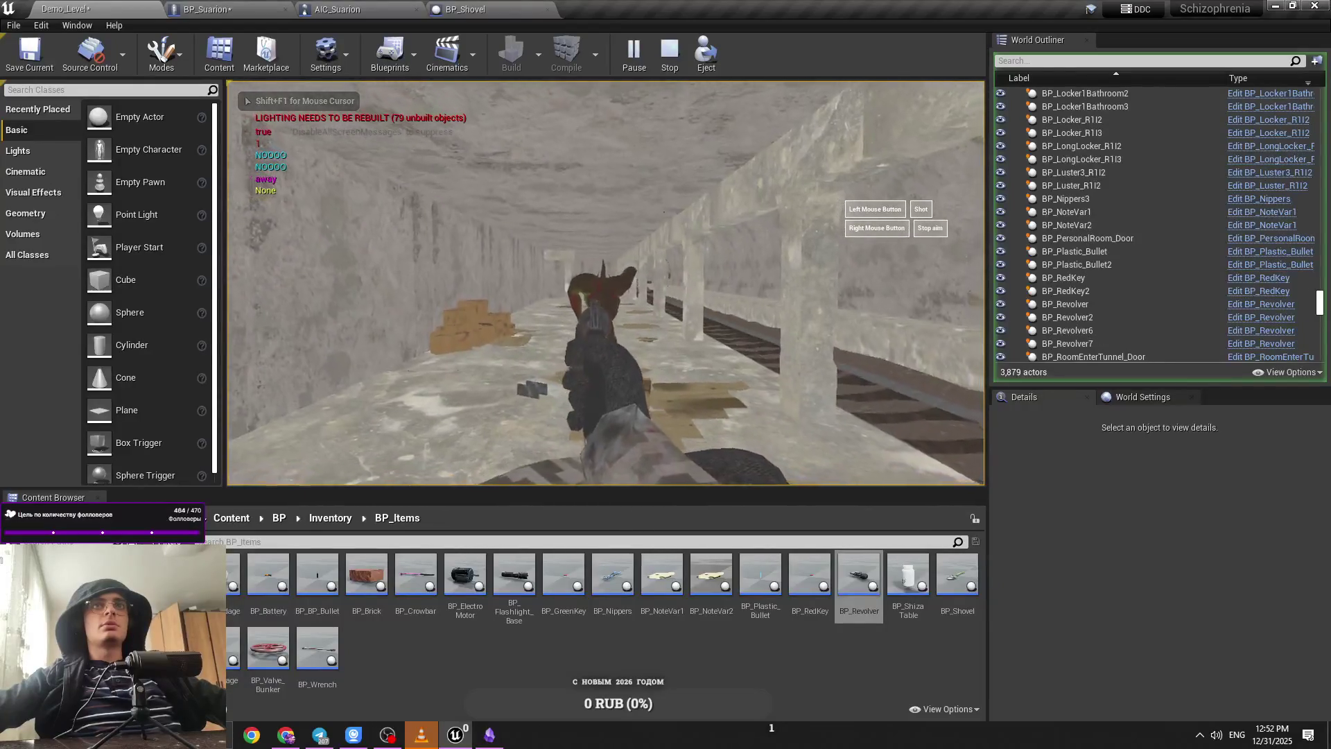
pyautogui.press('Escape')
pyautogui.scroll(3, 412, 271)
pyautogui.click(451, 7)
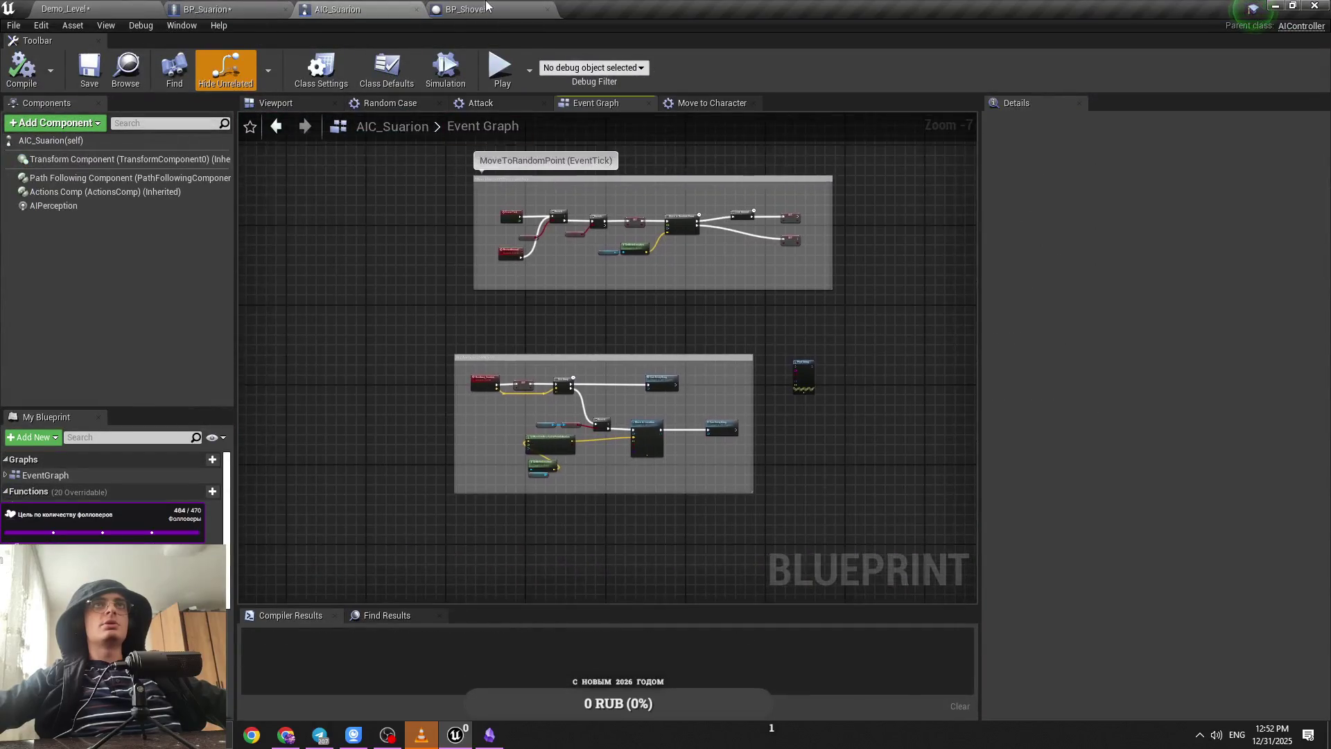
# Step: Set the forward-vector multiplier feeding Launch Velocity Y to 3000 and save BP_Suarion
pyautogui.click(208, 9)
pyautogui.moveTo(465, 334); pyautogui.dragTo(623, 279)
pyautogui.scroll(3, 623, 279)
pyautogui.scroll(-1, 689, 360)
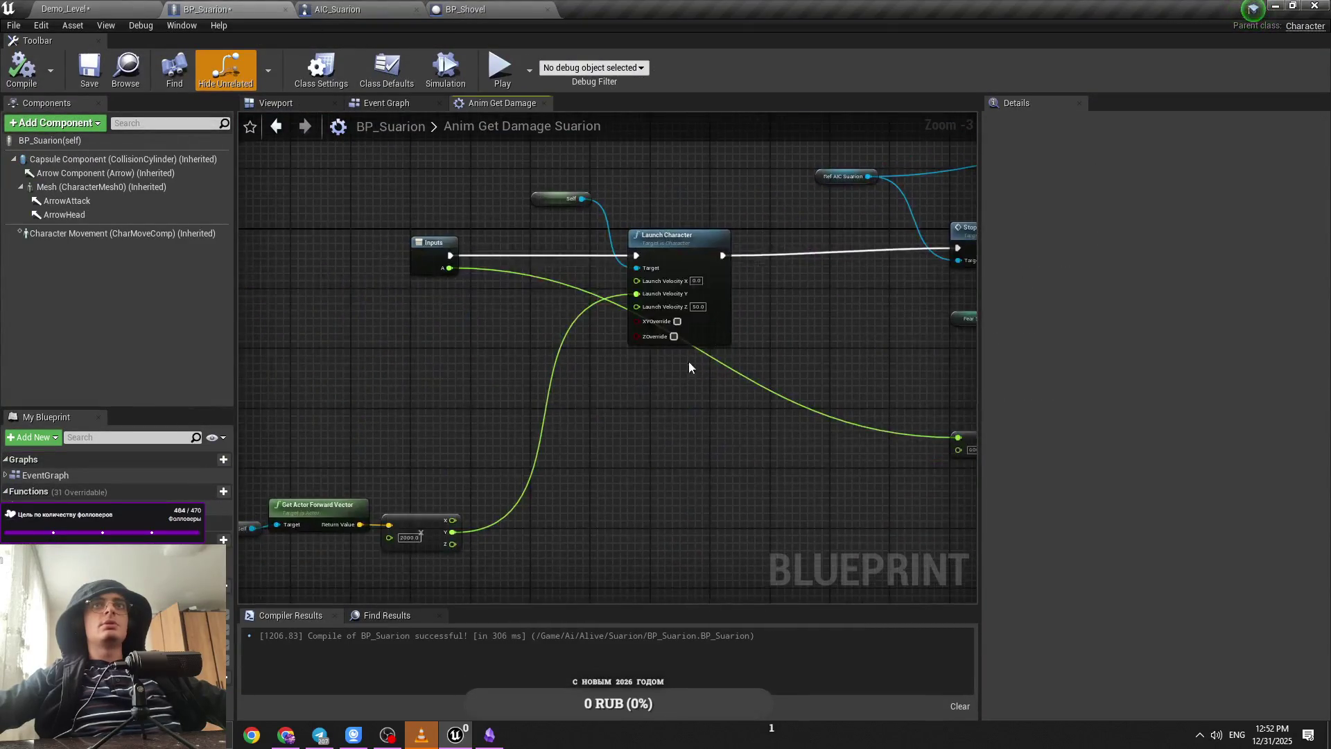
pyautogui.scroll(1, 469, 548)
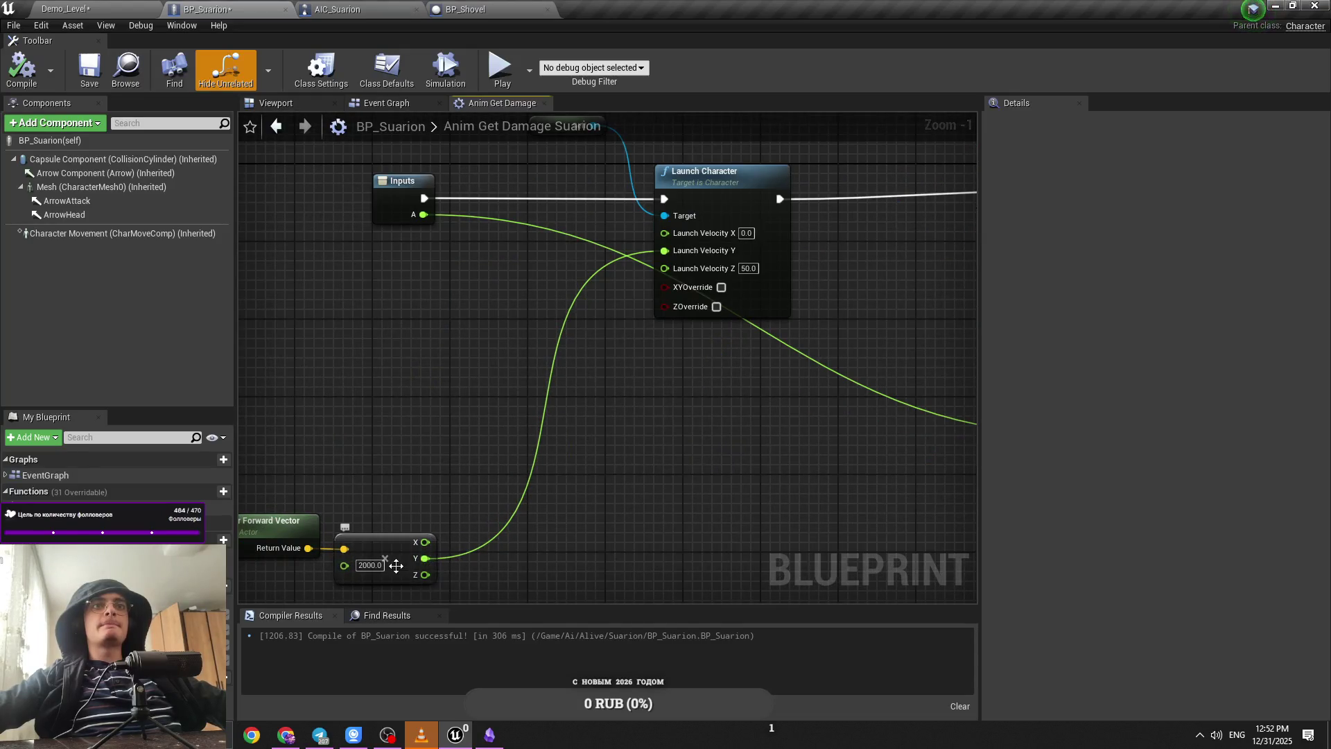
pyautogui.write('3000')
pyautogui.press('Return')
pyautogui.hotkey('ctrl', 's')
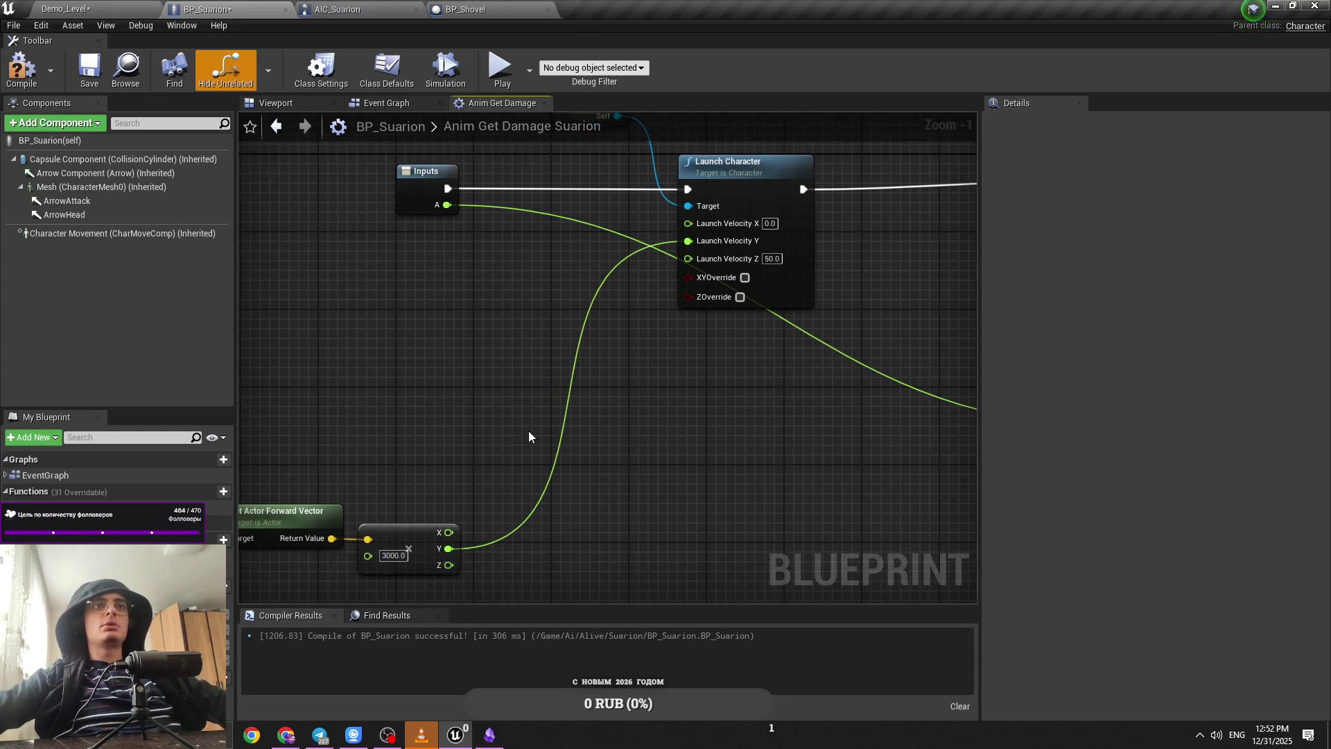
# Step: Play-test Demo_Level, picking up the revolver and firing twice at the monster, then return to BP_Suarion
pyautogui.click(66, 9)
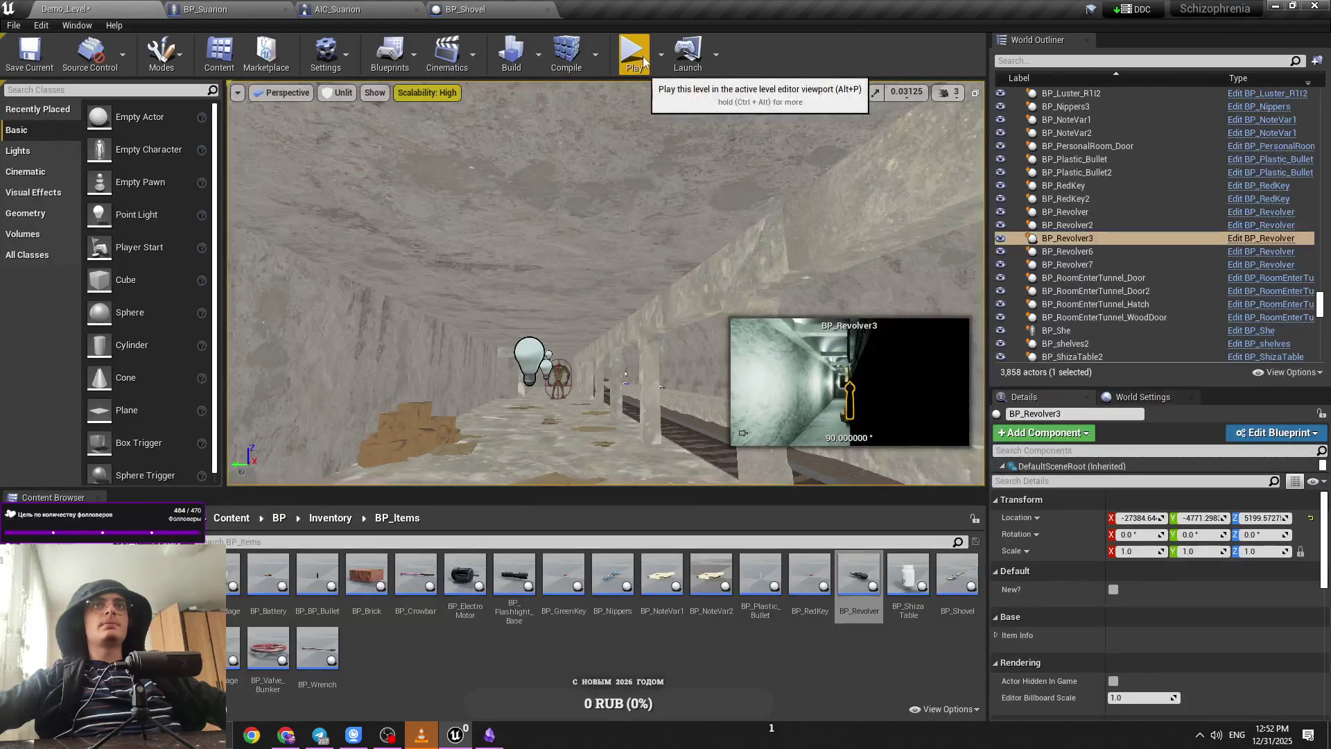
pyautogui.hotkey('alt', 'p')
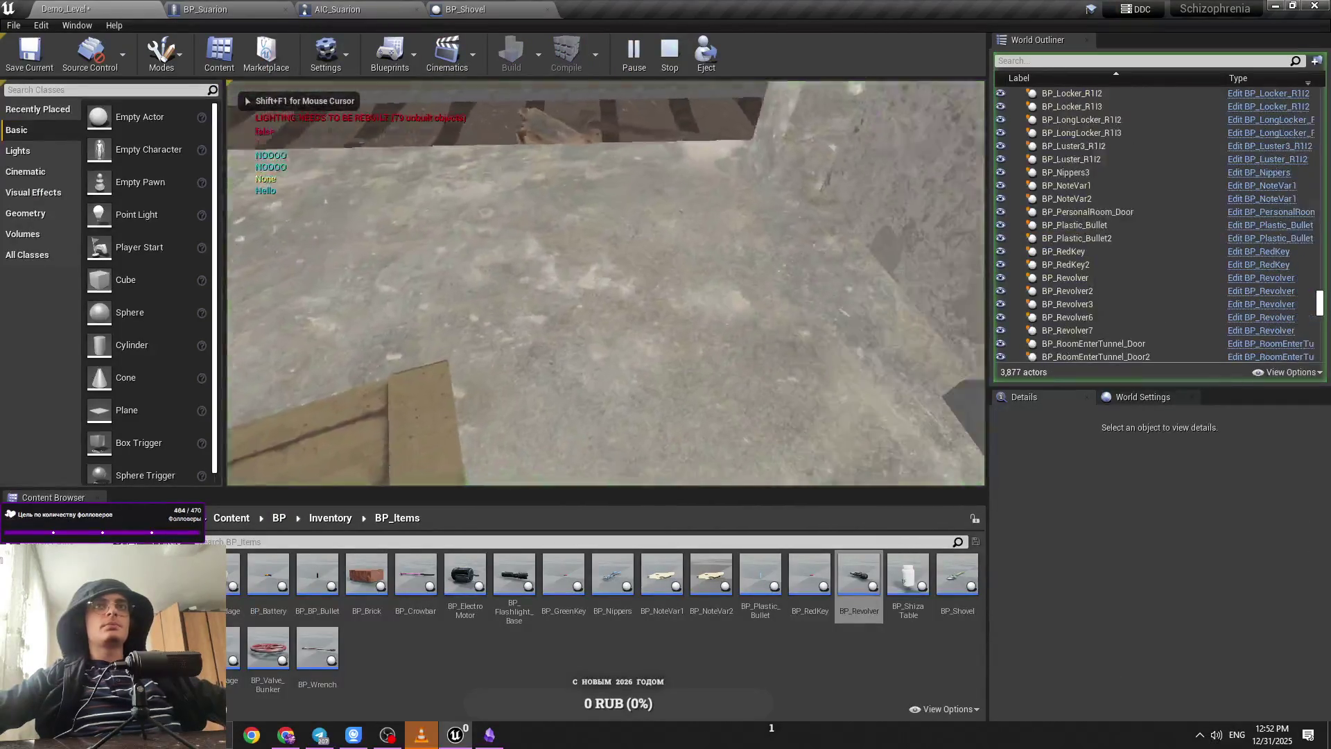
pyautogui.press('e')
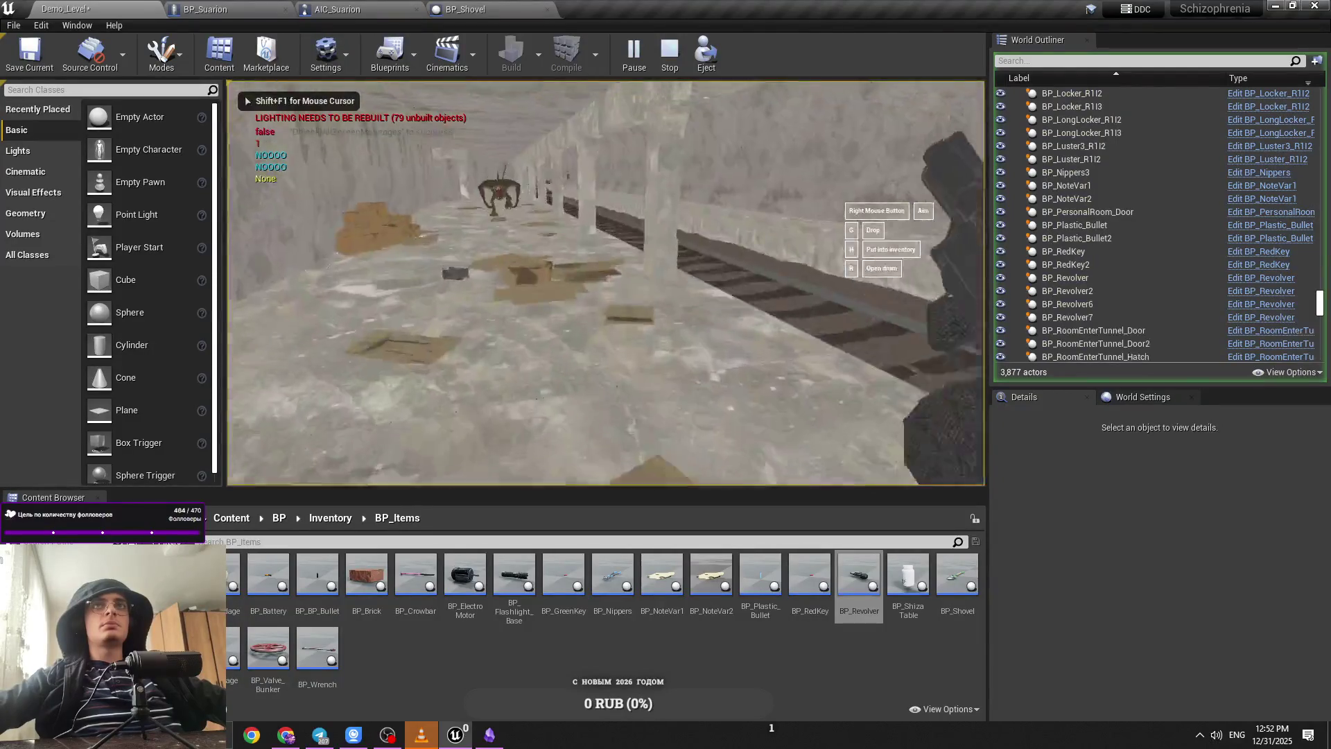
pyautogui.click(605, 282)
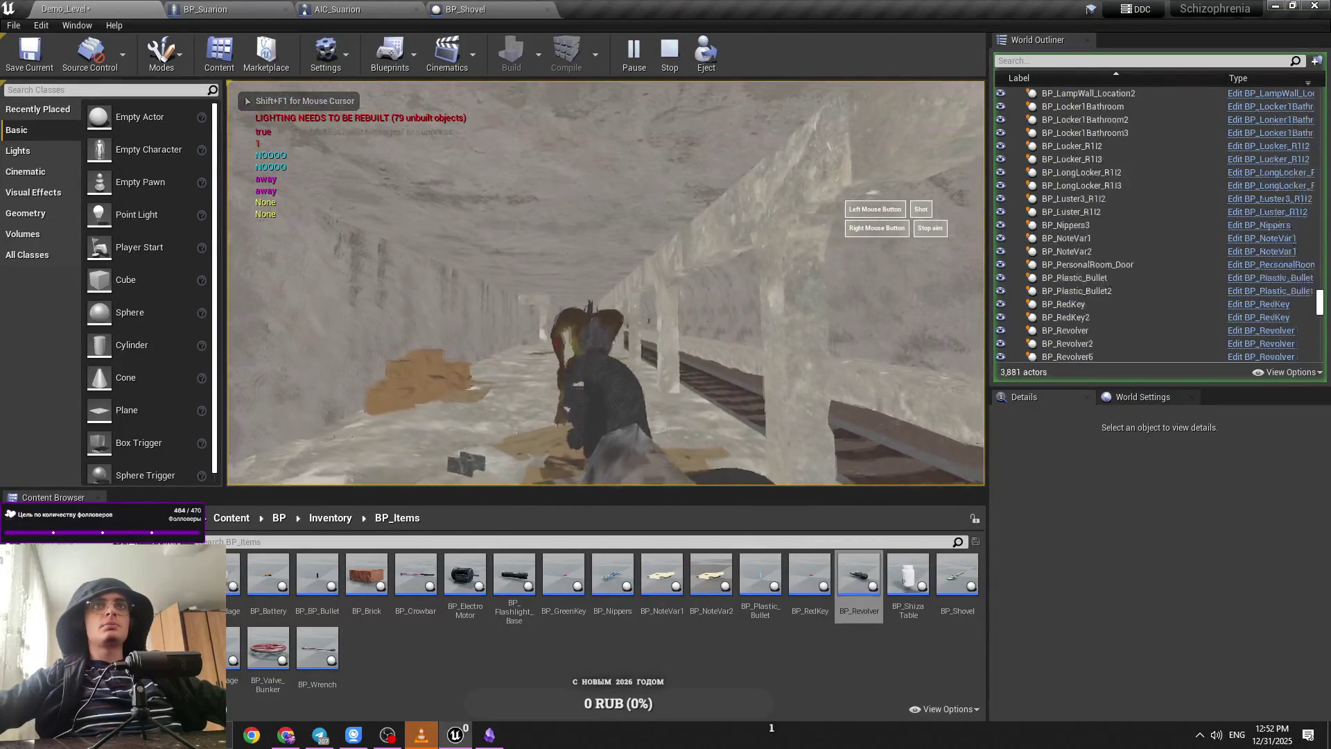
pyautogui.click(605, 282)
pyautogui.click(290, 9)
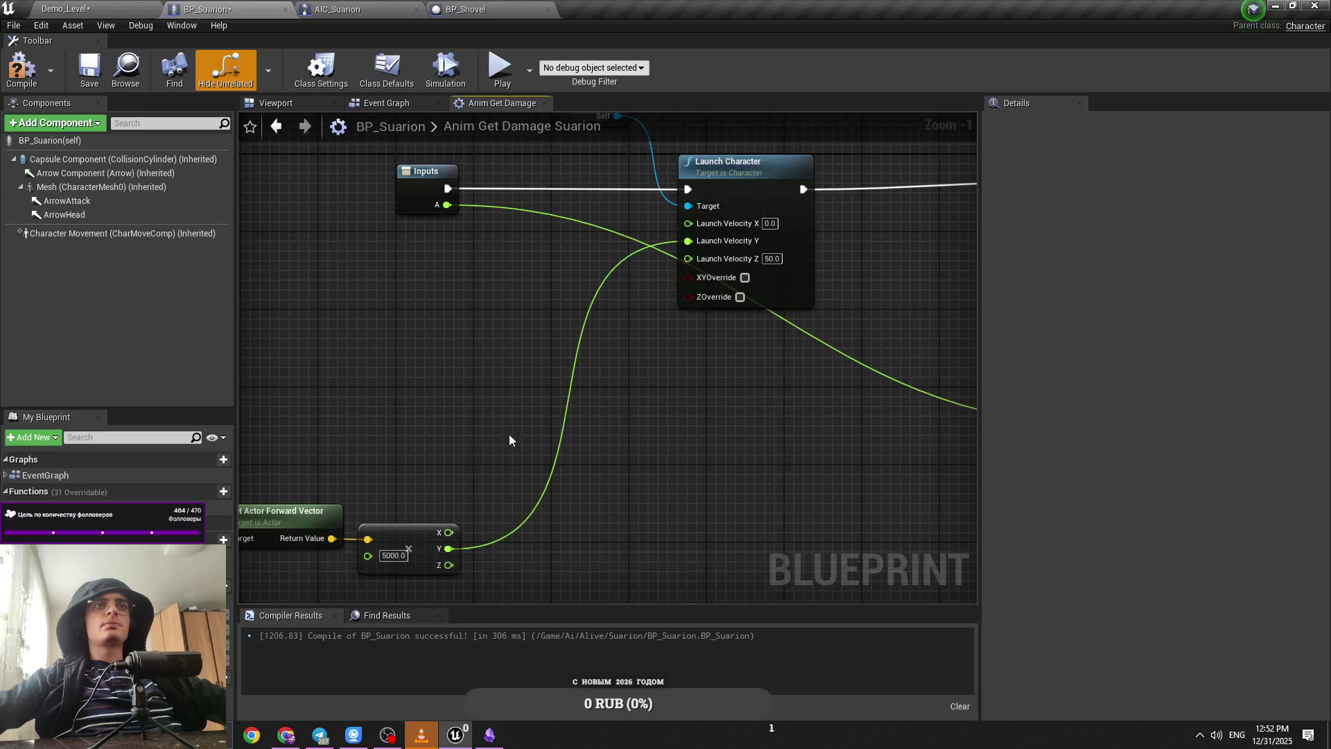
# Step: Zoom to the forward vector and vector nodes and save BP_Suarion with the 6000 multiplier
pyautogui.scroll(-2, 451, 475)
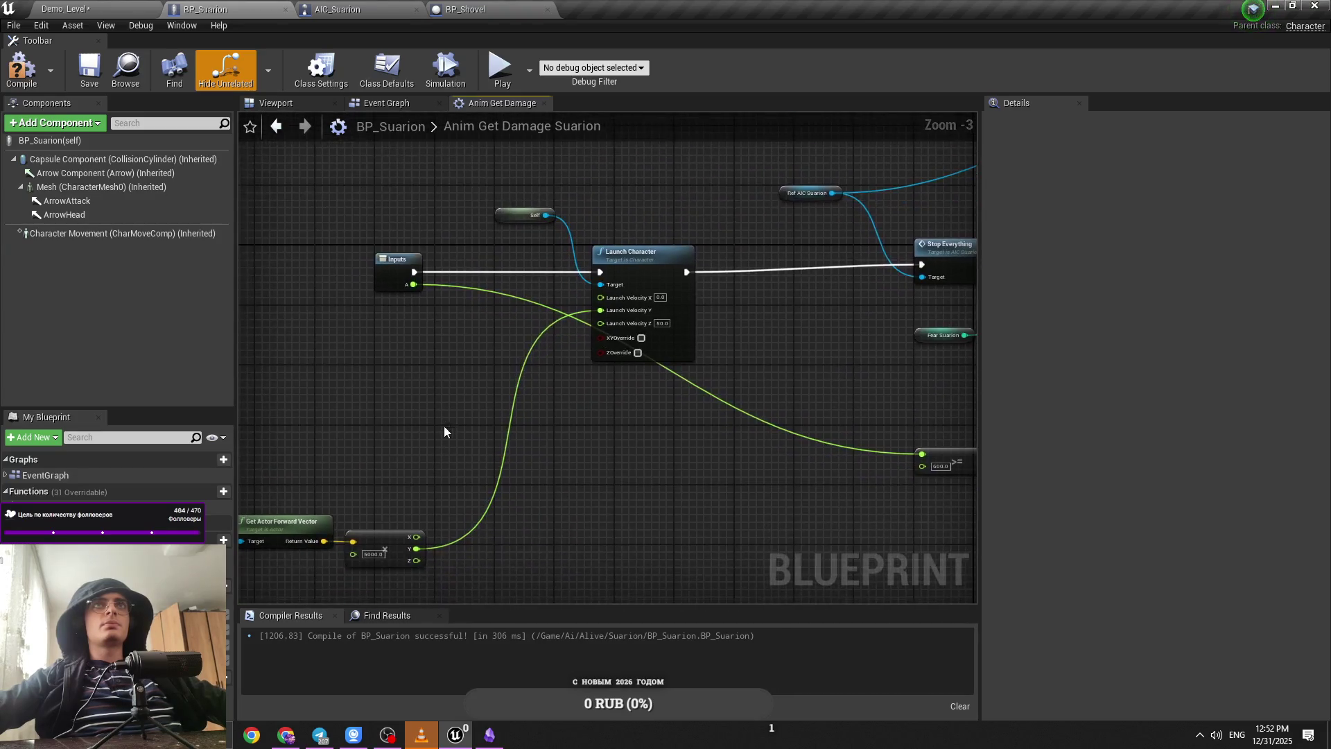
pyautogui.click(495, 488)
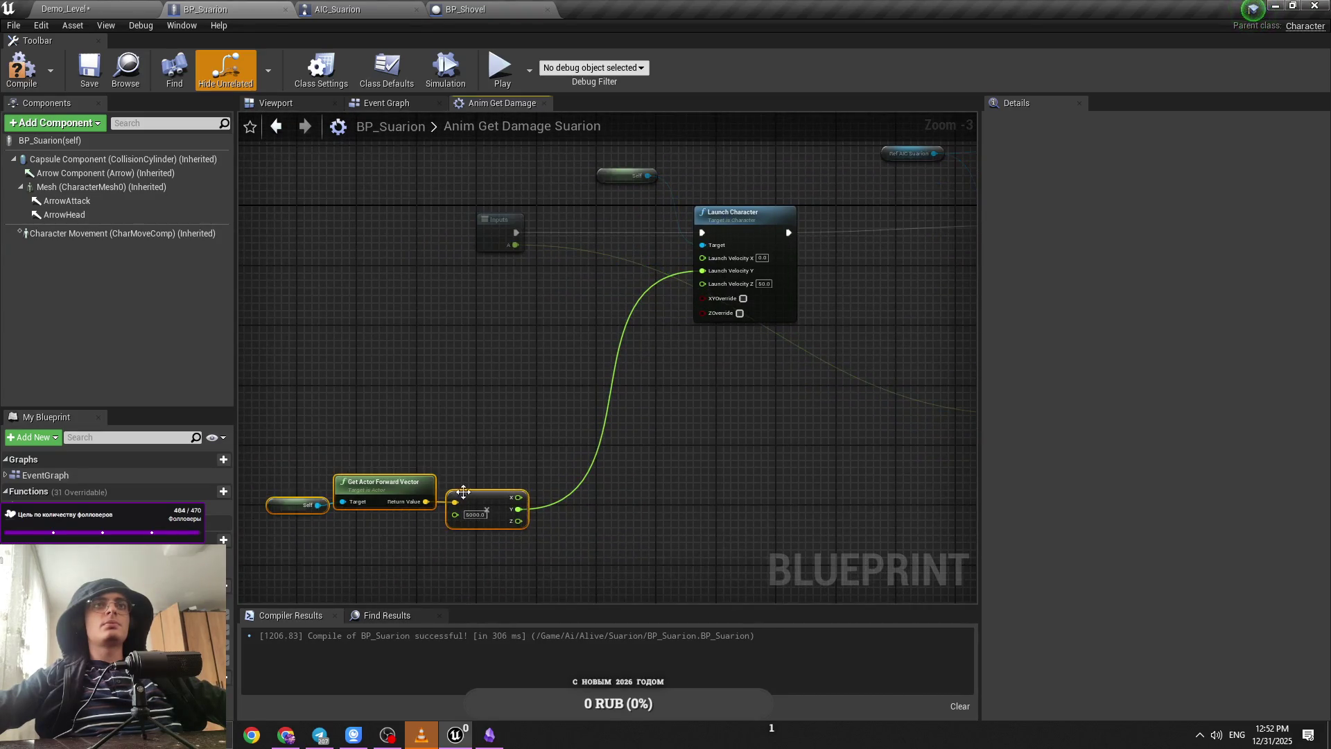
pyautogui.press('f')
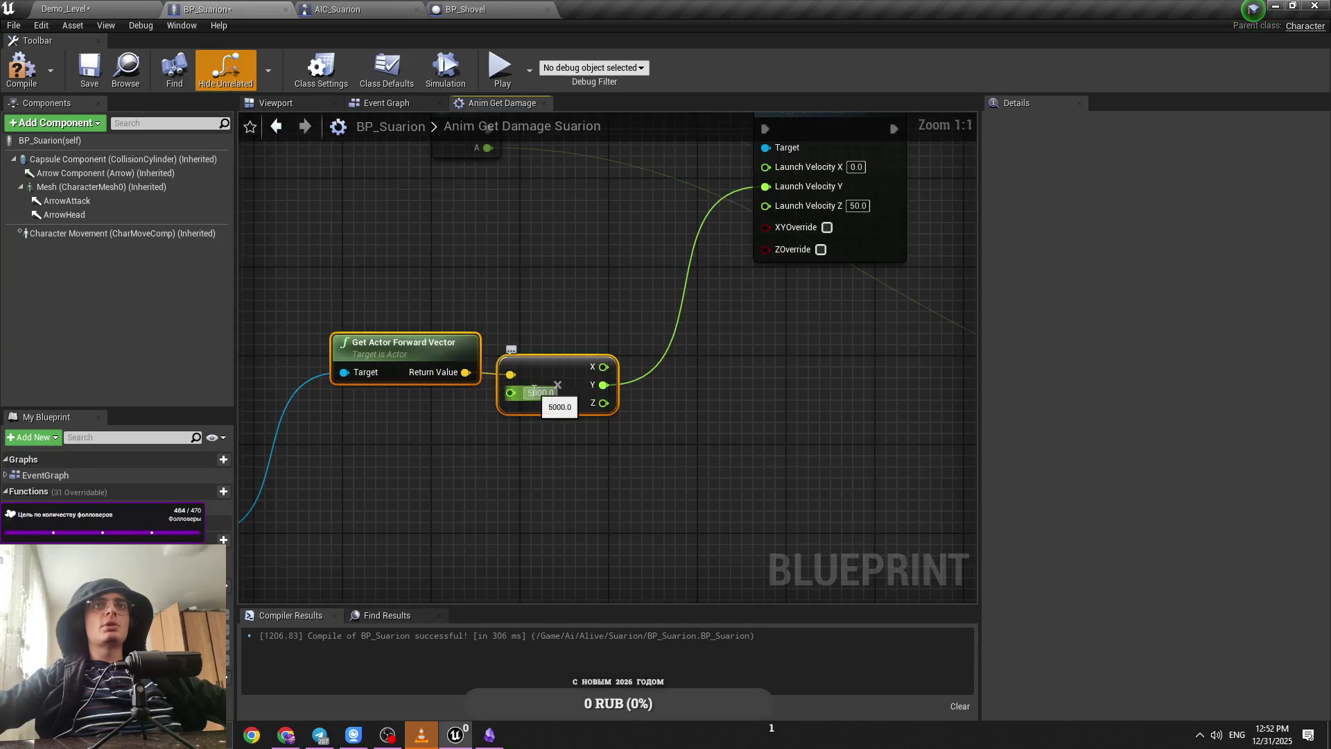
pyautogui.click(493, 478)
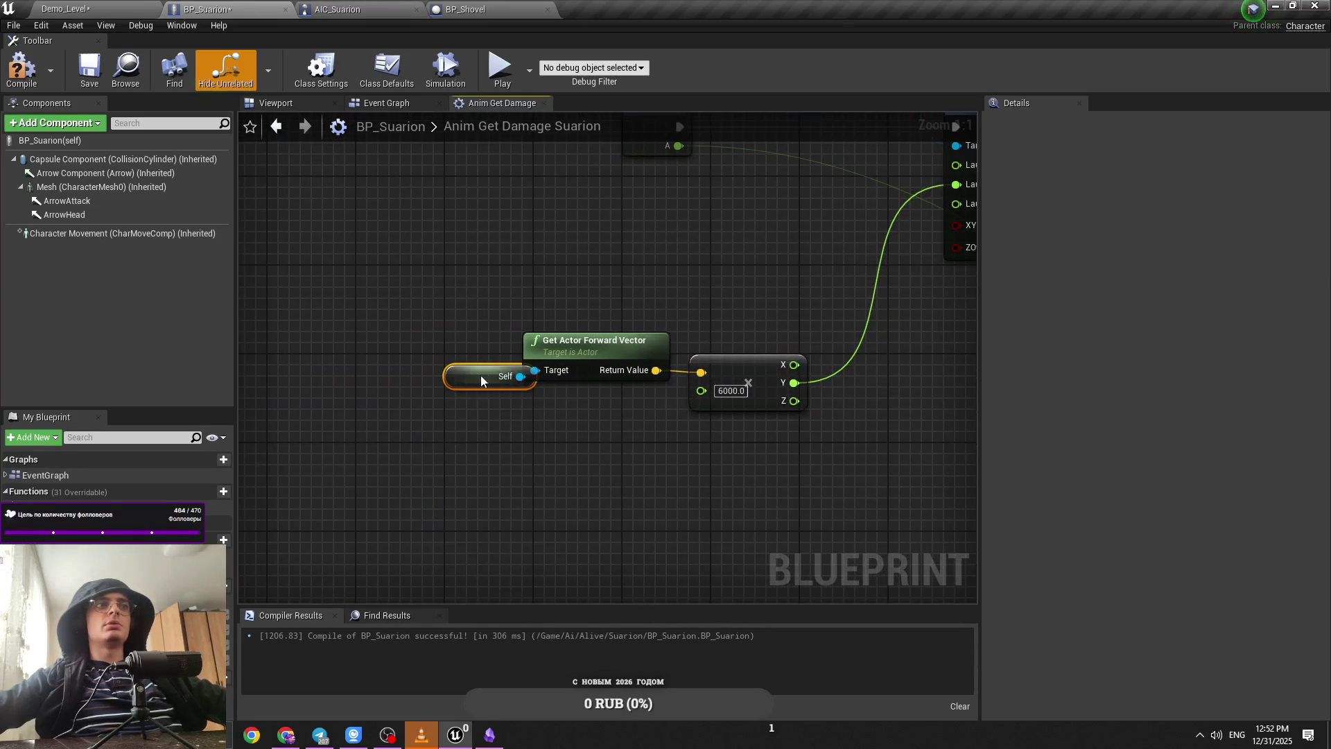
pyautogui.hotkey('ctrl', 's')
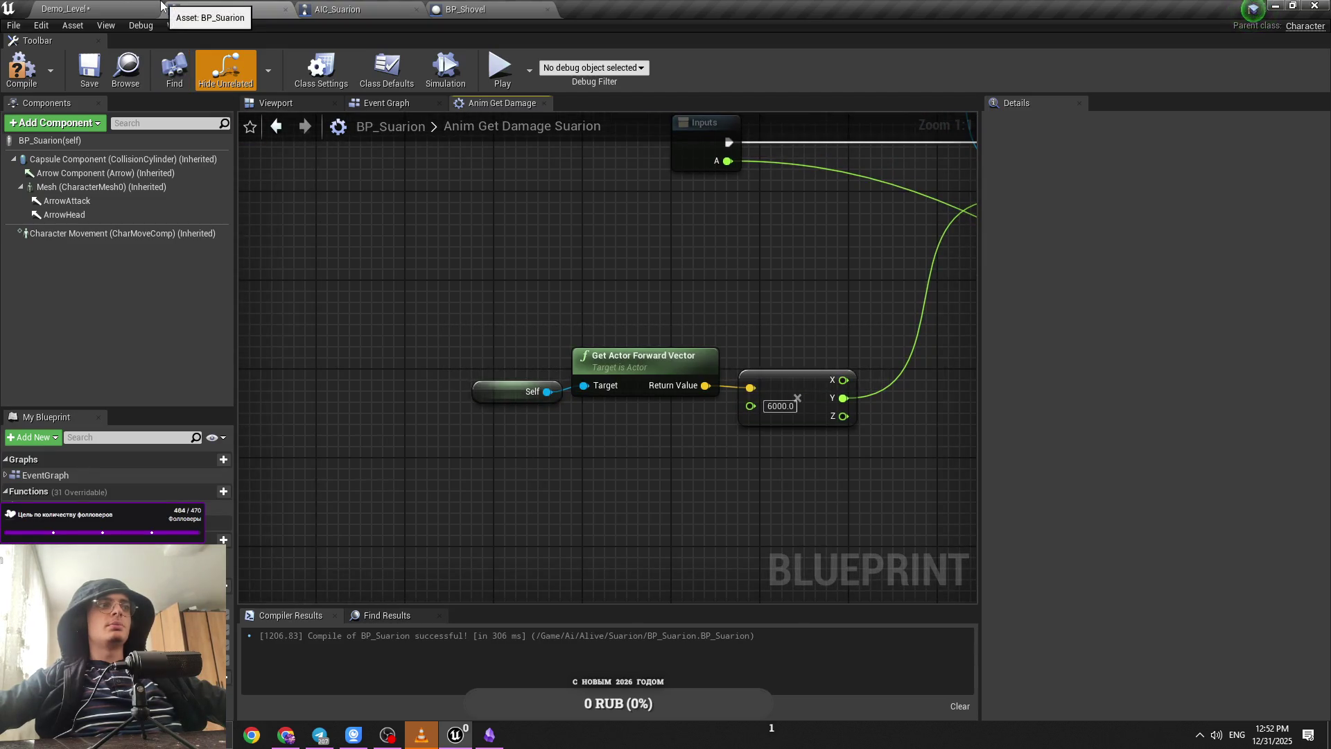
# Step: Play-test Demo_Level past the revolver view, stop with Esc, then look through the open blueprints
pyautogui.click(145, 7)
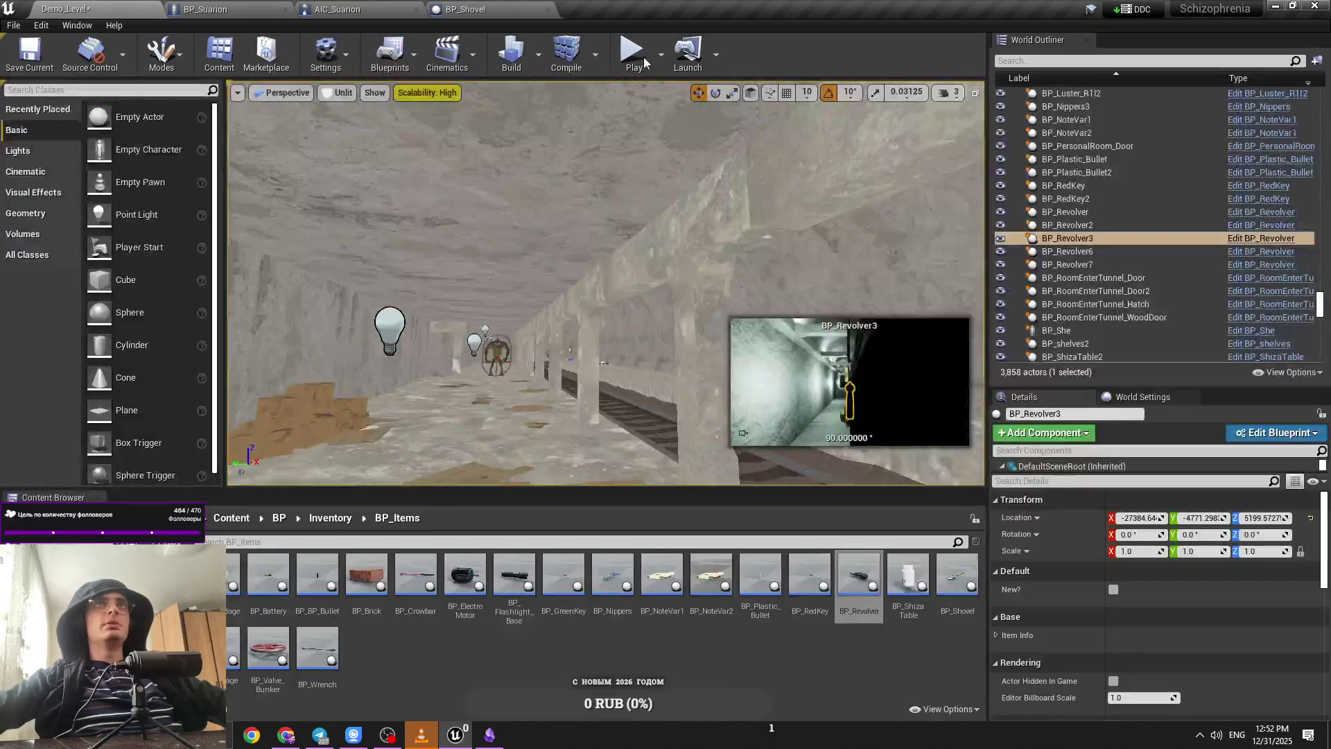
pyautogui.hotkey('alt', 'p')
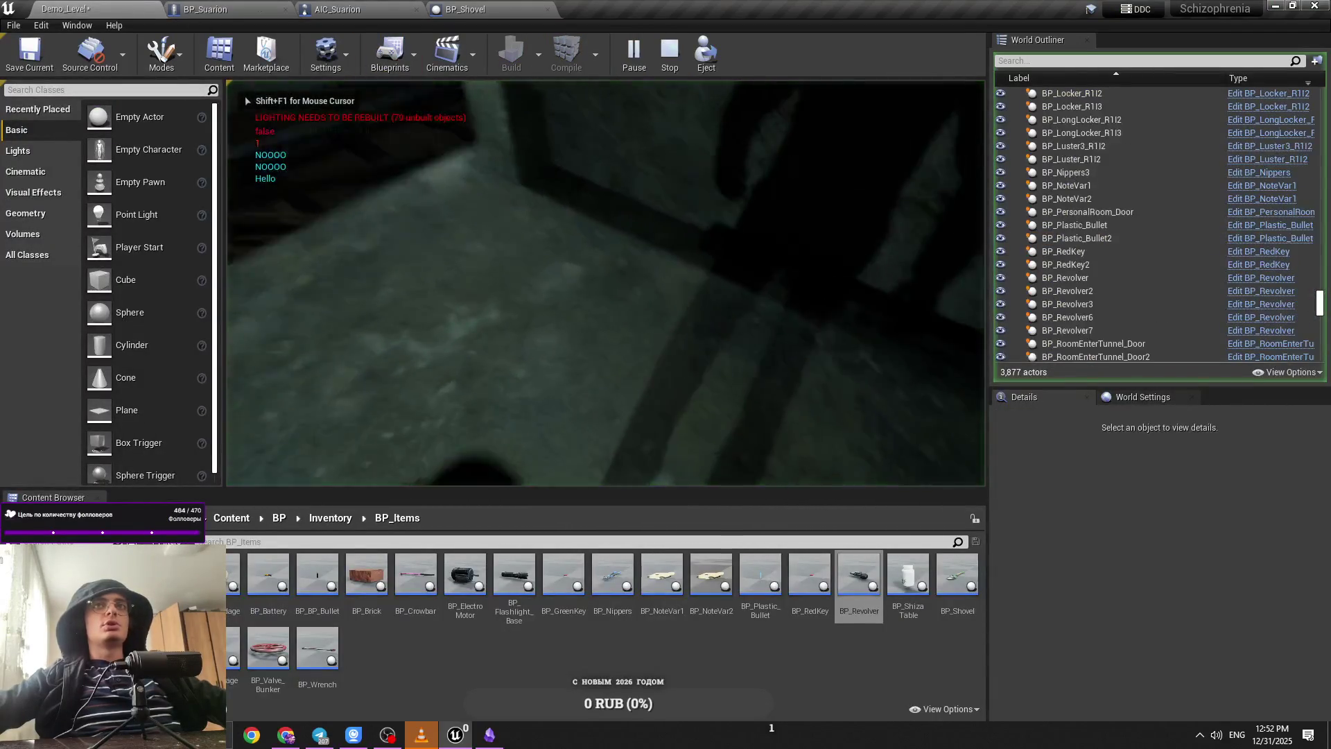
pyautogui.click(663, 280)
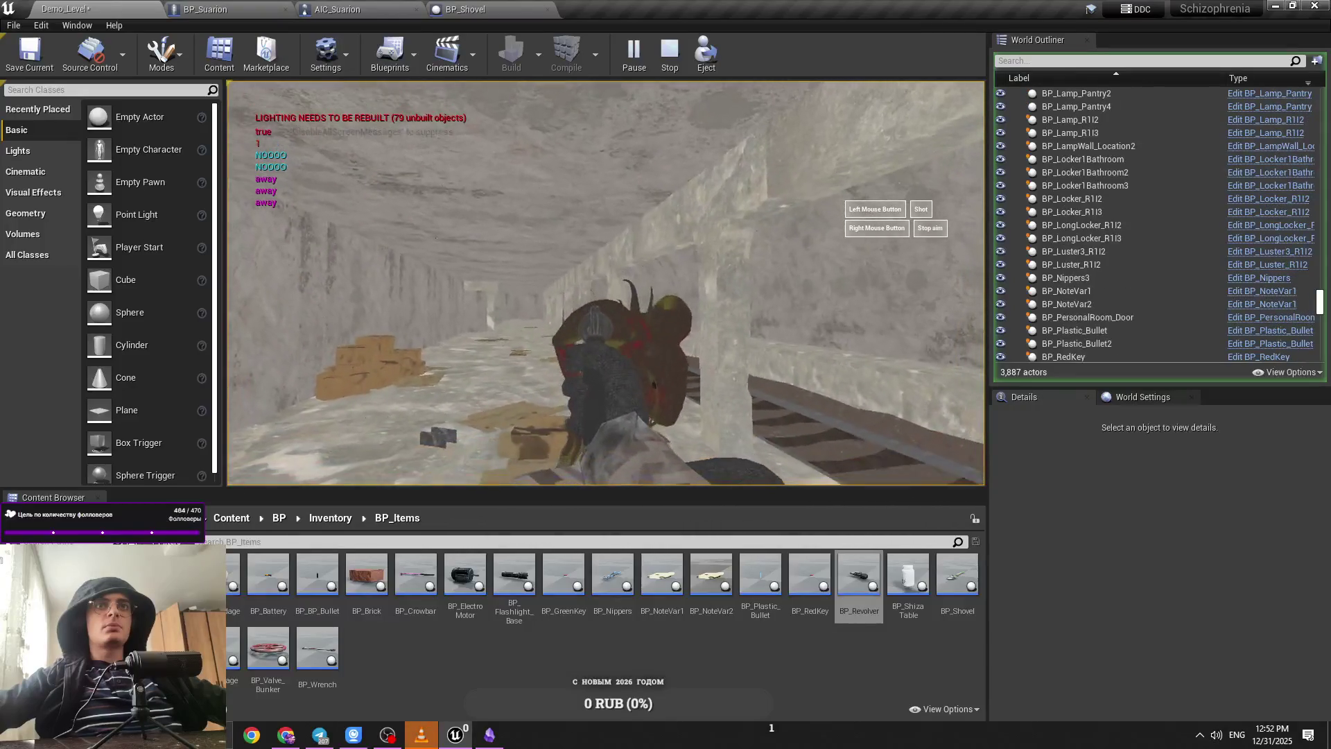
pyautogui.press('Escape')
pyautogui.click(229, 9)
pyautogui.click(313, 6)
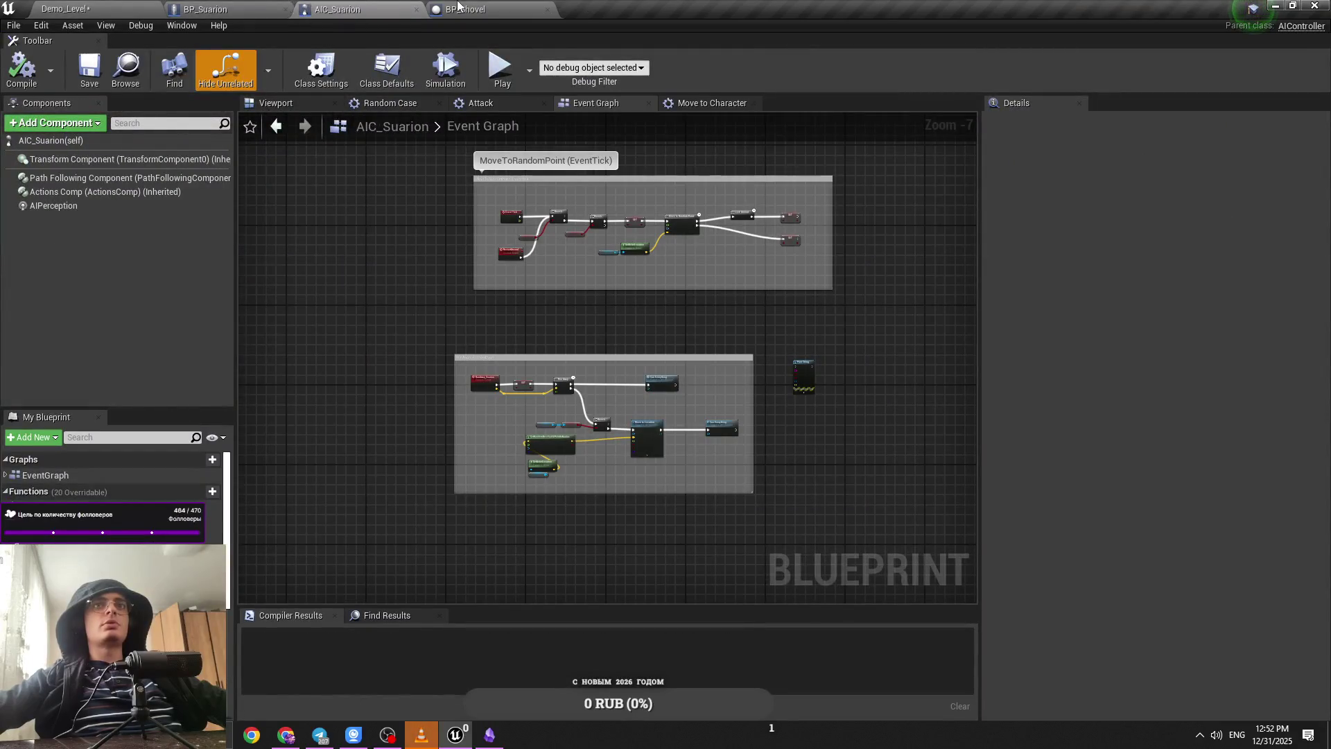
# Step: Check the Launch Character node in BP_Suarion, then run and stop a play test
pyautogui.click(457, 9)
pyautogui.click(286, 6)
pyautogui.moveTo(646, 283); pyautogui.dragTo(212, 315)
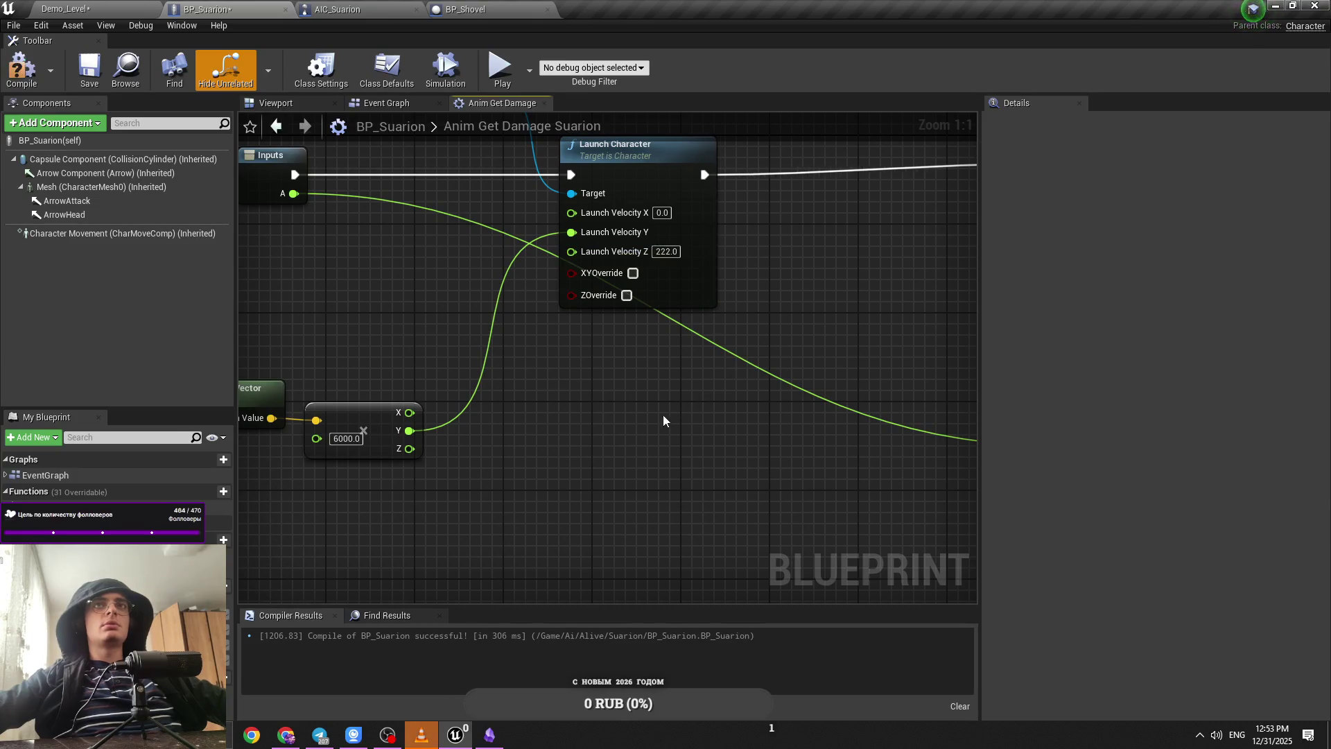
pyautogui.click(69, 9)
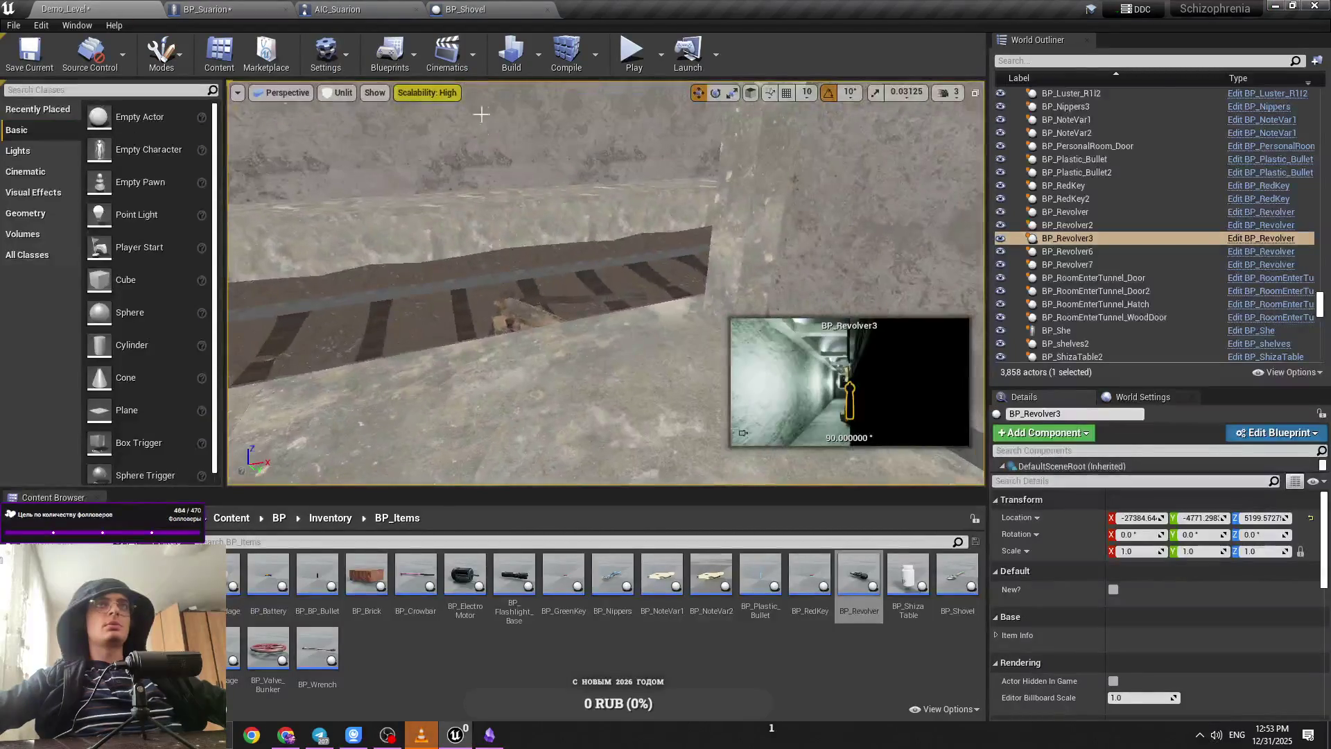
pyautogui.hotkey('alt', 'p')
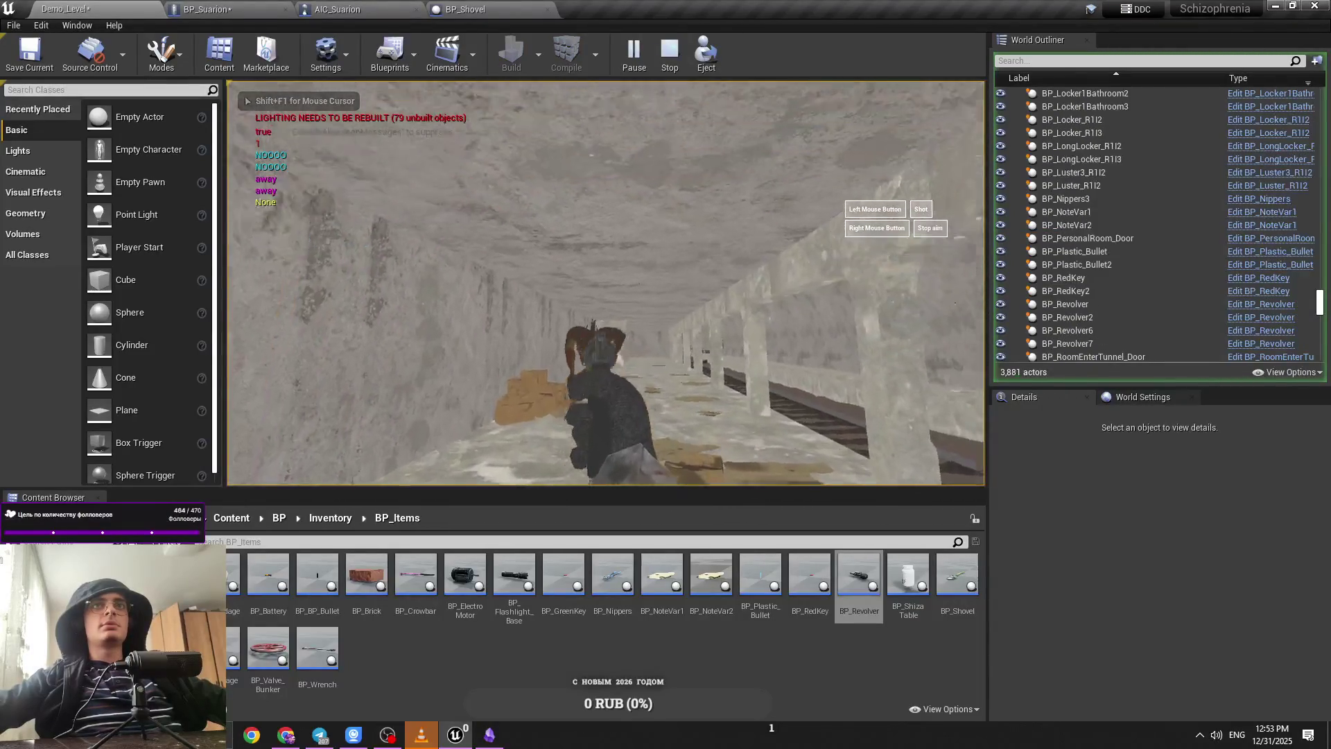
pyautogui.hotkey('shift', 'F1')
pyautogui.press('Escape')
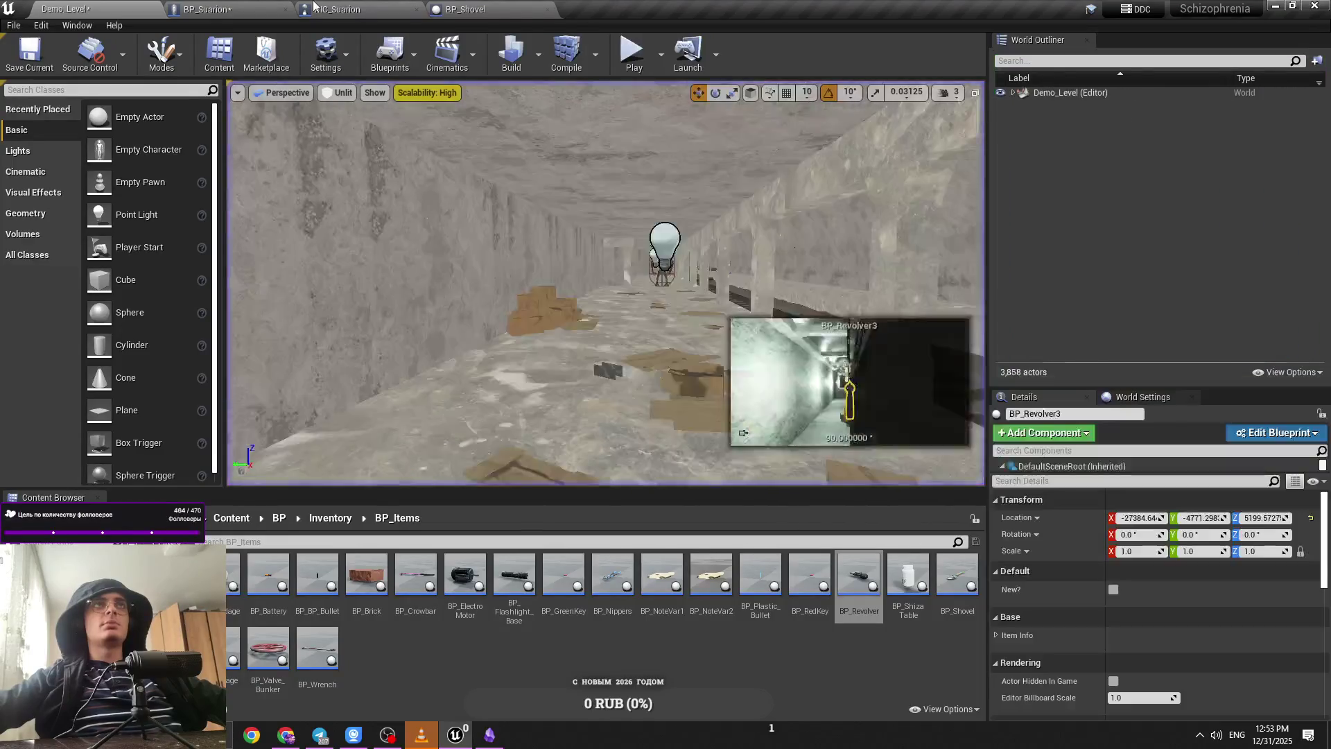
# Step: Review the Anim Get Damage Suarion graph, then run and stop another play test
pyautogui.click(201, 9)
pyautogui.click(501, 103)
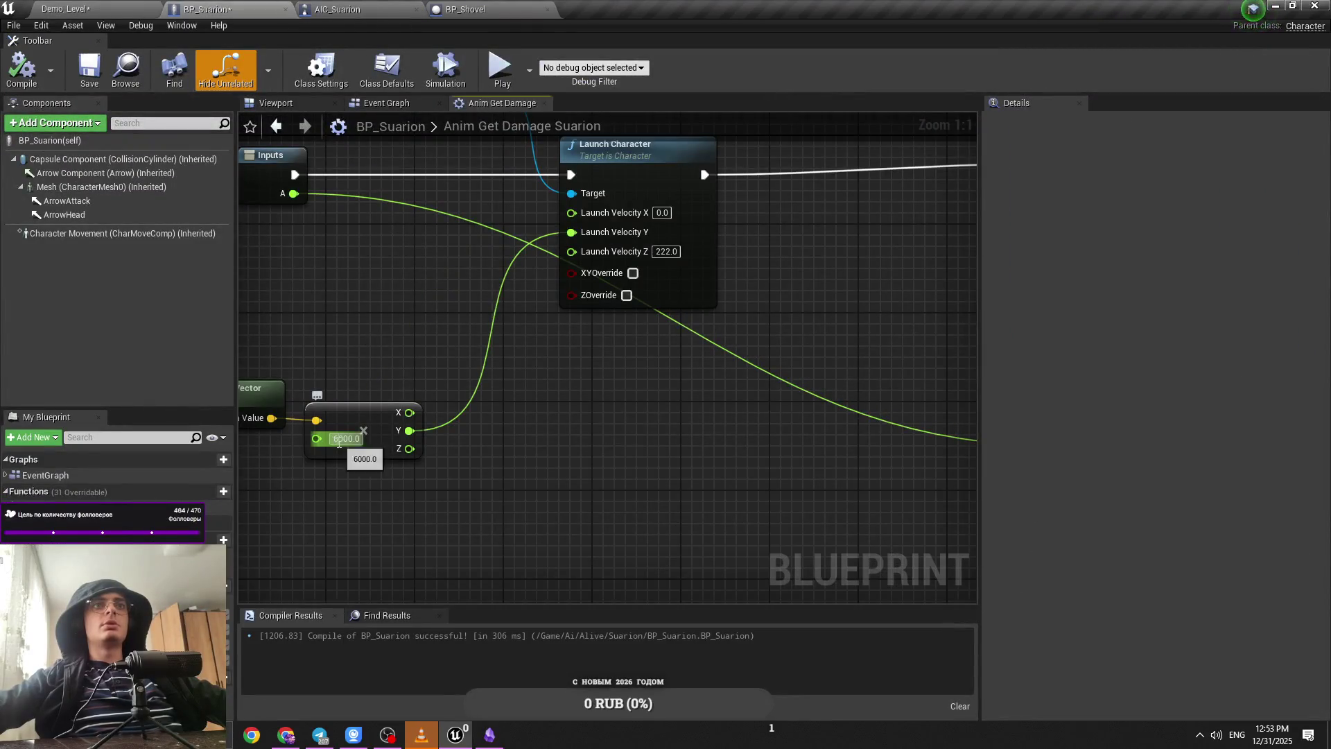
pyautogui.click(66, 9)
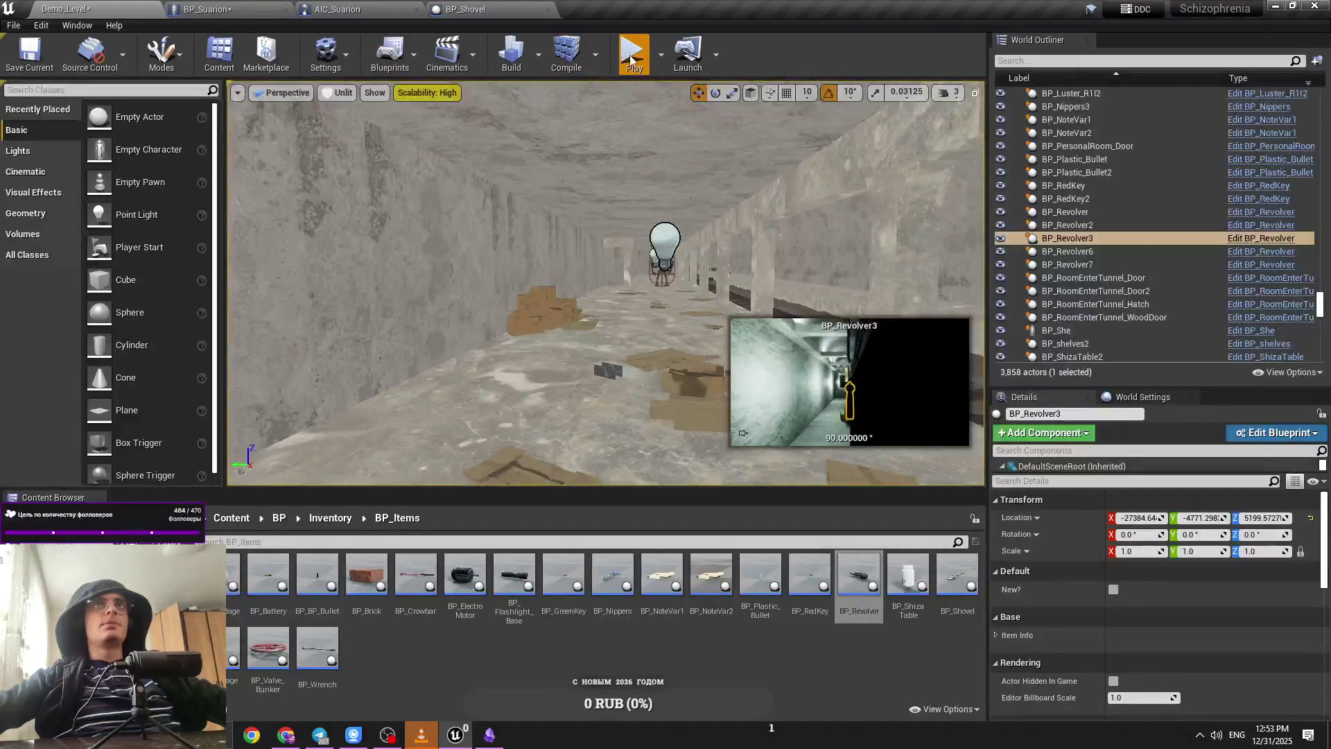
pyautogui.hotkey('alt', 'p')
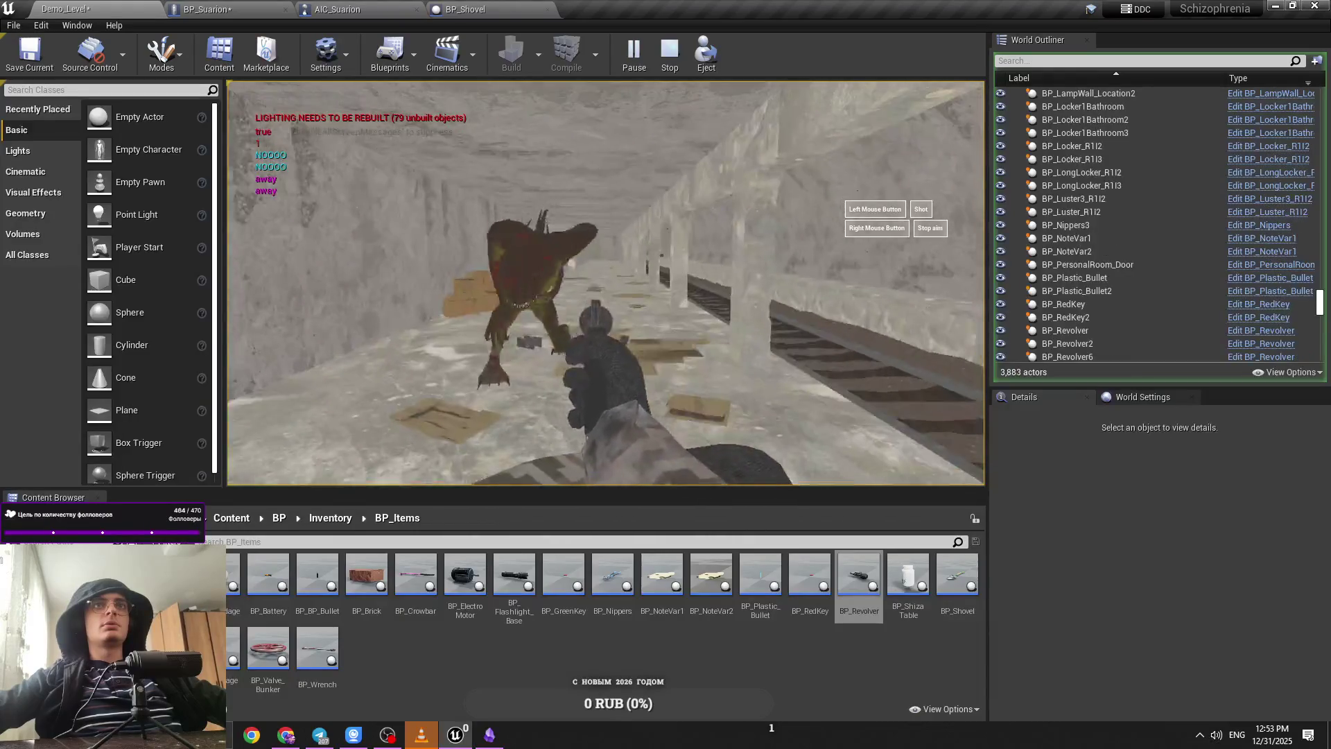
pyautogui.press('Escape')
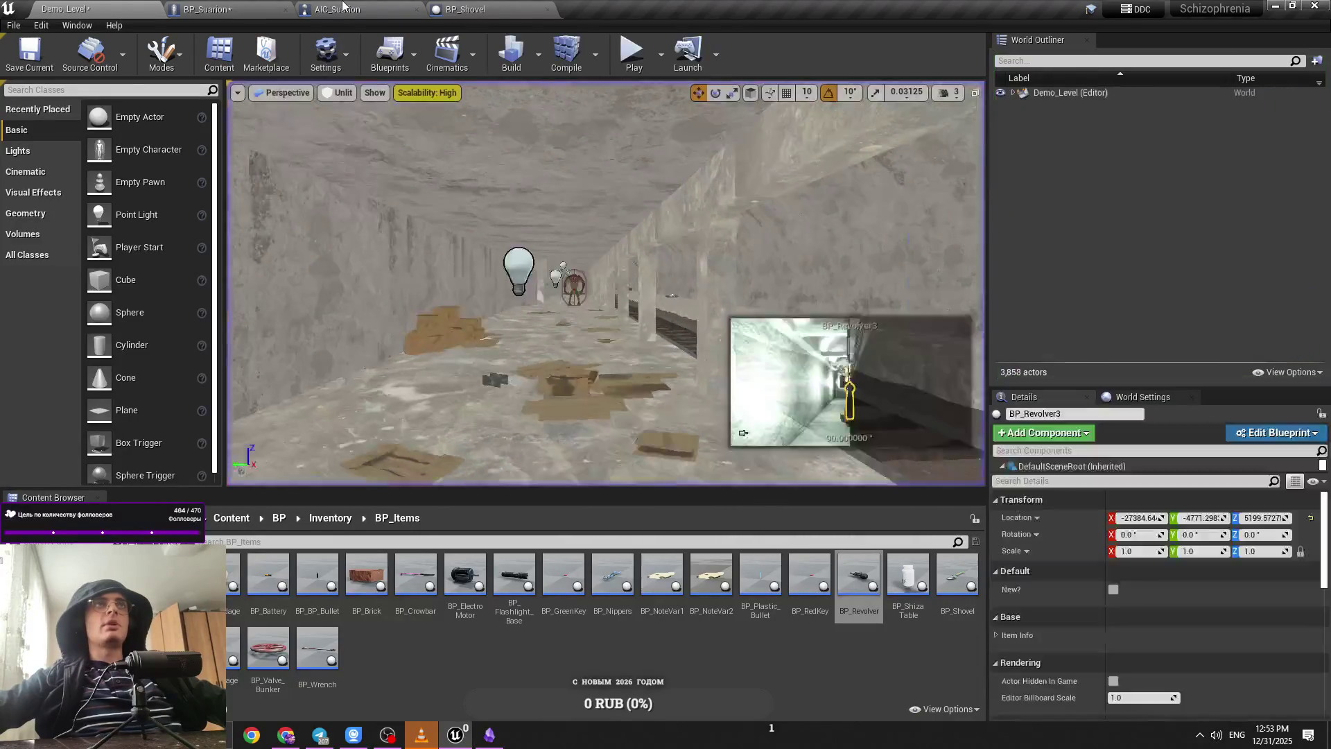
# Step: Set the multiplier feeding Launch Velocity Y to 111000 and save BP_Suarion
pyautogui.click(251, 7)
pyautogui.moveTo(432, 441)
pyautogui.mouseDown()
pyautogui.moveTo(589, 485)
pyautogui.moveTo(713, 492)
pyautogui.mouseUp()
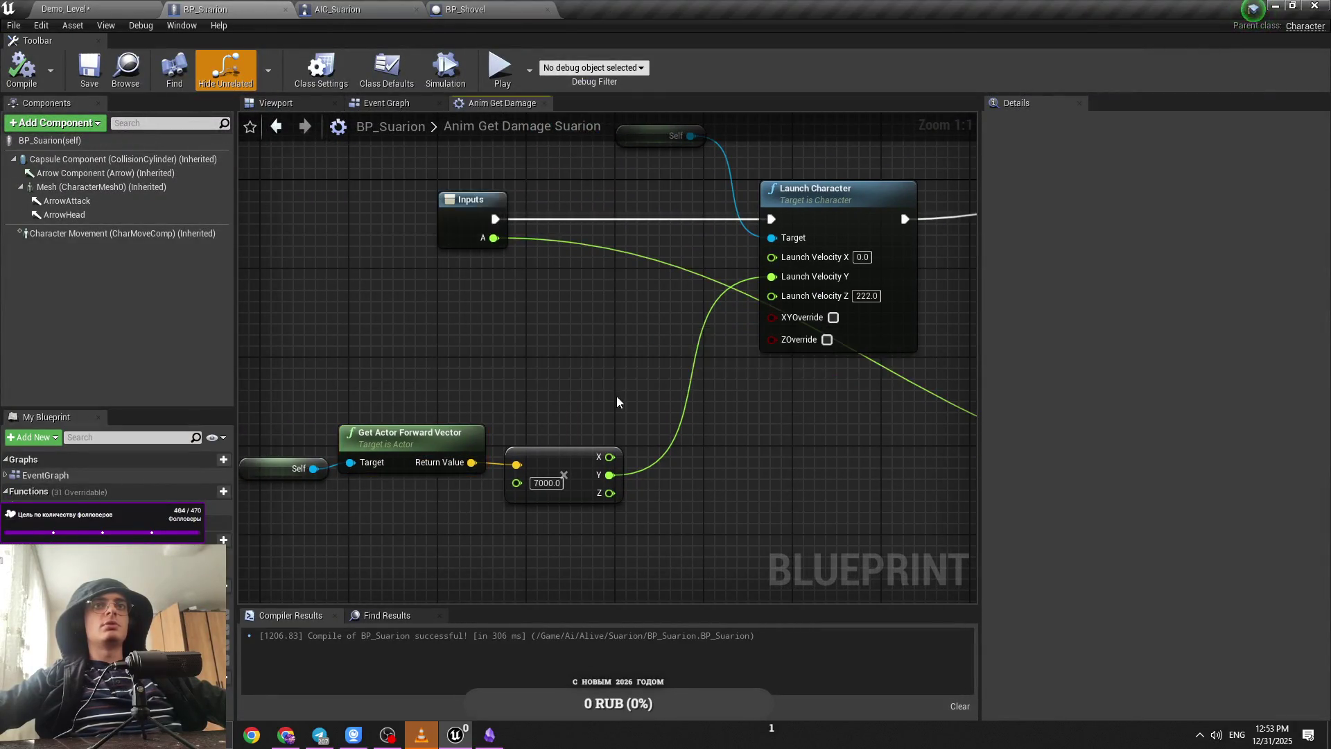
pyautogui.moveTo(616, 396); pyautogui.dragTo(605, 402)
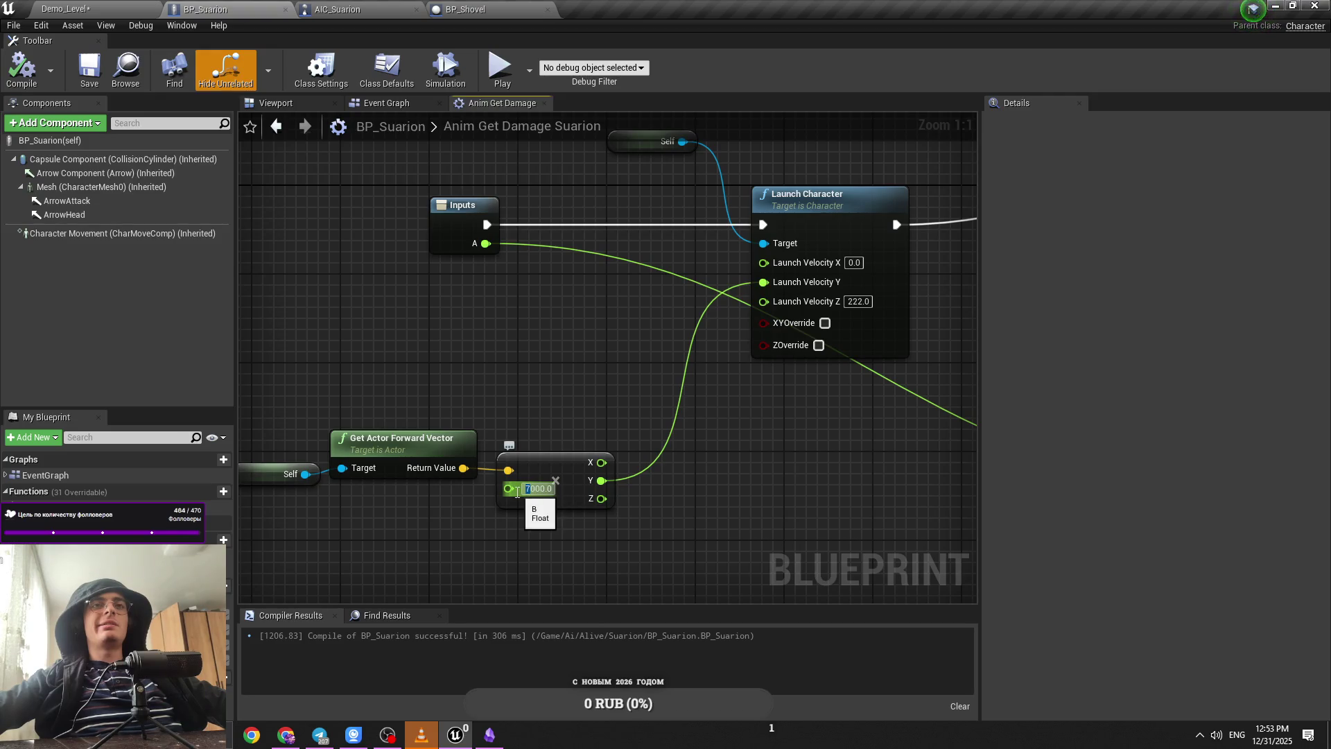
pyautogui.write('111')
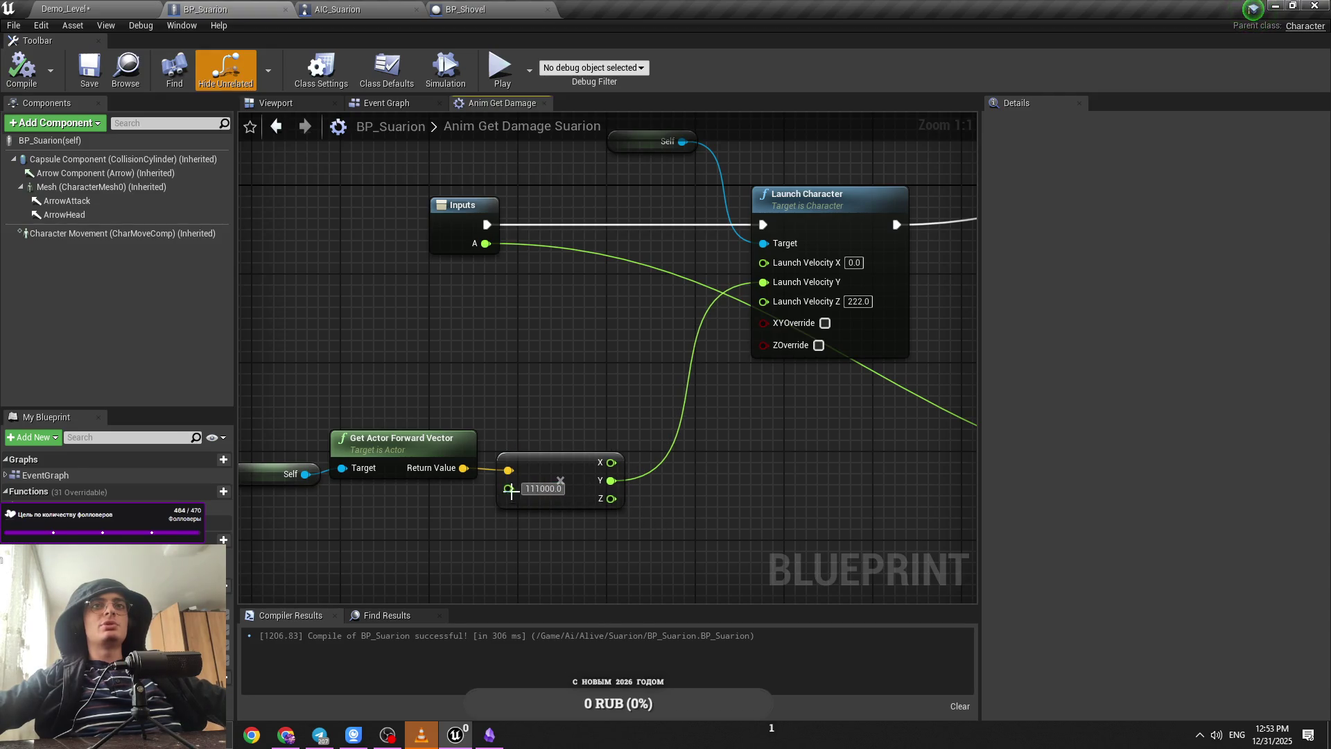
pyautogui.moveTo(559, 422)
pyautogui.mouseDown()
pyautogui.moveTo(707, 527)
pyautogui.moveTo(474, 487)
pyautogui.mouseUp()
pyautogui.click(698, 529)
pyautogui.click(765, 555)
pyautogui.click(596, 485)
pyautogui.click(621, 482)
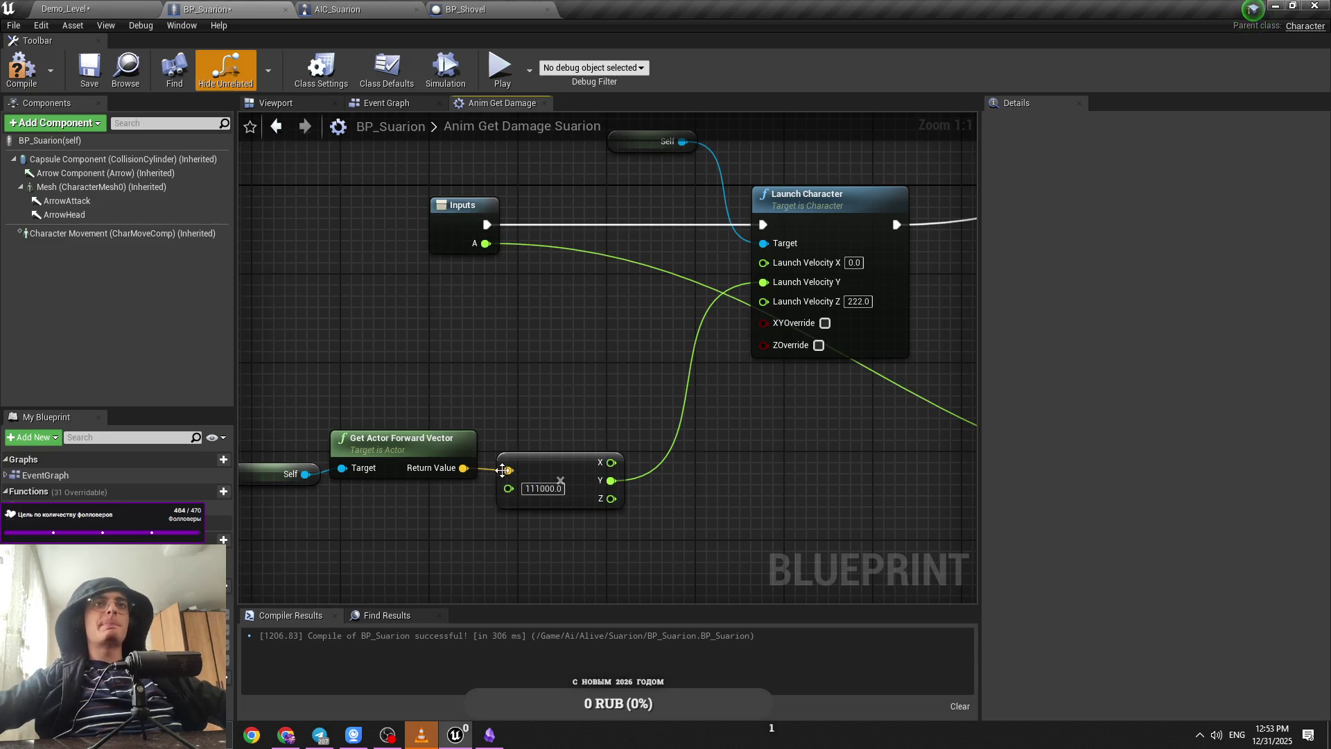
pyautogui.hotkey('ctrl', 's')
# Step: Compile BP_Suarion and look over the graph before returning to the level editor
pyautogui.moveTo(584, 399); pyautogui.dragTo(646, 385)
pyautogui.click(30, 71)
pyautogui.moveTo(421, 332)
pyautogui.mouseDown()
pyautogui.moveTo(463, 247)
pyautogui.moveTo(445, 232)
pyautogui.moveTo(471, 280)
pyautogui.mouseUp()
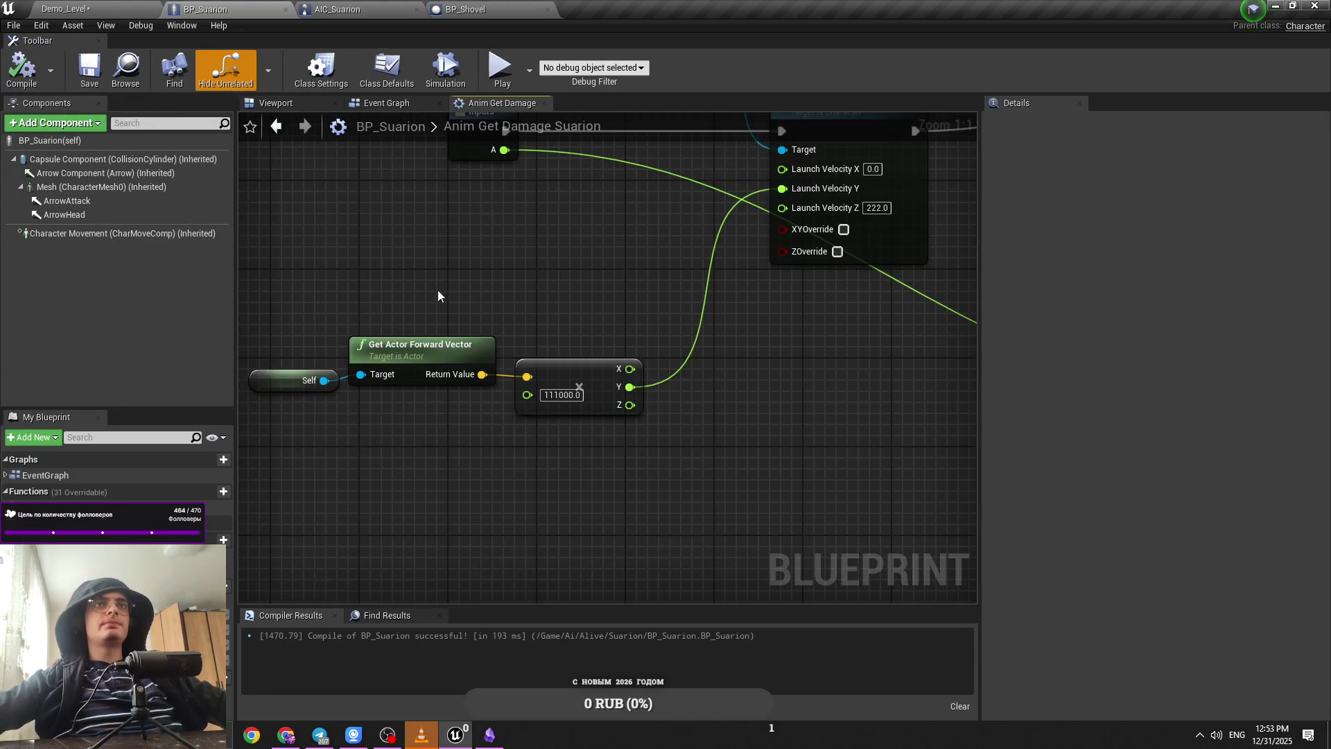
pyautogui.moveTo(613, 326); pyautogui.dragTo(474, 366)
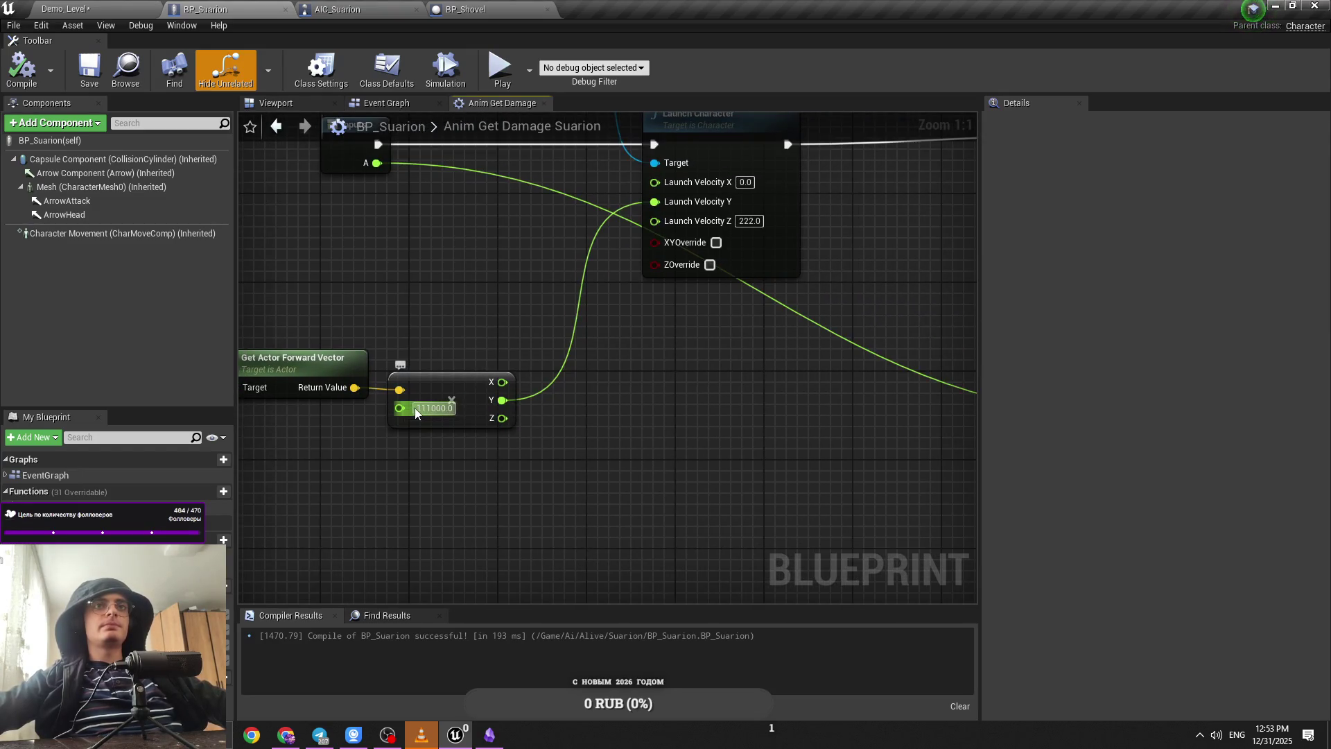
pyautogui.click(122, 5)
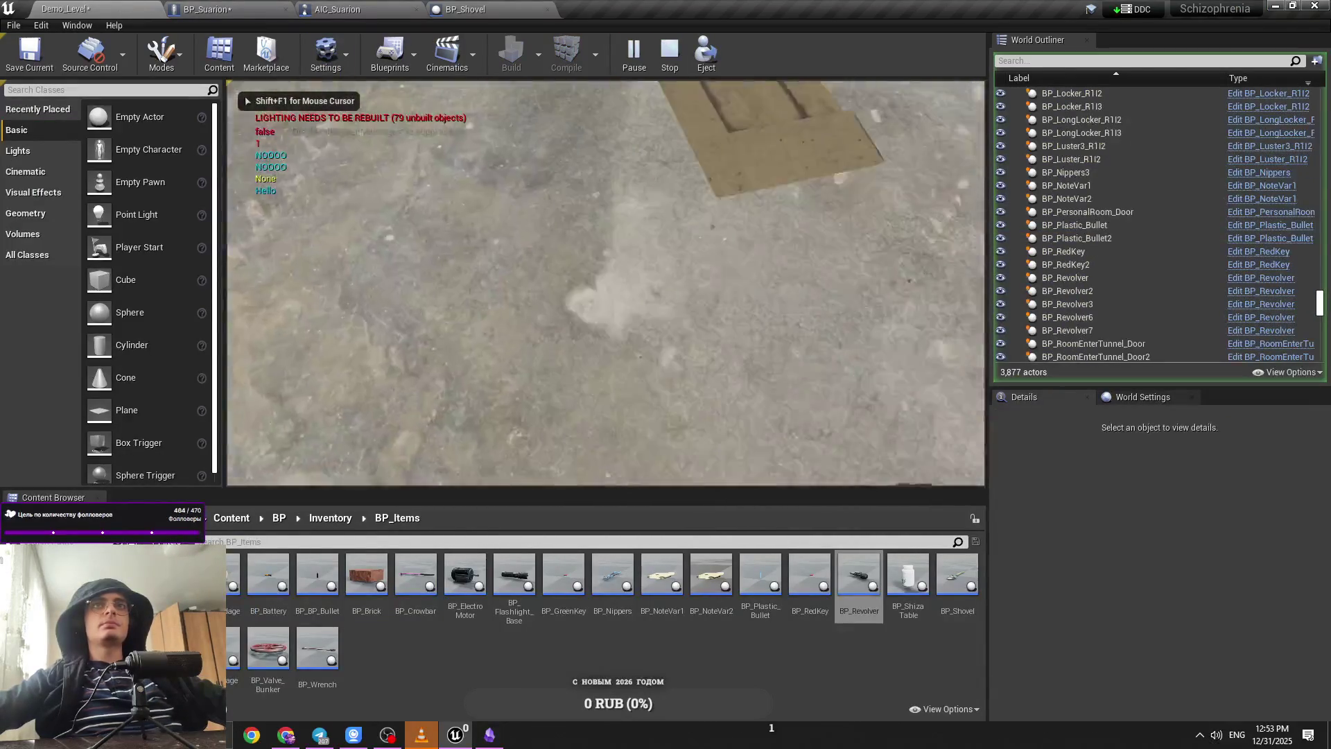
# Step: Resume play and walk down the tunnel toward the monster, then switch to BP_Suarion
pyautogui.click(417, 291)
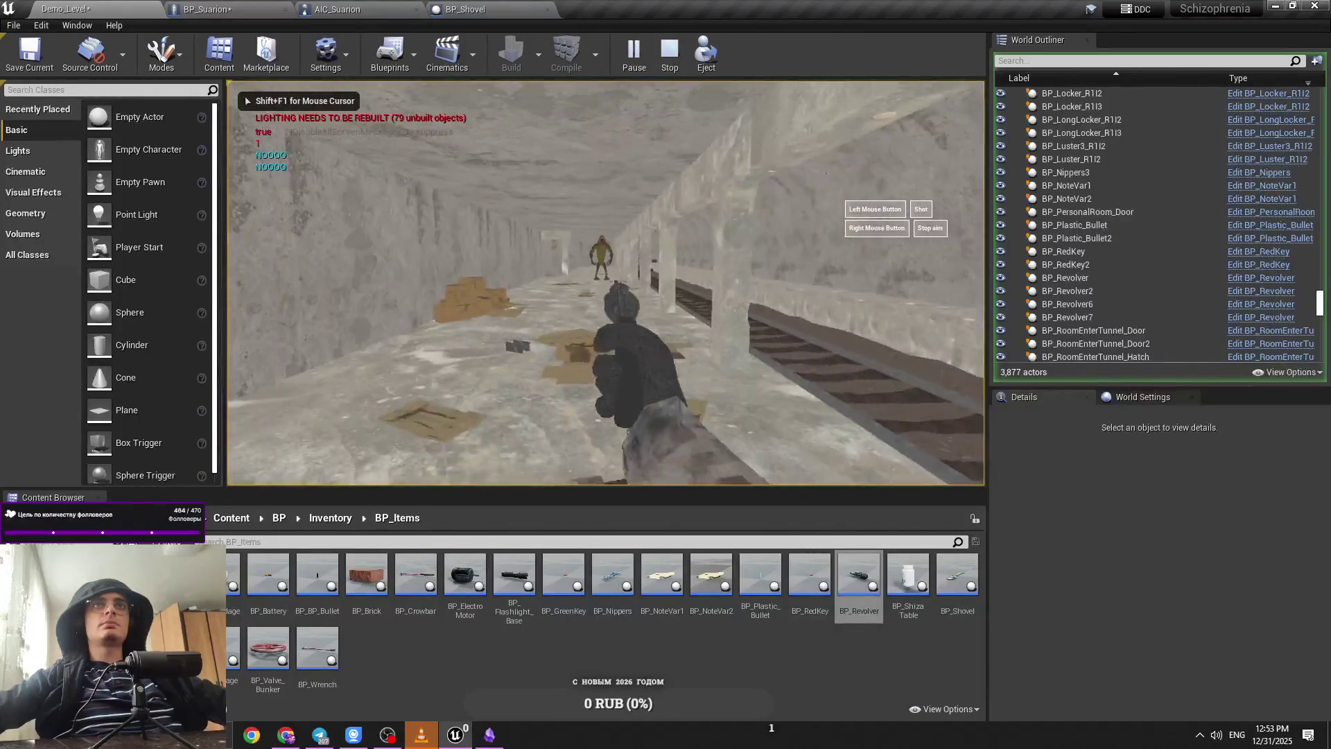
pyautogui.press('w')
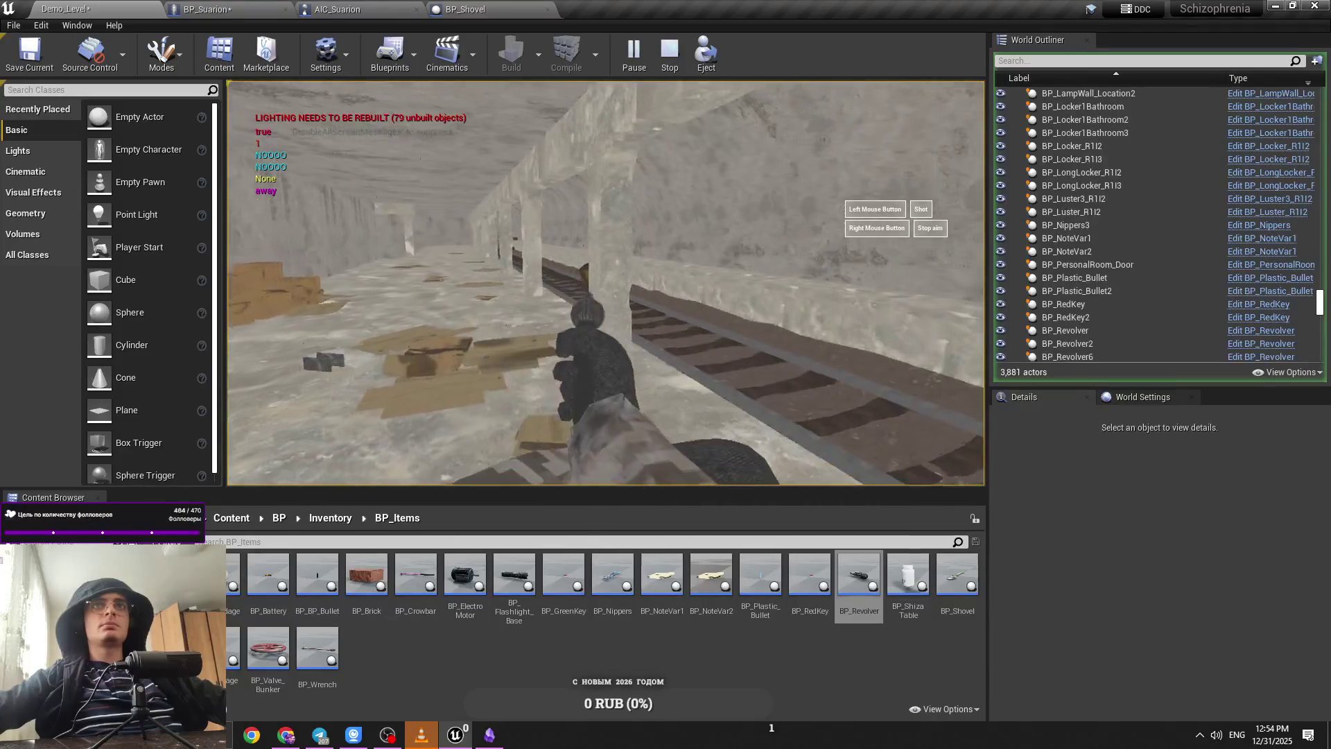
pyautogui.hotkey('shift', 'F1')
pyautogui.click(208, 9)
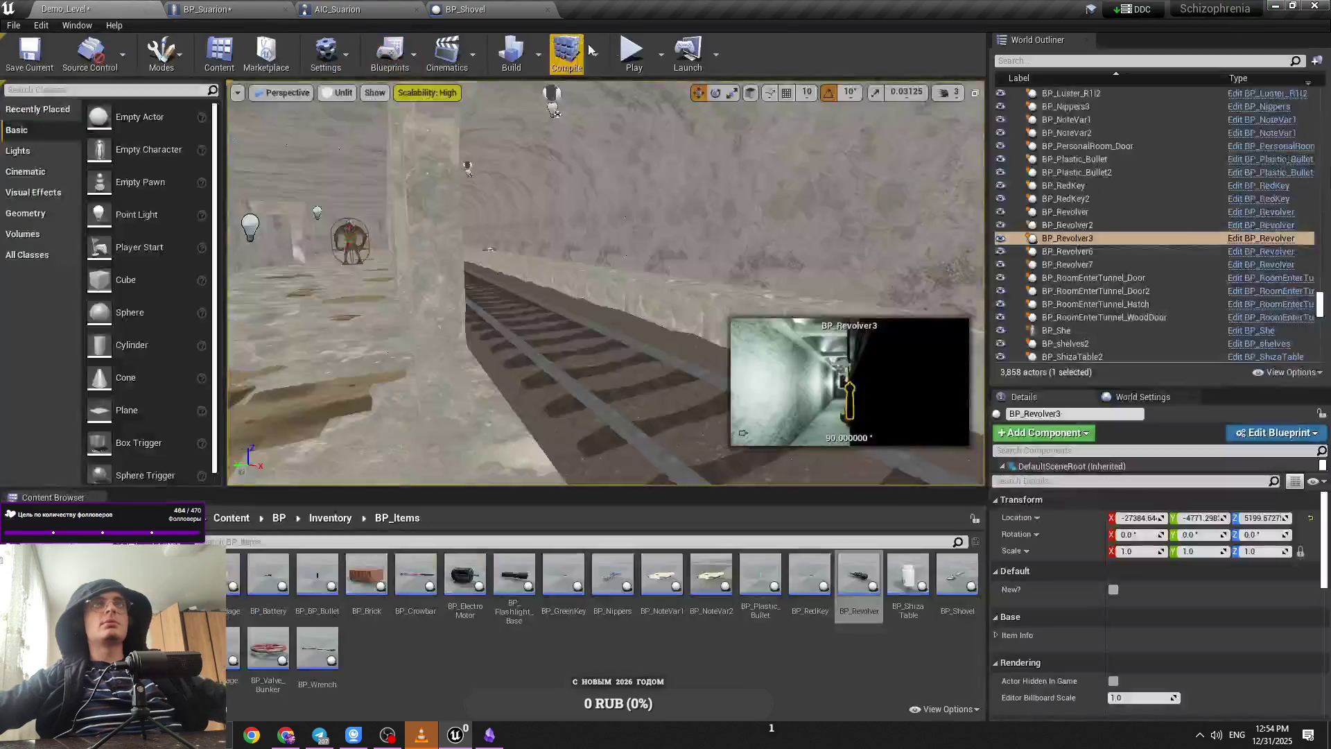
# Step: Run and stop another play test, then return to BP_Suarion
pyautogui.hotkey('alt', 'p')
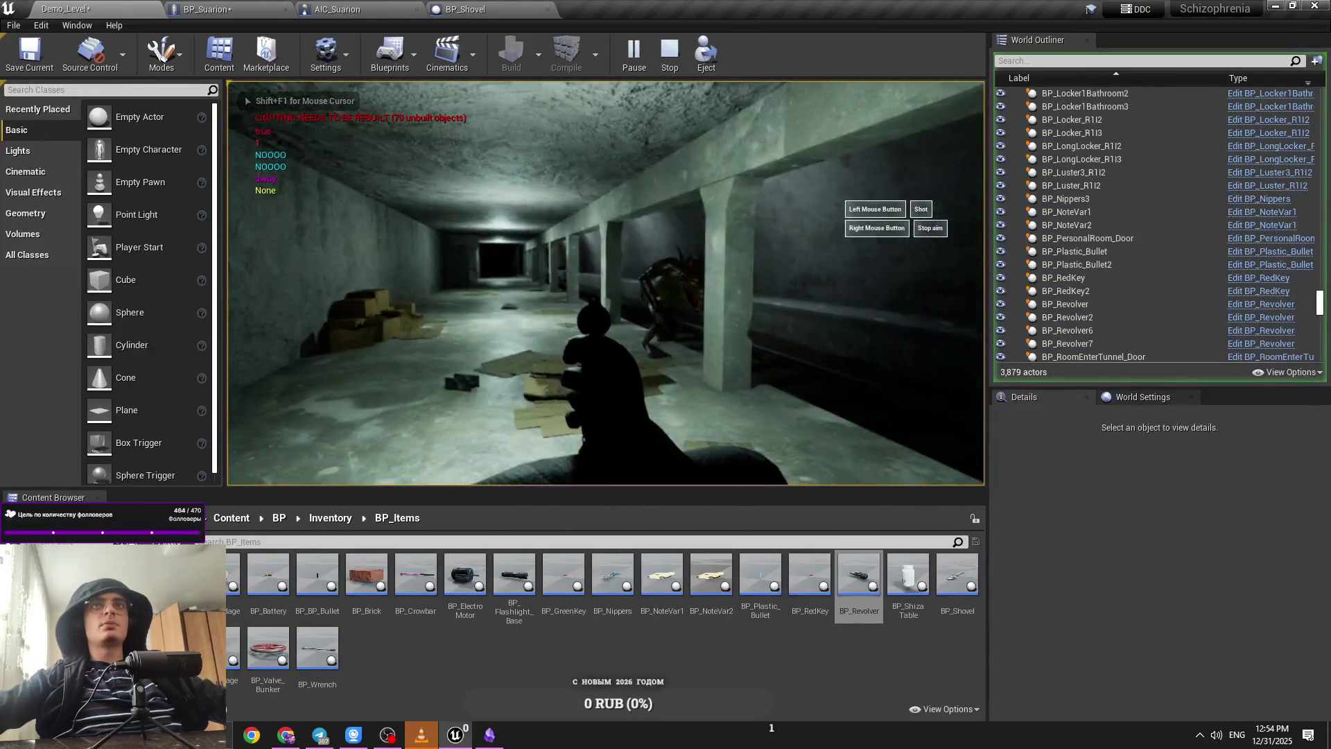
pyautogui.press('Escape')
pyautogui.click(289, 7)
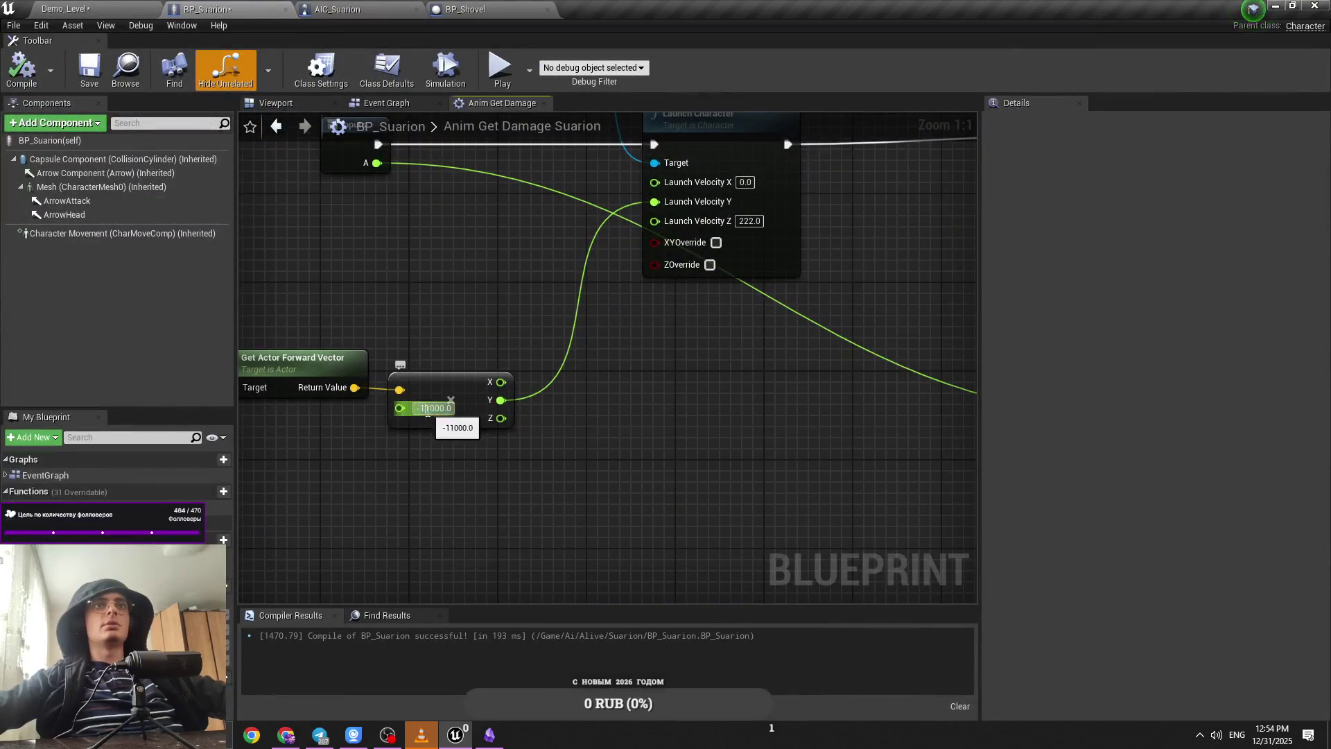
# Step: Play-test Demo_Level again, check BP_Suarion mid-test, and return to the level editor
pyautogui.click(66, 9)
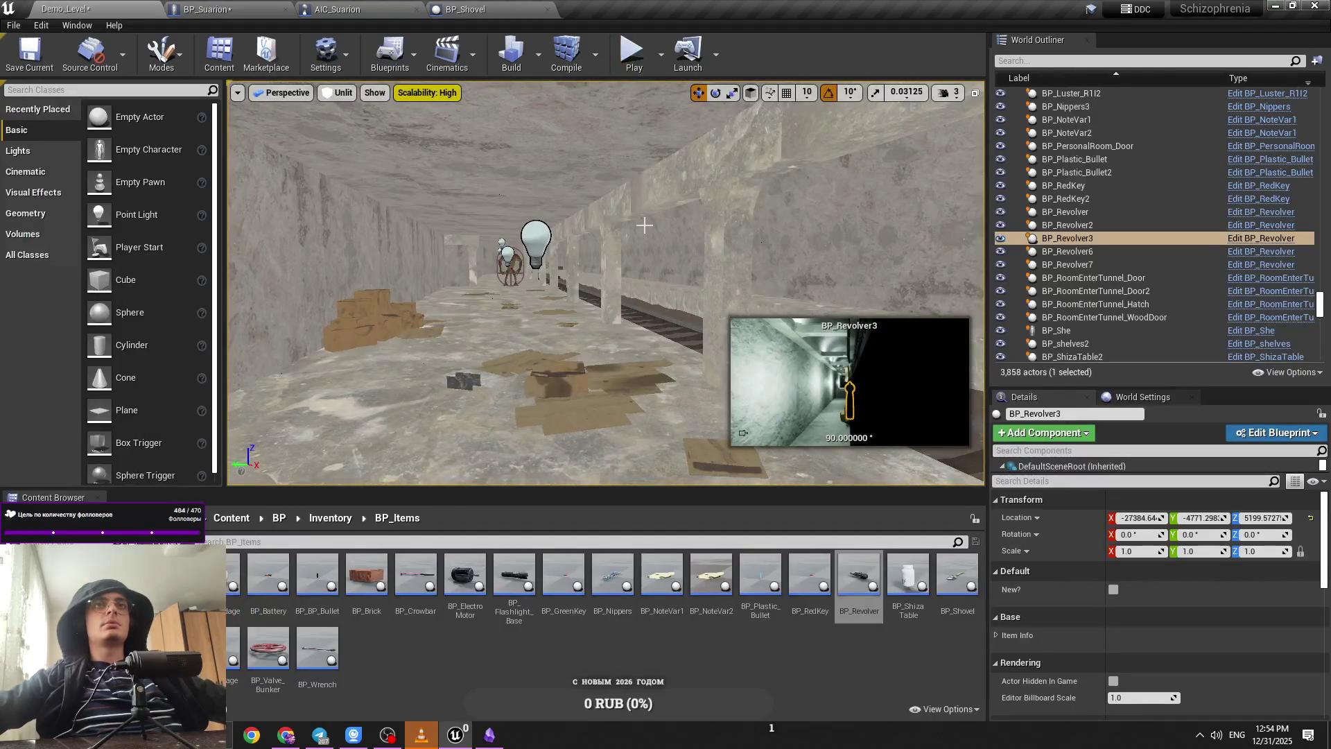
pyautogui.hotkey('alt', 'p')
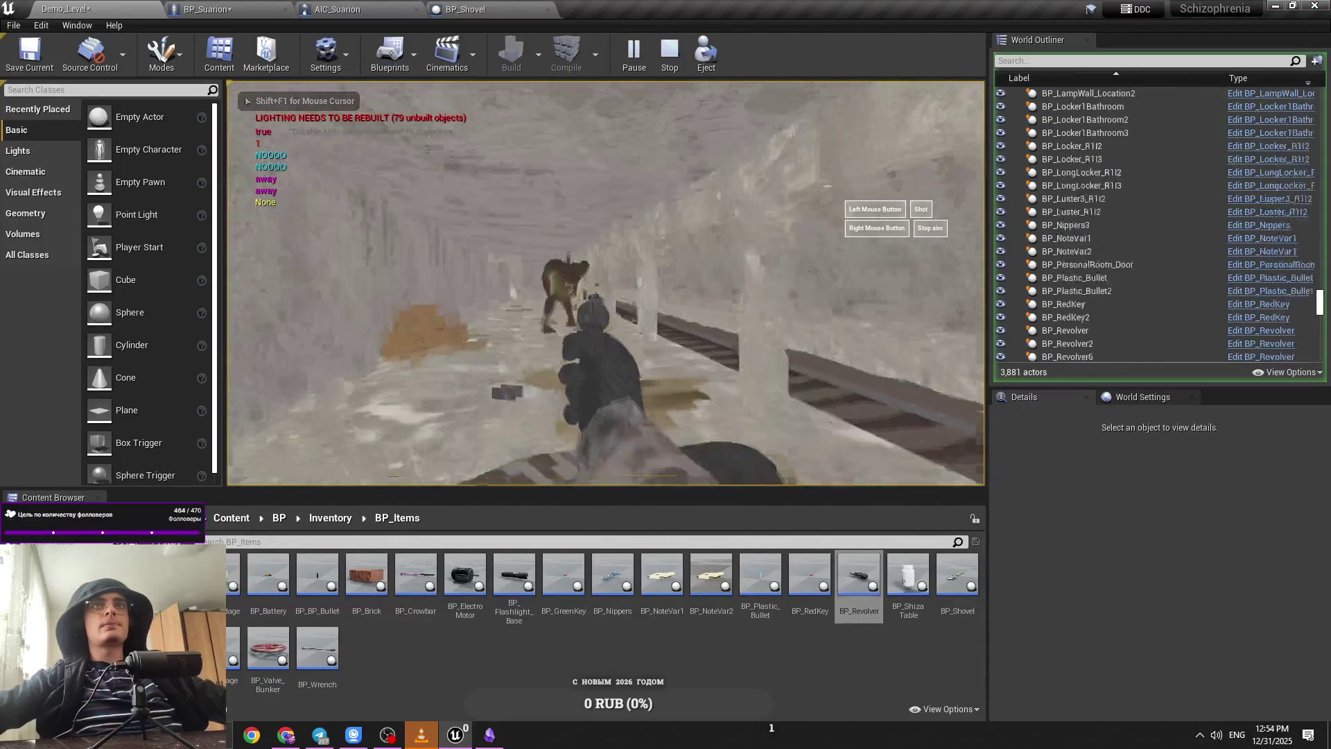
pyautogui.hotkey('shift', 'F1')
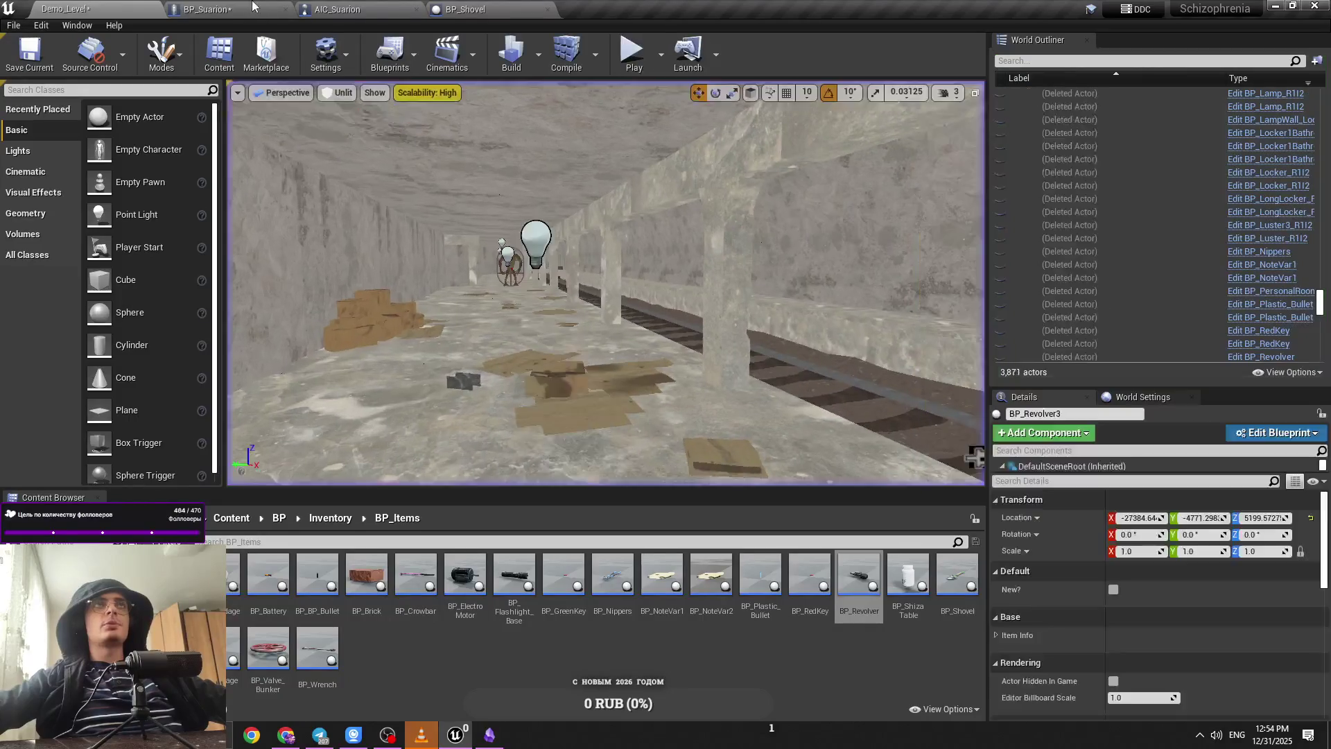
pyautogui.click(228, 9)
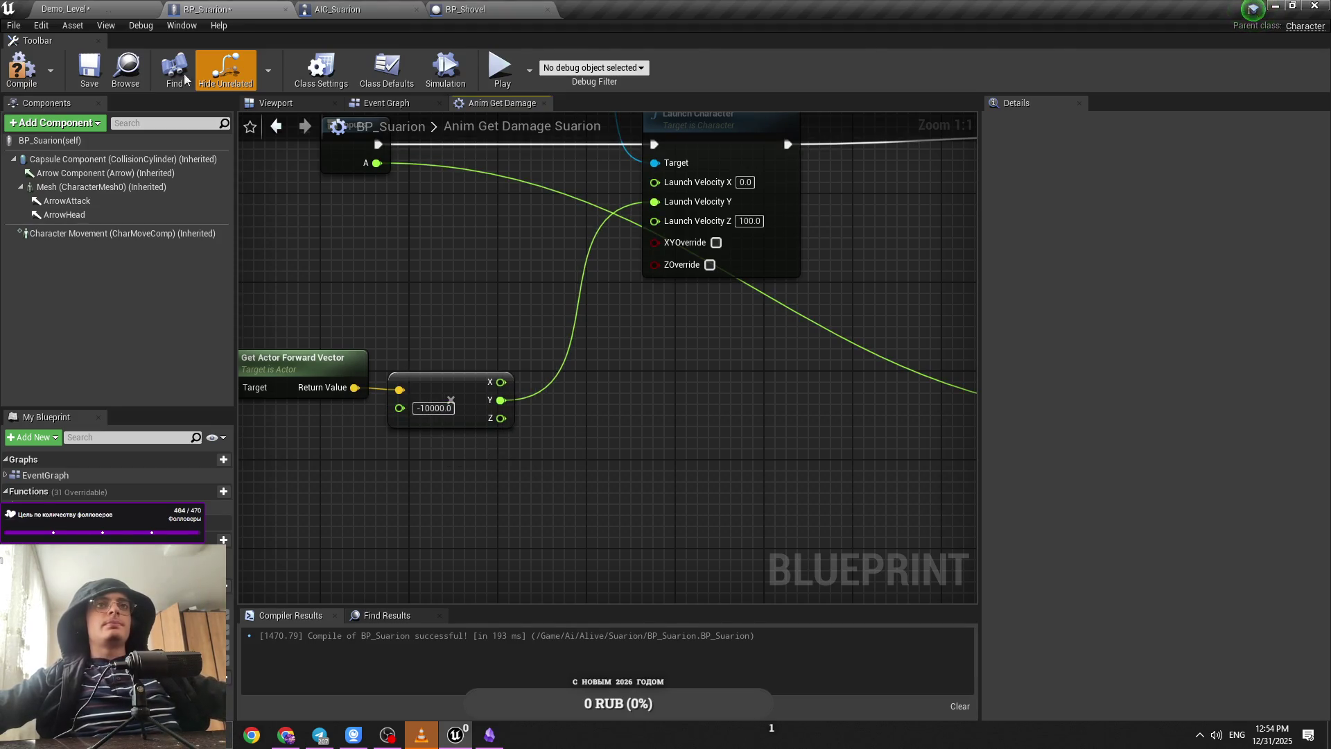
pyautogui.click(500, 68)
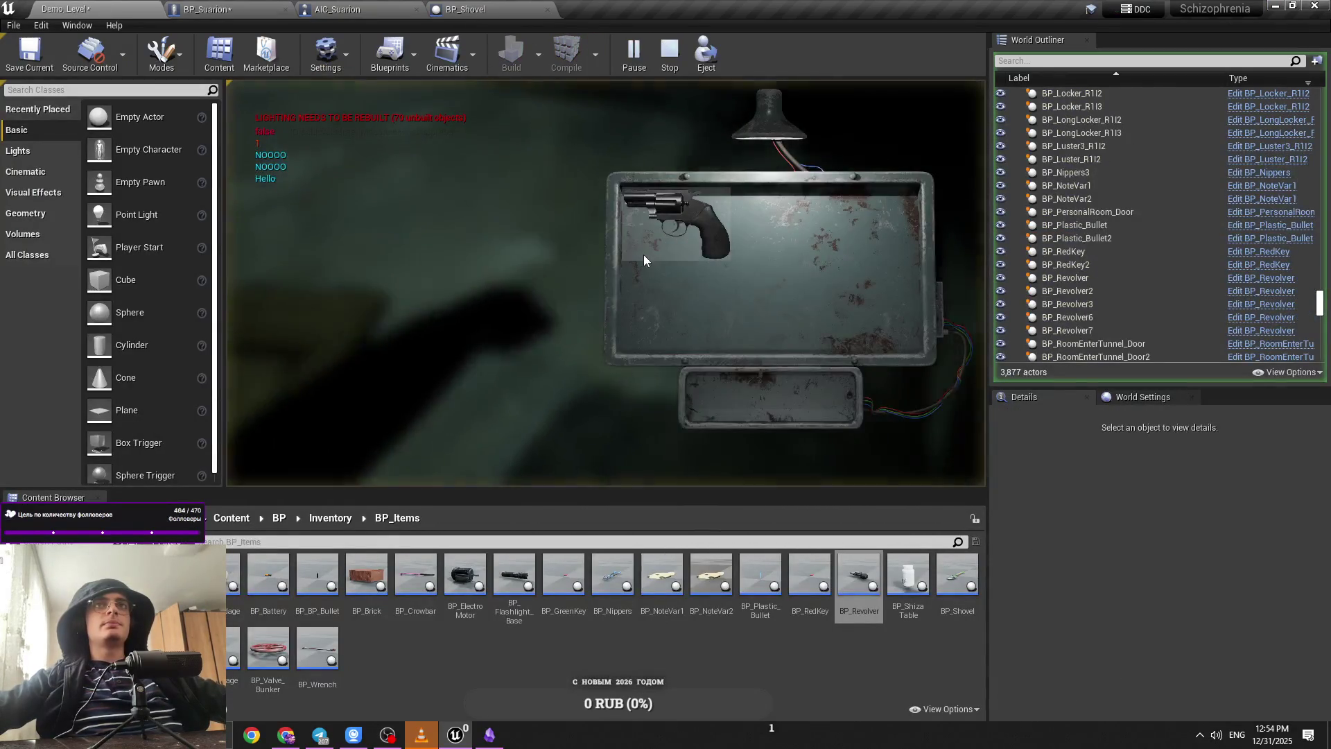
# Step: Aim and fire the revolver down the tunnel, stop the test, and pan BP_Suarion's graph to the launch nodes
pyautogui.click(643, 260)
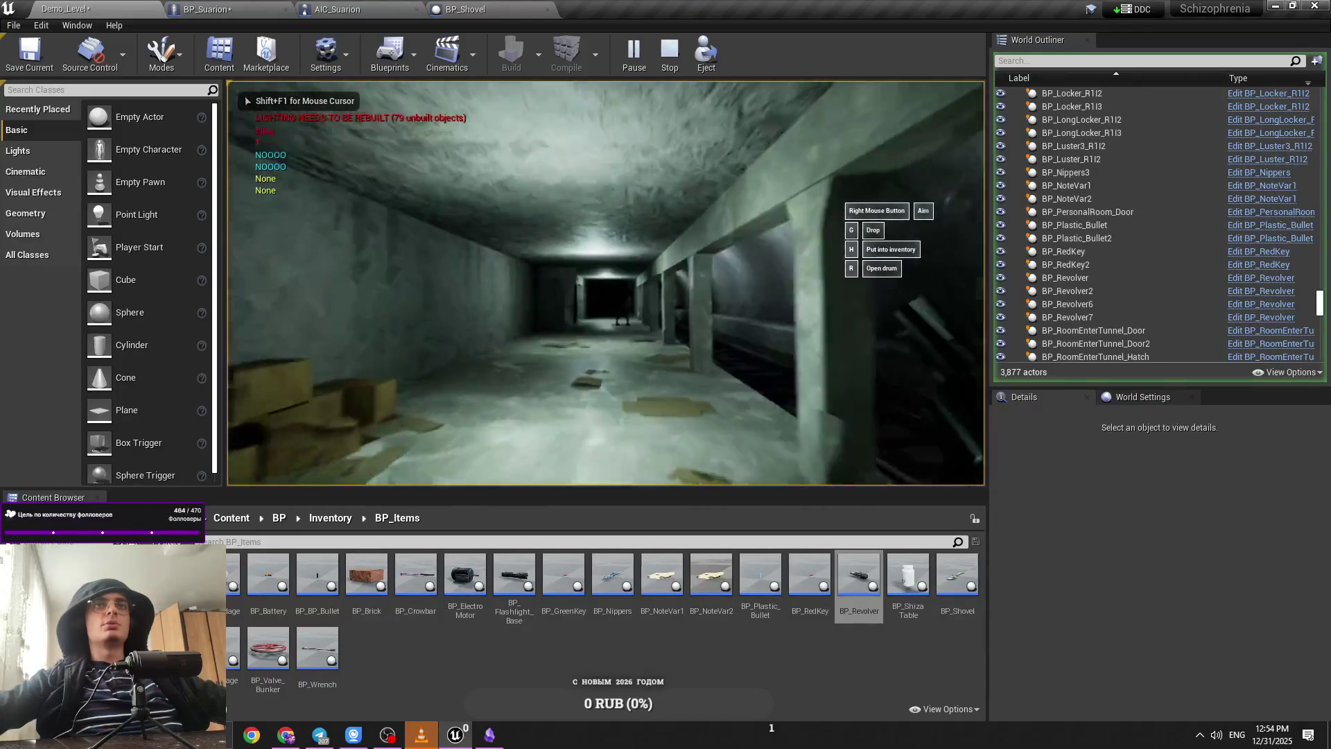
pyautogui.rightClick(606, 283)
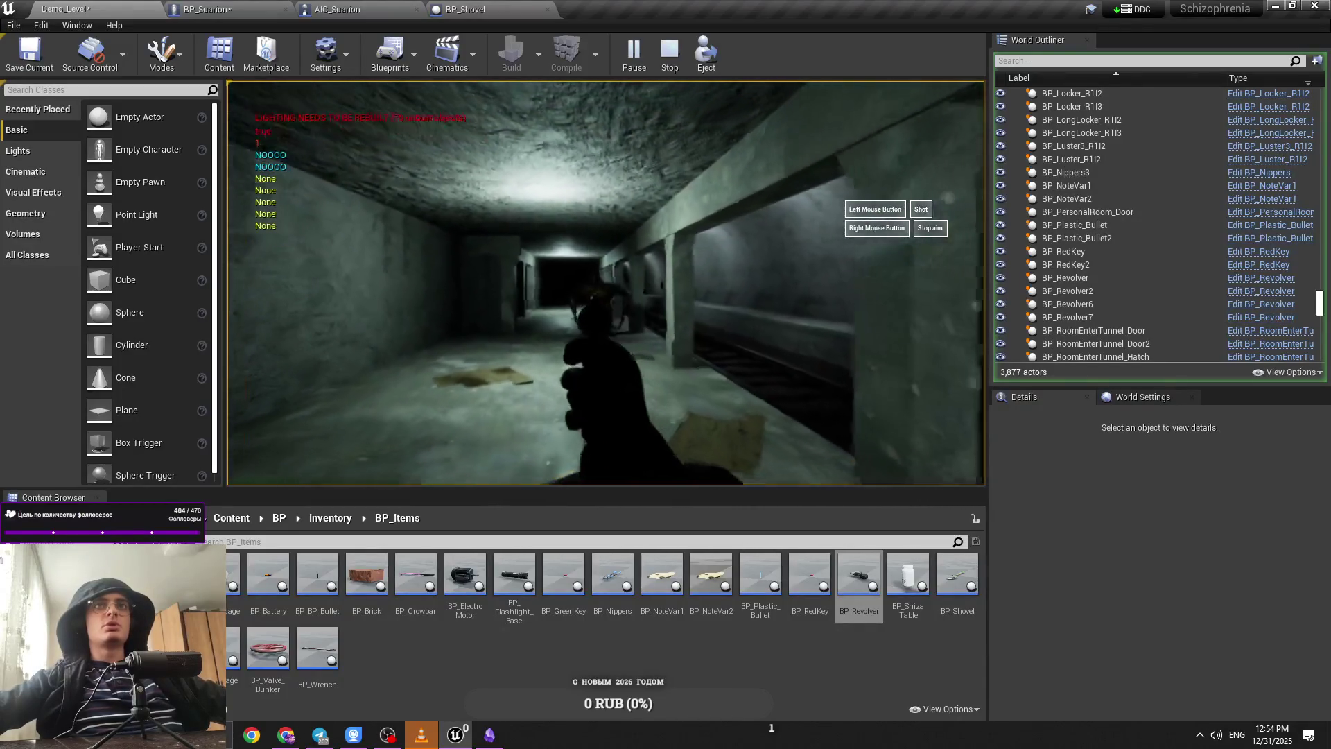
pyautogui.click(606, 283)
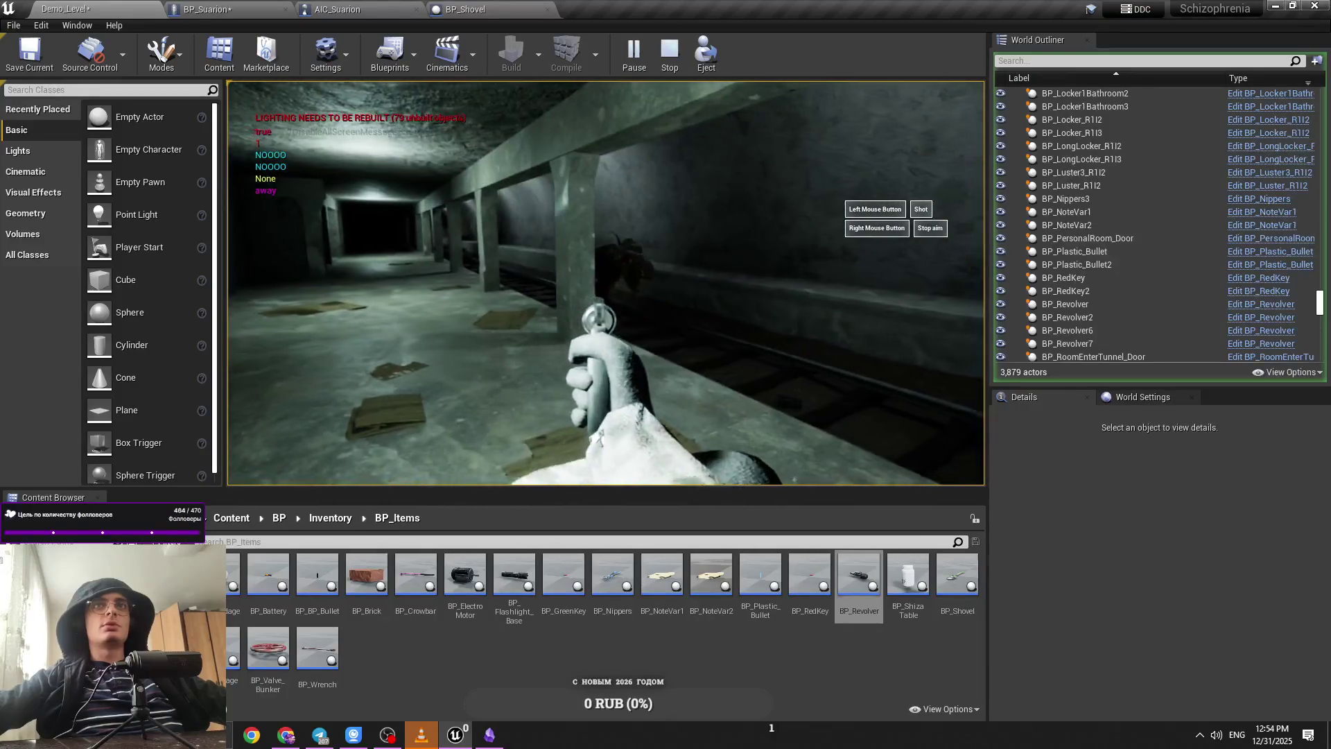
pyautogui.rightClick(605, 283)
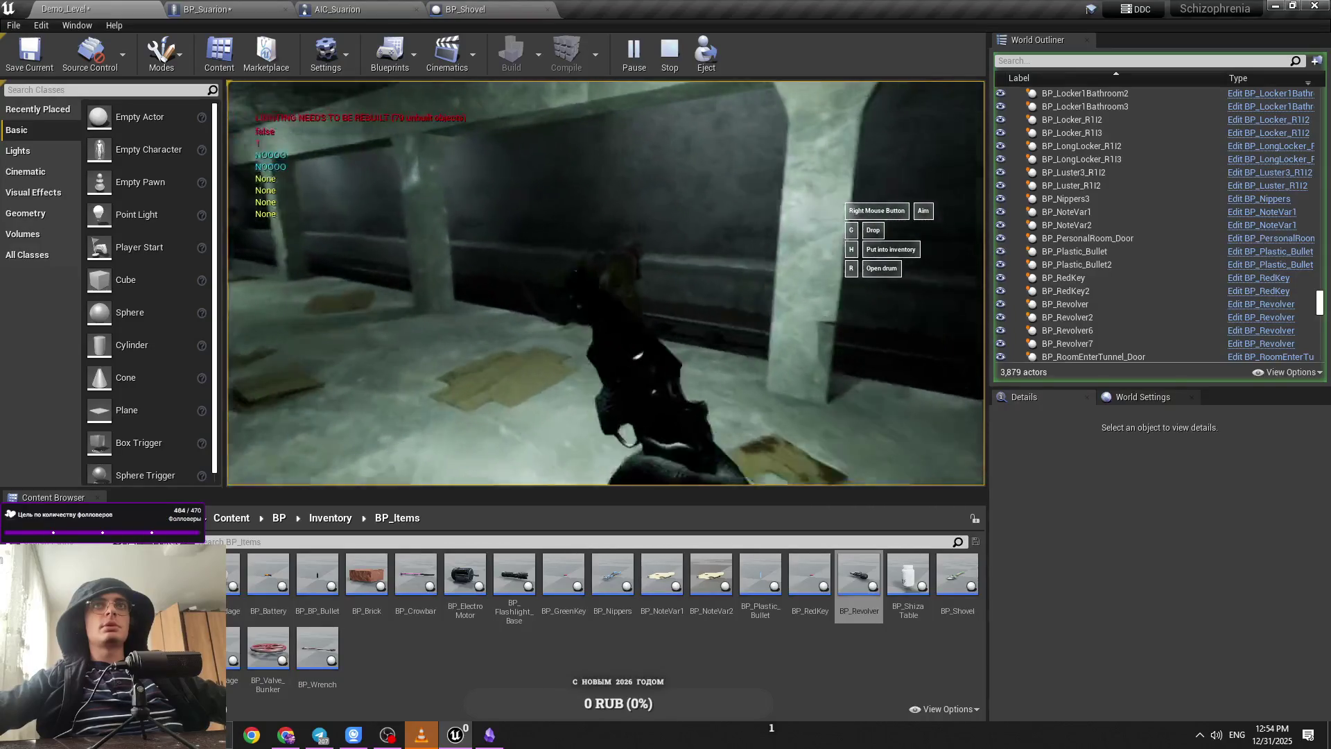
pyautogui.rightClick(606, 283)
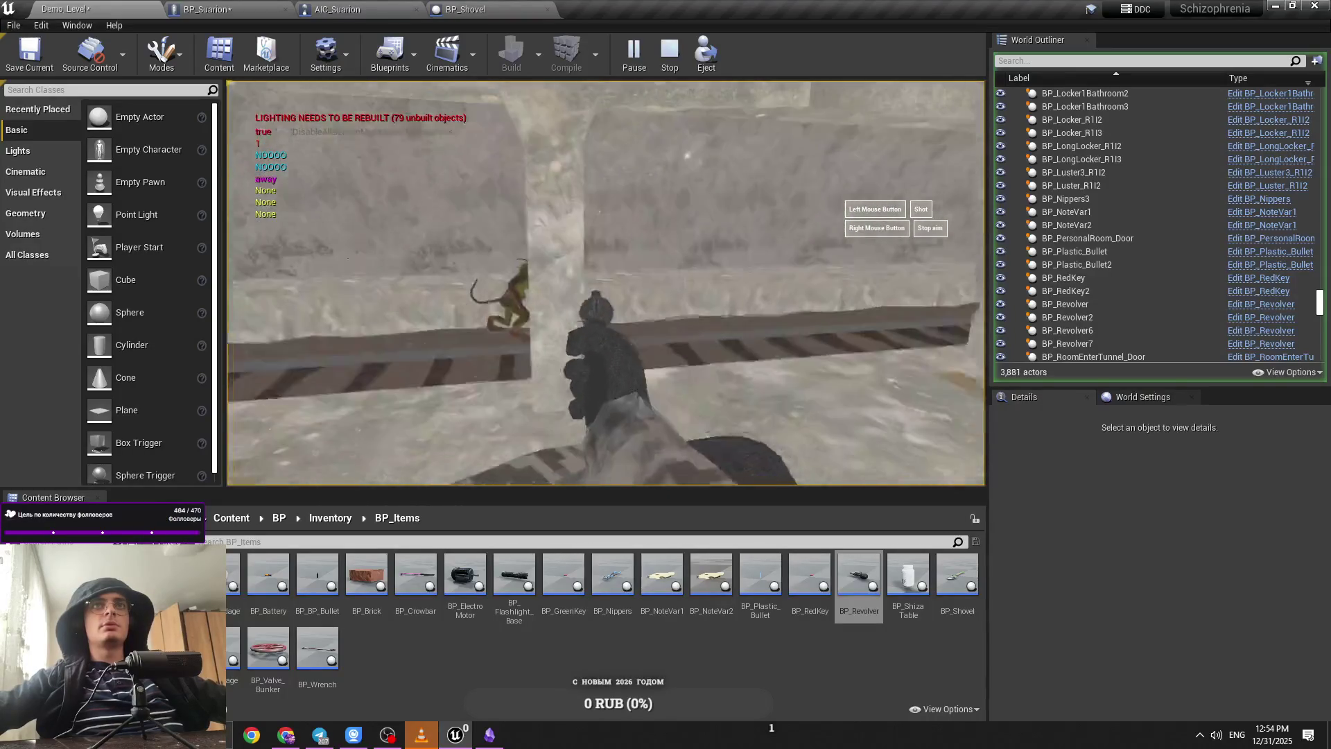
pyautogui.rightClick(606, 283)
pyautogui.press('Escape')
pyautogui.click(274, 7)
pyautogui.moveTo(562, 310)
pyautogui.mouseDown()
pyautogui.moveTo(606, 375)
pyautogui.moveTo(538, 364)
pyautogui.moveTo(597, 363)
pyautogui.mouseUp()
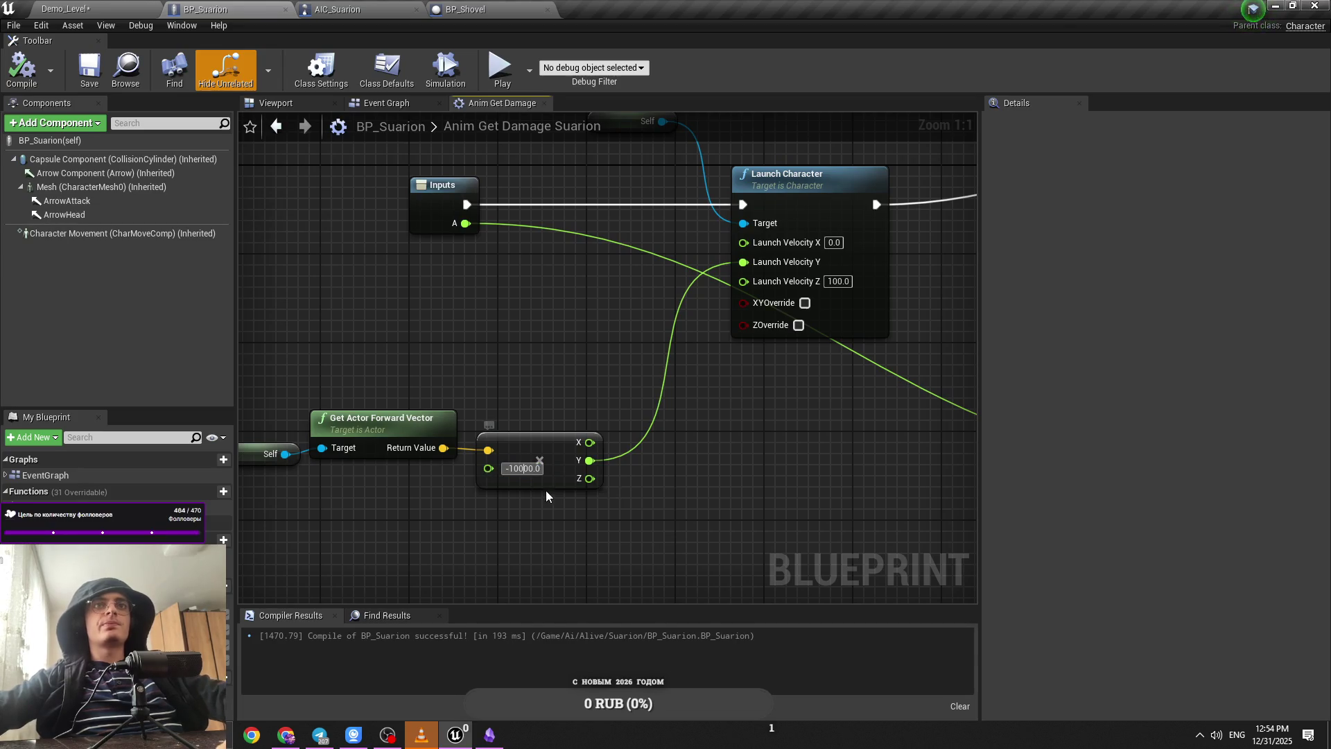
# Step: Edit the forward-vector multiplier and play-test the Suarion launch at -1000.0
pyautogui.click(516, 469)
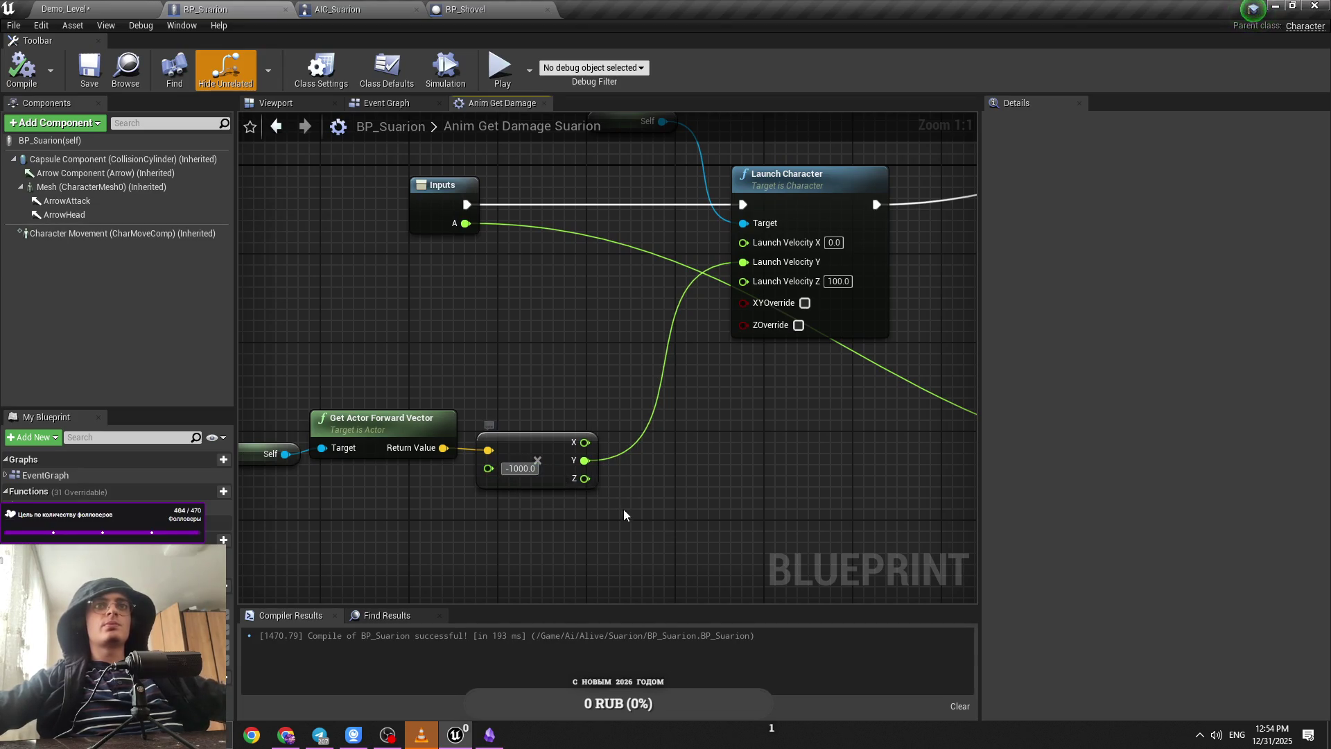
pyautogui.write('-3000')
pyautogui.click(156, 10)
pyautogui.press('f')
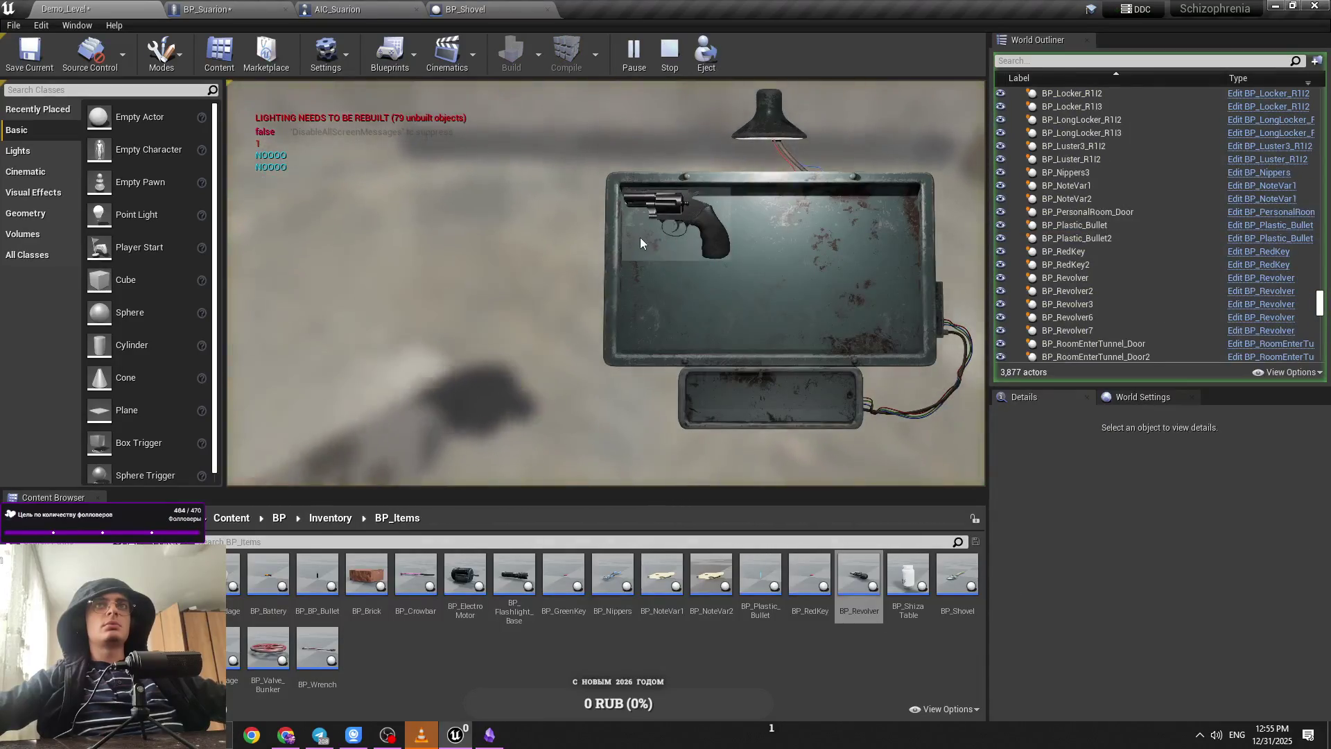
pyautogui.click(640, 243)
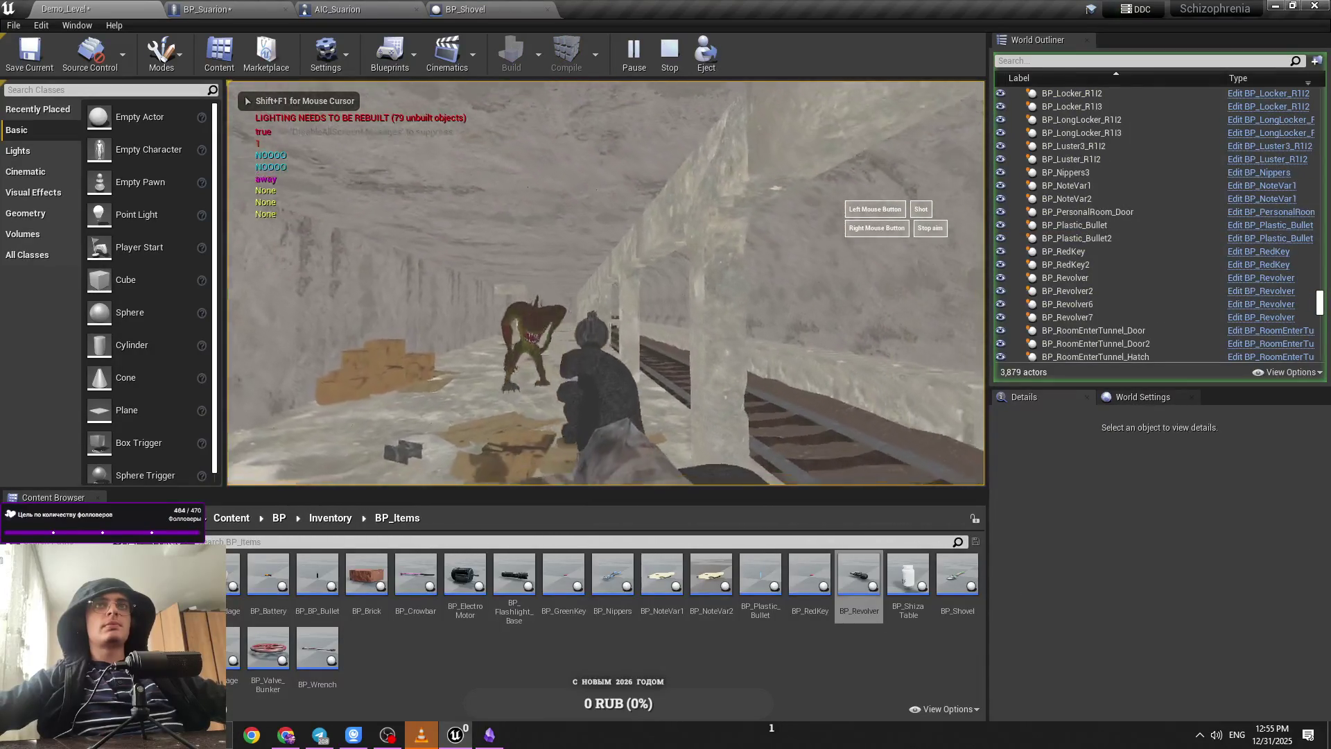
pyautogui.click(201, 8)
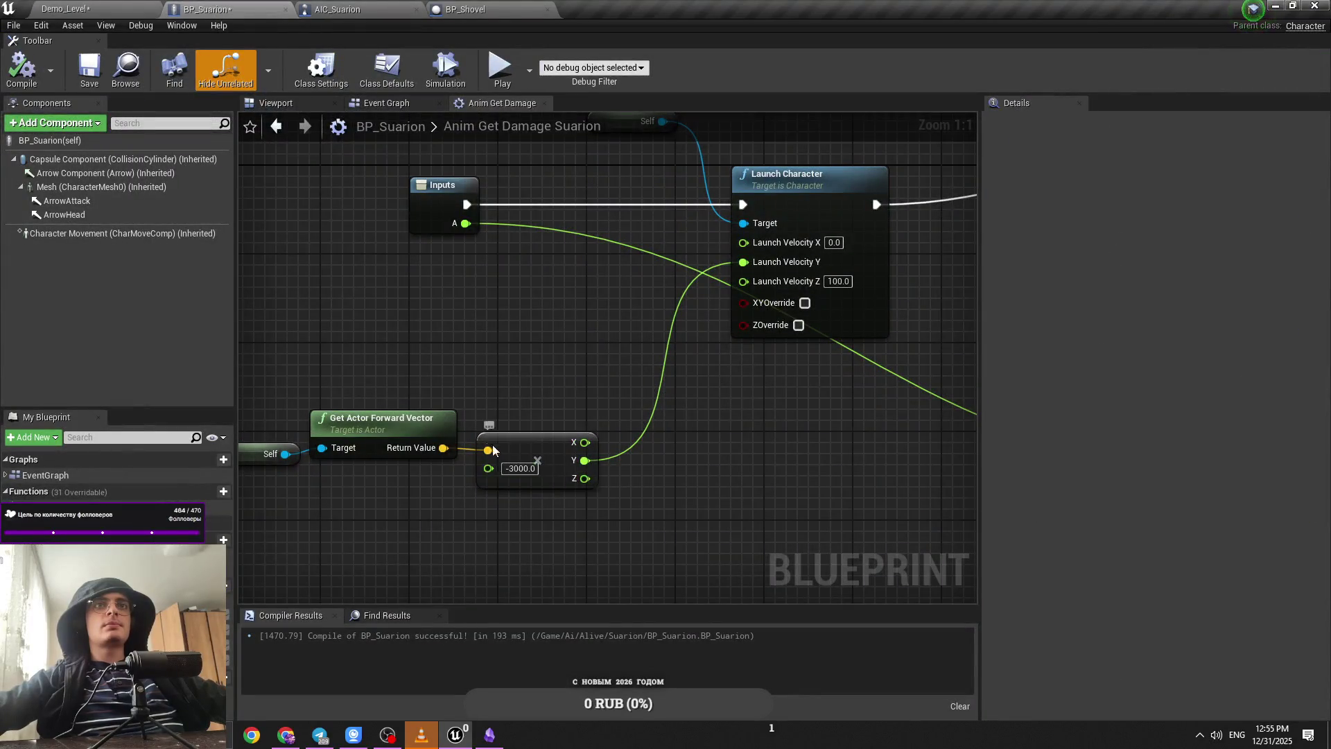
# Step: Disconnect the forward-vector multiply and set Launch Velocity Y to a fixed -3000.0
pyautogui.keyDown('alt'); pyautogui.click(443, 448); pyautogui.keyUp('alt')
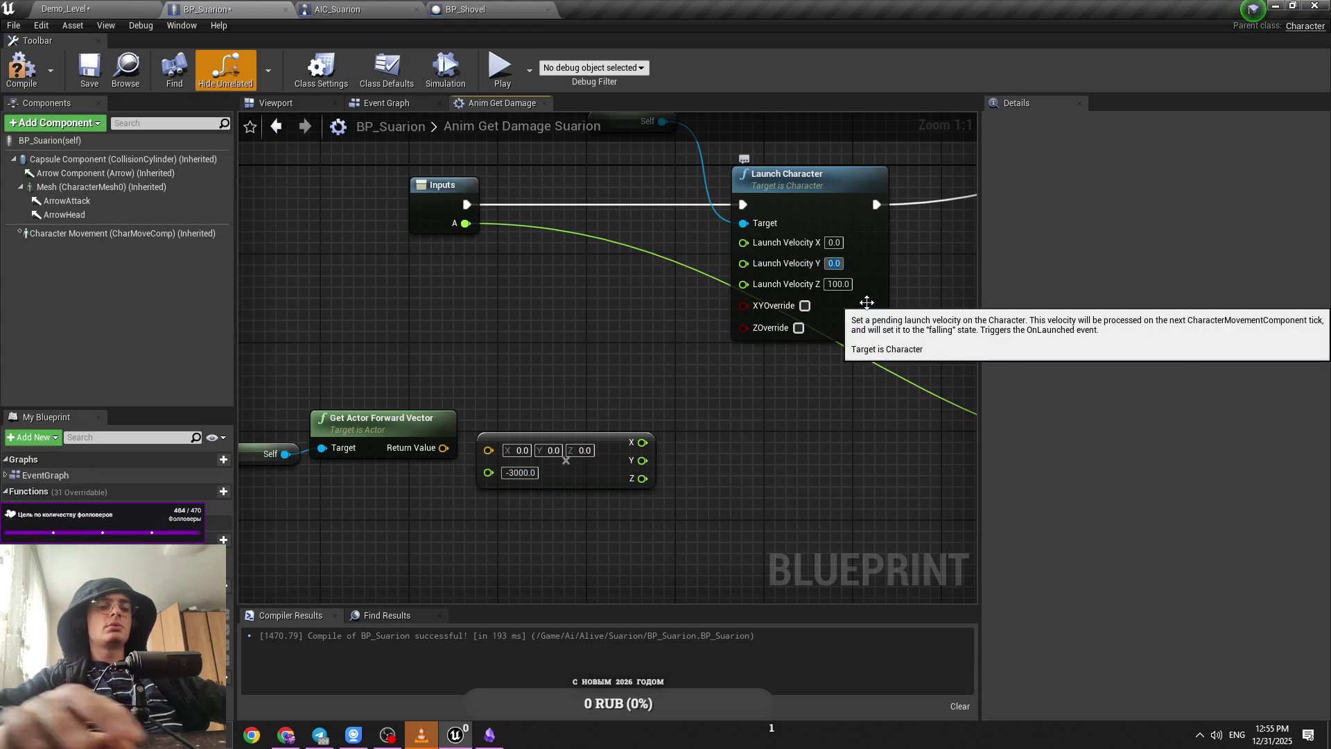
pyautogui.write('0')
pyautogui.press('Return')
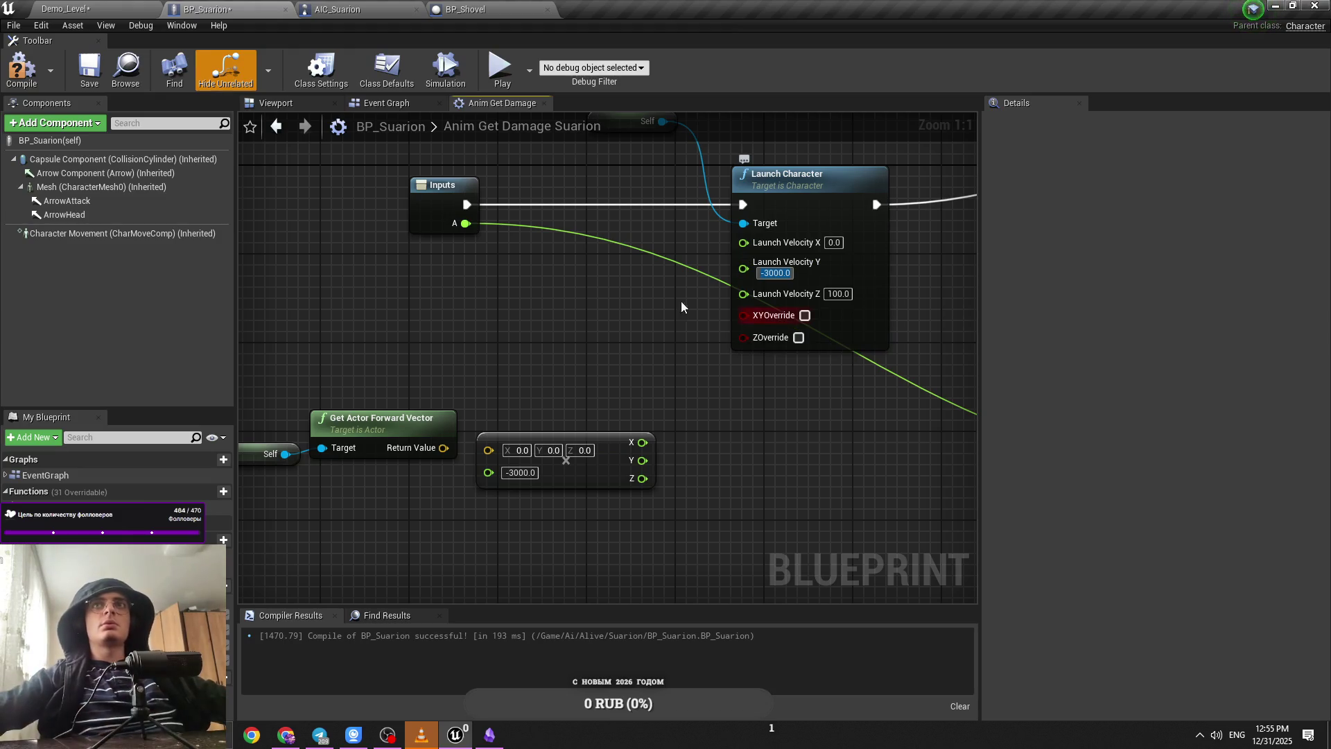
# Step: Play-test the fixed -3000.0 launch in Demo_Level, then stop the test
pyautogui.click(66, 9)
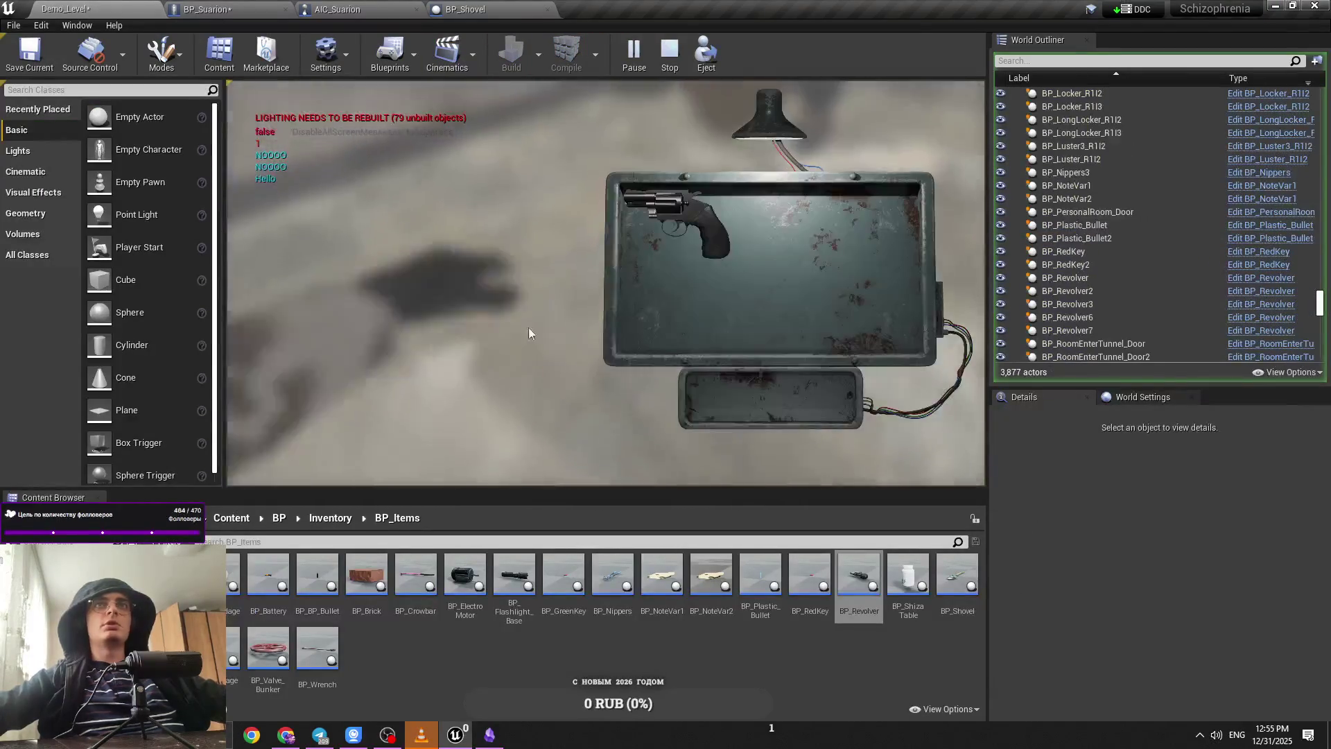
pyautogui.click(528, 332)
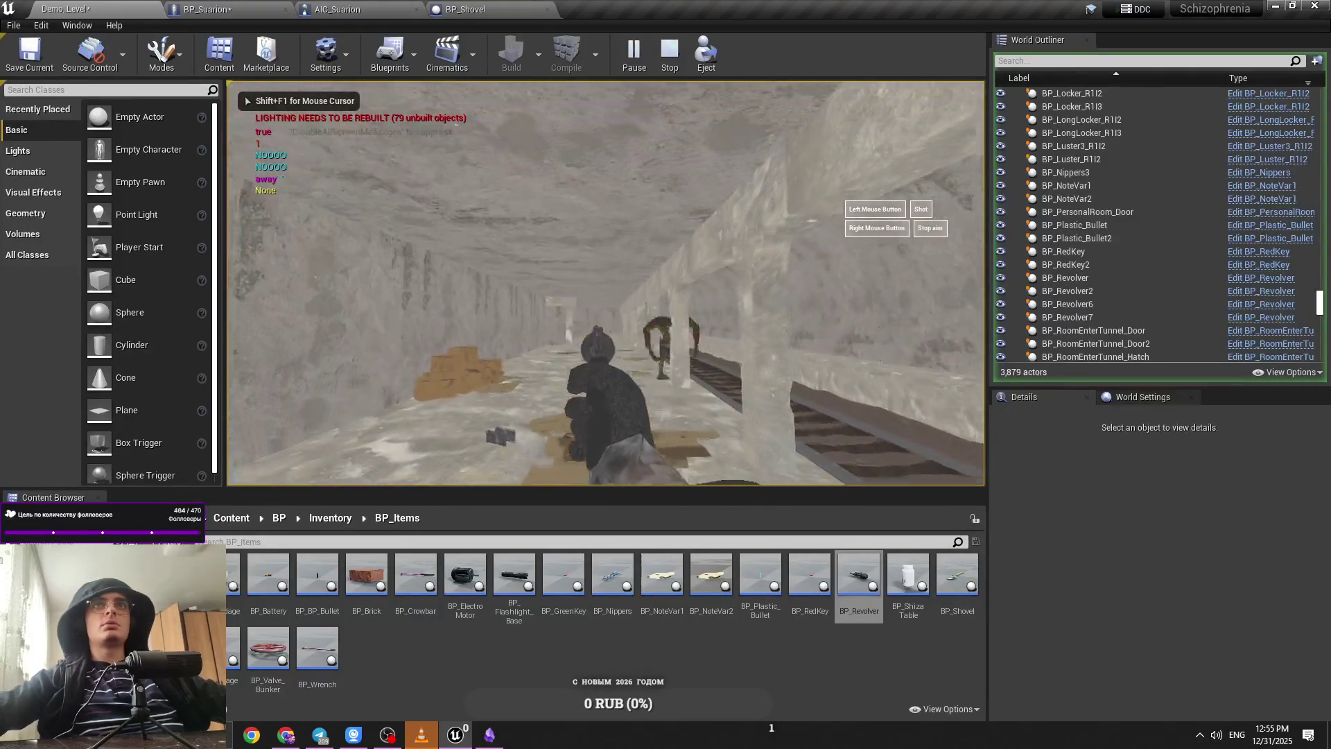
pyautogui.press('Escape')
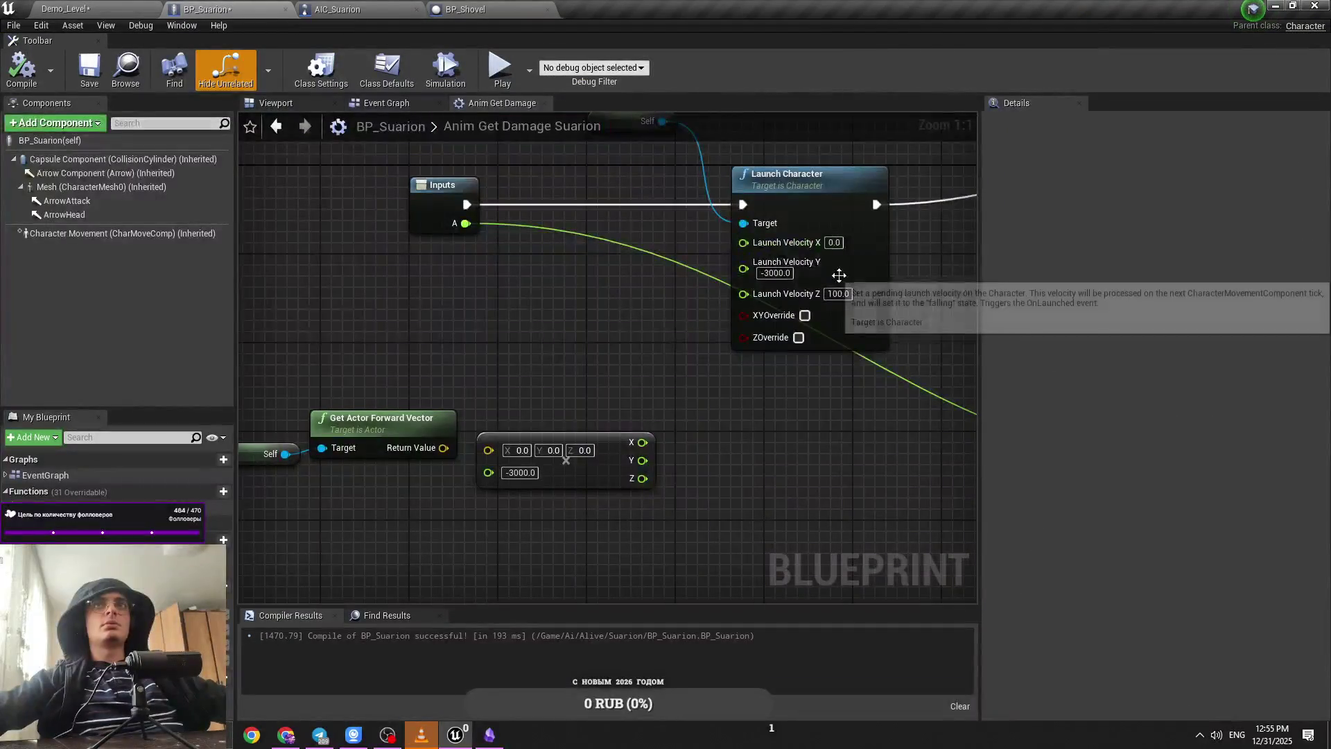
# Step: Set Launch Velocity Y to -100, then try and remove a Random Float node
pyautogui.click(791, 272)
pyautogui.write('-100')
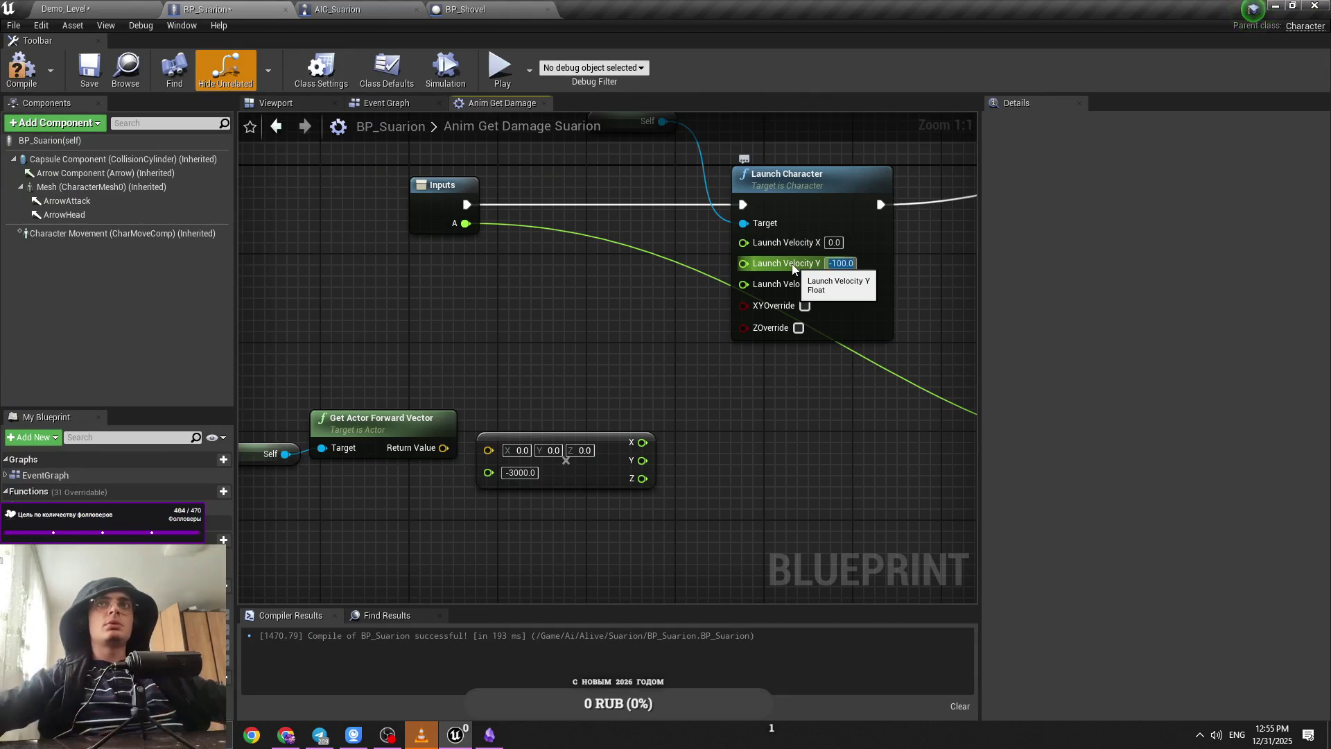
pyautogui.moveTo(799, 264); pyautogui.dragTo(587, 339)
pyautogui.write('random')
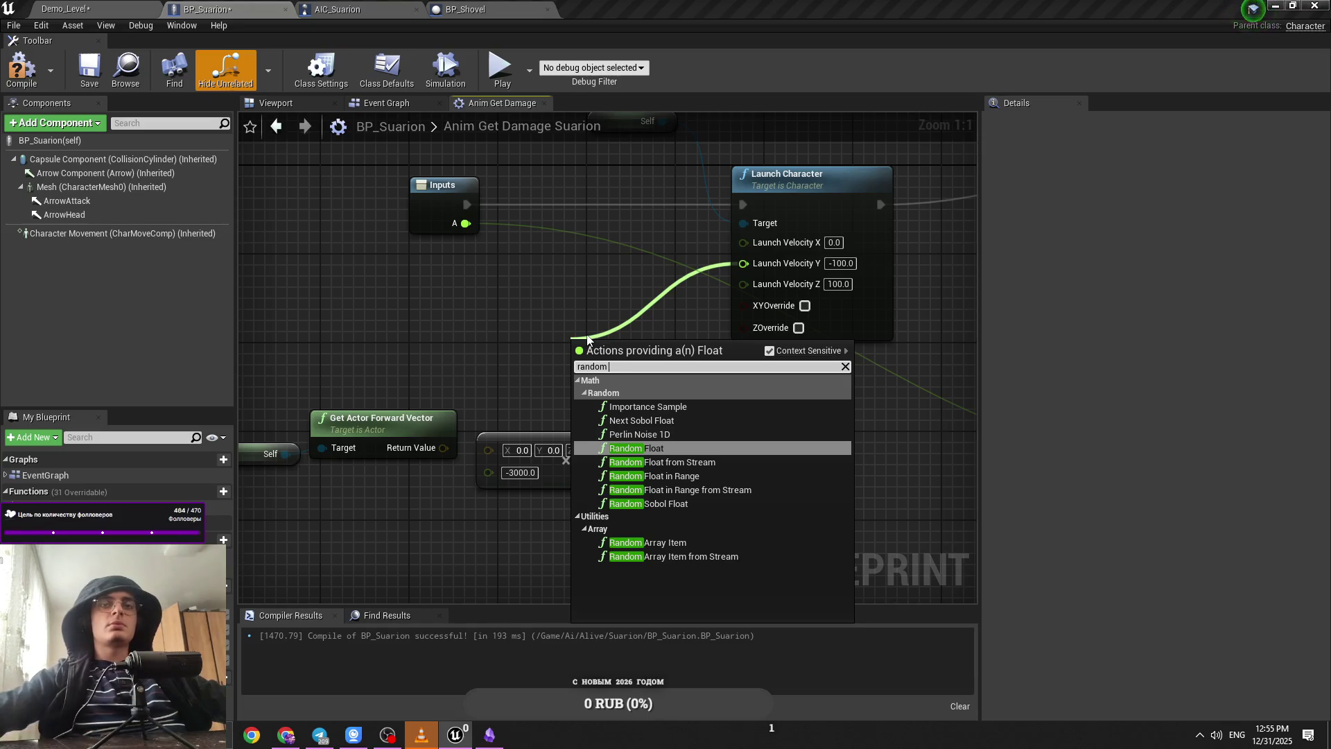
pyautogui.press('Return')
pyautogui.moveTo(624, 348); pyautogui.dragTo(569, 340)
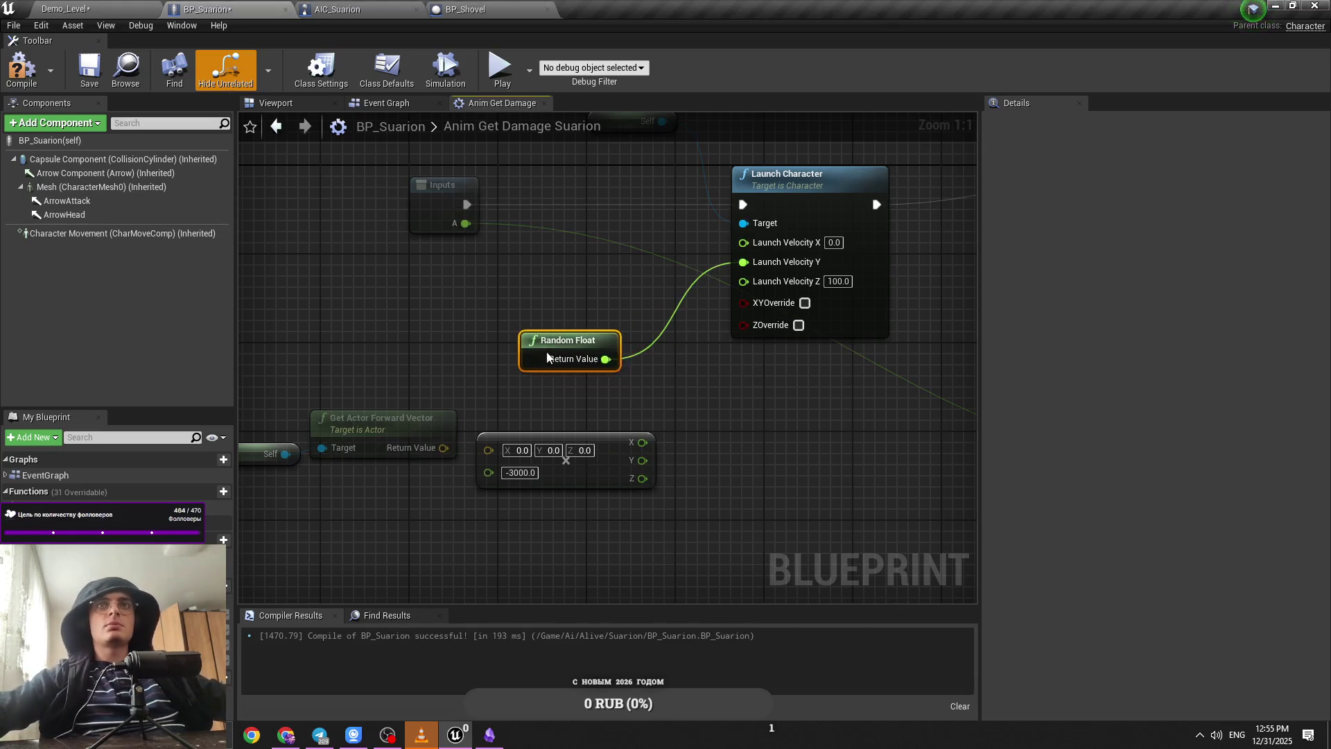
pyautogui.keyDown('alt'); pyautogui.click(623, 370); pyautogui.keyUp('alt')
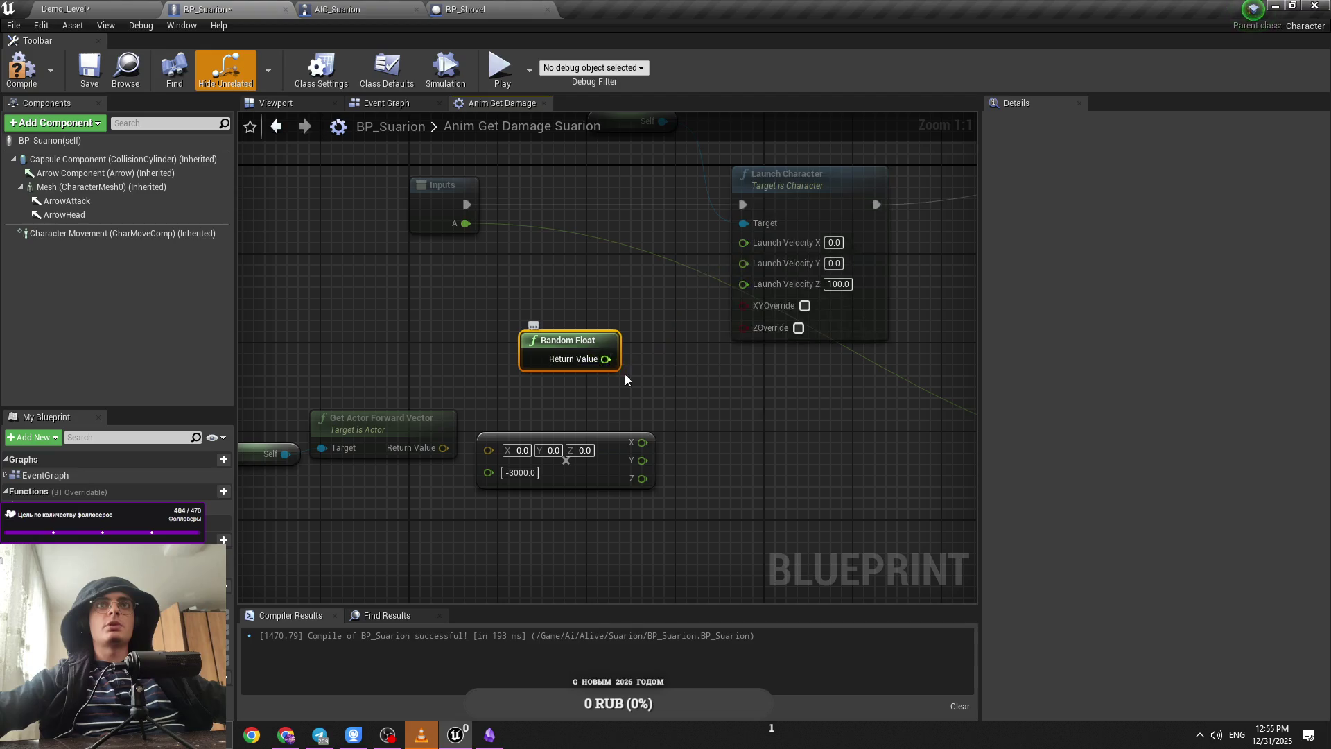
pyautogui.press('Delete')
# Step: Wire a Random Float in Range node (Min -100, Max 100) into Launch Velocity Y
pyautogui.rightClick(539, 344)
pyautogui.write('rando')
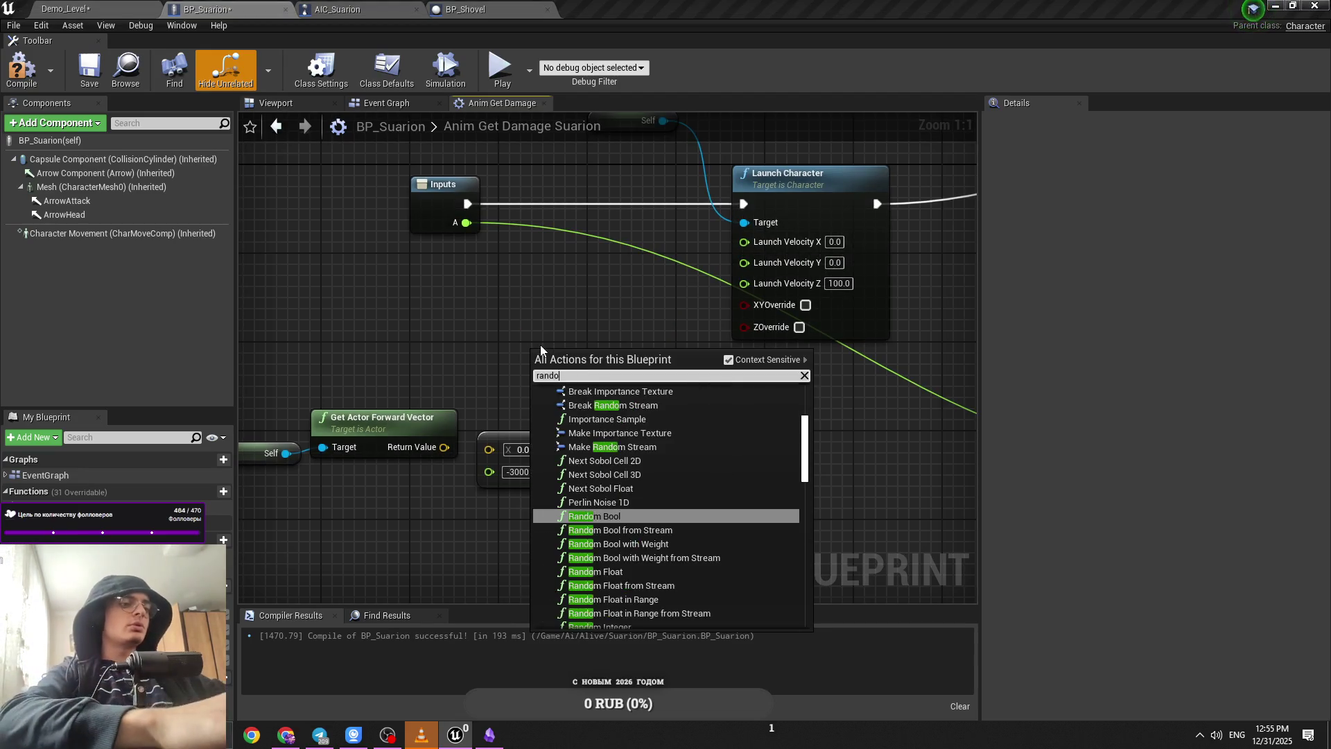
pyautogui.write('m float')
pyautogui.press('Down')
pyautogui.press('Down')
pyautogui.press('Return')
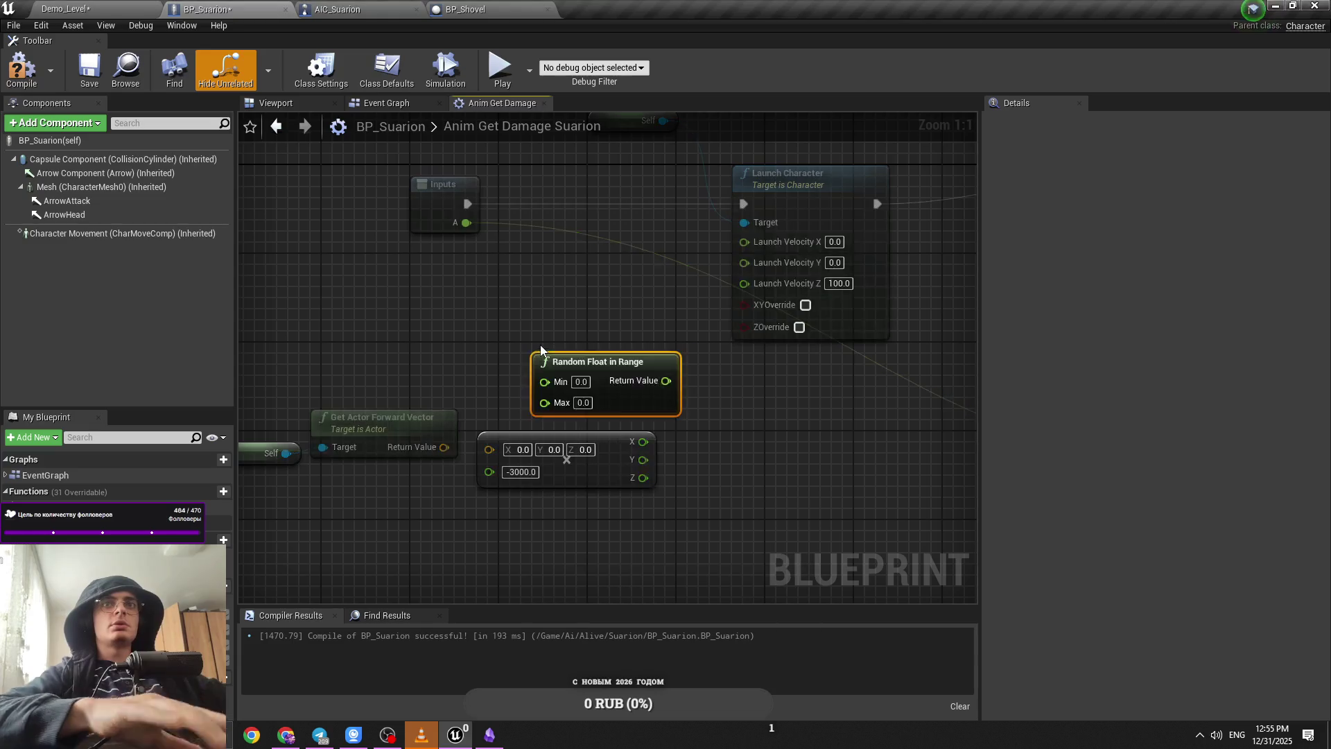
pyautogui.moveTo(598, 378); pyautogui.dragTo(570, 338)
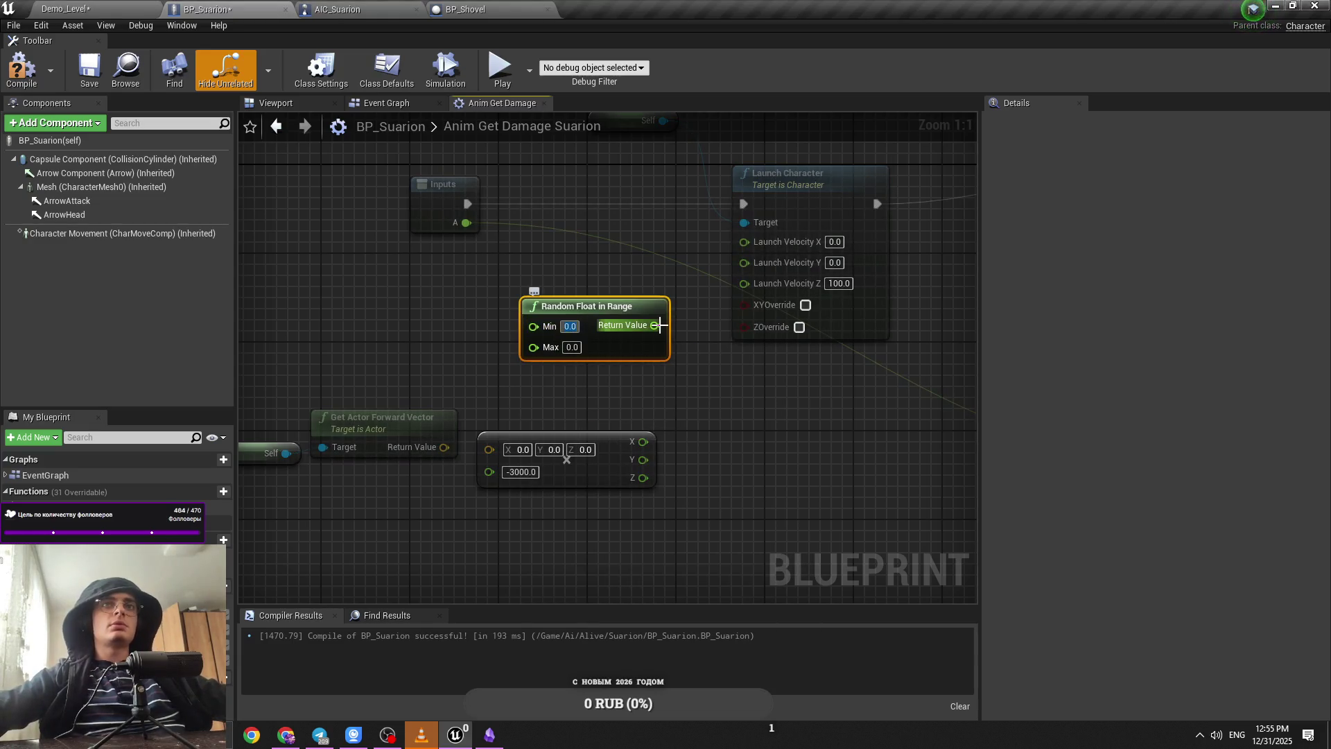
pyautogui.write('-10')
pyautogui.press('Tab')
pyautogui.write('100')
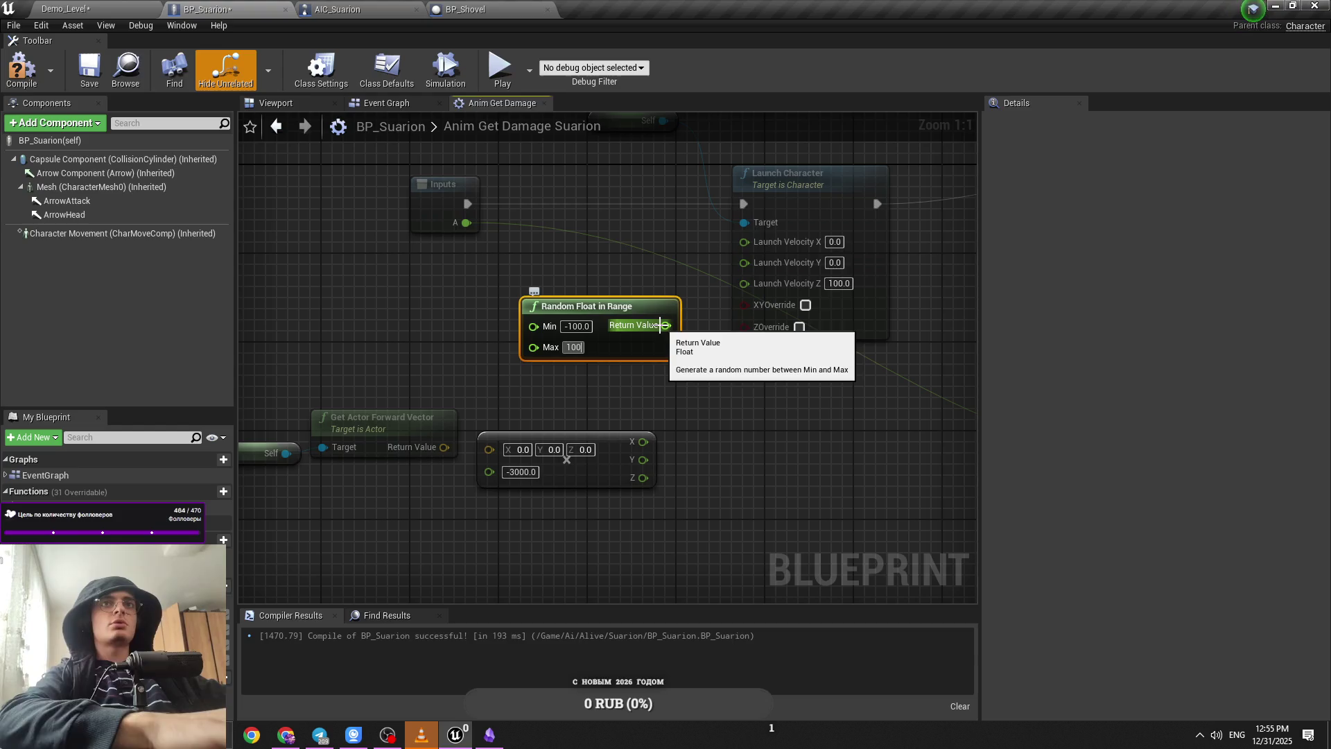
pyautogui.press('Return')
pyautogui.moveTo(754, 267); pyautogui.dragTo(754, 267)
pyautogui.click(65, 9)
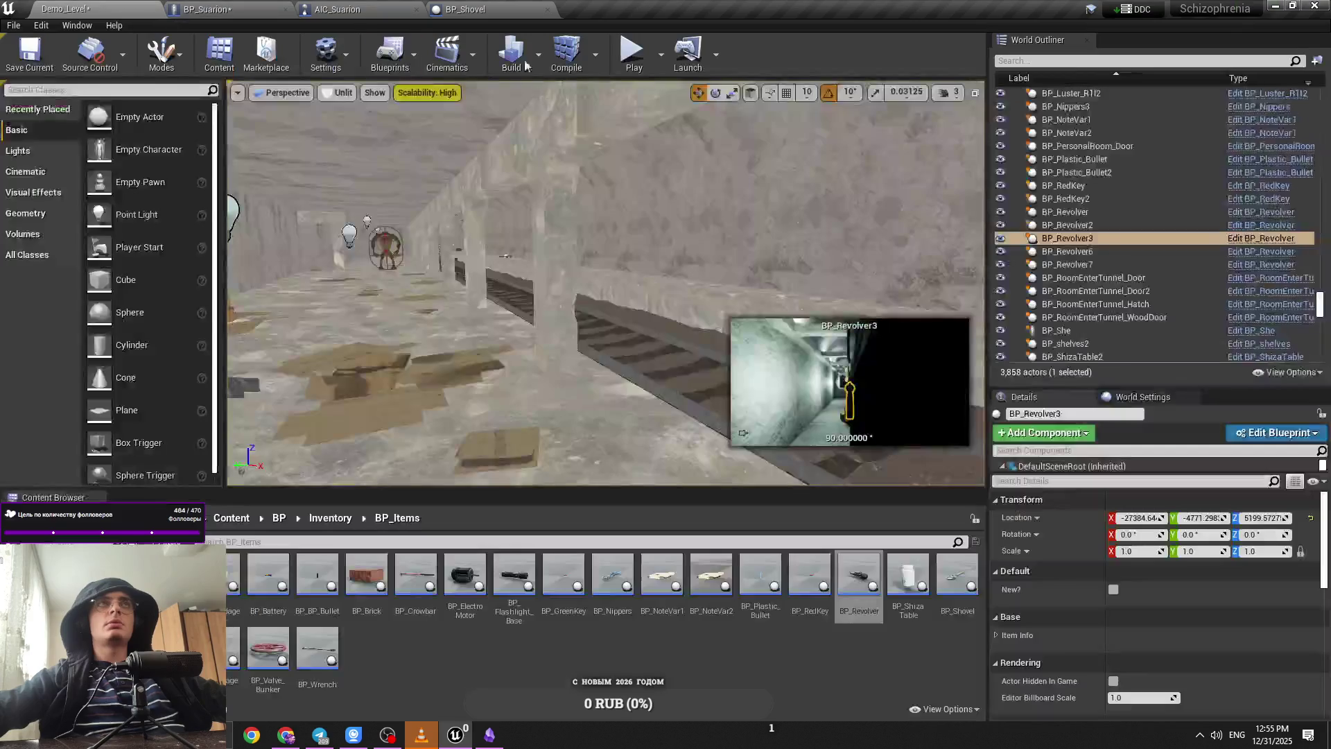
# Step: Play-test the random launch in Demo_Level and return to the BP_Suarion graph
pyautogui.hotkey('alt', 'p')
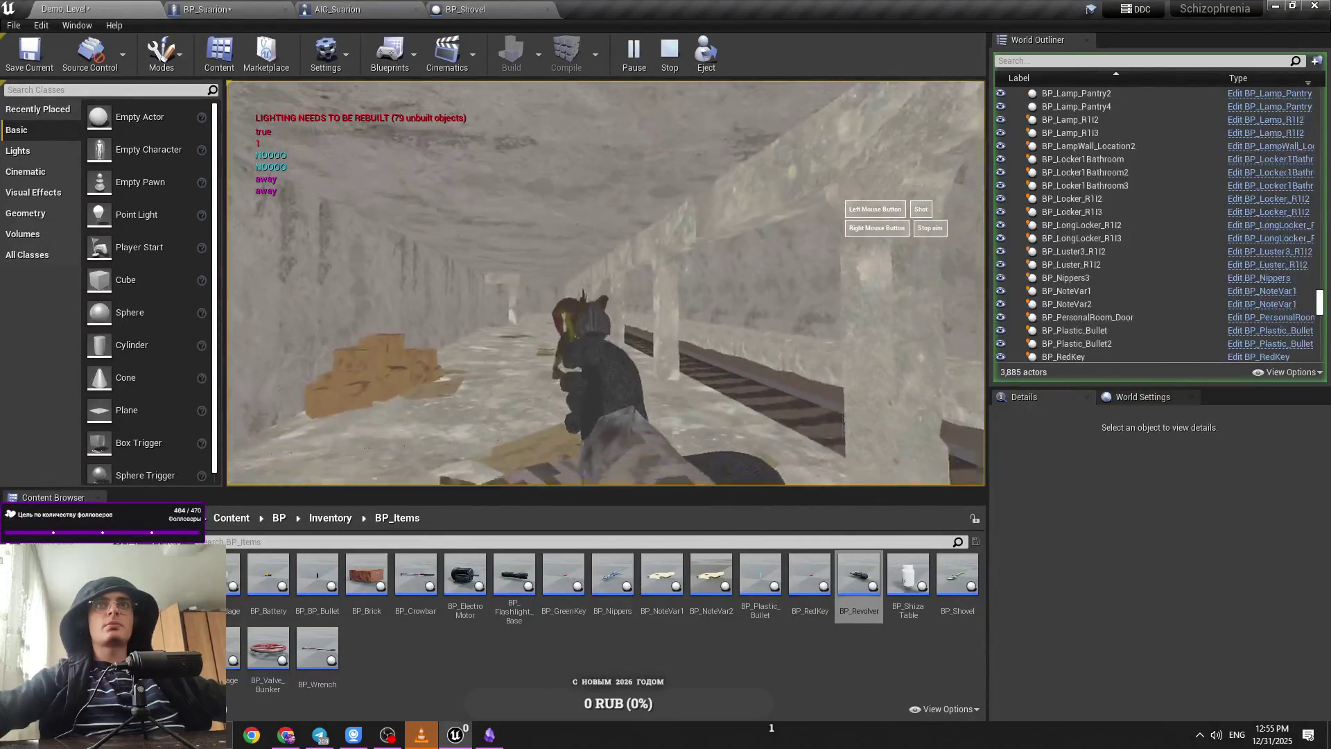
pyautogui.press('Escape')
pyautogui.click(208, 9)
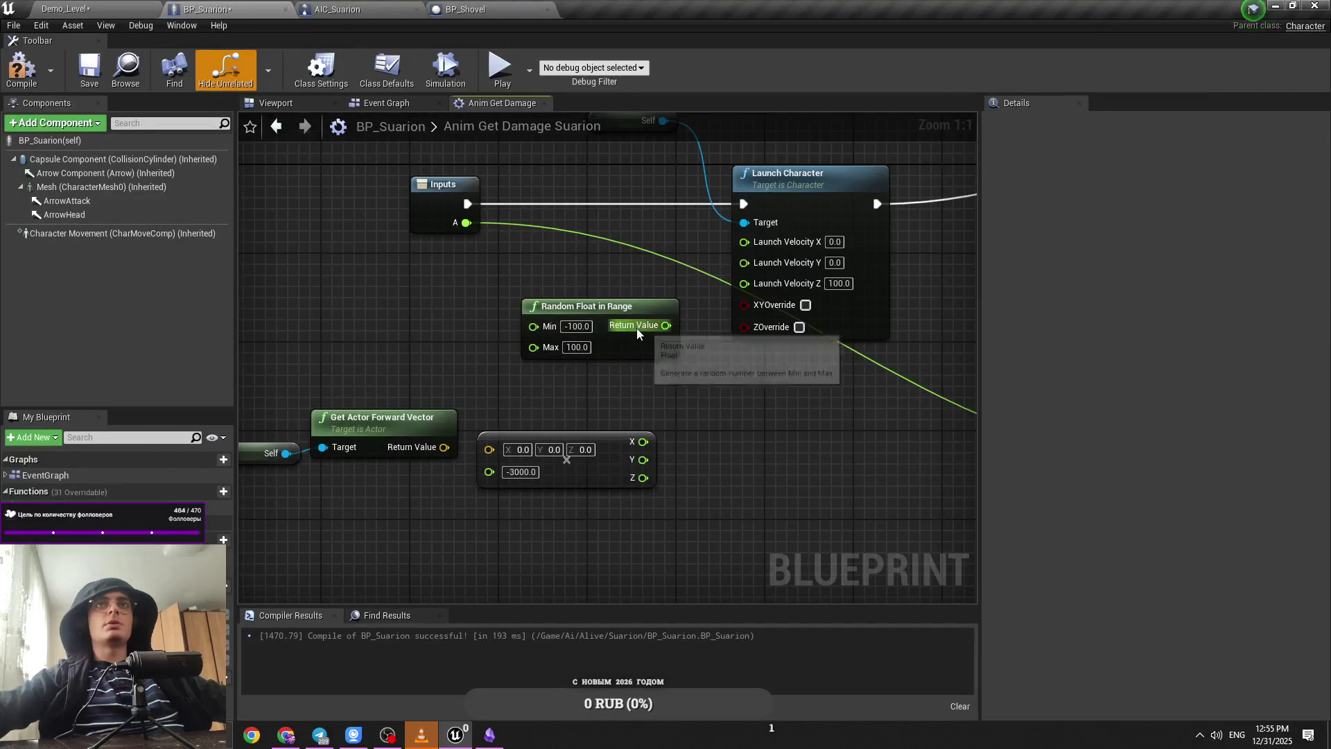
# Step: Add a float multiply node with a Select node feeding its B input
pyautogui.moveTo(636, 327); pyautogui.dragTo(411, 319)
pyautogui.rightClick(495, 340)
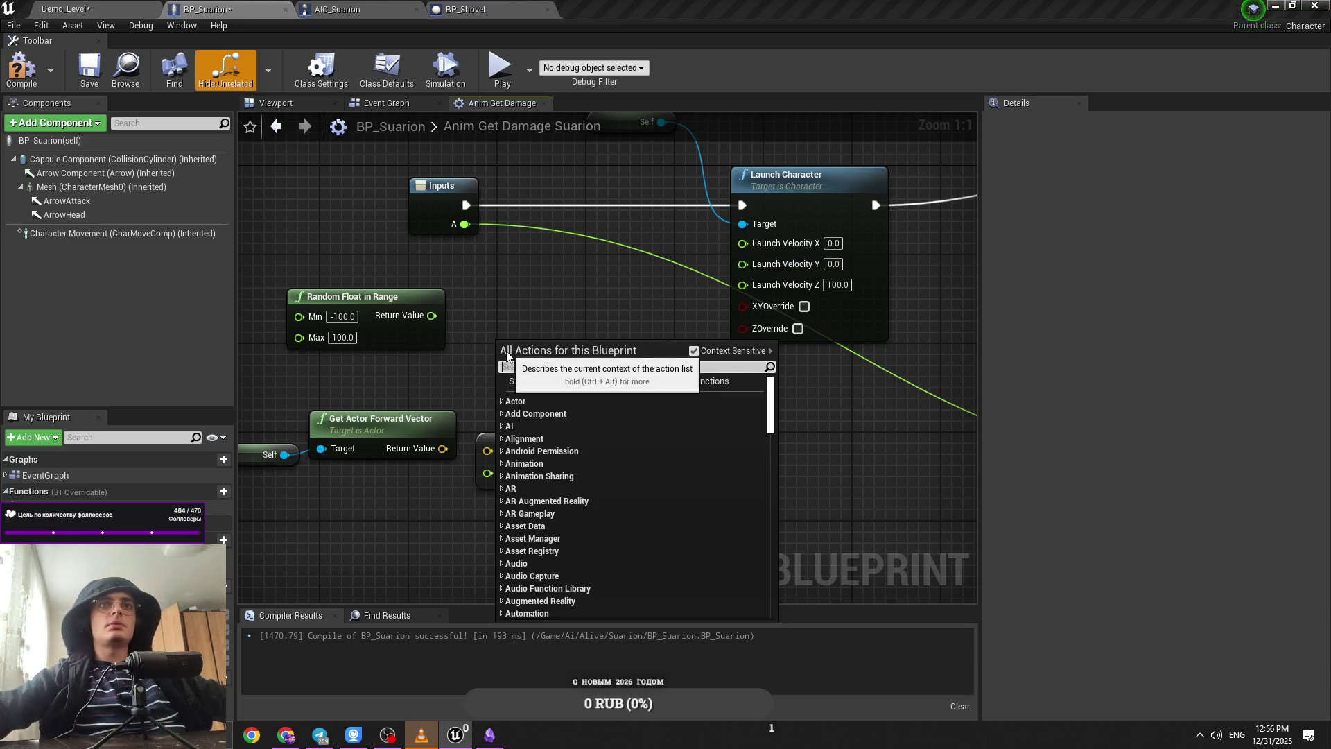
pyautogui.write('float')
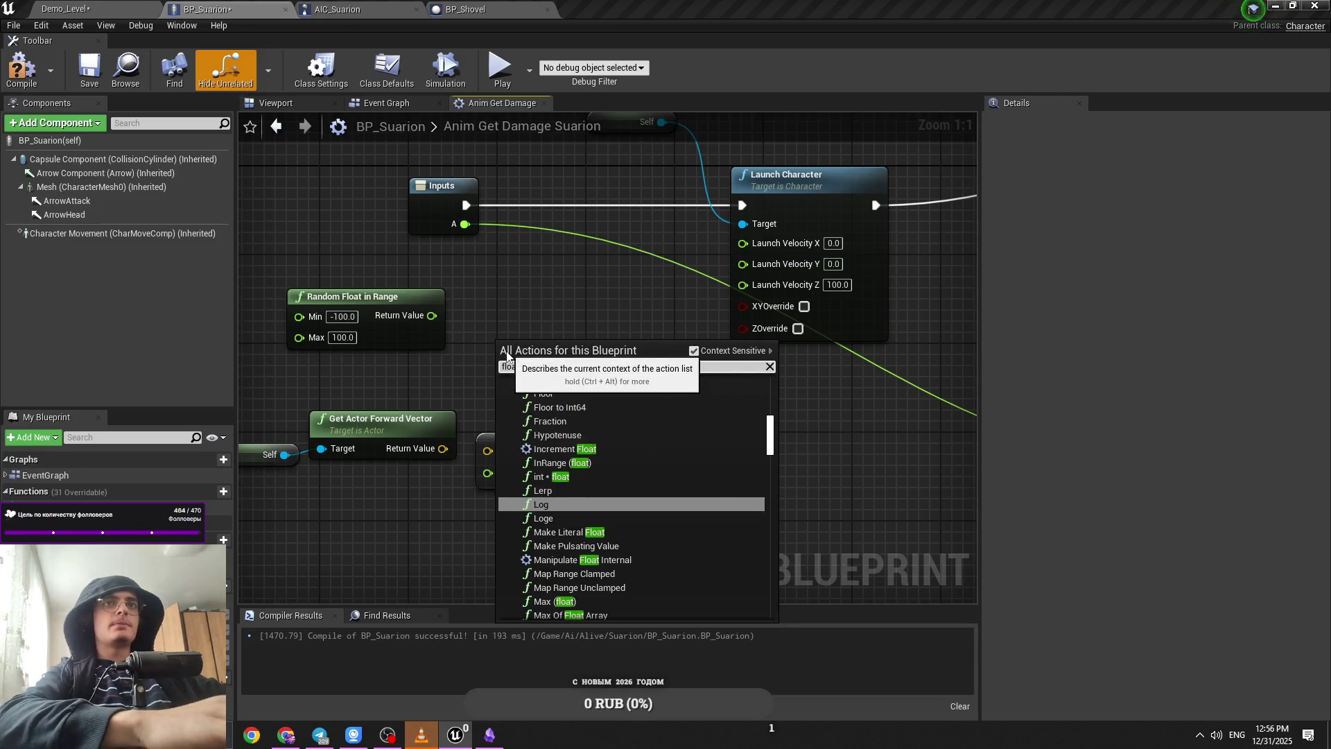
pyautogui.press('BackSpace')
pyautogui.press('BackSpace')
pyautogui.press('BackSpace')
pyautogui.write('*')
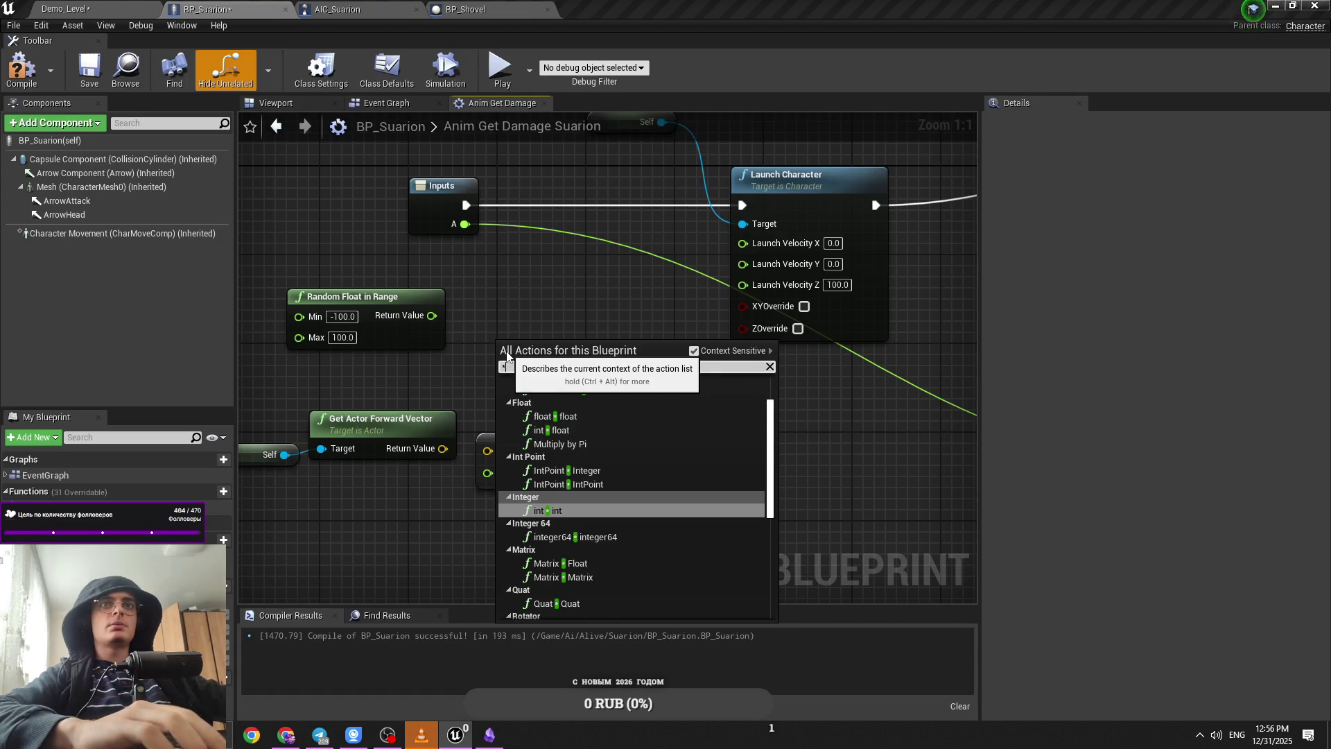
pyautogui.press('Up')
pyautogui.press('Up')
pyautogui.press('Up')
pyautogui.press('Return')
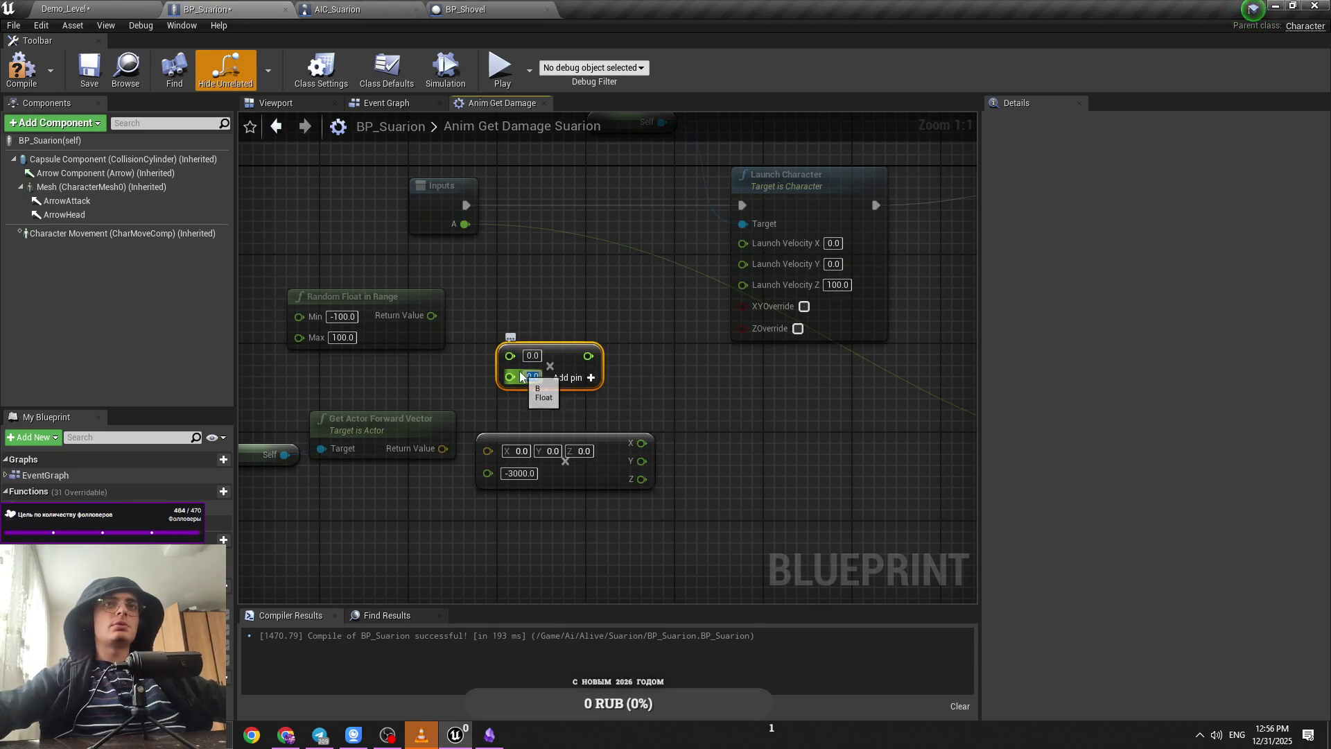
pyautogui.moveTo(520, 376); pyautogui.dragTo(441, 383)
pyautogui.write('select')
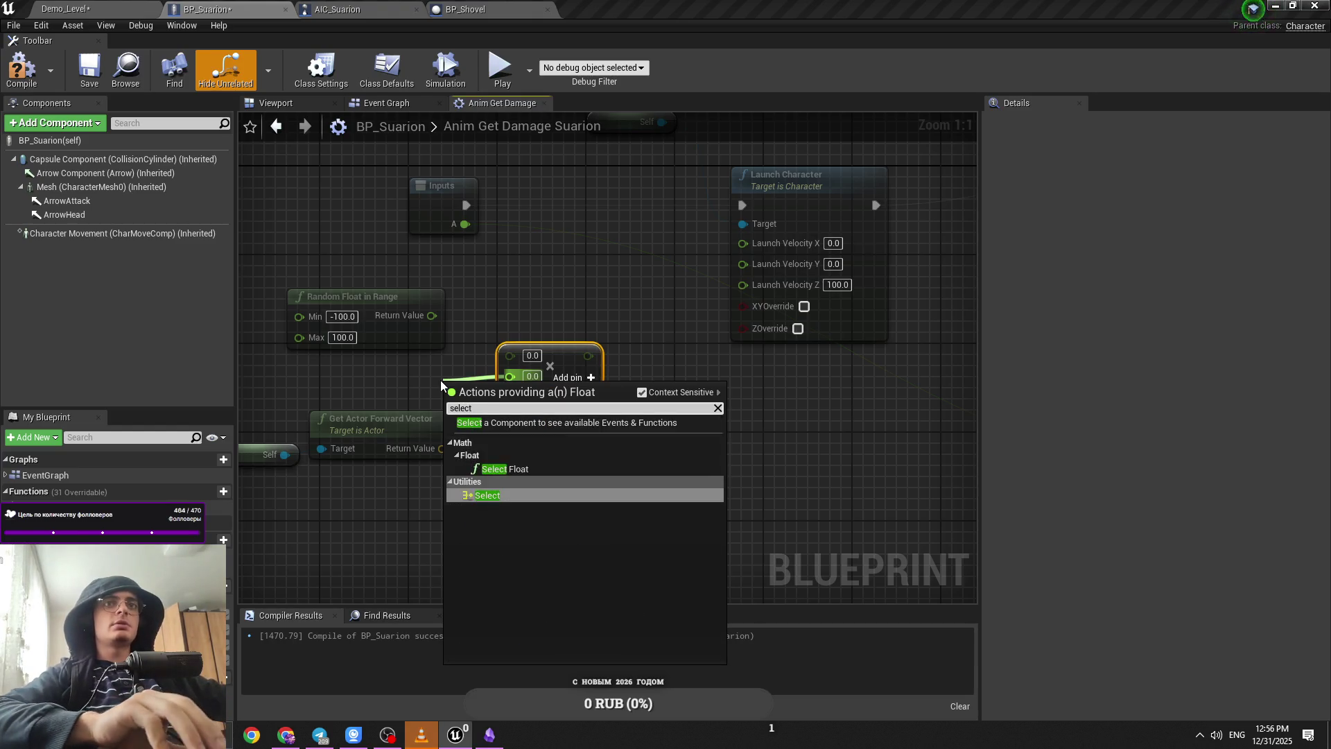
pyautogui.press('Return')
# Step: Drive the Select with a Random Bool choosing -1.0 or 1.0; delete Random Float in Range
pyautogui.moveTo(547, 354); pyautogui.dragTo(673, 333)
pyautogui.moveTo(517, 427)
pyautogui.mouseDown()
pyautogui.moveTo(507, 383)
pyautogui.moveTo(364, 373)
pyautogui.mouseUp()
pyautogui.click(508, 393)
pyautogui.click(389, 427)
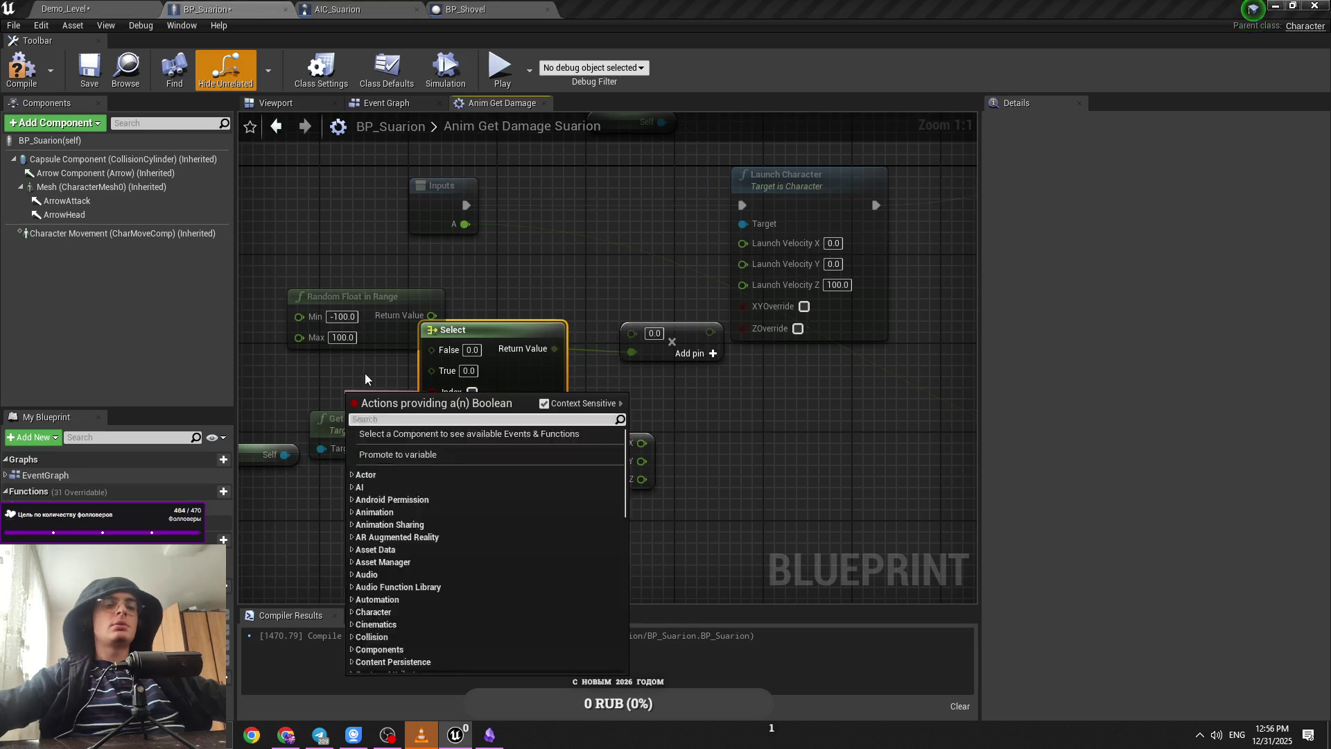
pyautogui.write('random')
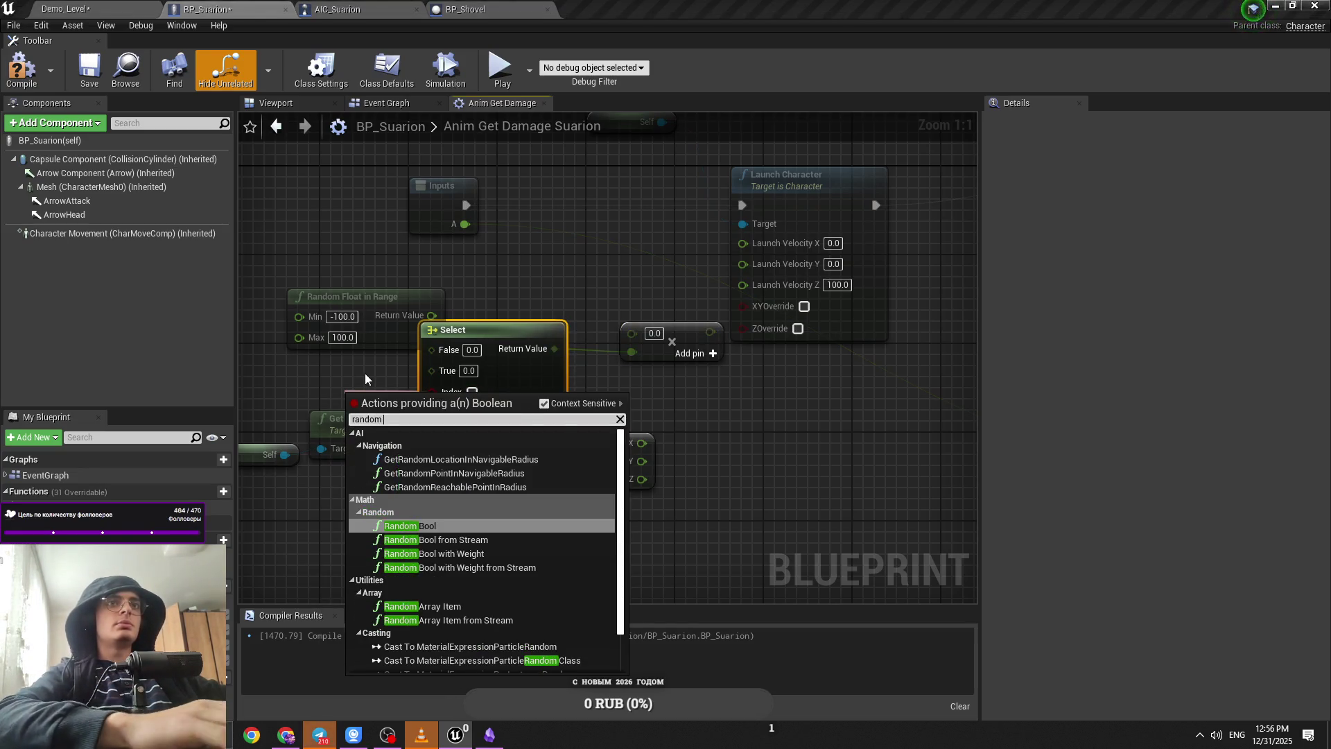
pyautogui.press('Return')
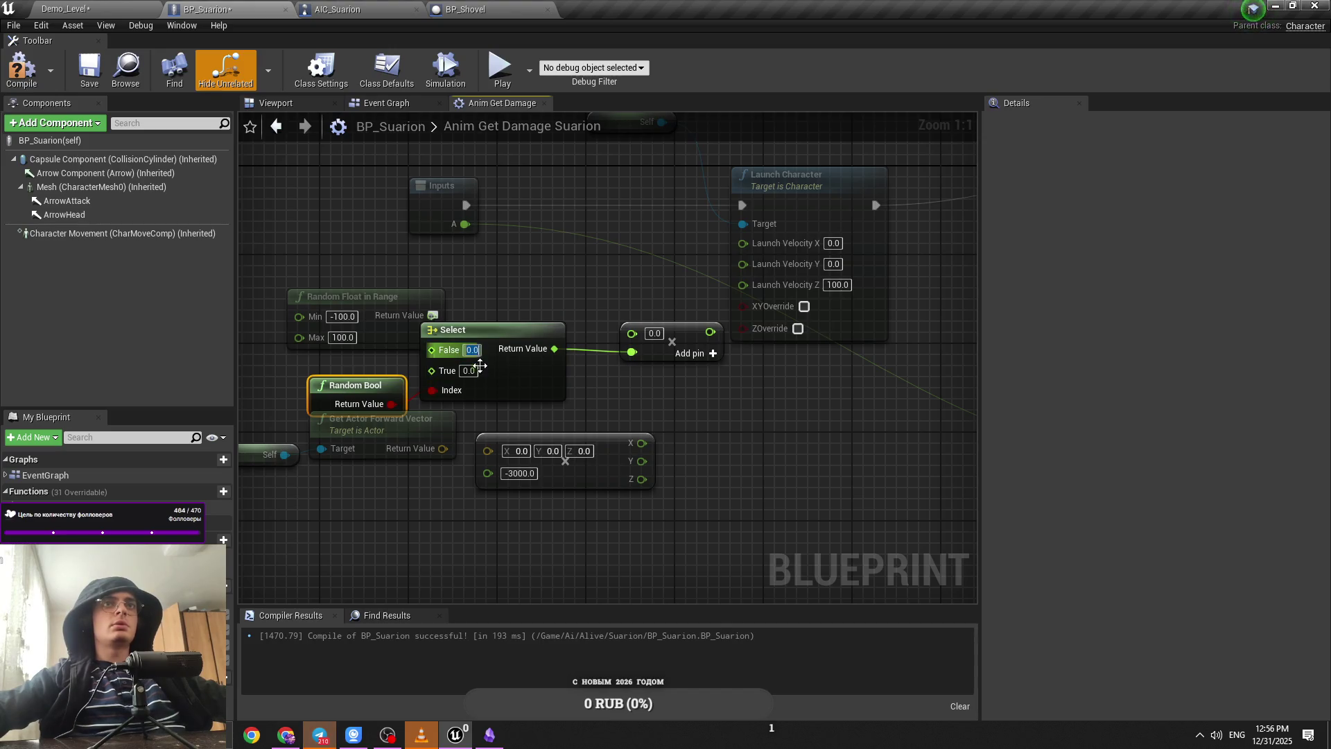
pyautogui.write('-1')
pyautogui.click(353, 298)
pyautogui.press('Delete')
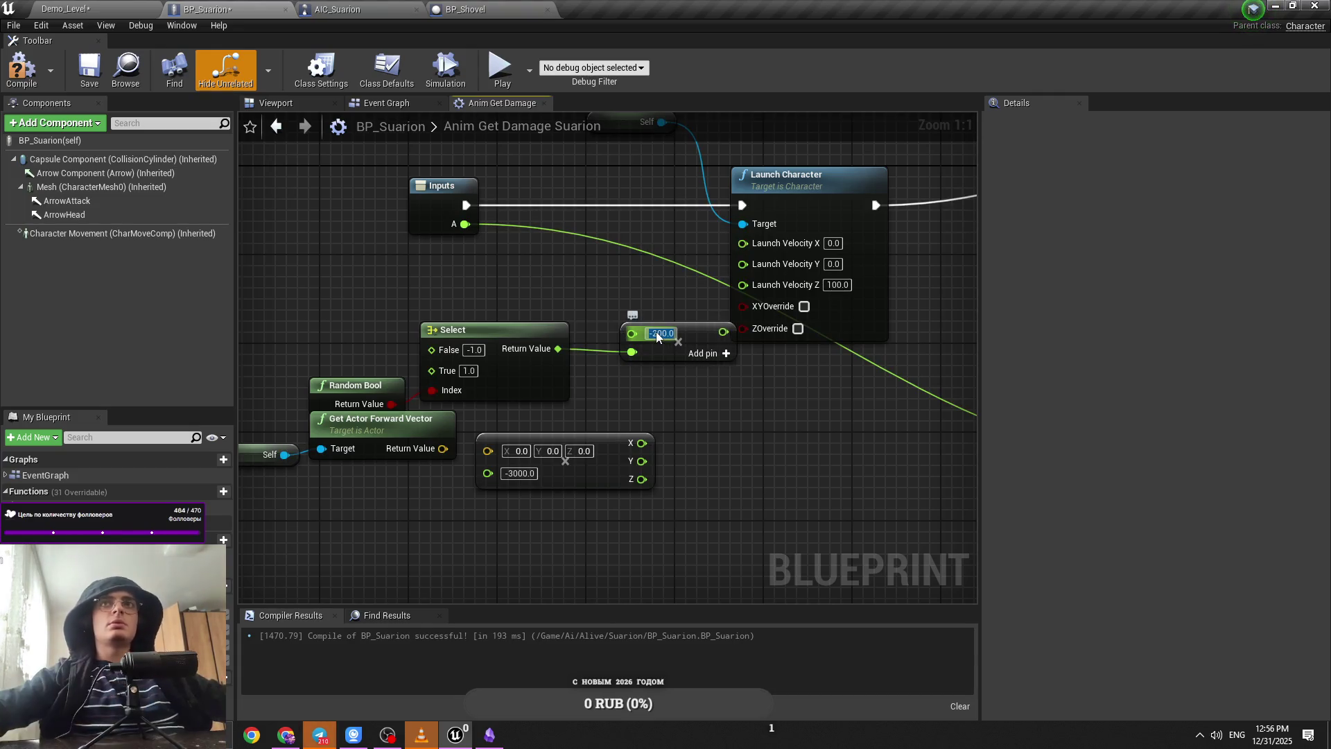
# Step: Wire the -200 multiply result into Launch Velocity Y and start a play test
pyautogui.moveTo(661, 303); pyautogui.dragTo(325, 402)
pyautogui.moveTo(485, 330); pyautogui.dragTo(408, 318)
pyautogui.click(693, 374)
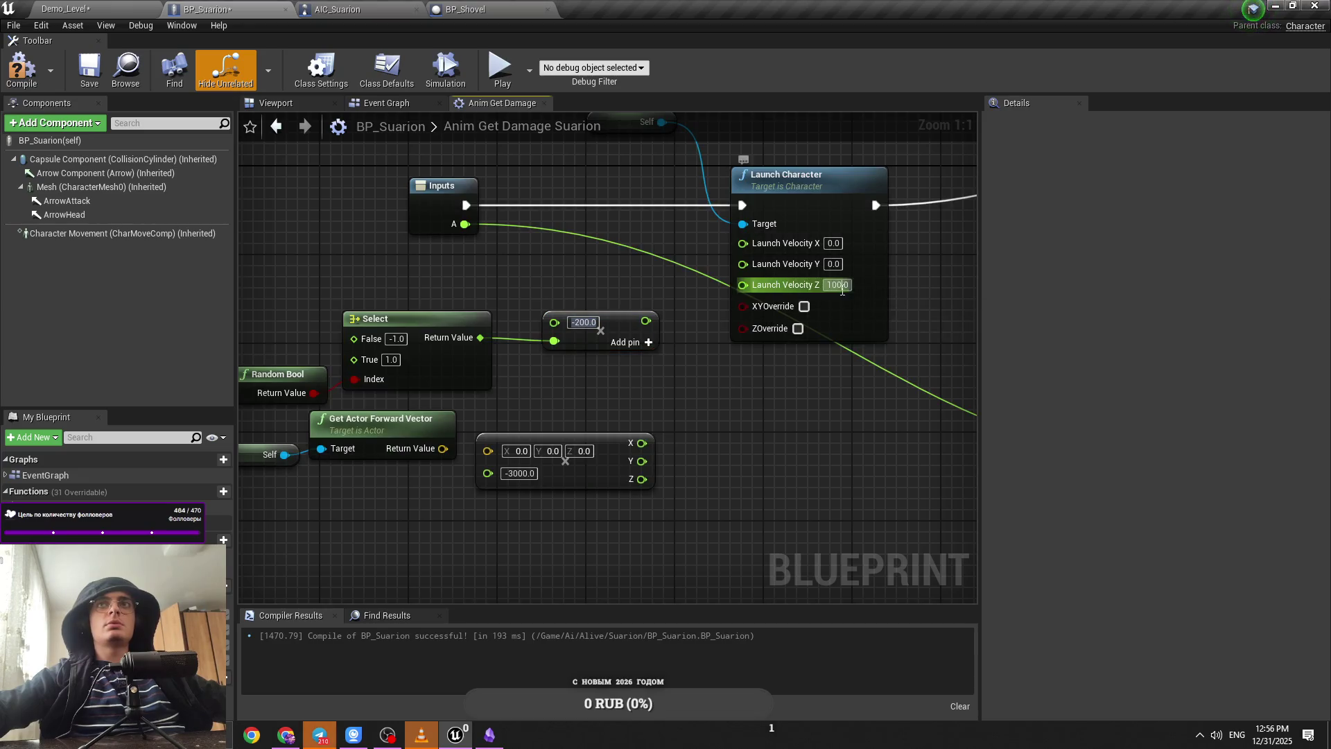
pyautogui.moveTo(645, 322)
pyautogui.mouseDown()
pyautogui.moveTo(777, 265)
pyautogui.moveTo(763, 267)
pyautogui.mouseUp()
pyautogui.moveTo(665, 305)
pyautogui.mouseDown()
pyautogui.moveTo(322, 373)
pyautogui.moveTo(333, 351)
pyautogui.mouseUp()
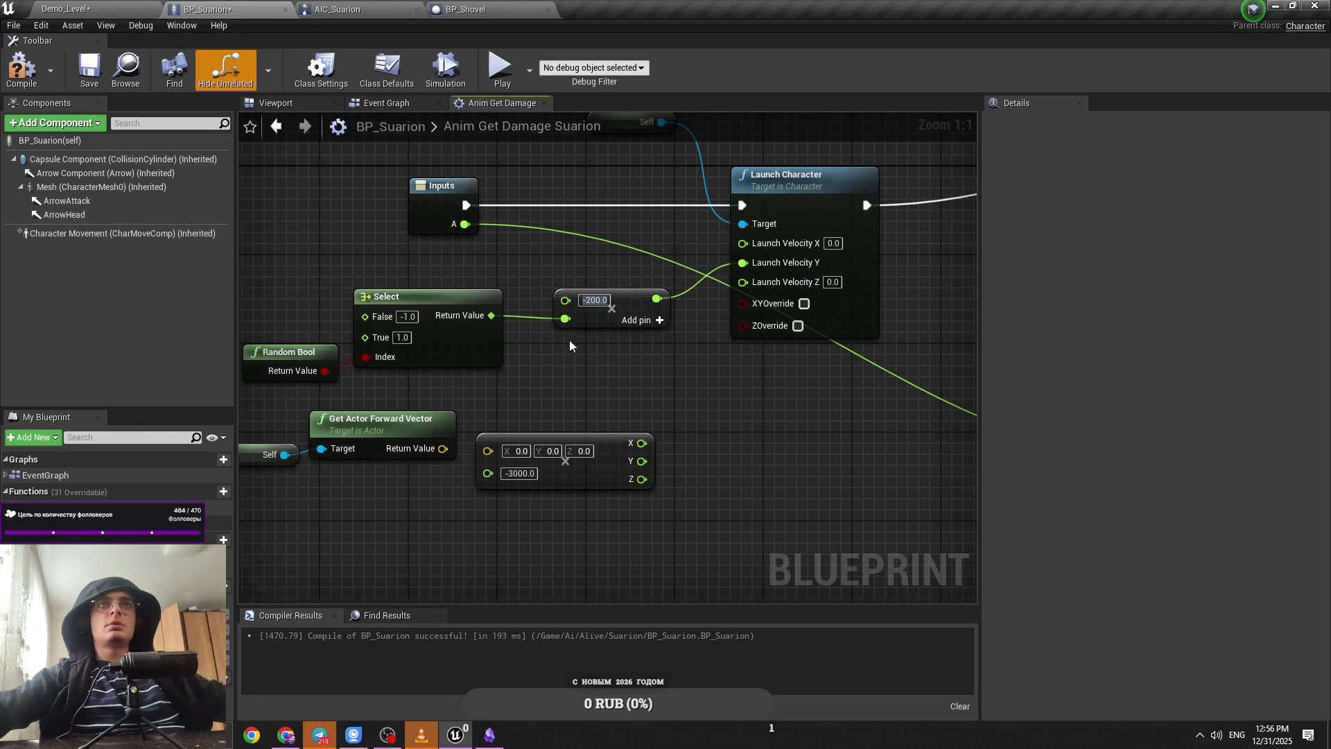
pyautogui.hotkey('ctrl', 'Tab')
pyautogui.hotkey('alt', 'p')
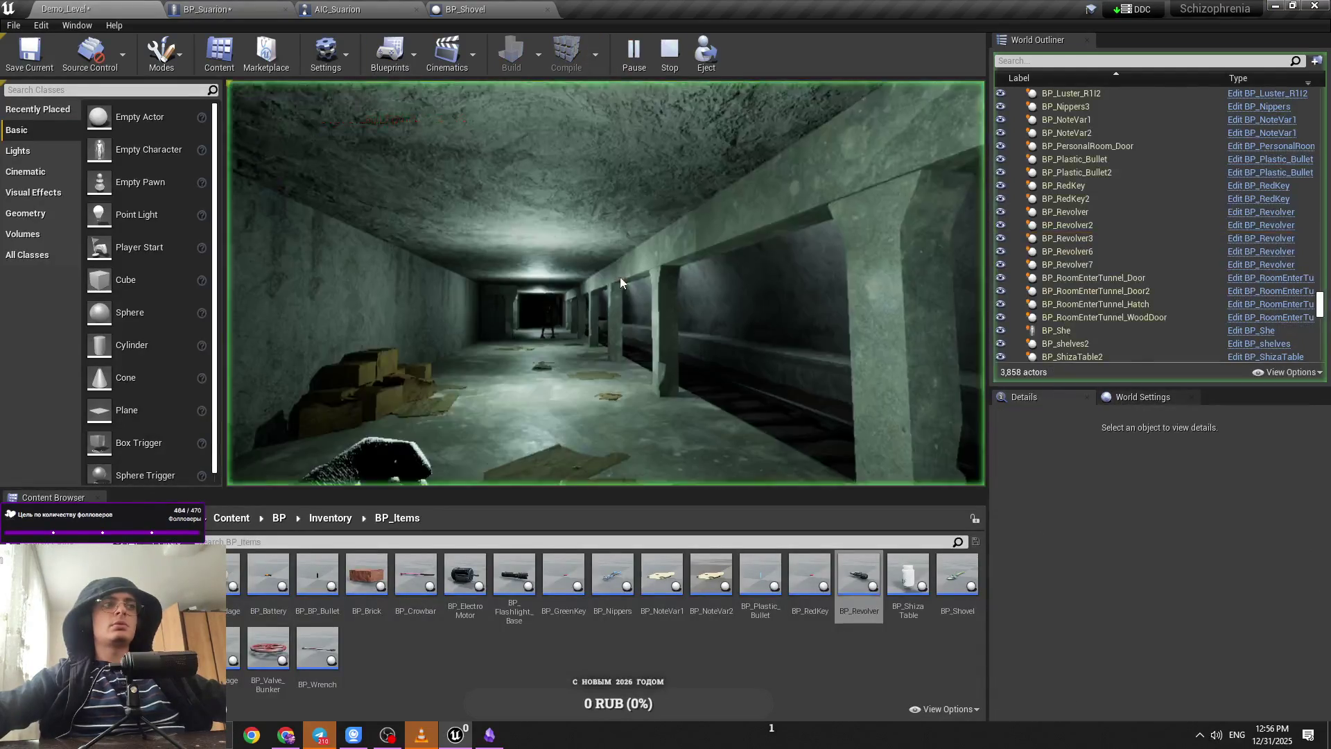
# Step: Play-test the -200 random launch and return to the BP_Suarion graph
pyautogui.click(813, 448)
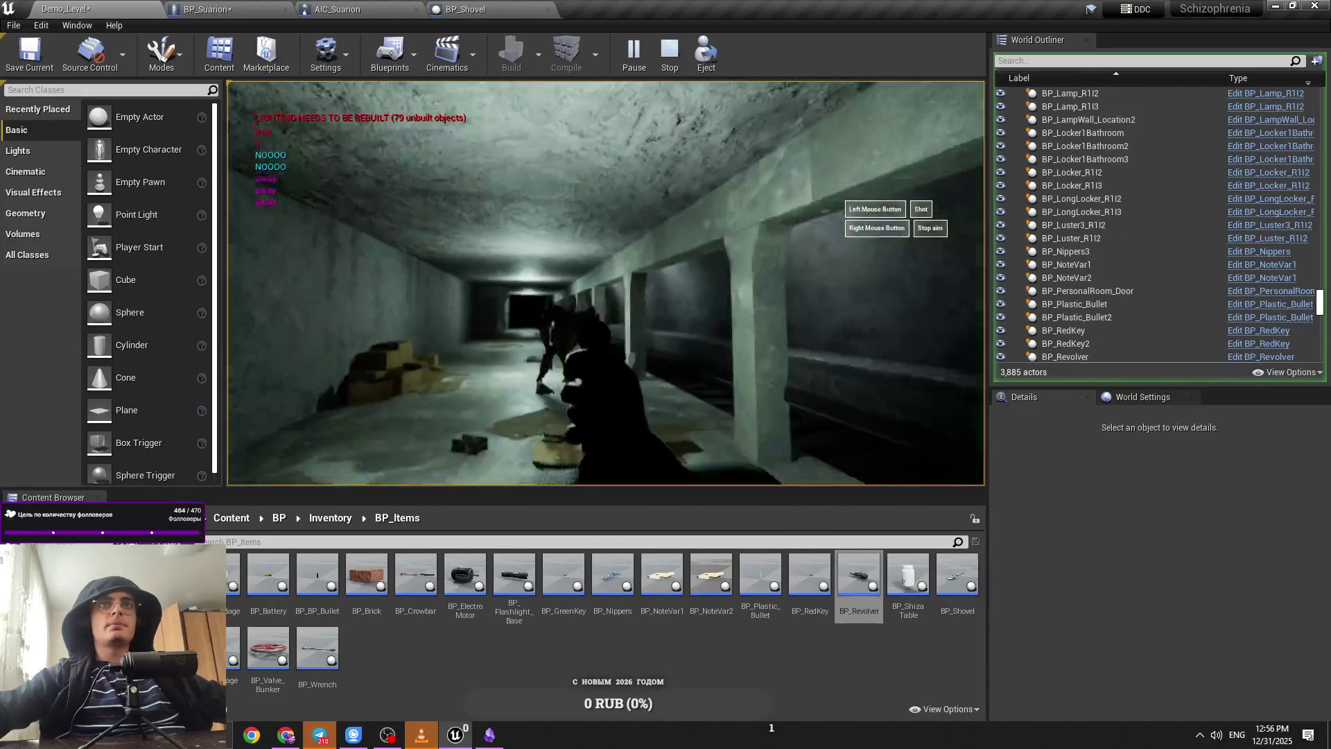
pyautogui.press('Escape')
pyautogui.click(247, 7)
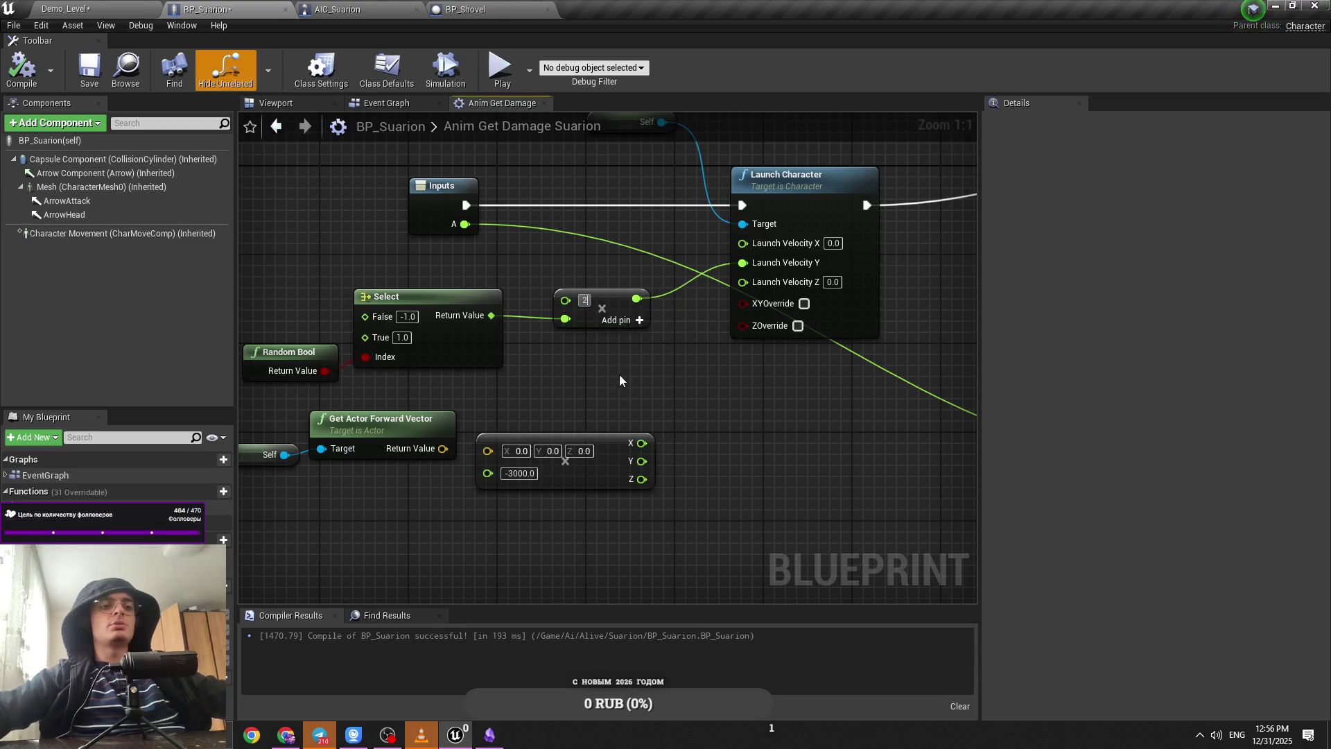
# Step: Play-test again with the multiplier at 200.0, aiming the revolver at the Suarion
pyautogui.click(113, 7)
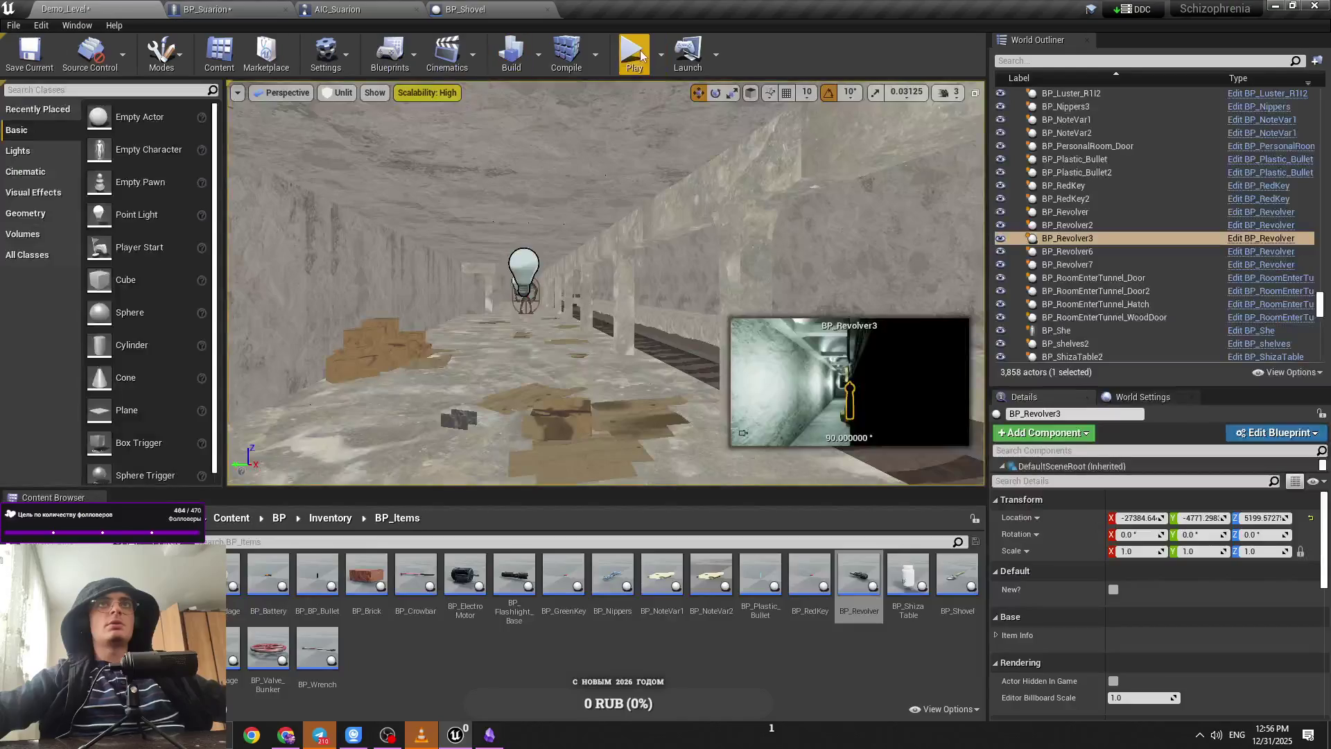
pyautogui.hotkey('alt', 'p')
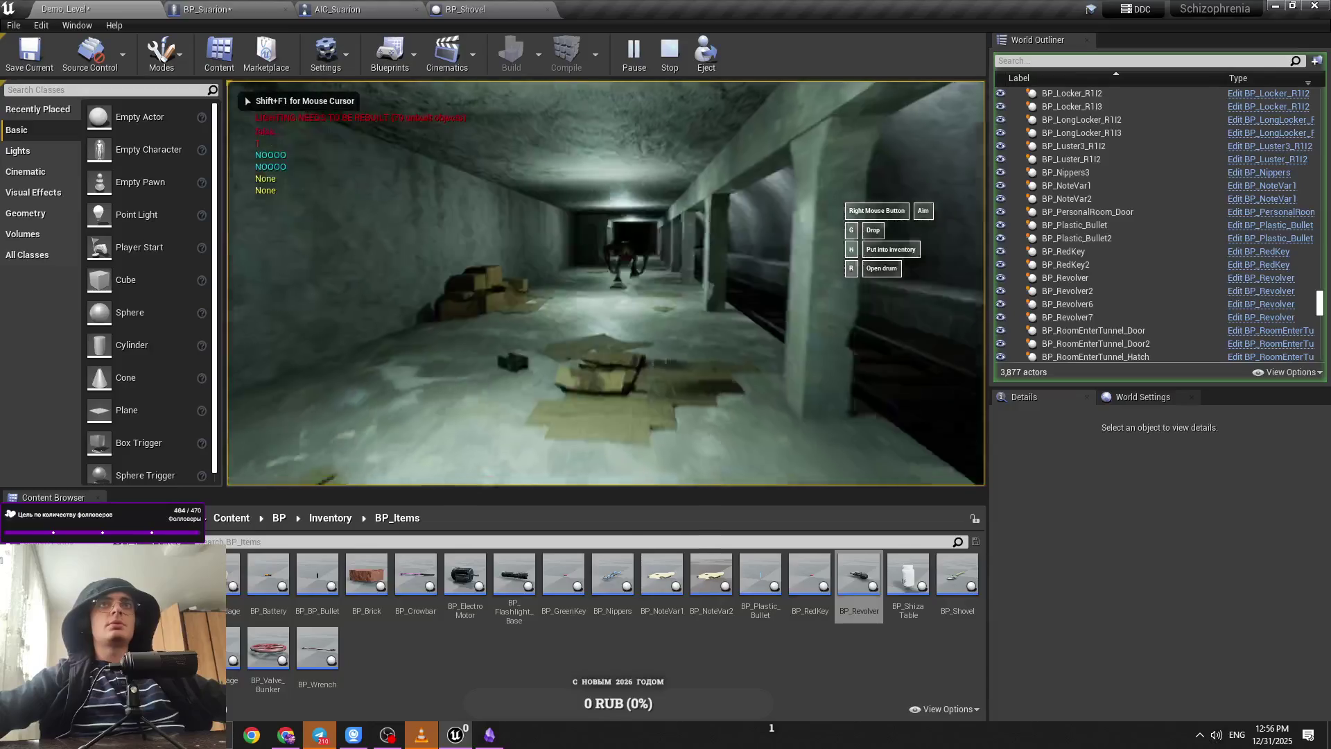
pyautogui.rightClick(606, 284)
pyautogui.click(170, 9)
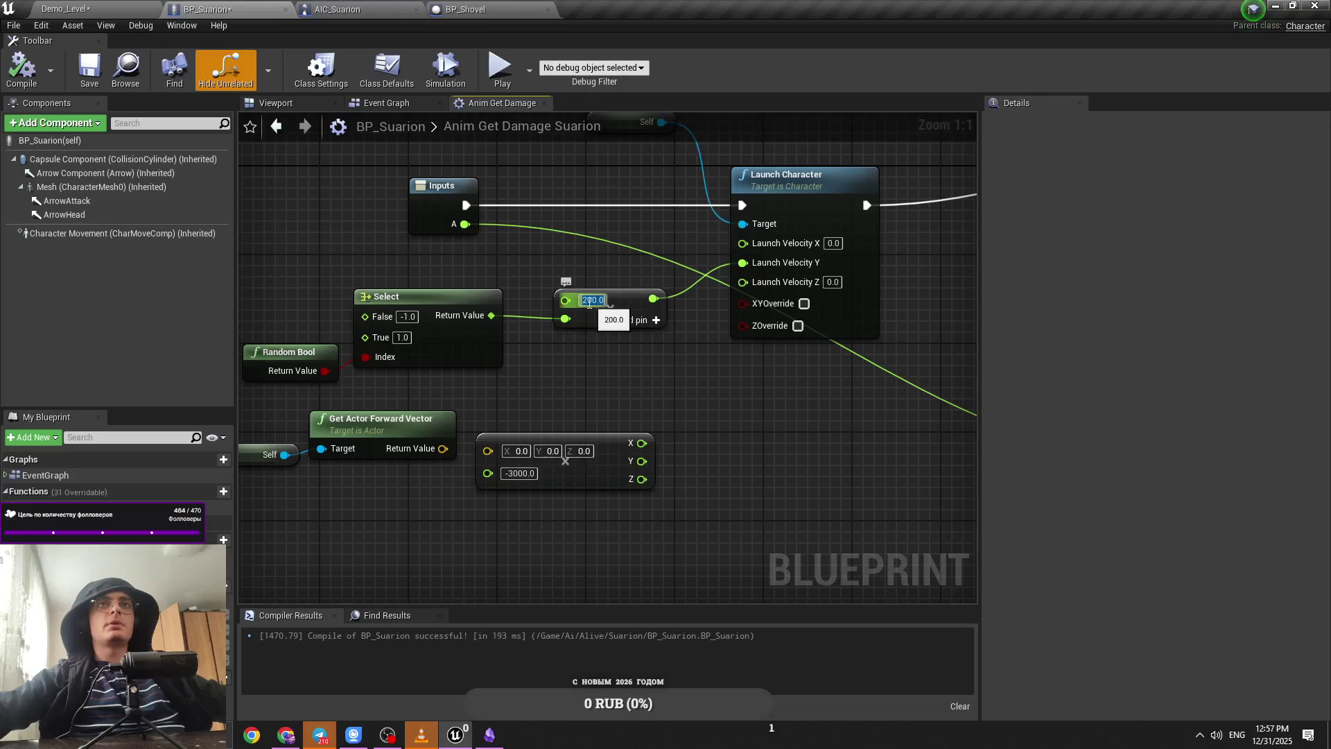
# Step: Run repeated play tests, trying a launch multiplier of 1000.0 before settling on 500.0
pyautogui.hotkey('alt', 'p')
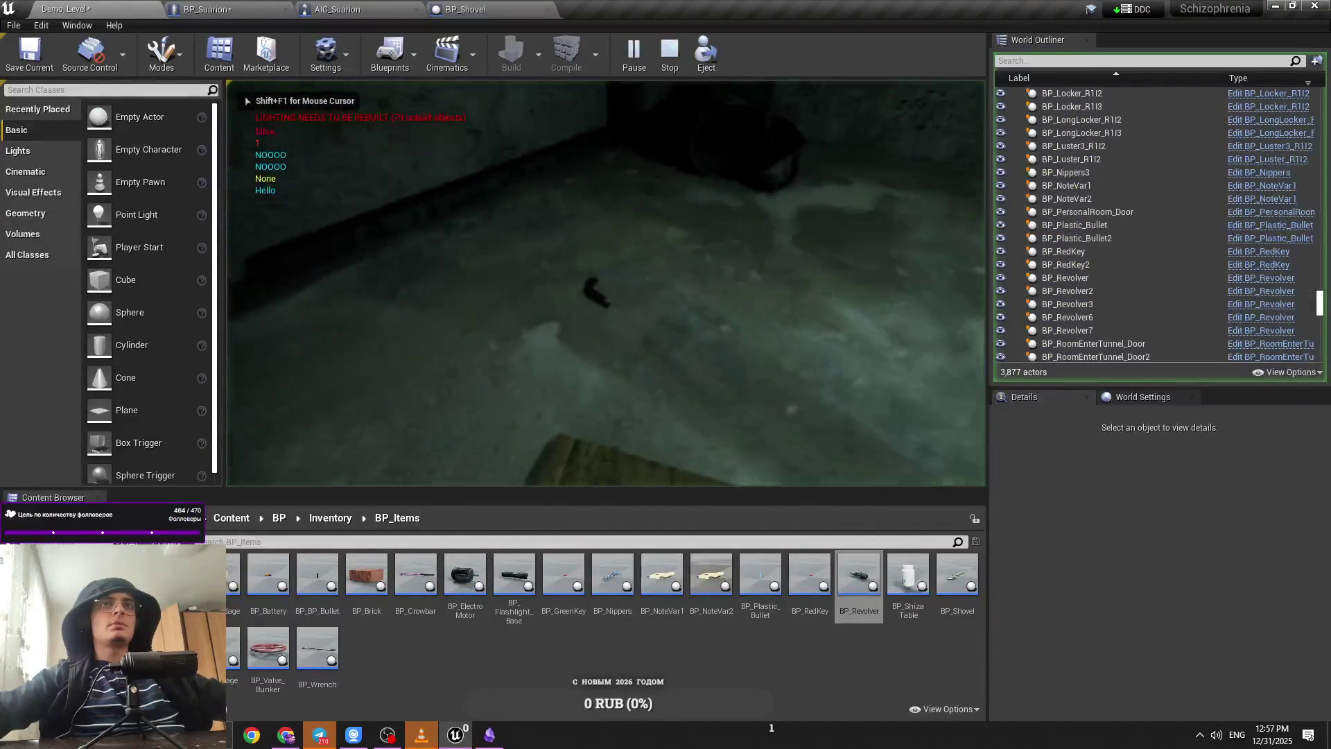
pyautogui.click(682, 223)
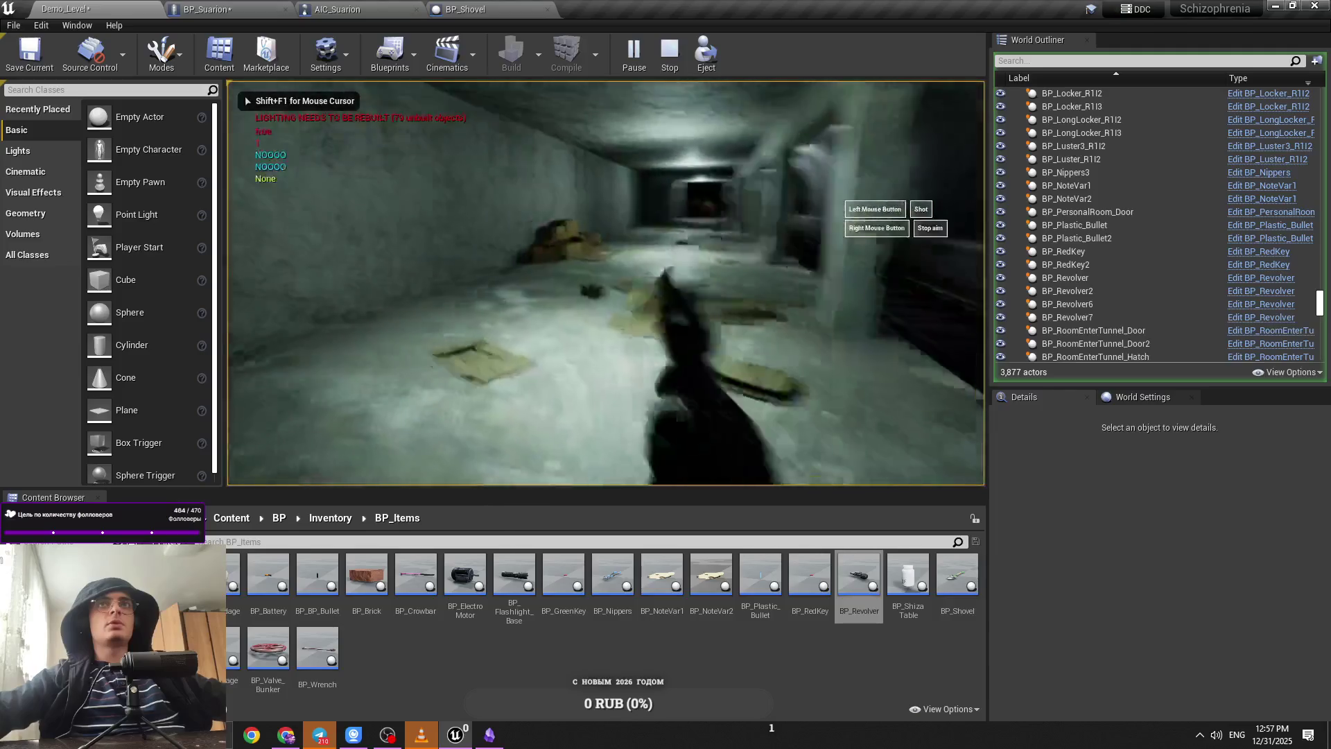
pyautogui.press('Escape')
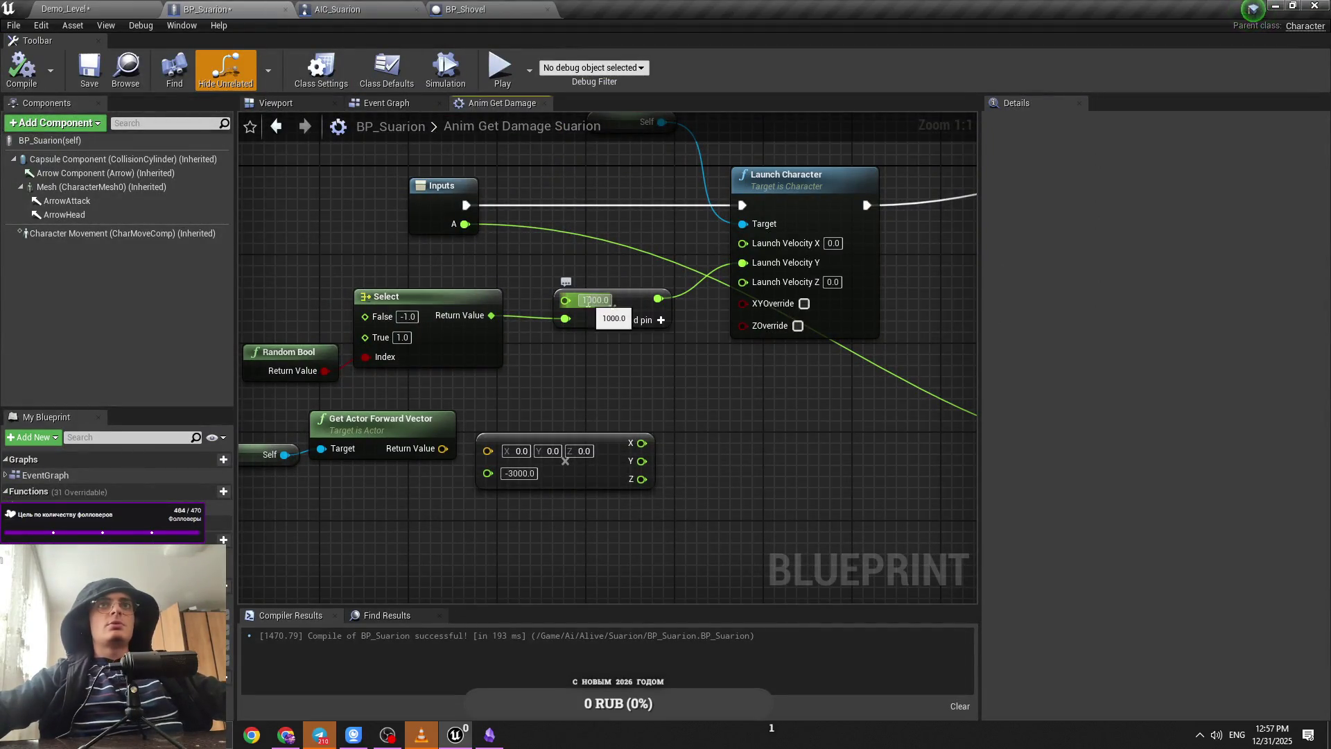
pyautogui.click(70, 9)
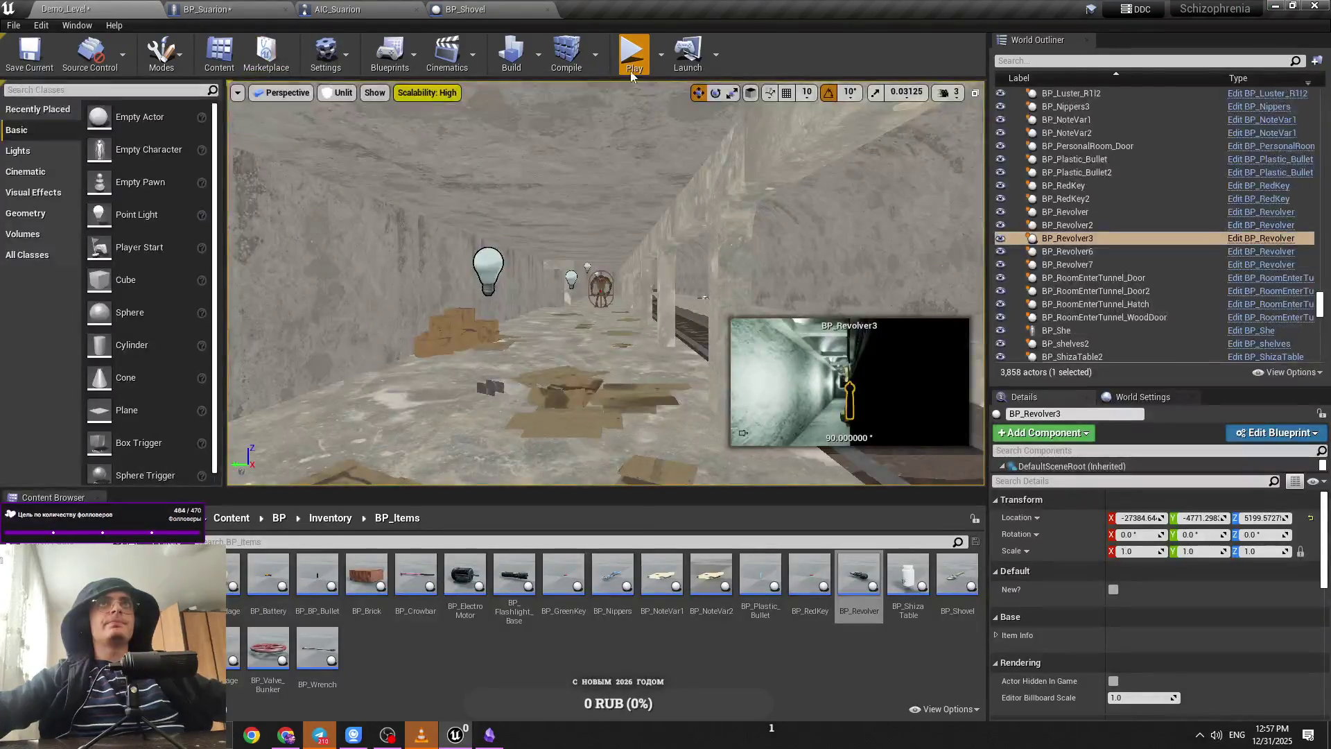
pyautogui.hotkey('alt', 'p')
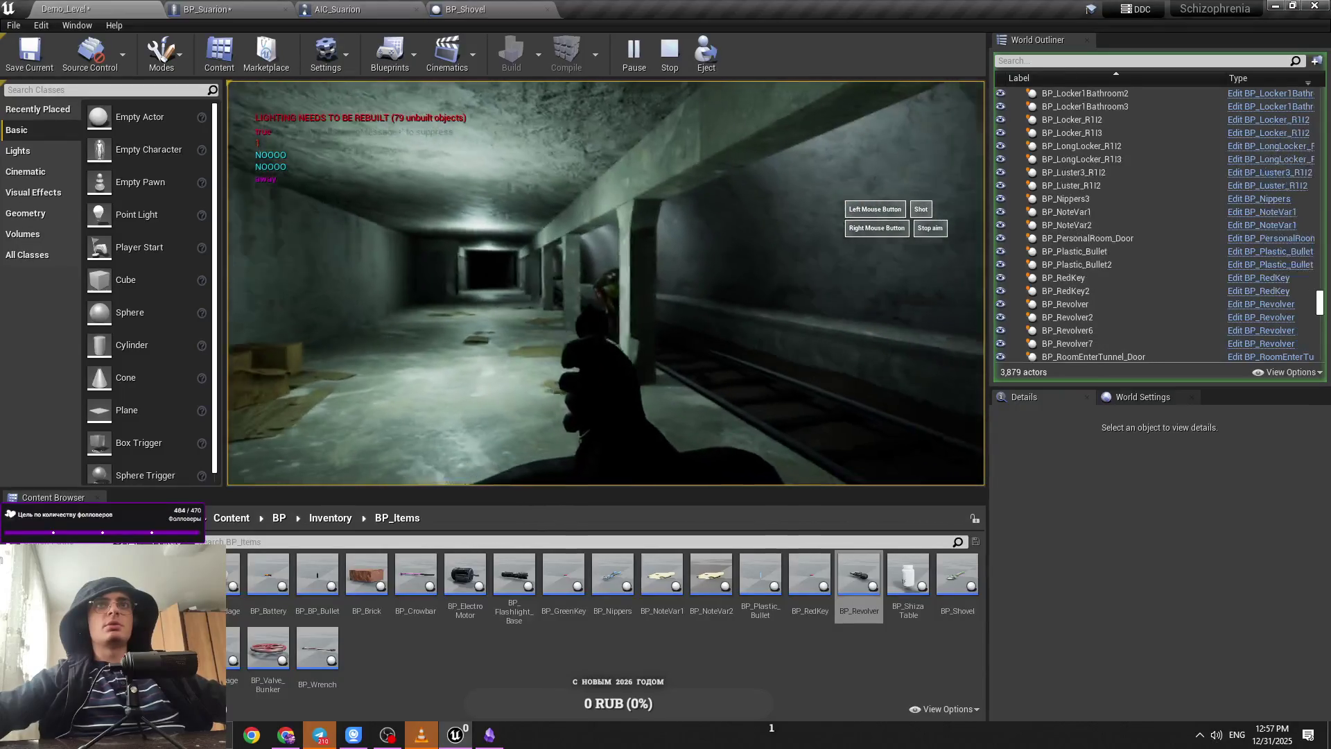
pyautogui.press('Escape')
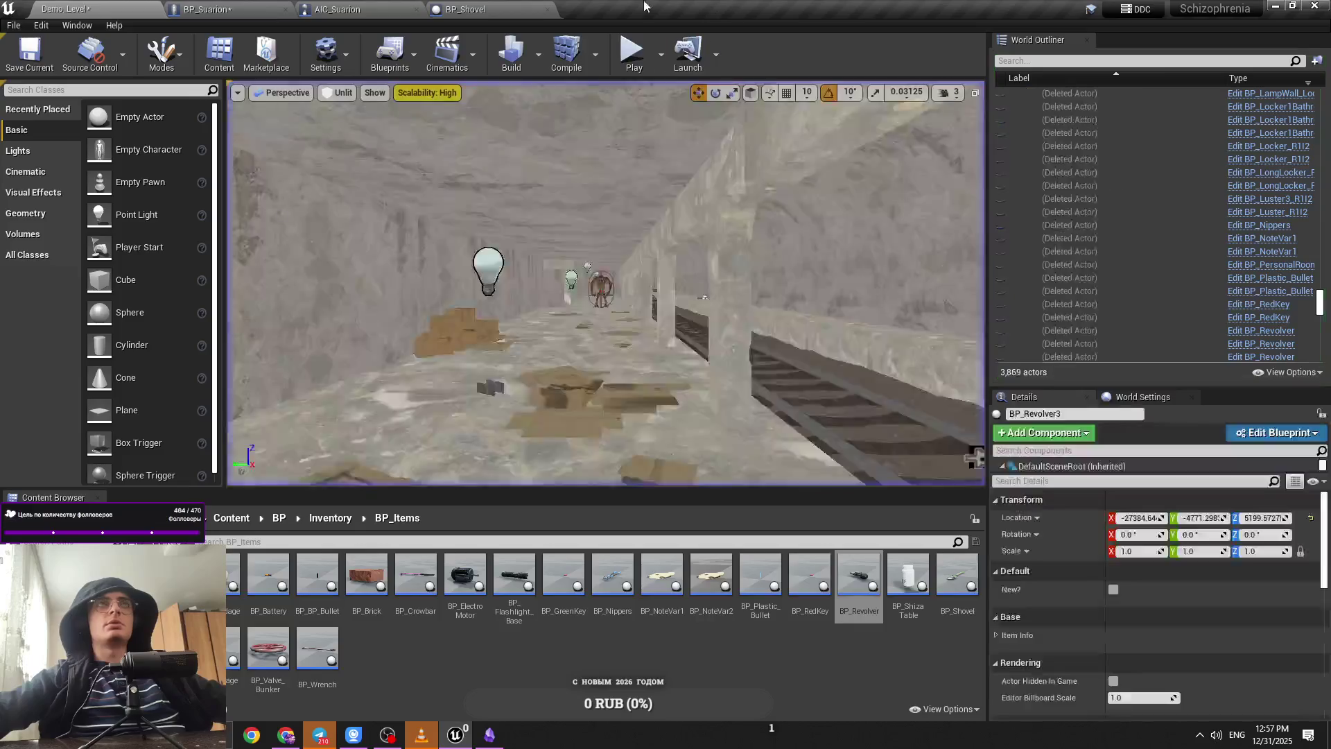
pyautogui.click(208, 9)
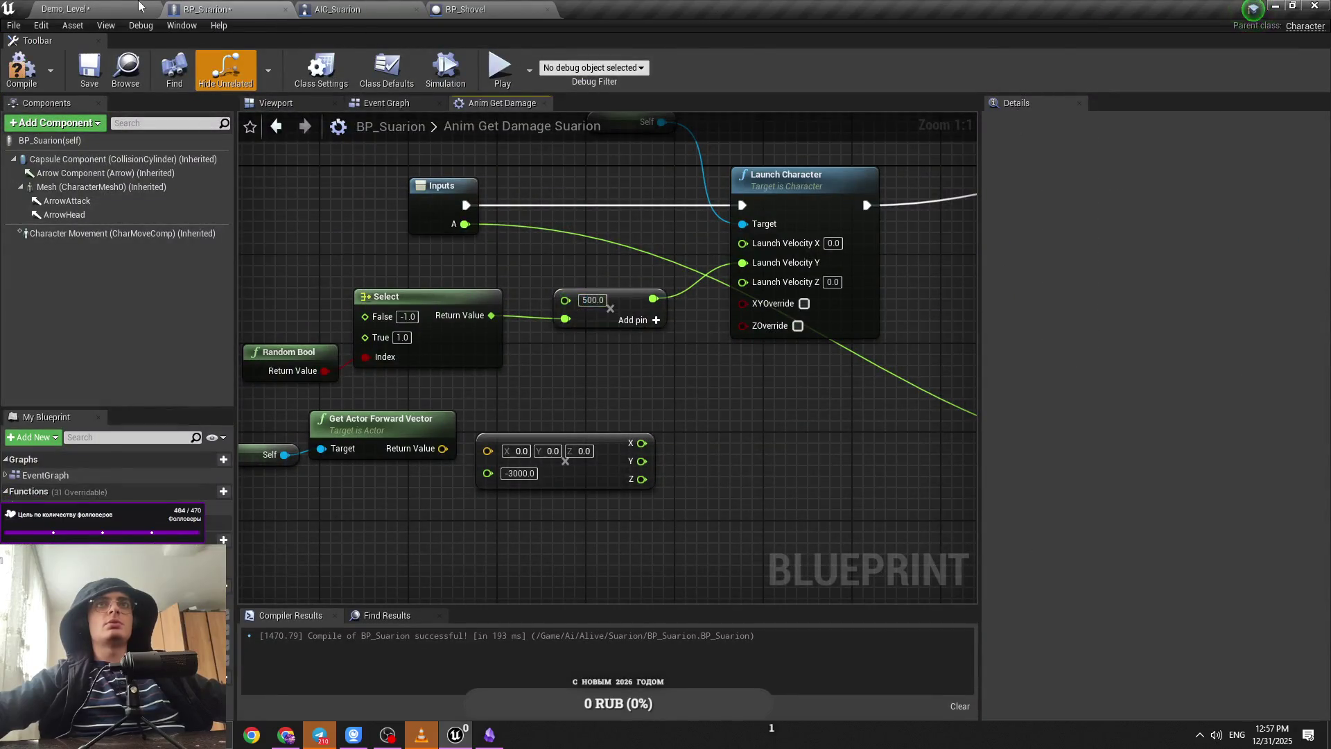
pyautogui.click(138, 8)
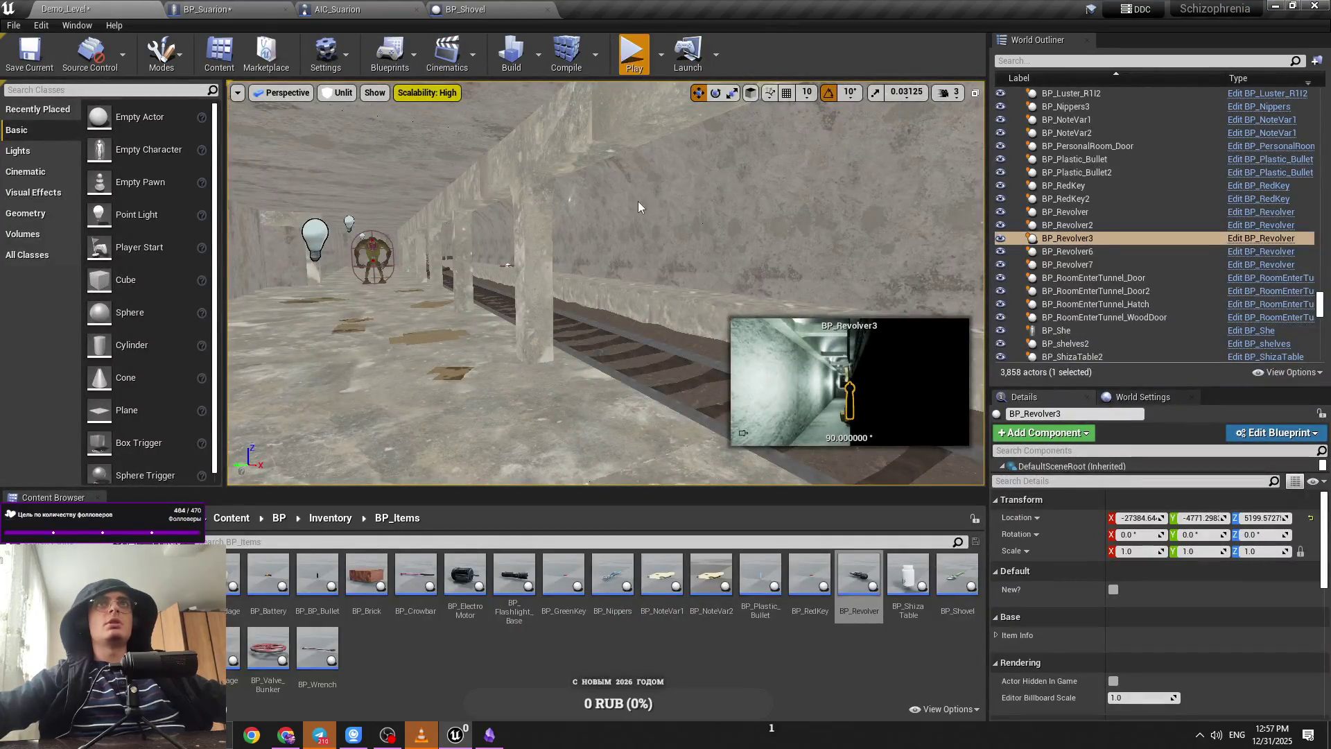
pyautogui.hotkey('alt', 'p')
pyautogui.press('Escape')
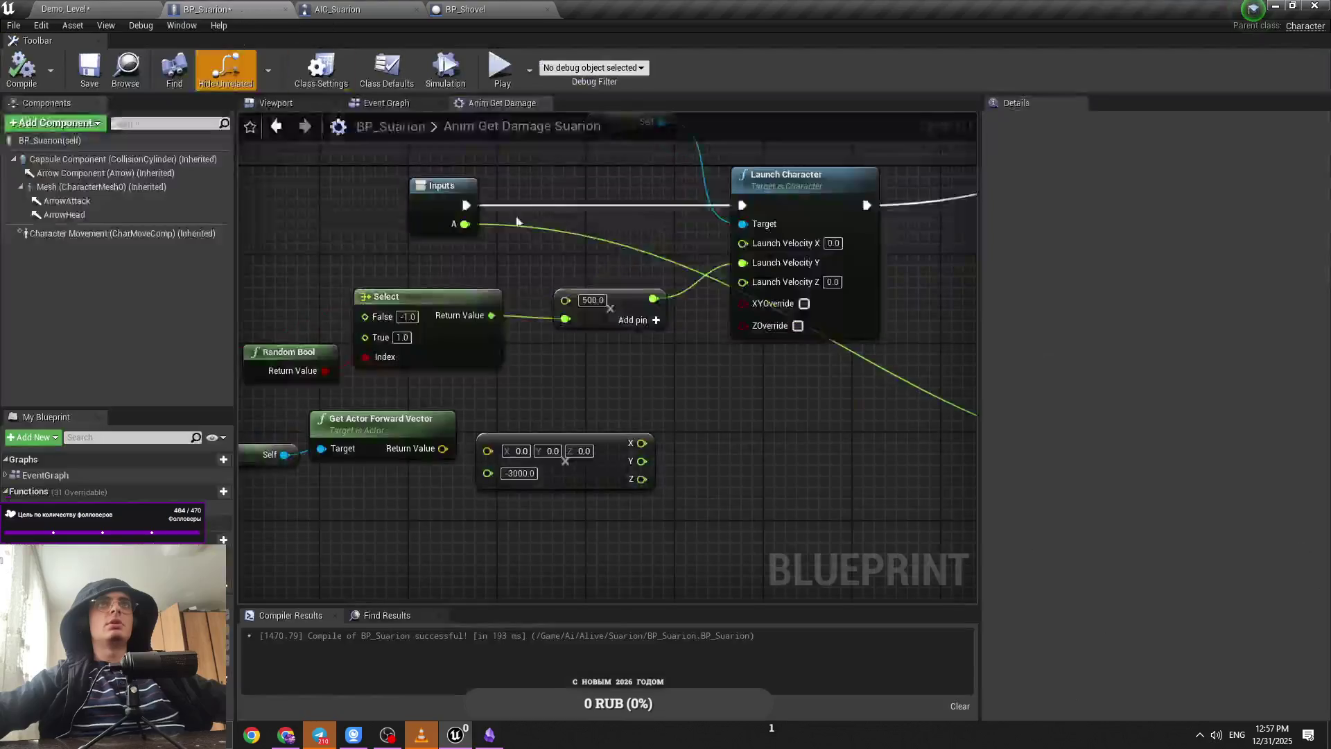
# Step: Shift the Select group left and set Launch Velocity X to -100.0
pyautogui.moveTo(603, 287); pyautogui.dragTo(312, 368)
pyautogui.moveTo(388, 347); pyautogui.dragTo(333, 346)
pyautogui.moveTo(742, 242)
pyautogui.mouseDown()
pyautogui.moveTo(692, 265)
pyautogui.moveTo(814, 250)
pyautogui.mouseUp()
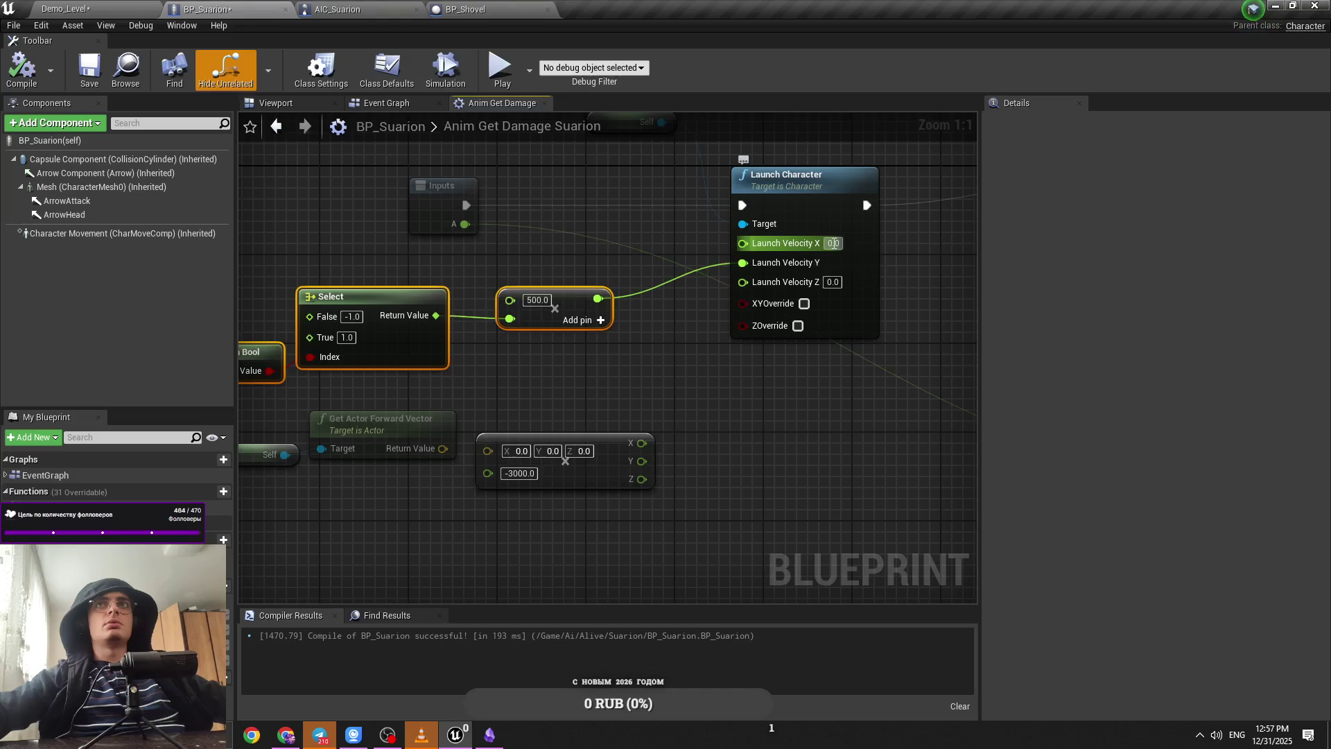
pyautogui.click(833, 243)
pyautogui.write('-1')
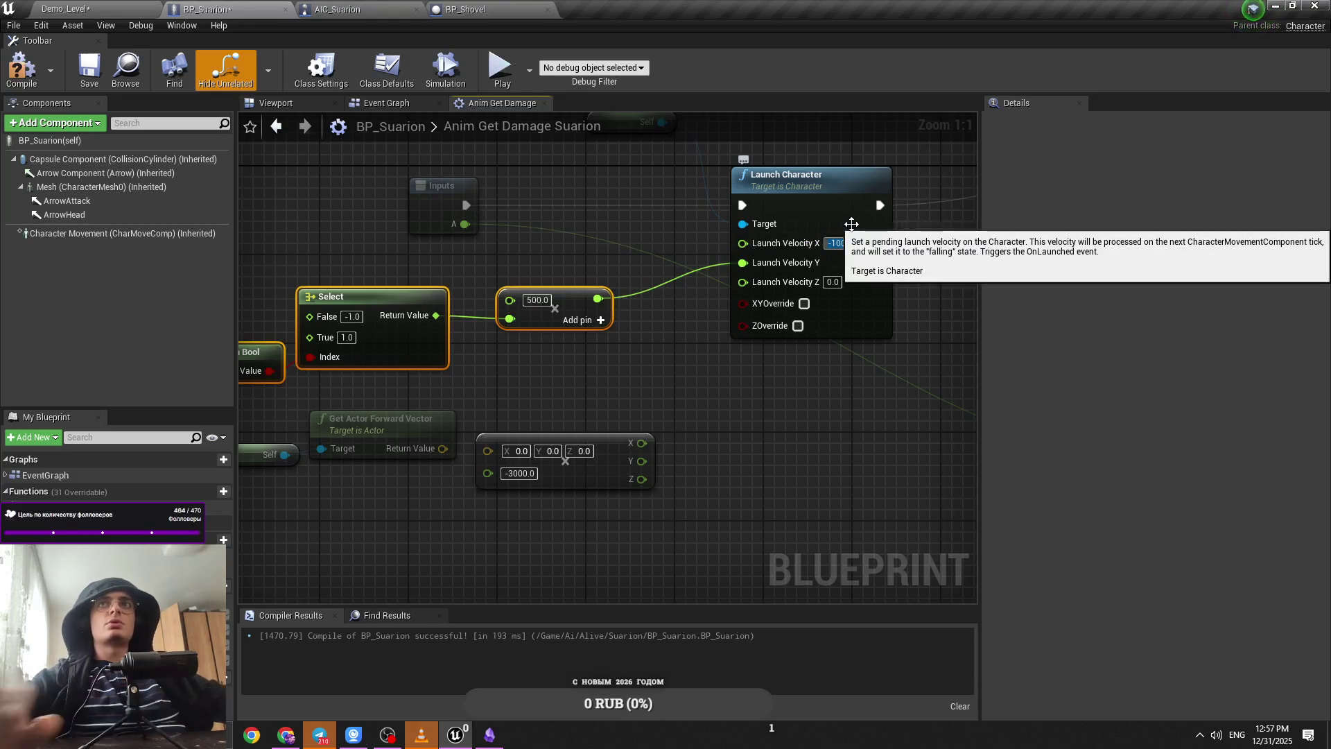
pyautogui.press('Return')
# Step: Play-test the launch, set the multiplier to 600.0, and start another play test
pyautogui.click(66, 9)
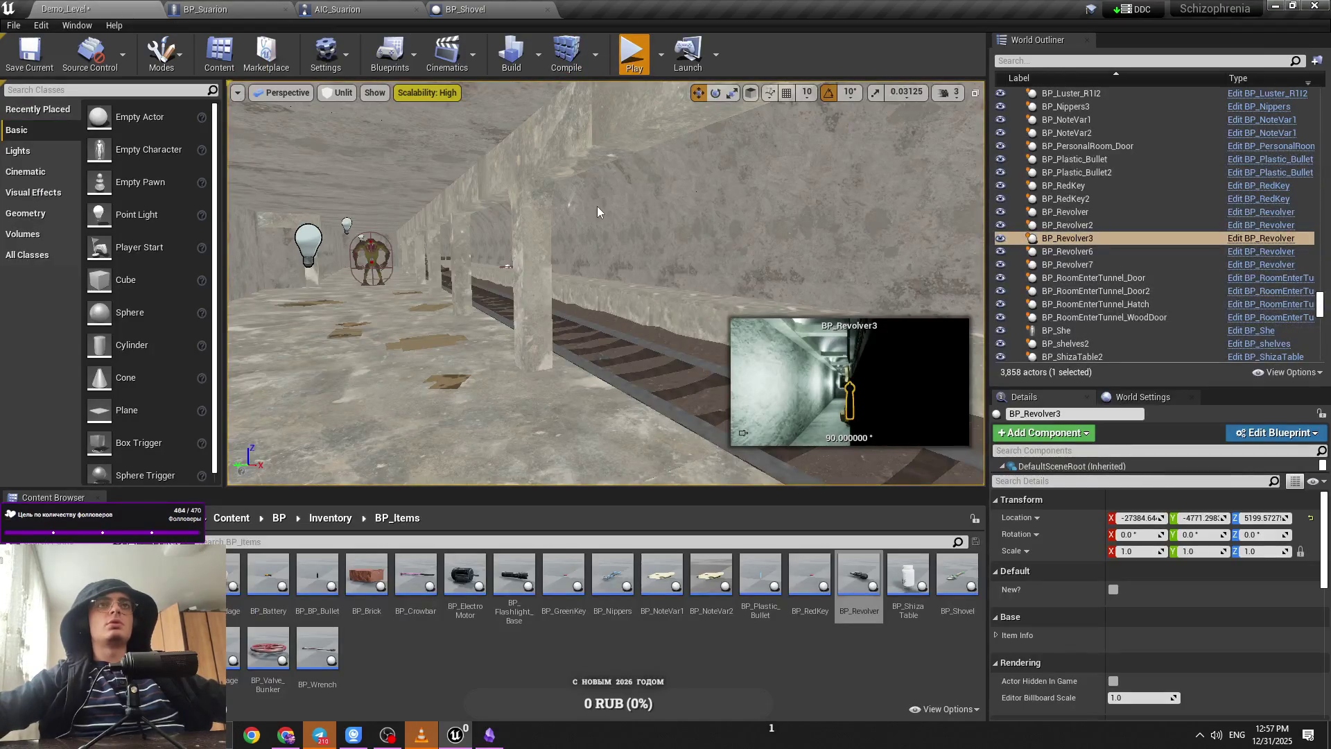
pyautogui.hotkey('alt', 'p')
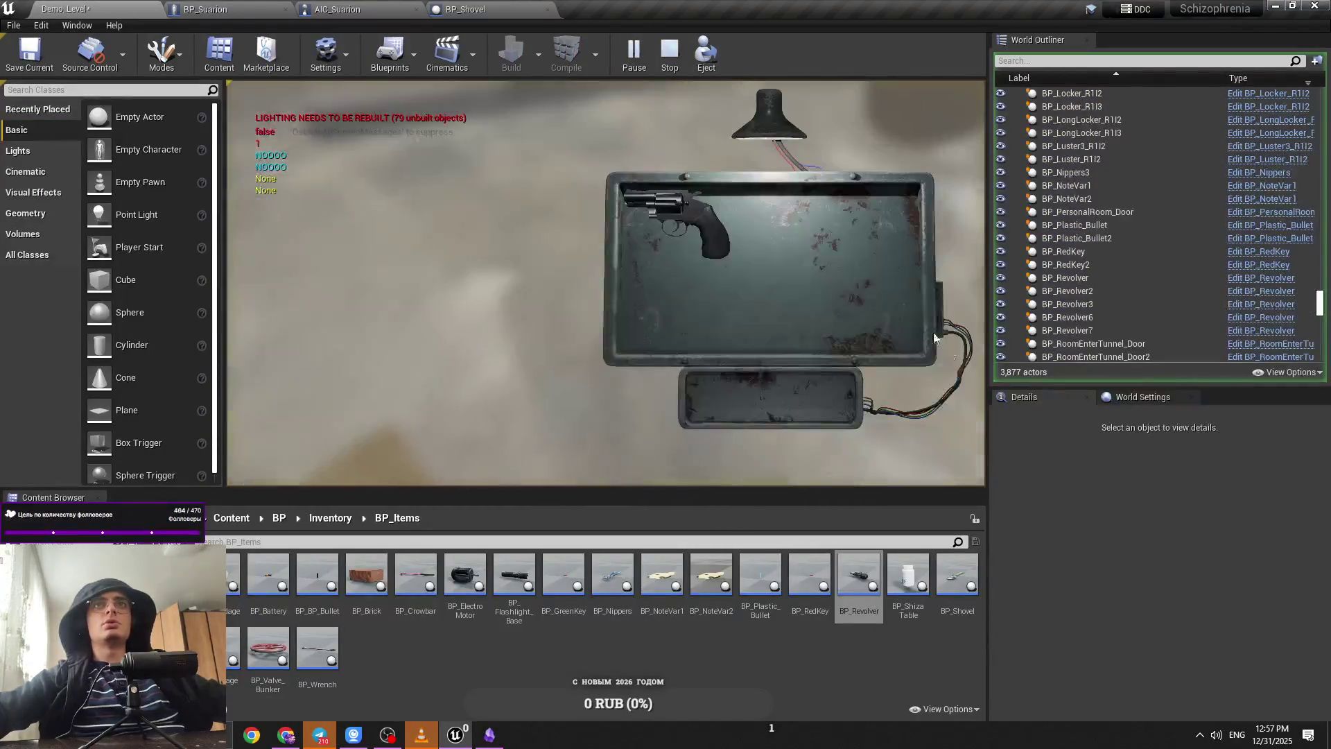
pyautogui.click(934, 337)
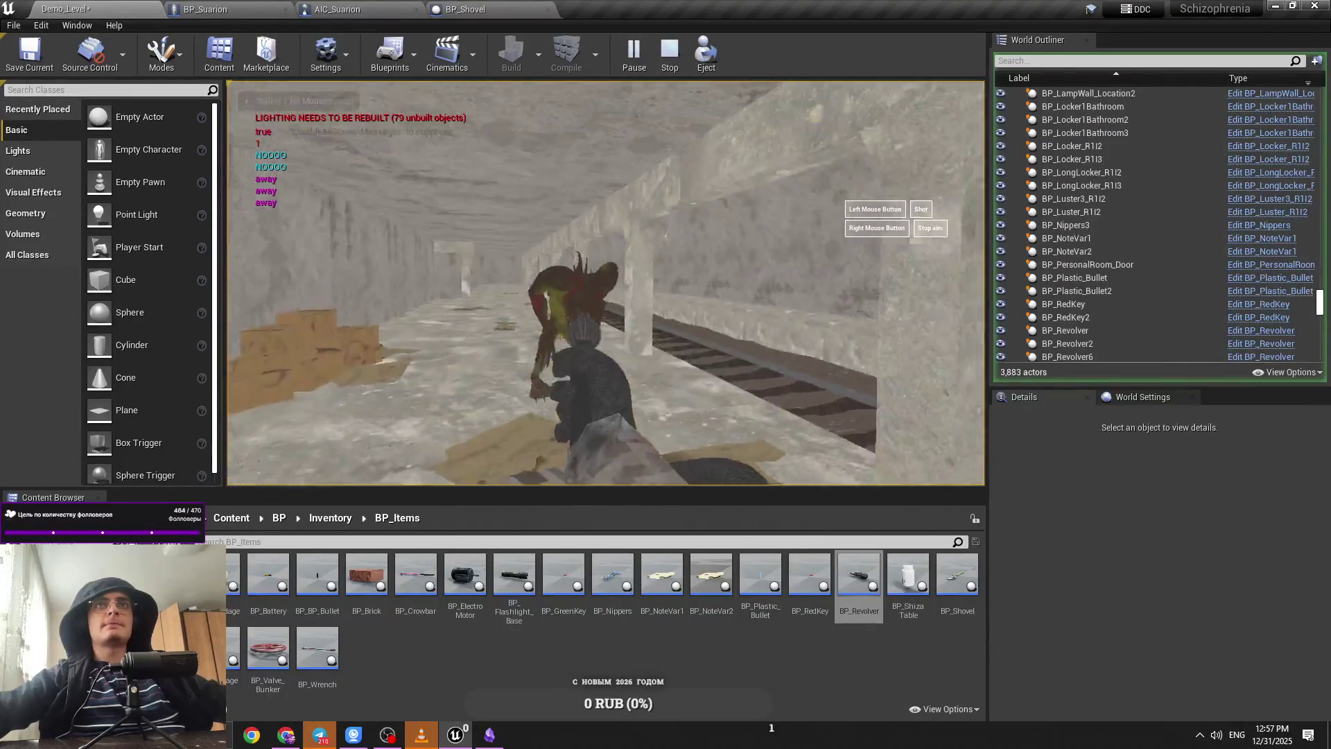
pyautogui.rightClick(606, 283)
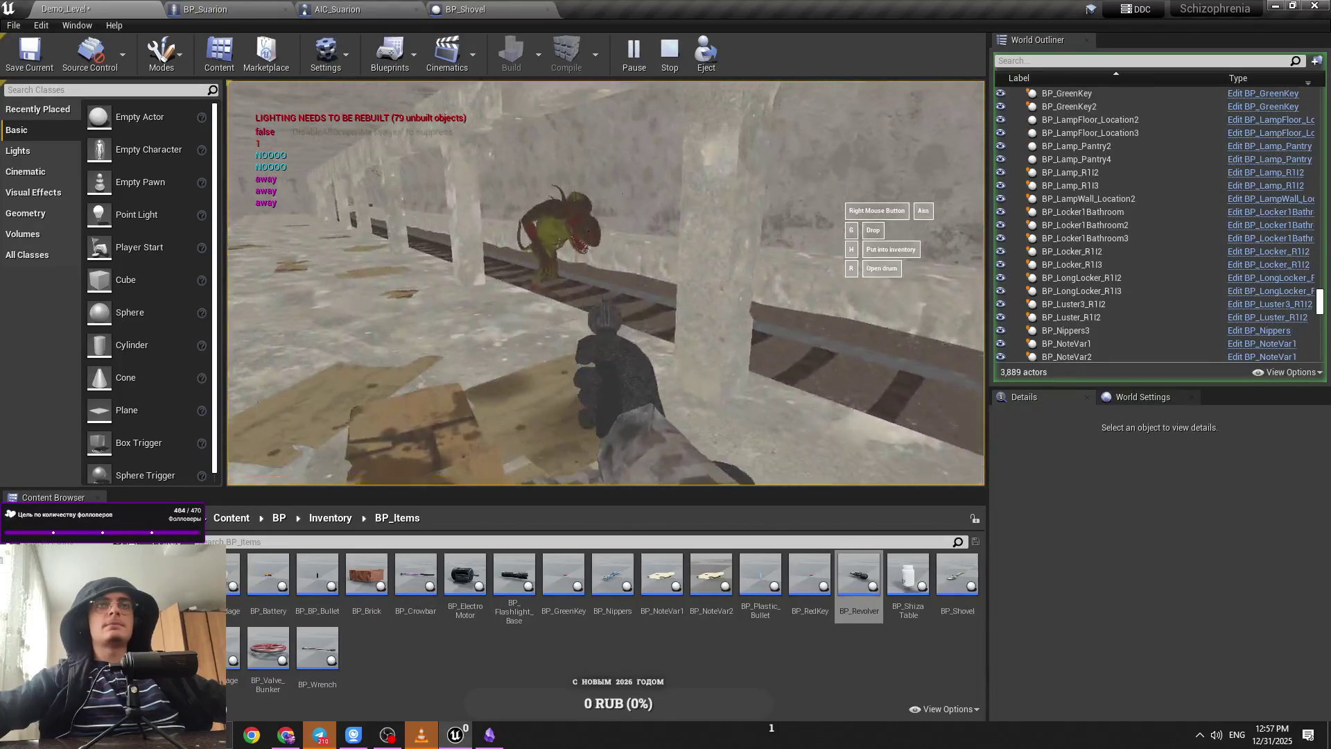
pyautogui.press('Escape')
pyautogui.click(222, 9)
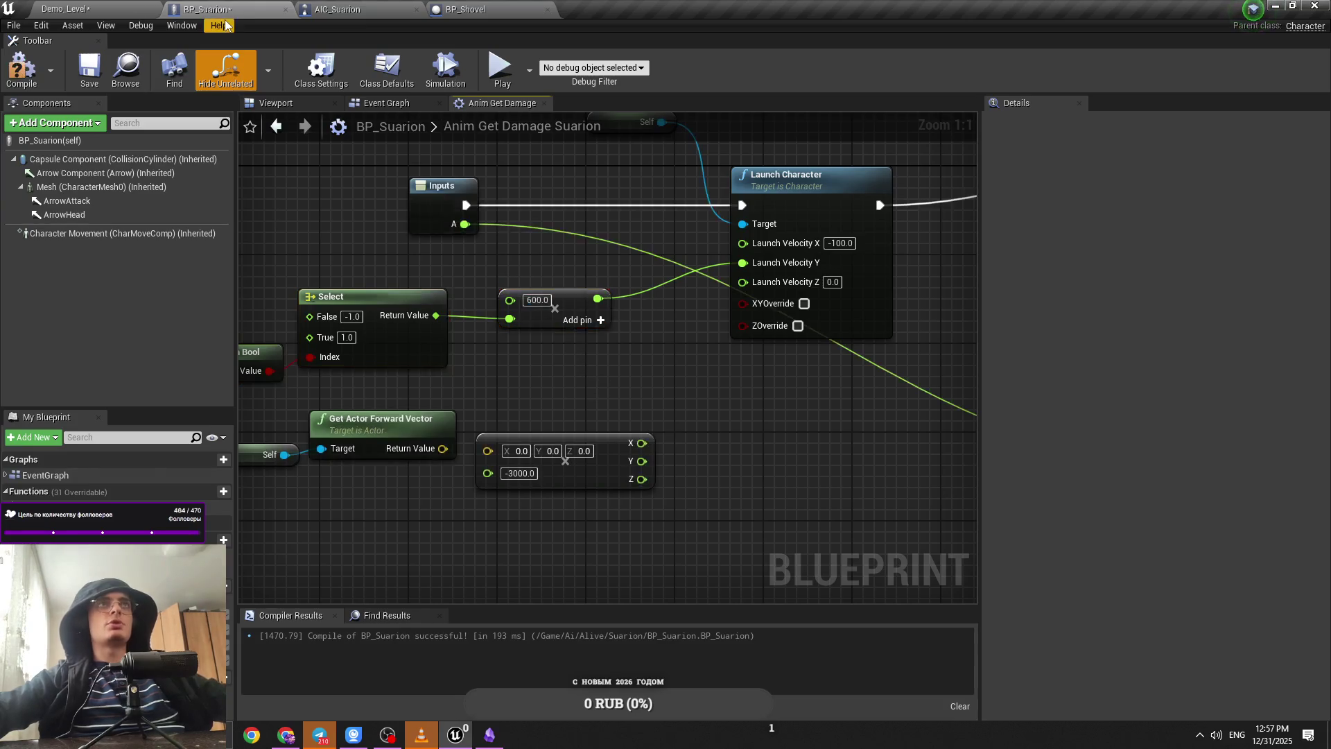
pyautogui.hotkey('alt', 'p')
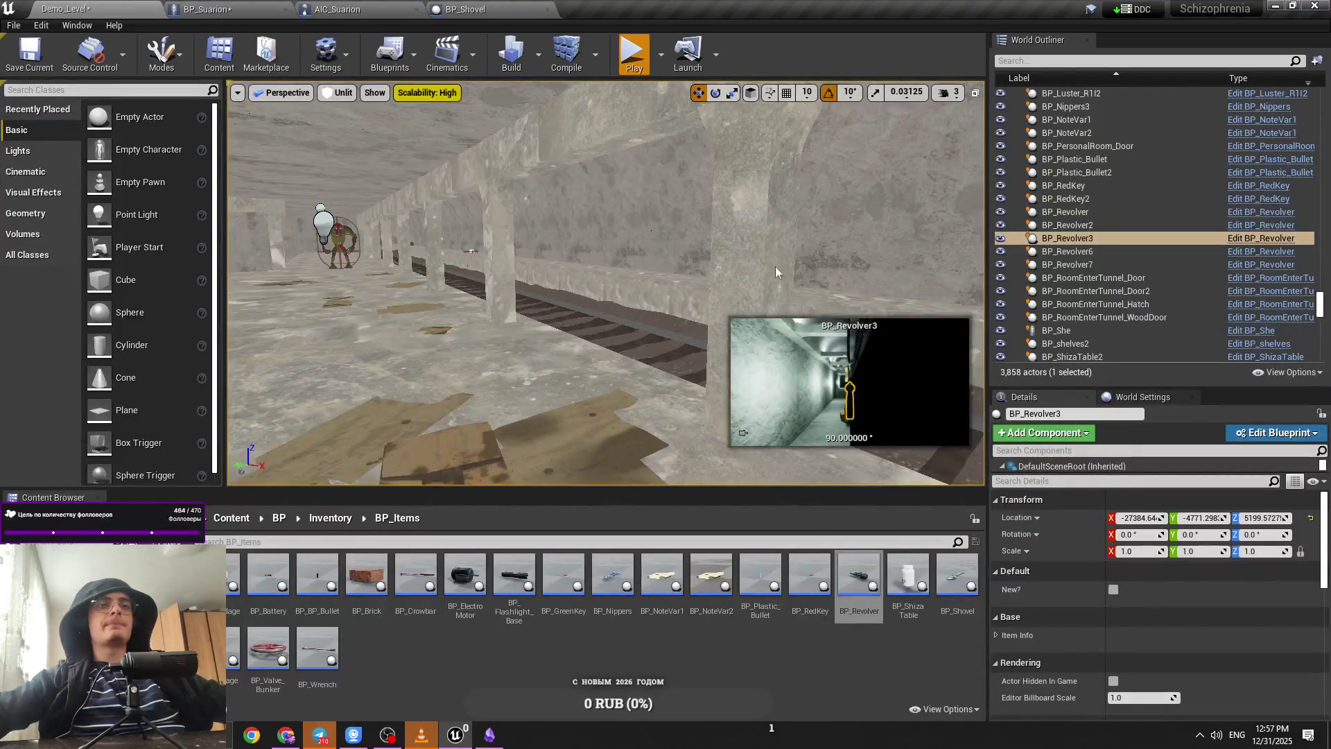
pyautogui.hotkey('alt', 'p')
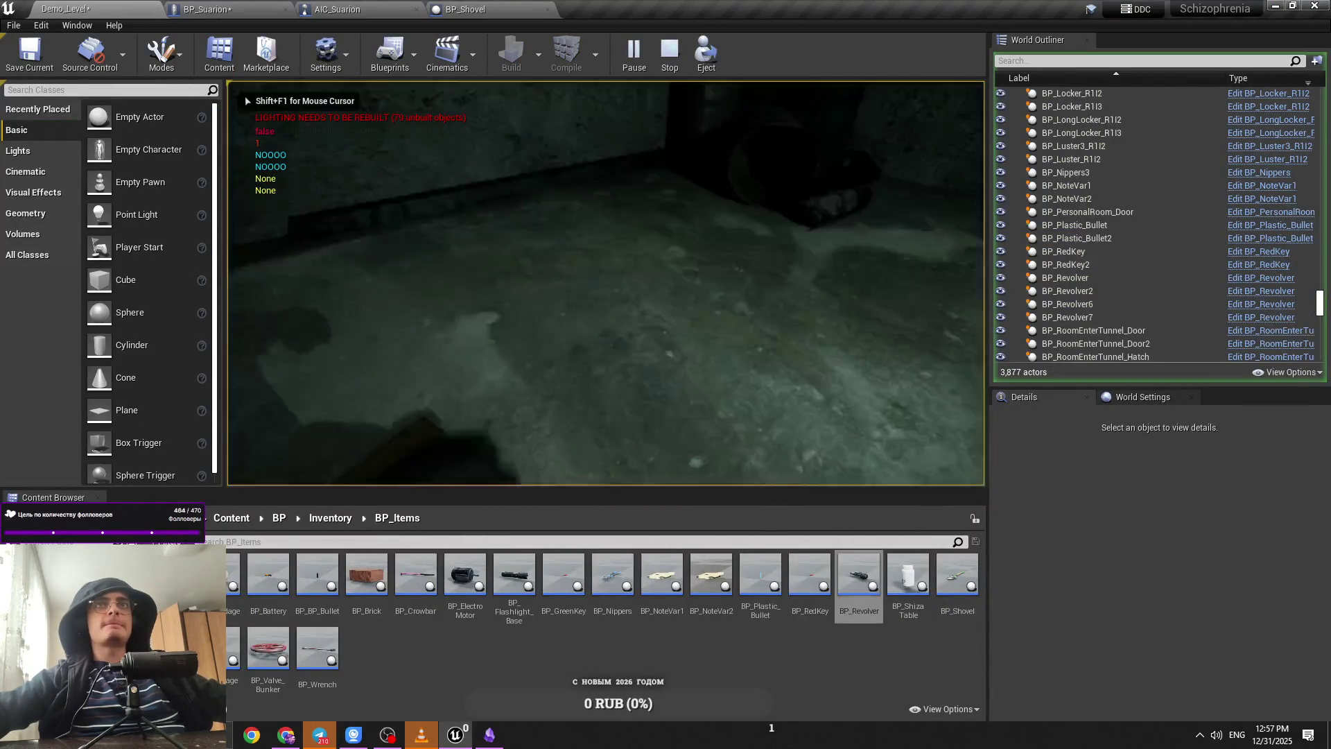
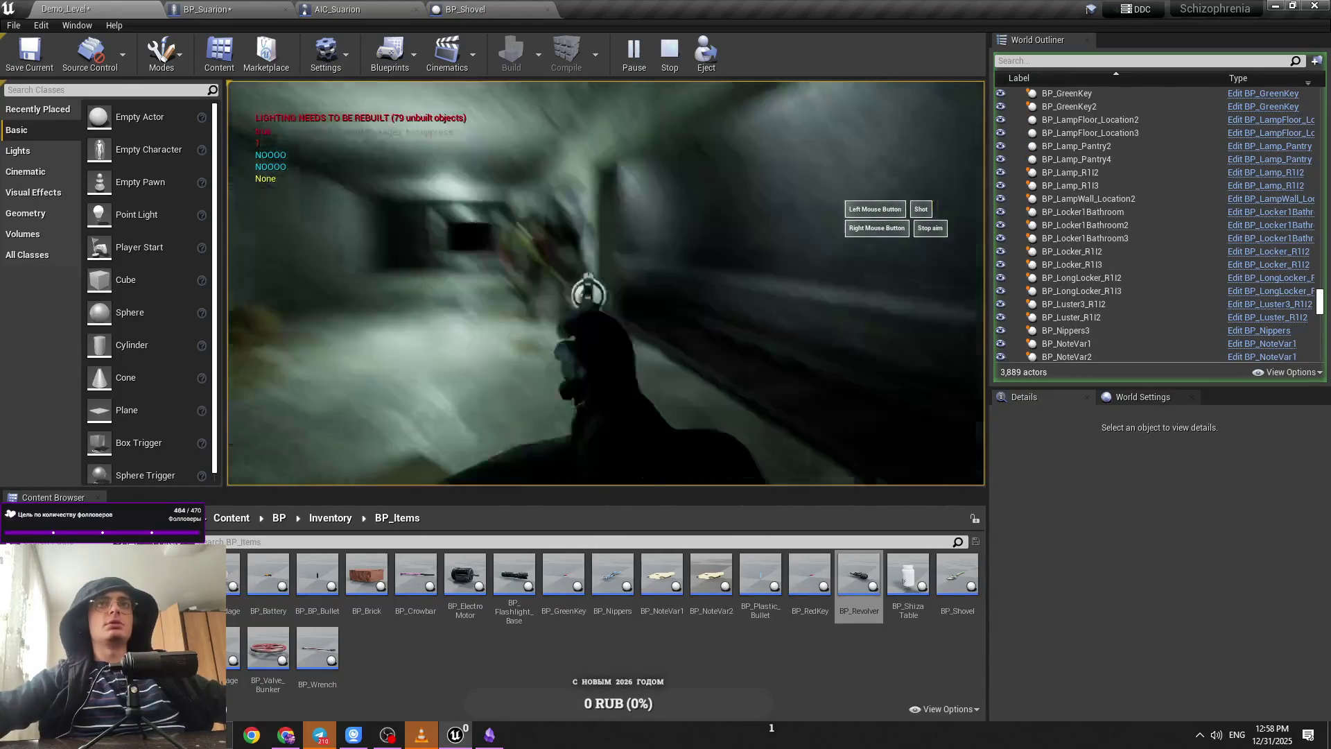
# Step: Stop the play test, return to BP_Suarion, replay Demo_Level briefly and stop it again
pyautogui.press('Escape')
pyautogui.click(208, 9)
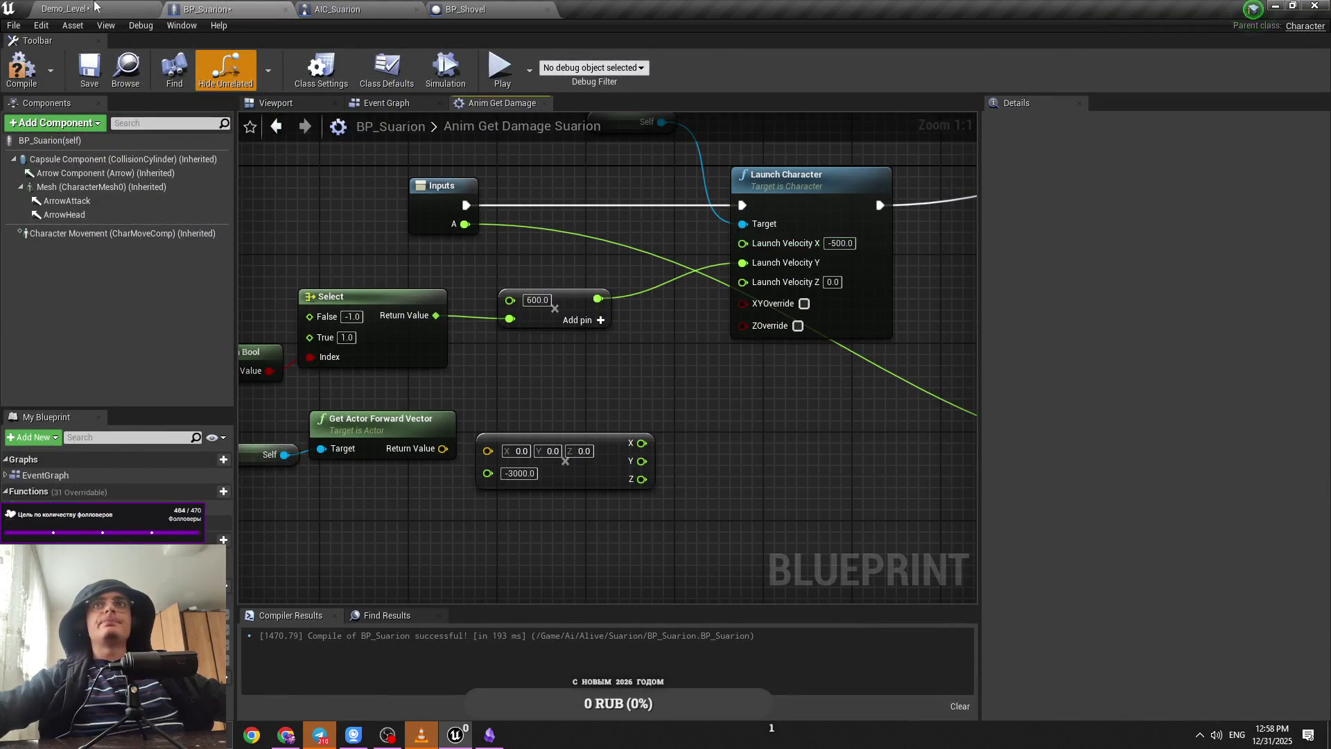
pyautogui.hotkey('alt', 'p')
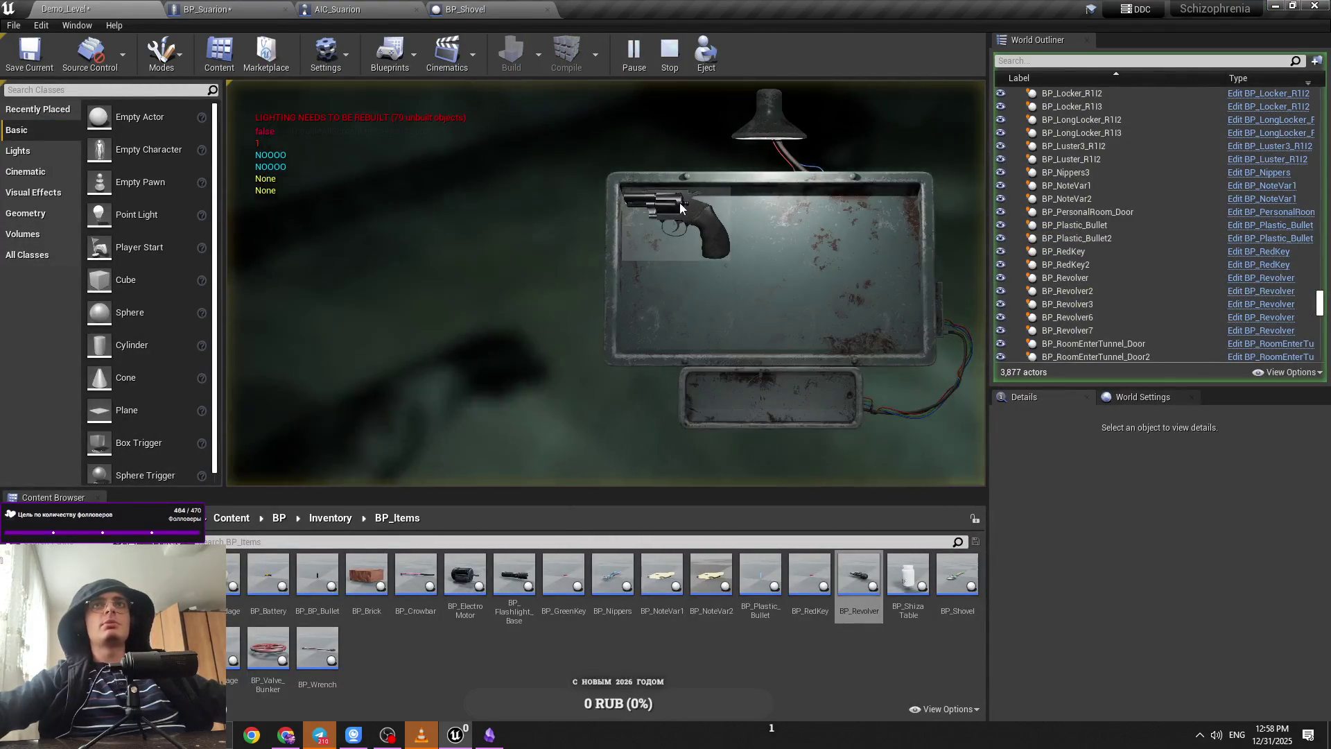
pyautogui.click(680, 208)
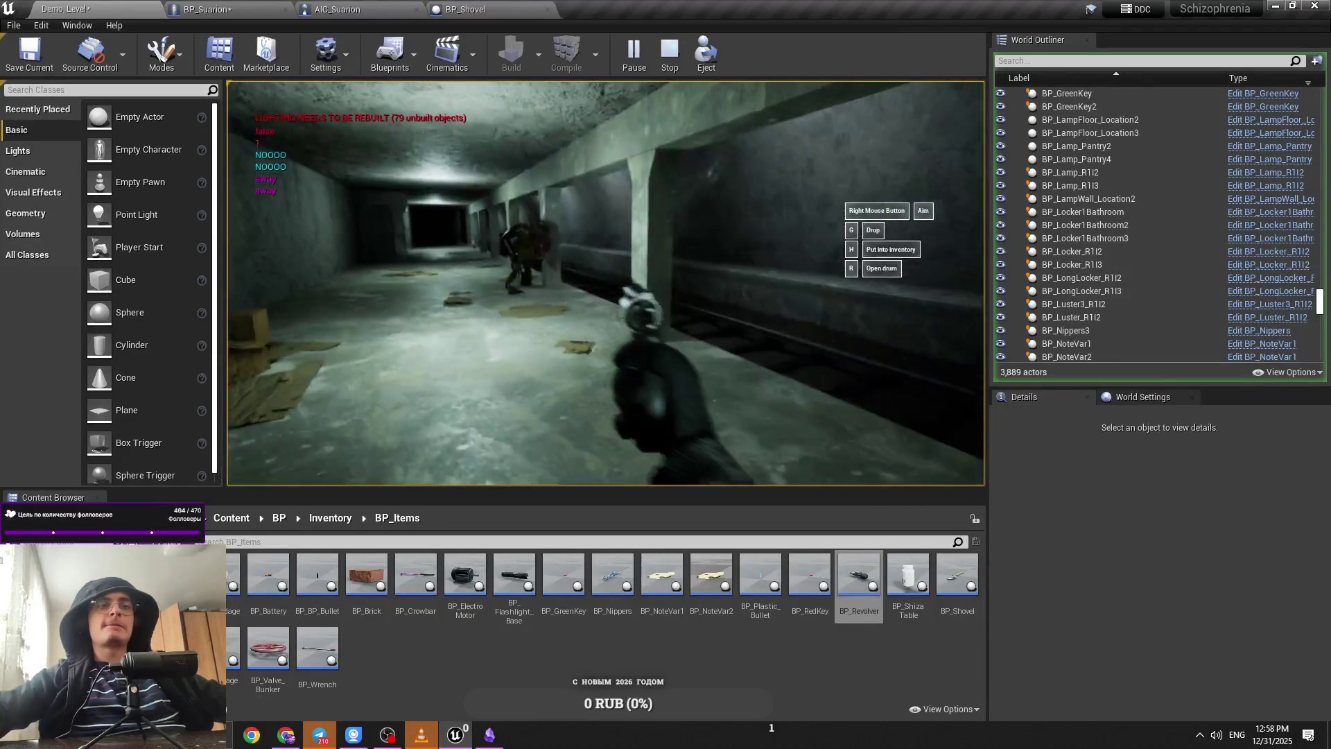
pyautogui.press('Escape')
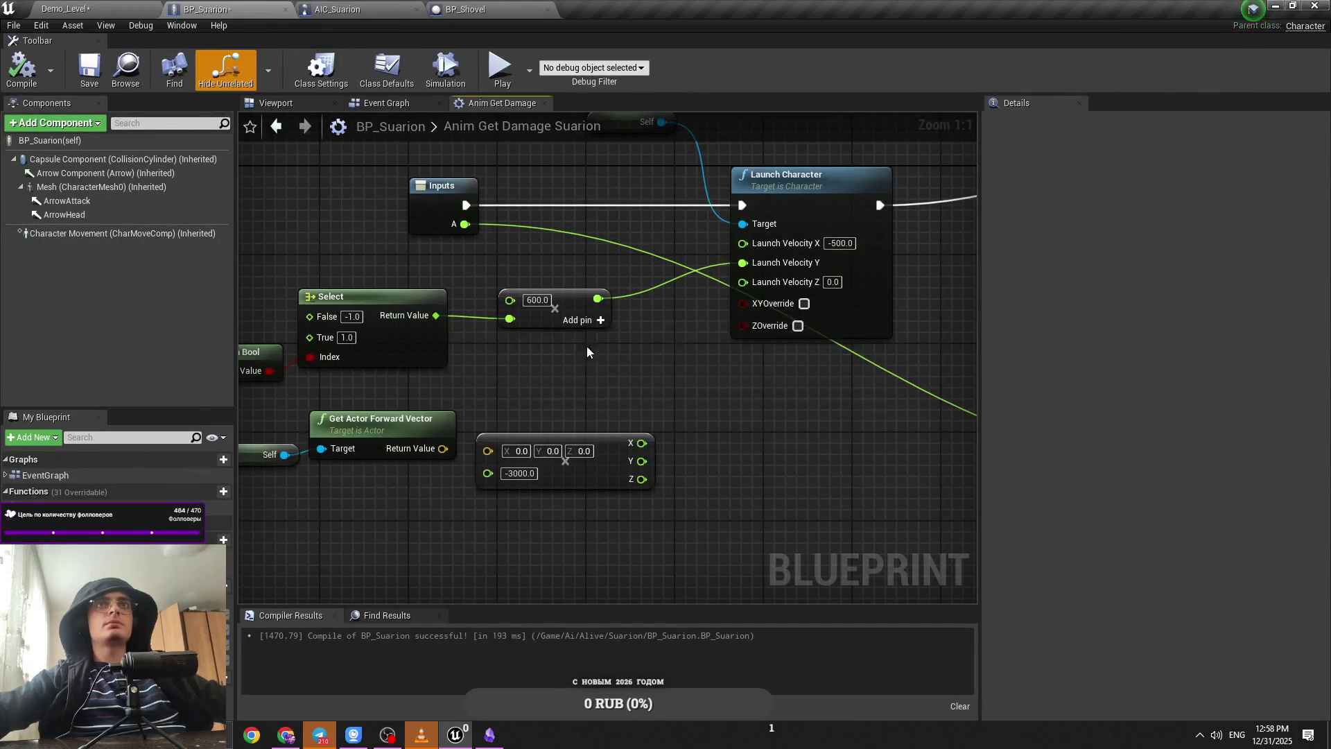
# Step: Delete the Self, Get Actor Forward Vector and Make Vector nodes from Anim Get Damage
pyautogui.moveTo(586, 352)
pyautogui.mouseDown()
pyautogui.moveTo(584, 367)
pyautogui.moveTo(618, 396)
pyautogui.moveTo(547, 391)
pyautogui.moveTo(629, 553)
pyautogui.mouseUp()
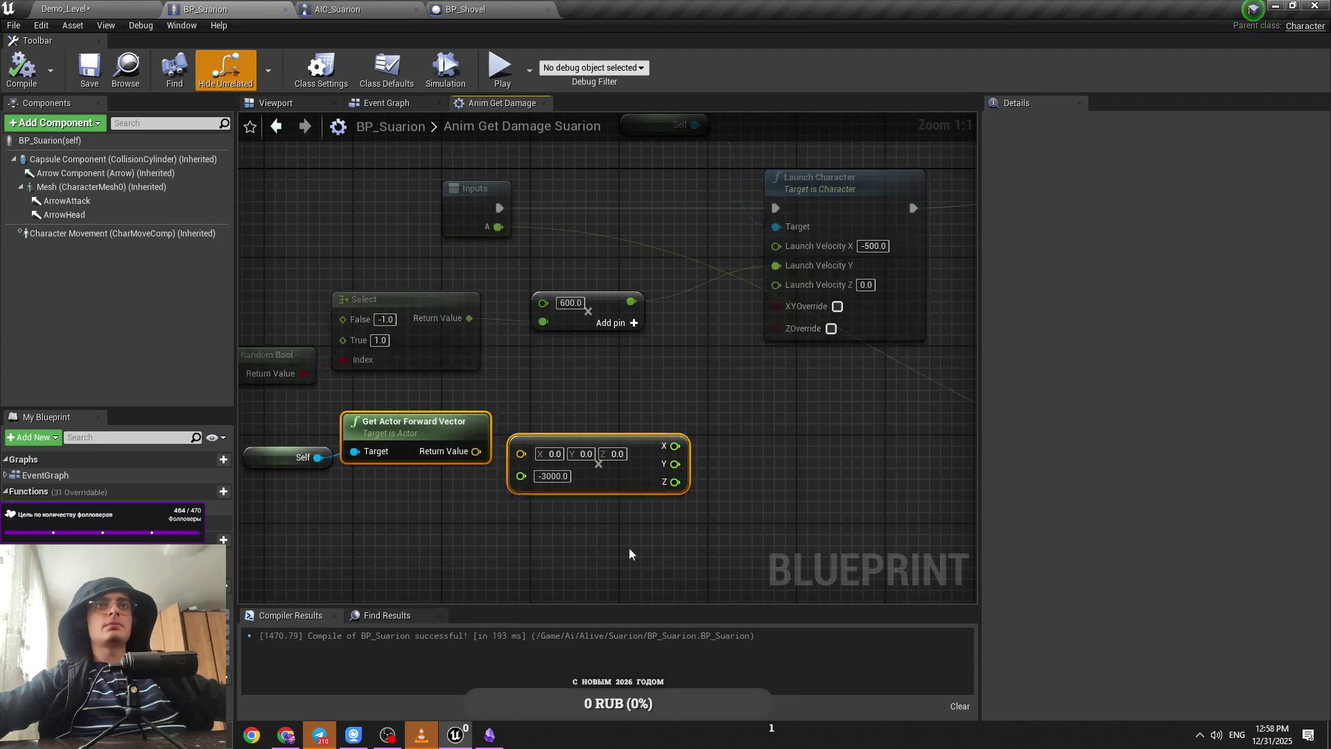
pyautogui.click(679, 375)
pyautogui.moveTo(679, 376)
pyautogui.mouseDown()
pyautogui.moveTo(478, 398)
pyautogui.moveTo(554, 439)
pyautogui.moveTo(408, 421)
pyautogui.moveTo(572, 459)
pyautogui.moveTo(529, 478)
pyautogui.moveTo(609, 488)
pyautogui.moveTo(390, 451)
pyautogui.mouseUp()
pyautogui.scroll(-1, 555, 439)
pyautogui.scroll(-1, 554, 439)
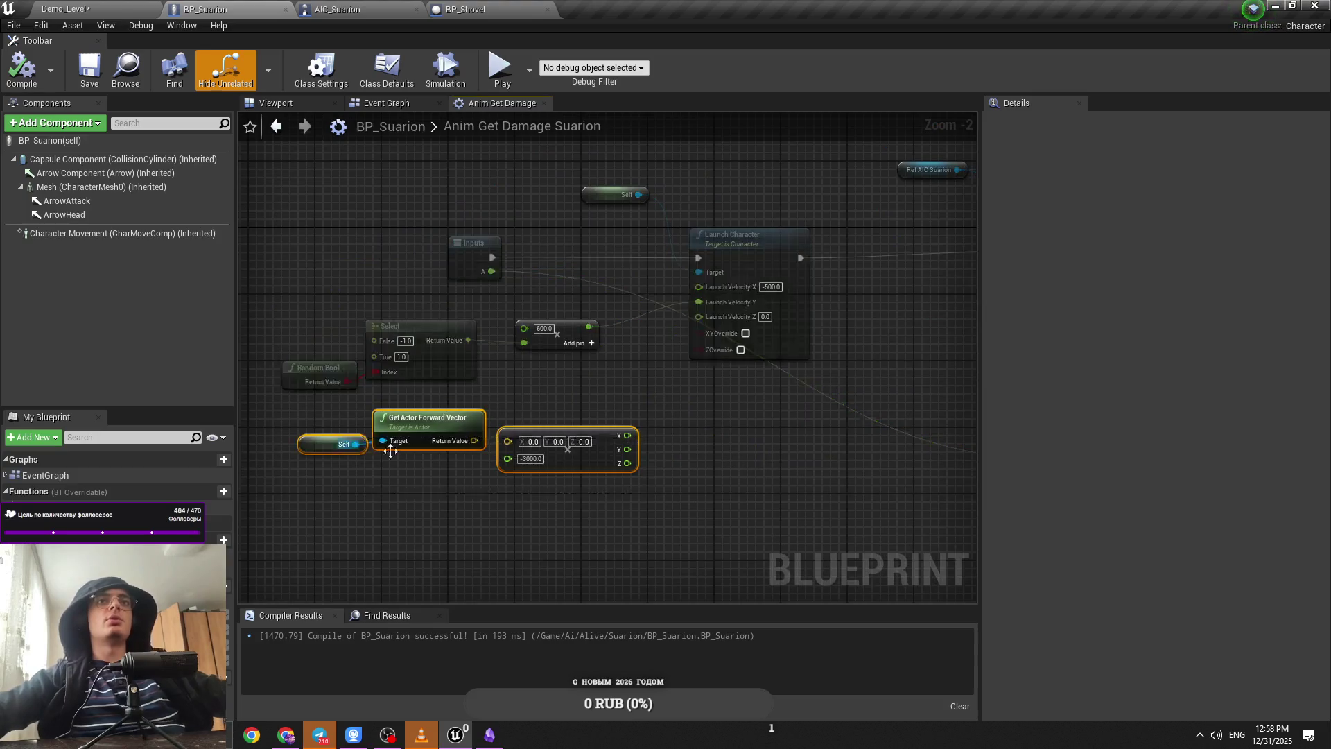
pyautogui.press('Delete')
# Step: Set the multiply node to 600 and rearrange the Random Bool, Select and multiply nodes
pyautogui.moveTo(632, 465); pyautogui.dragTo(319, 334)
pyautogui.moveTo(420, 324); pyautogui.dragTo(427, 383)
pyautogui.click(589, 388)
pyautogui.write('600')
pyautogui.click(556, 428)
pyautogui.moveTo(562, 395); pyautogui.dragTo(507, 376)
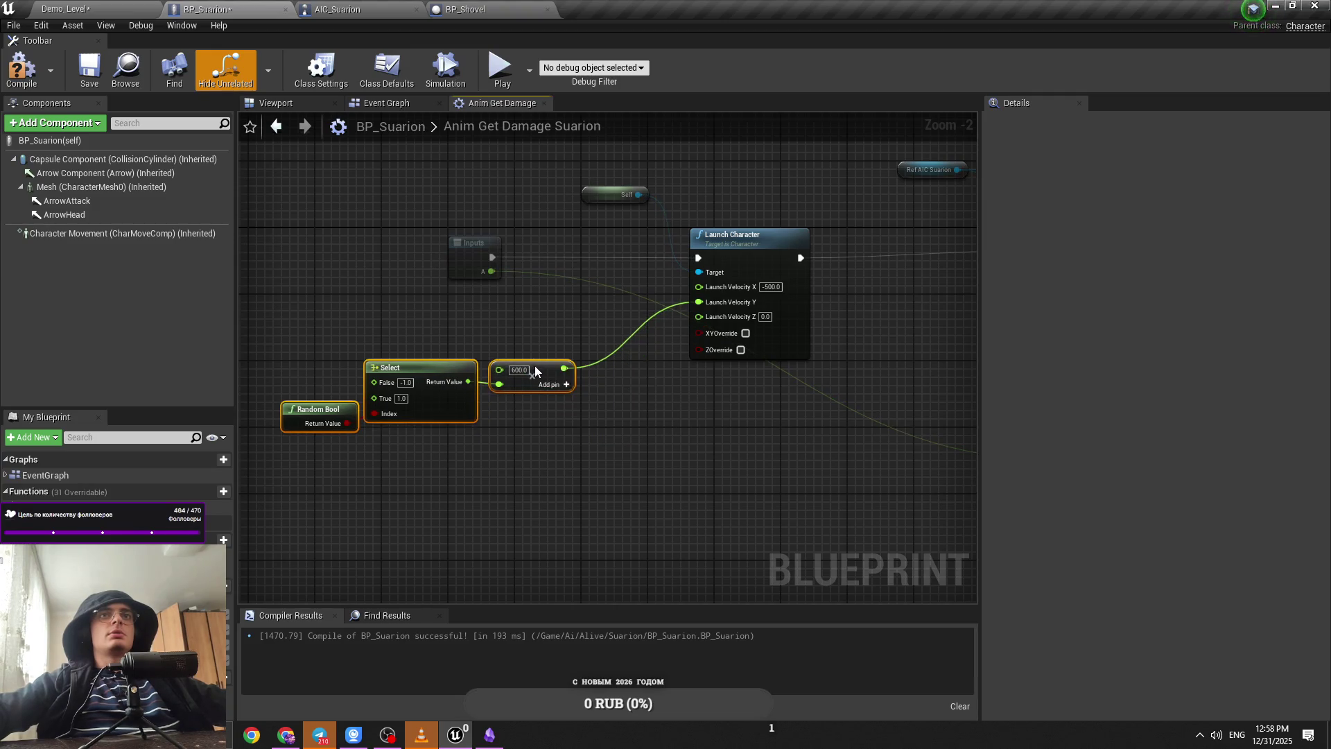
pyautogui.click(593, 481)
pyautogui.moveTo(601, 477); pyautogui.dragTo(493, 481)
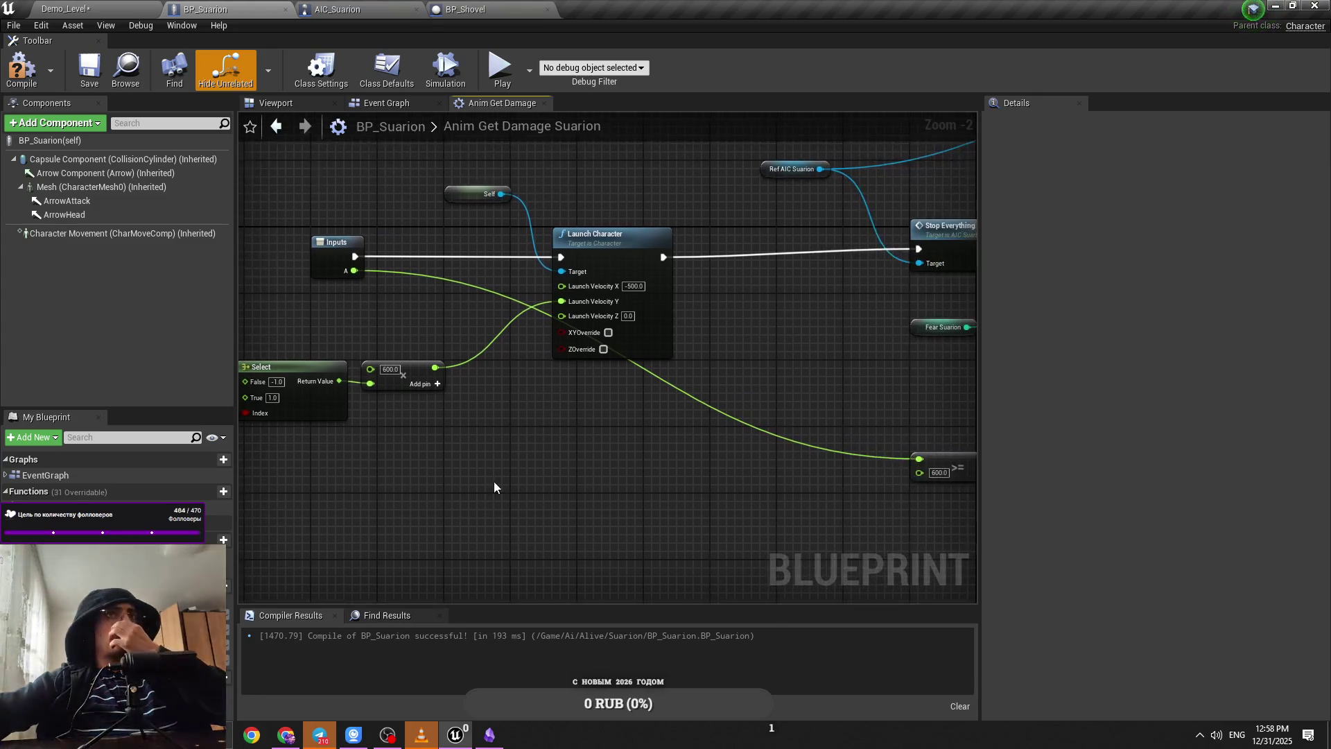
# Step: Compile BP_Suarion and switch to AIC_Suarion's Event Graph
pyautogui.click(39, 69)
pyautogui.moveTo(526, 204); pyautogui.dragTo(448, 210)
pyautogui.hotkey('ctrl', 'z')
pyautogui.hotkey('ctrl', 'z')
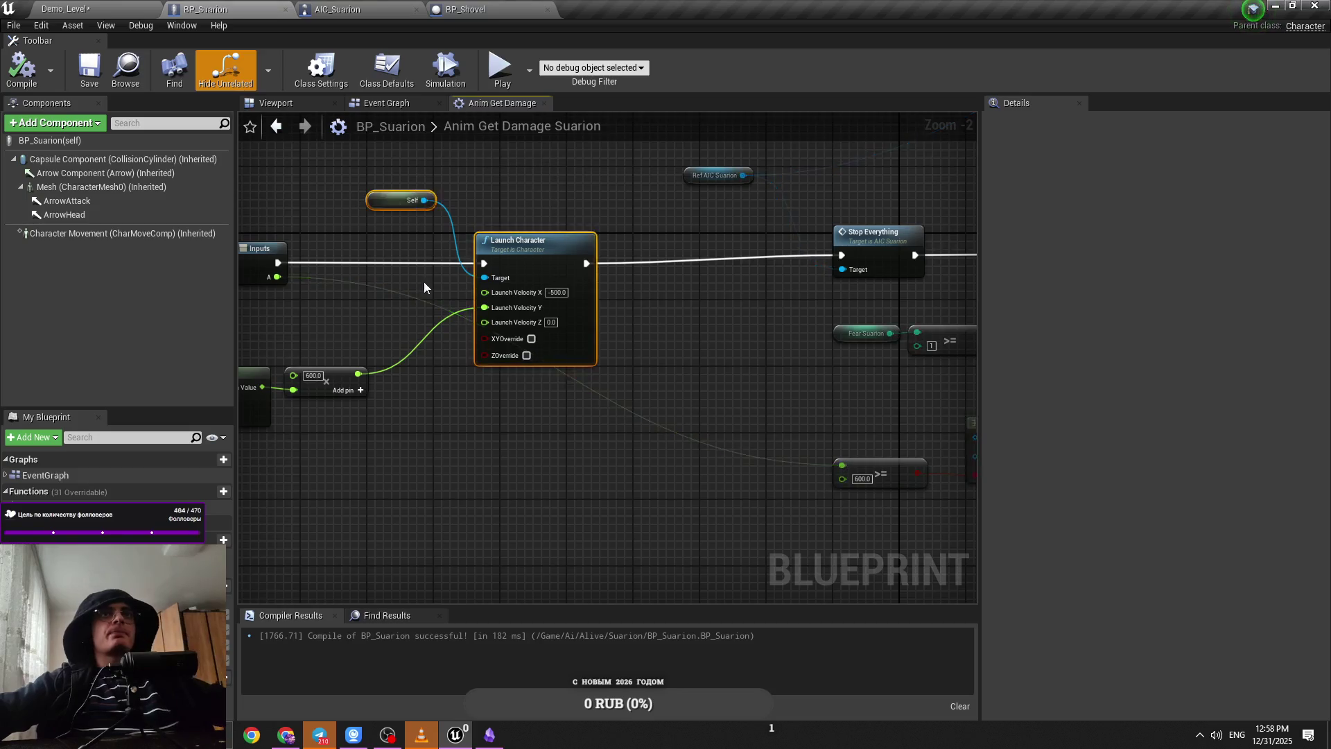
pyautogui.click(330, 7)
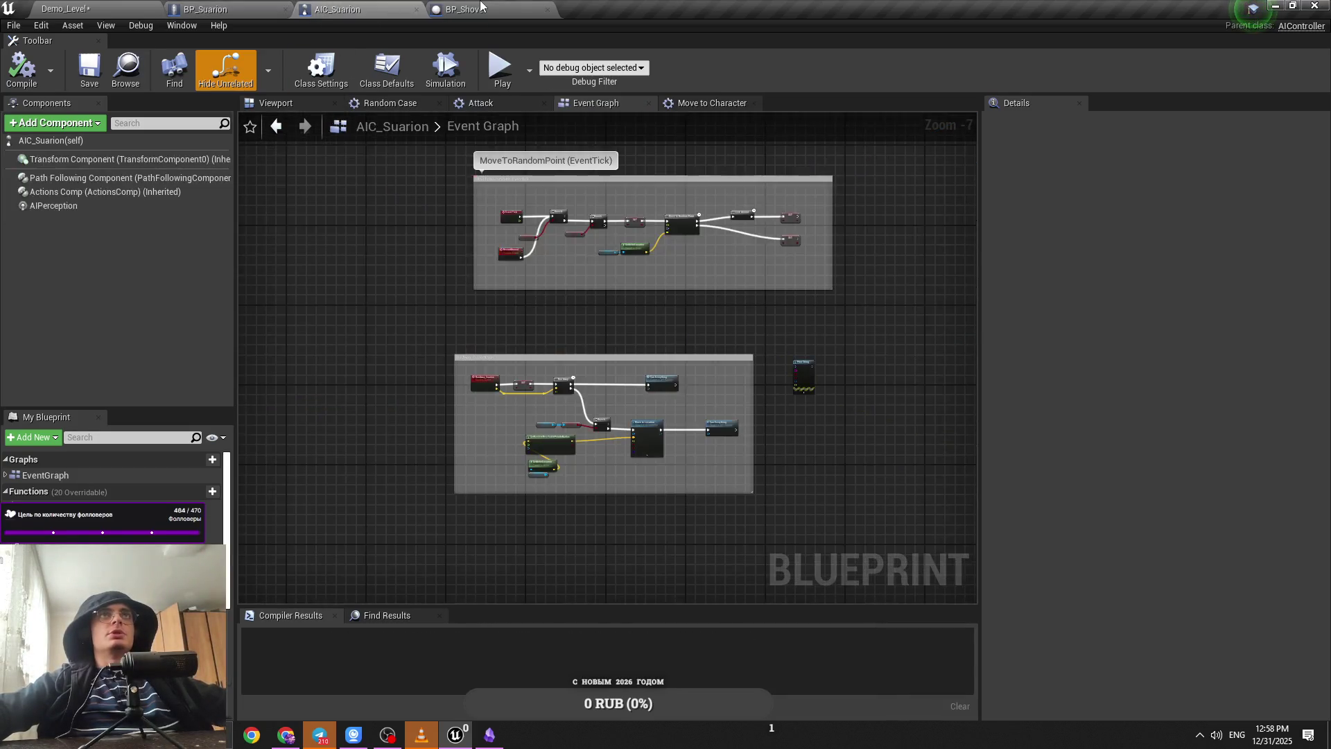
# Step: Check the BP_Shovel, BP_Suarion Event Graph and Demo_Level tabs
pyautogui.click(485, 9)
pyautogui.click(274, 9)
pyautogui.click(350, 10)
pyautogui.click(243, 9)
pyautogui.click(359, 102)
pyautogui.scroll(-3, 515, 300)
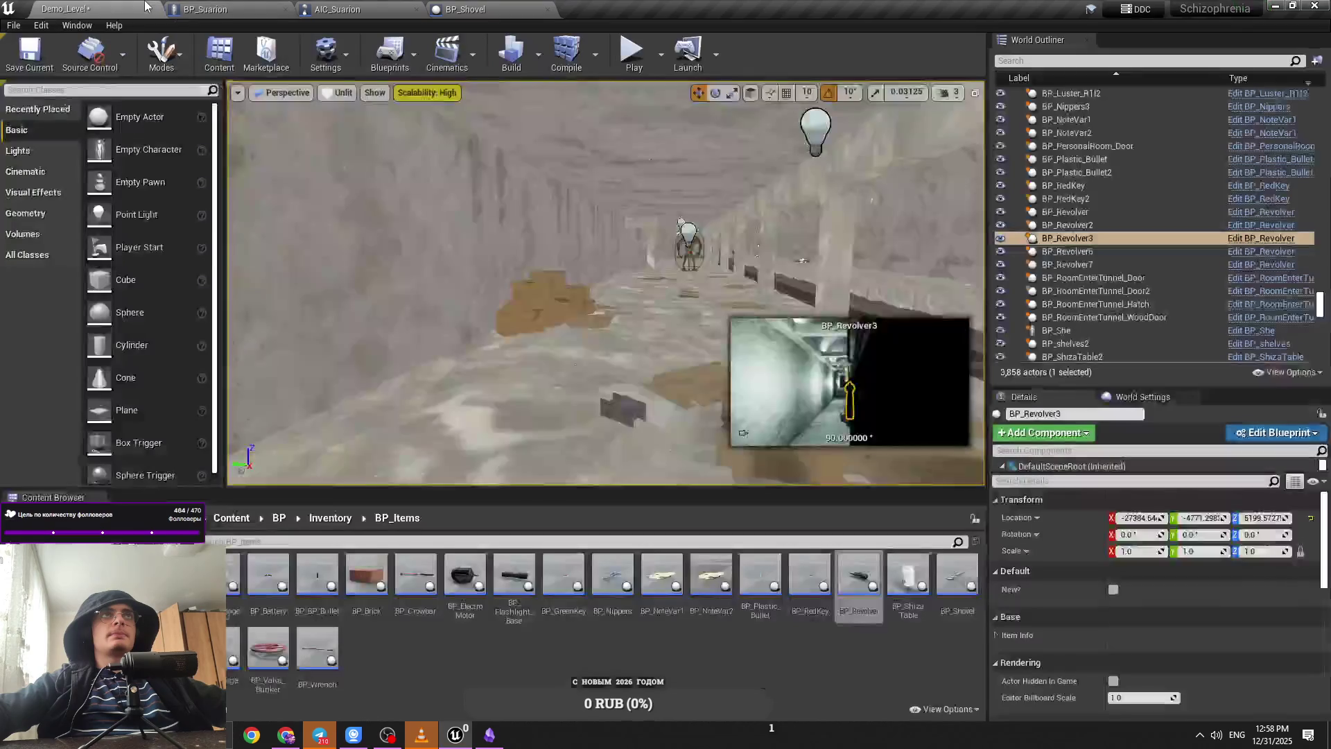
pyautogui.click(66, 9)
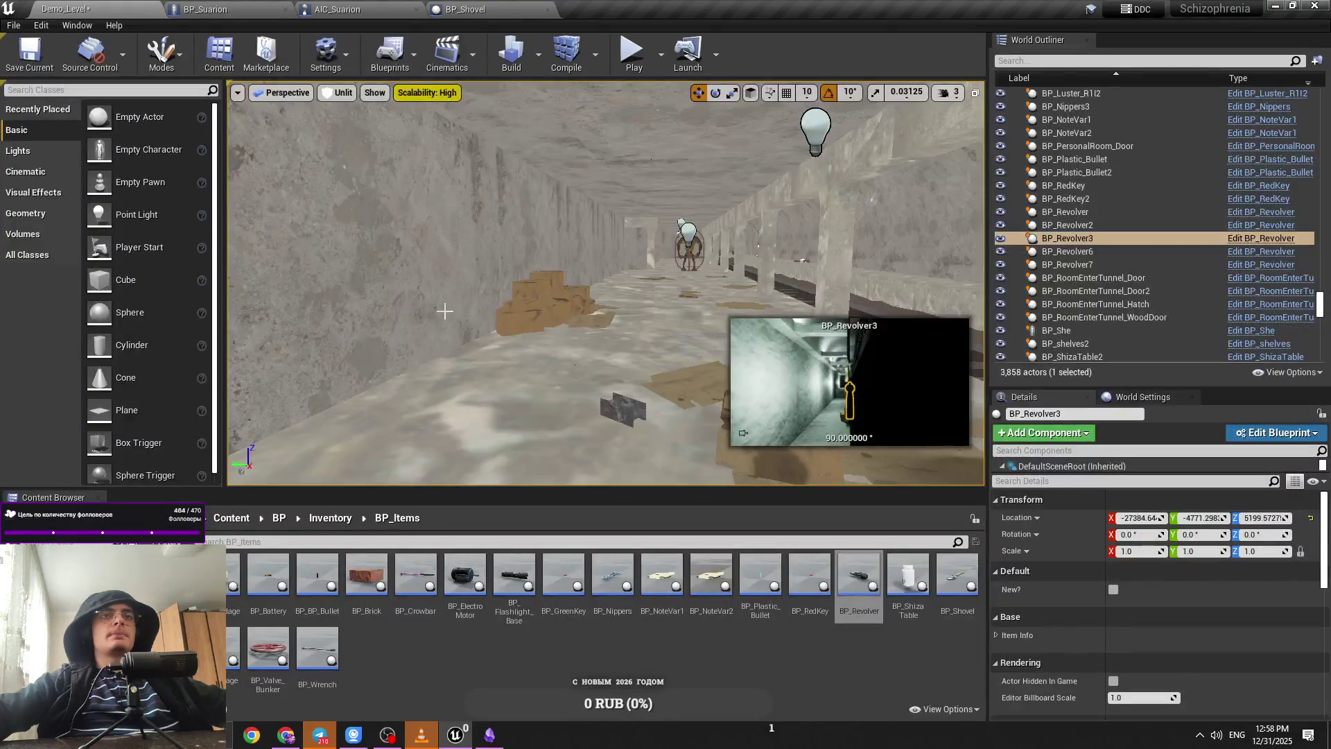
pyautogui.click(206, 10)
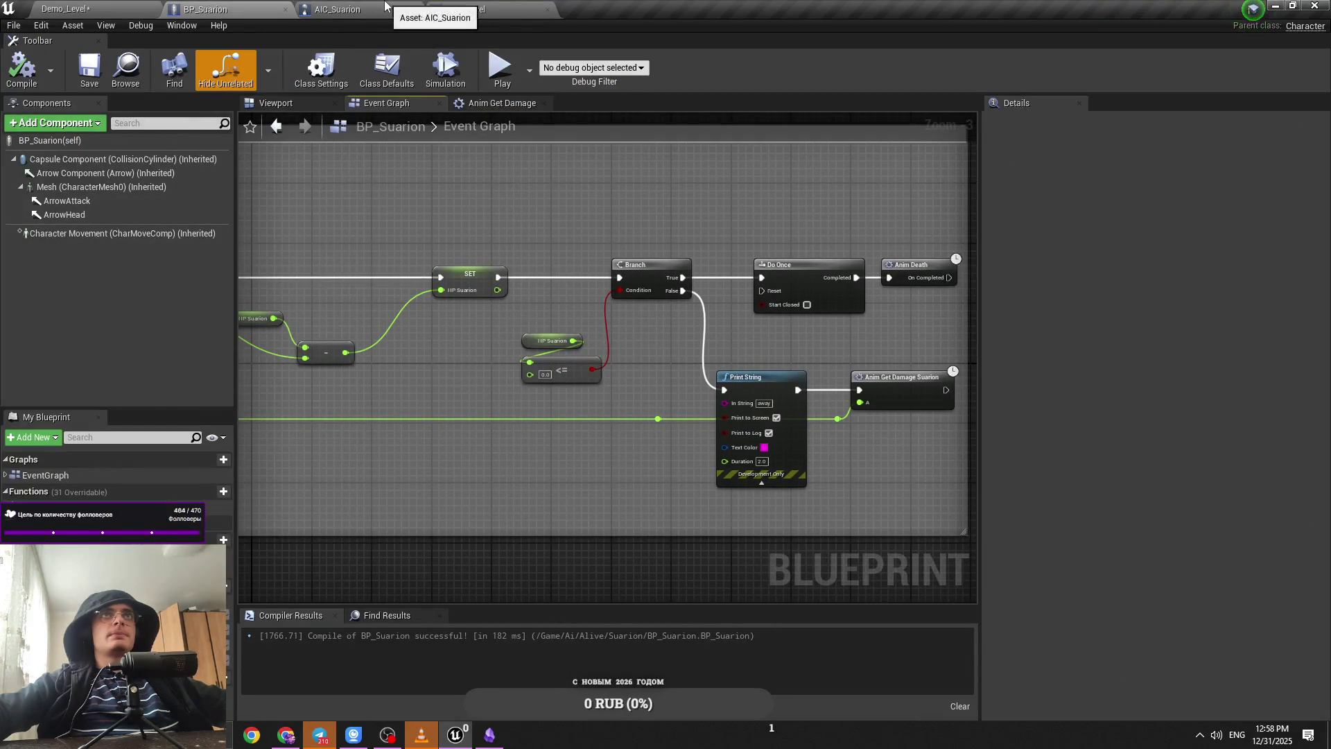
# Step: Pan AIC_Suarion's Event Graph to the Switch on Int node, undoing an accidental node move
pyautogui.click(337, 9)
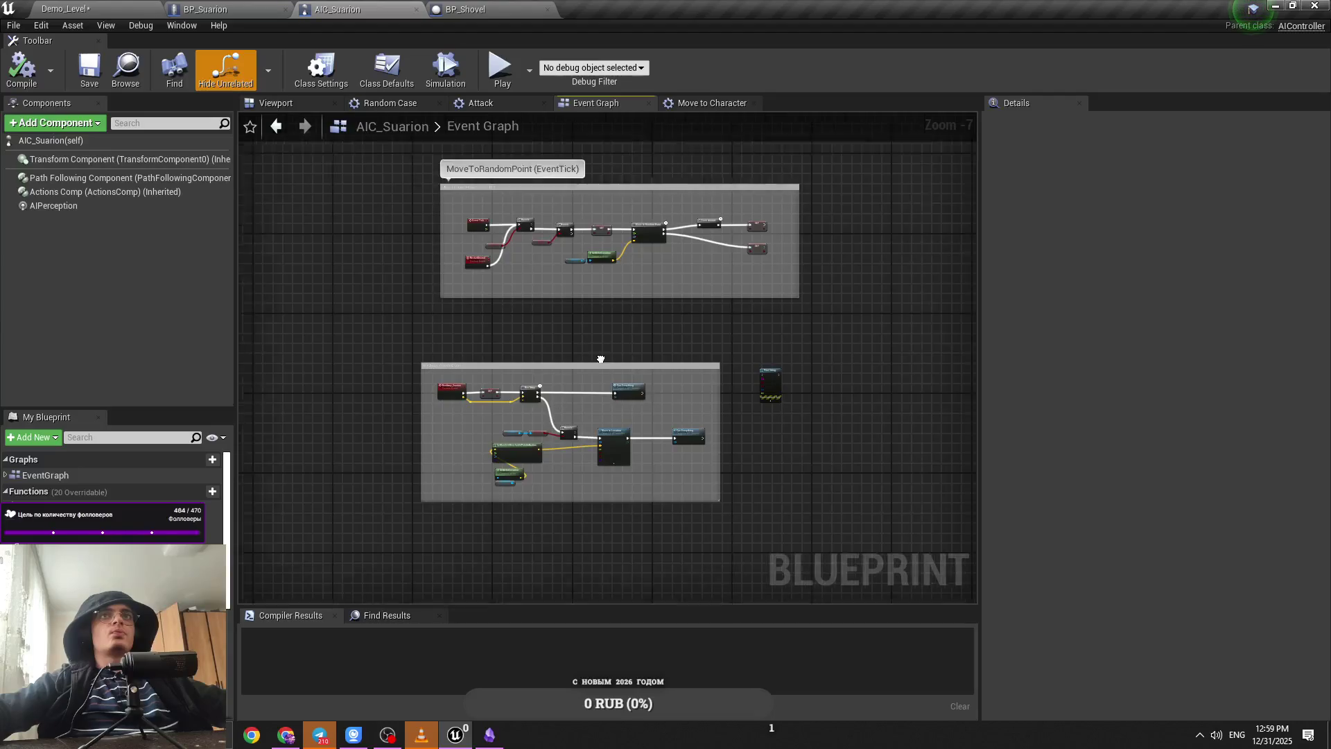
pyautogui.scroll(3, 684, 501)
pyautogui.moveTo(684, 500)
pyautogui.mouseDown()
pyautogui.moveTo(488, 492)
pyautogui.moveTo(537, 485)
pyautogui.moveTo(648, 389)
pyautogui.moveTo(406, 396)
pyautogui.moveTo(423, 392)
pyautogui.mouseUp()
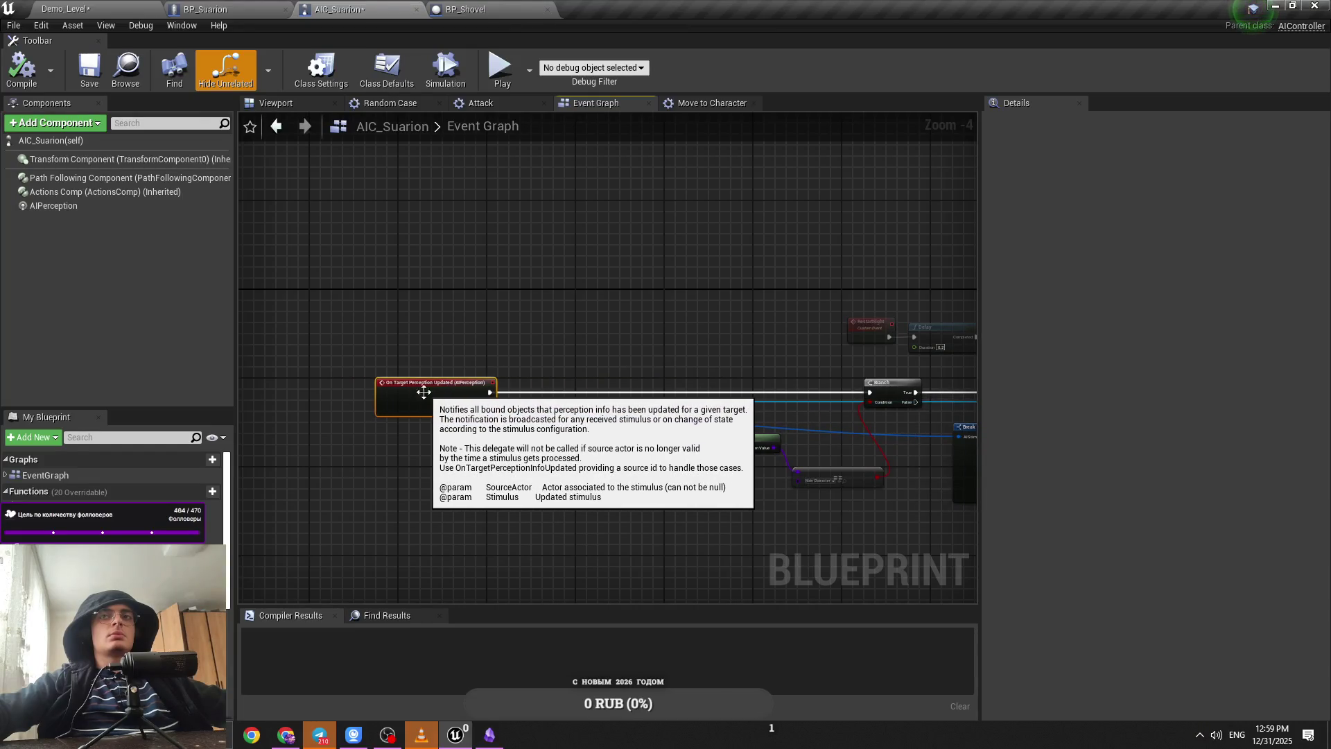
pyautogui.hotkey('ctrl', 'z')
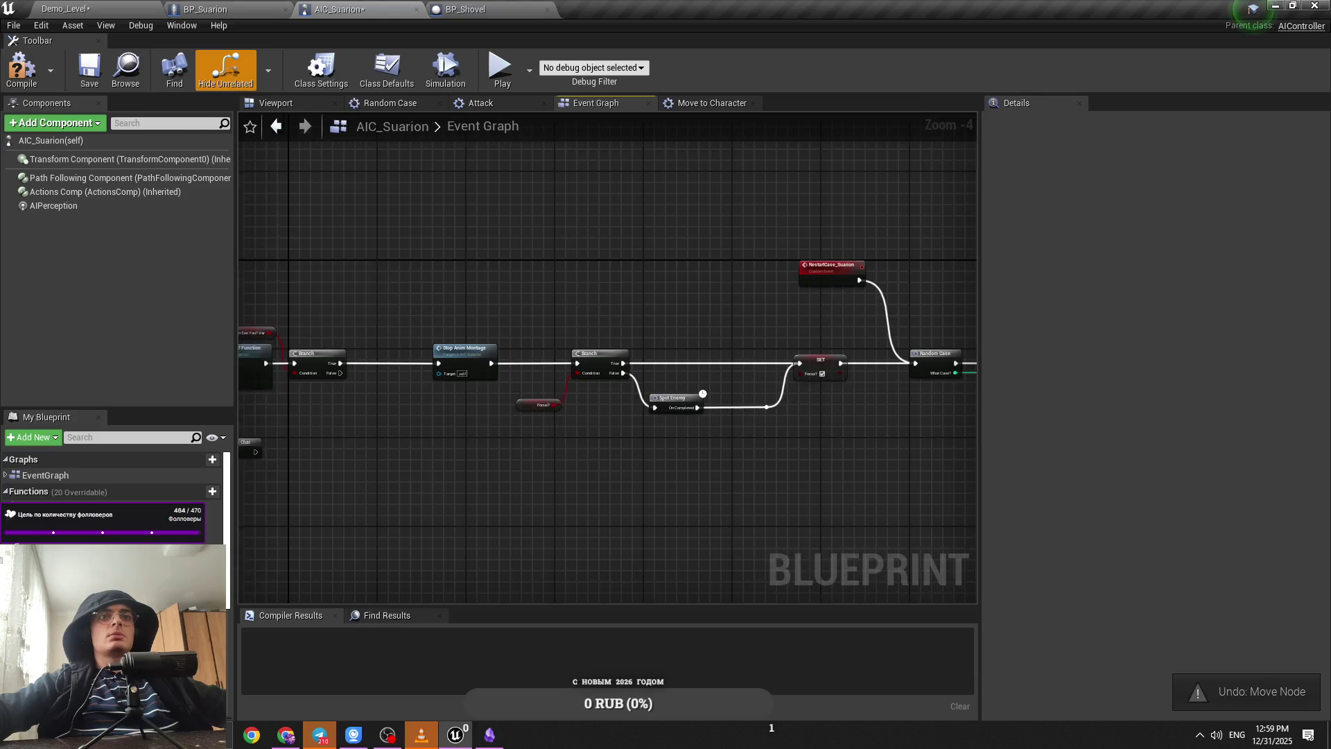
pyautogui.moveTo(560, 486); pyautogui.dragTo(402, 520)
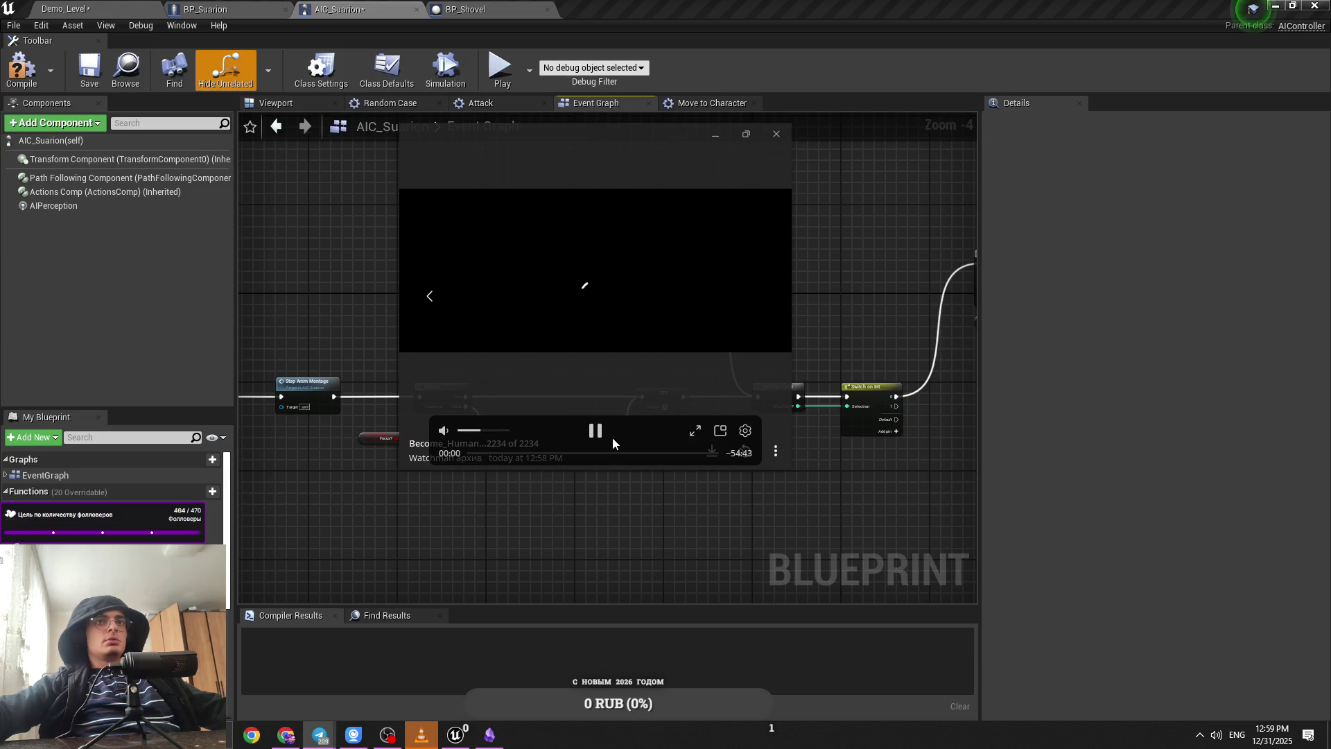
# Step: Close the Telegram video viewer and bring the Can See You? nodes into view
pyautogui.click(777, 134)
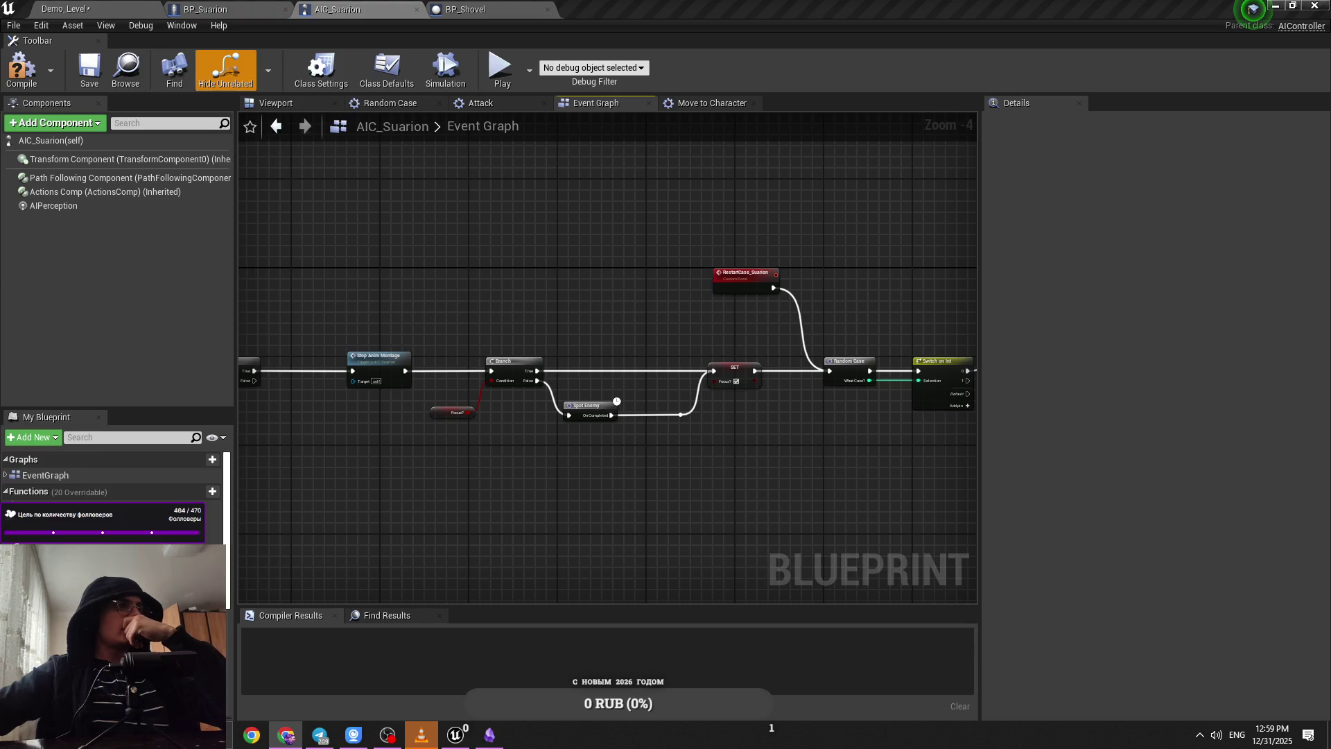
pyautogui.moveTo(598, 467); pyautogui.dragTo(718, 446)
# Step: Box-select and inspect the Branch nodes in AIC_Suarion's Event Graph
pyautogui.moveTo(613, 442); pyautogui.dragTo(746, 442)
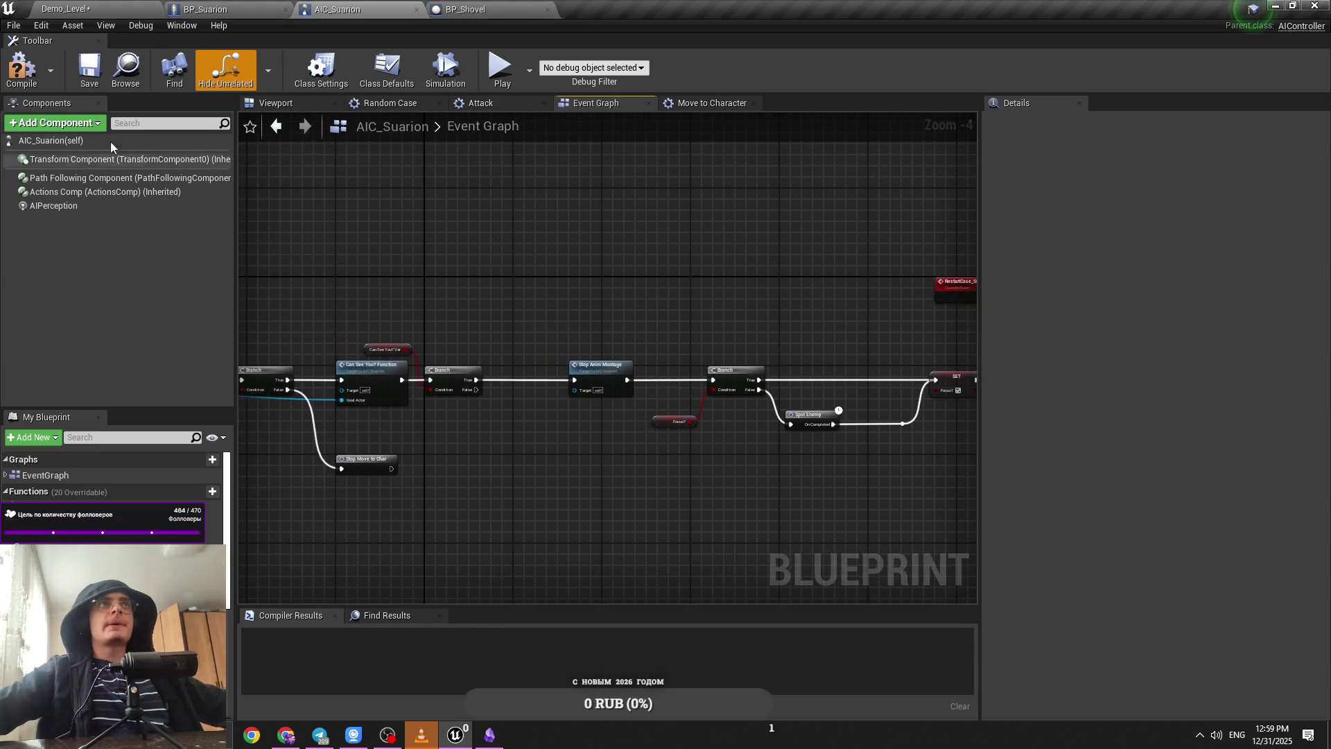
pyautogui.scroll(-1, 786, 299)
pyautogui.scroll(-1, 684, 340)
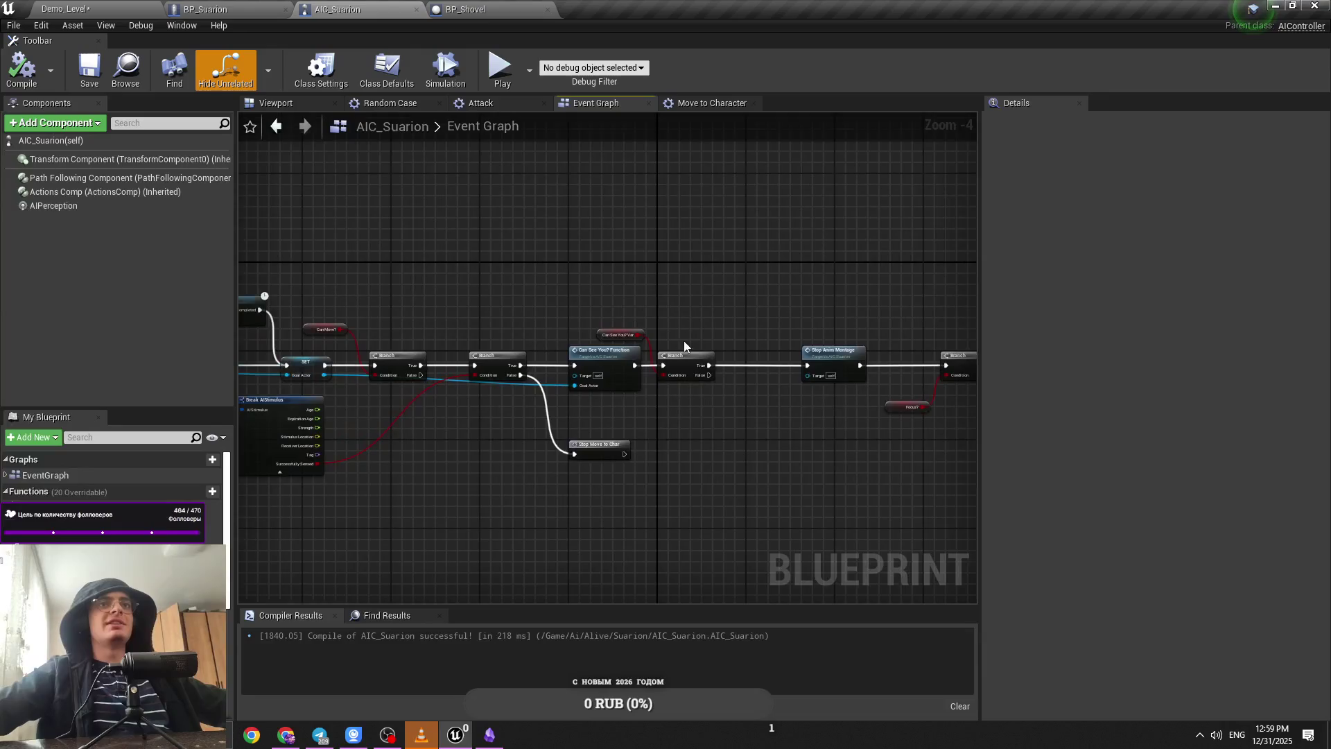
pyautogui.scroll(2, 675, 338)
pyautogui.scroll(-1, 675, 334)
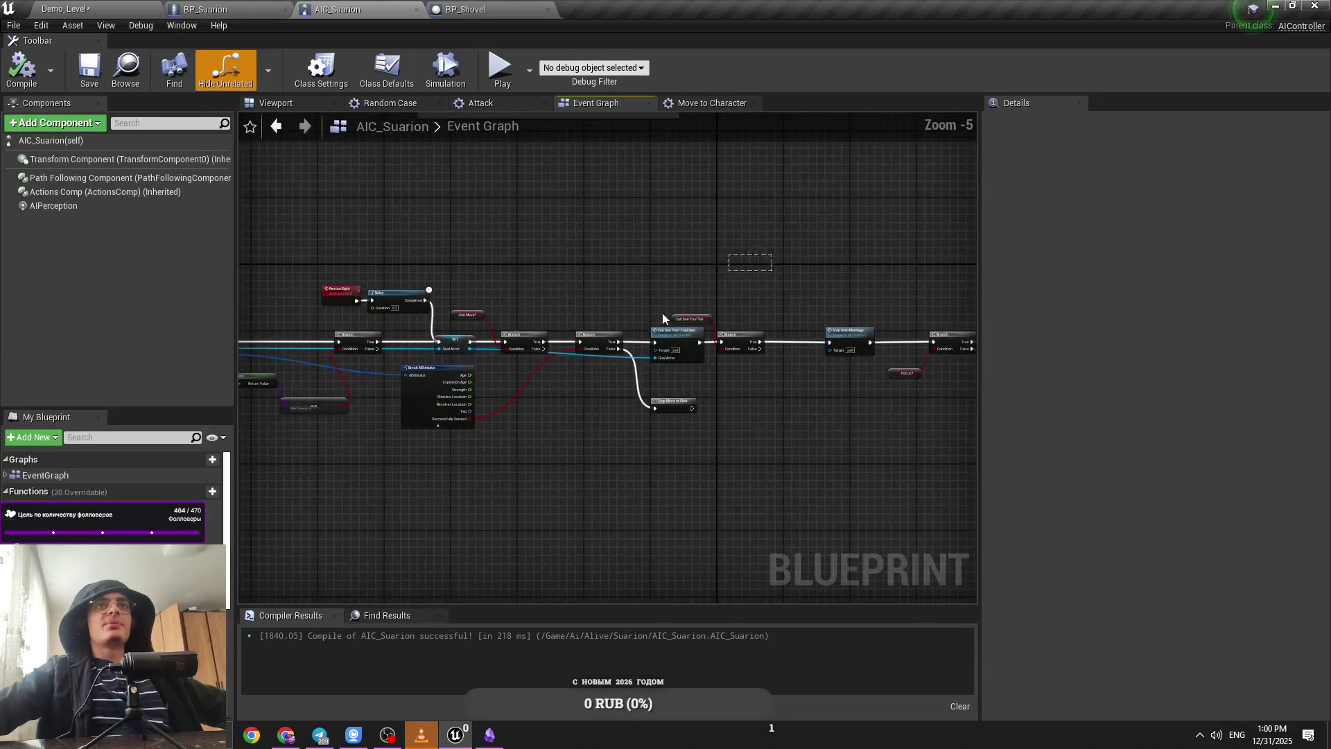
pyautogui.moveTo(827, 255); pyautogui.dragTo(273, 438)
pyautogui.scroll(4, 686, 416)
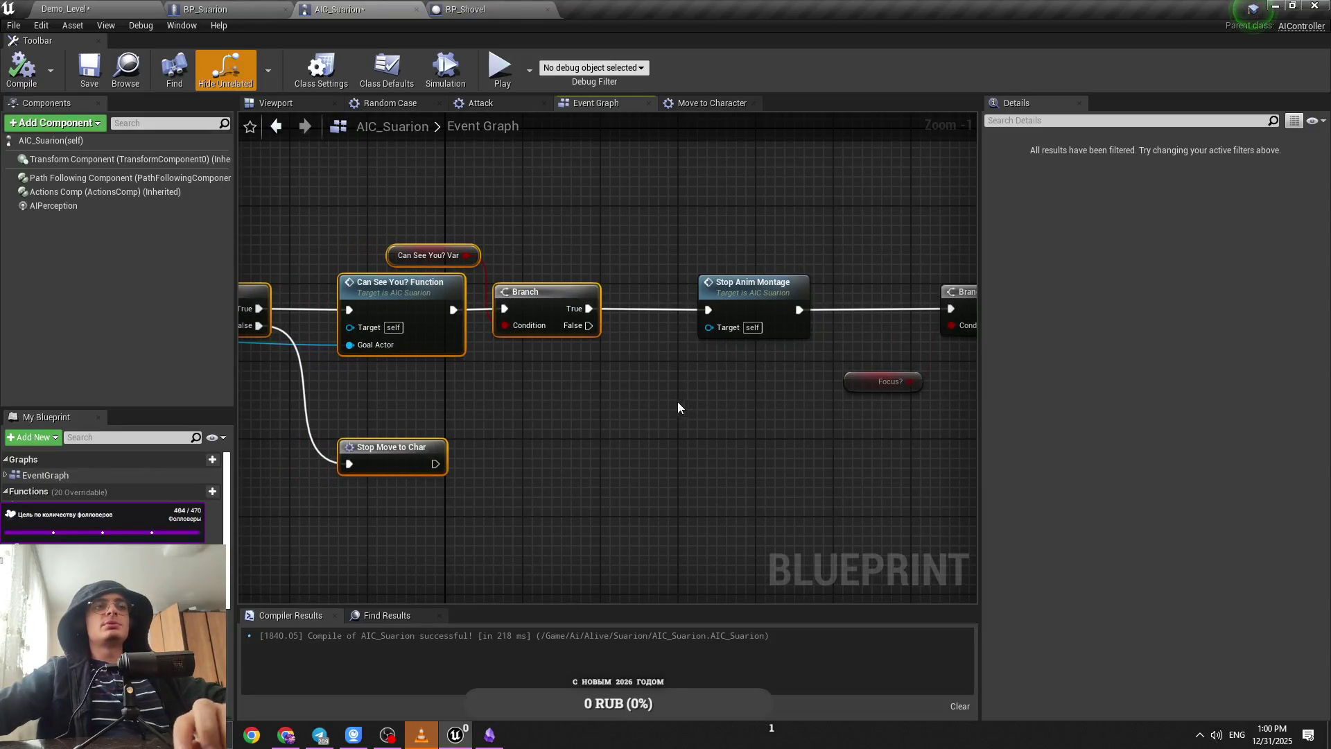
pyautogui.scroll(-1, 503, 388)
pyautogui.click(502, 388)
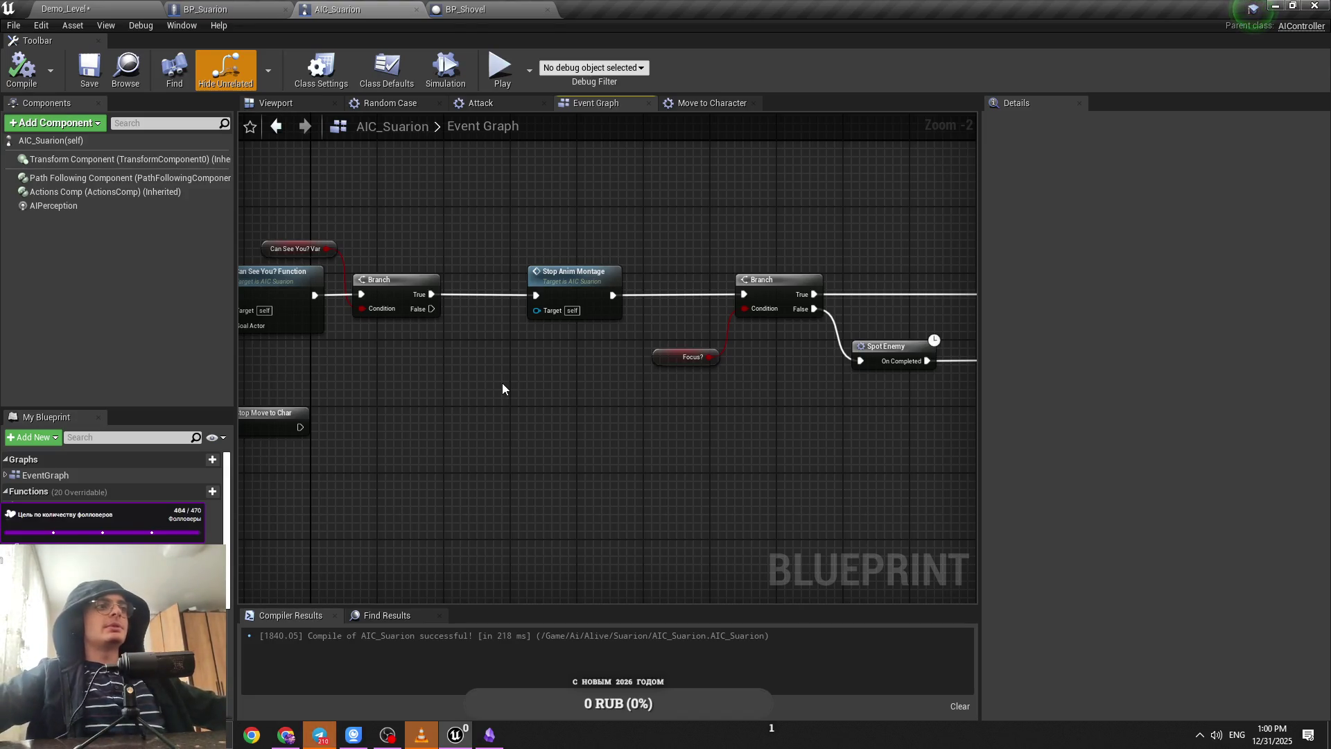
# Step: Pan across Random Case and Switch on Int to the Move to Character node
pyautogui.moveTo(484, 376)
pyautogui.mouseDown()
pyautogui.moveTo(499, 401)
pyautogui.moveTo(609, 431)
pyautogui.mouseUp()
pyautogui.scroll(-5, 609, 431)
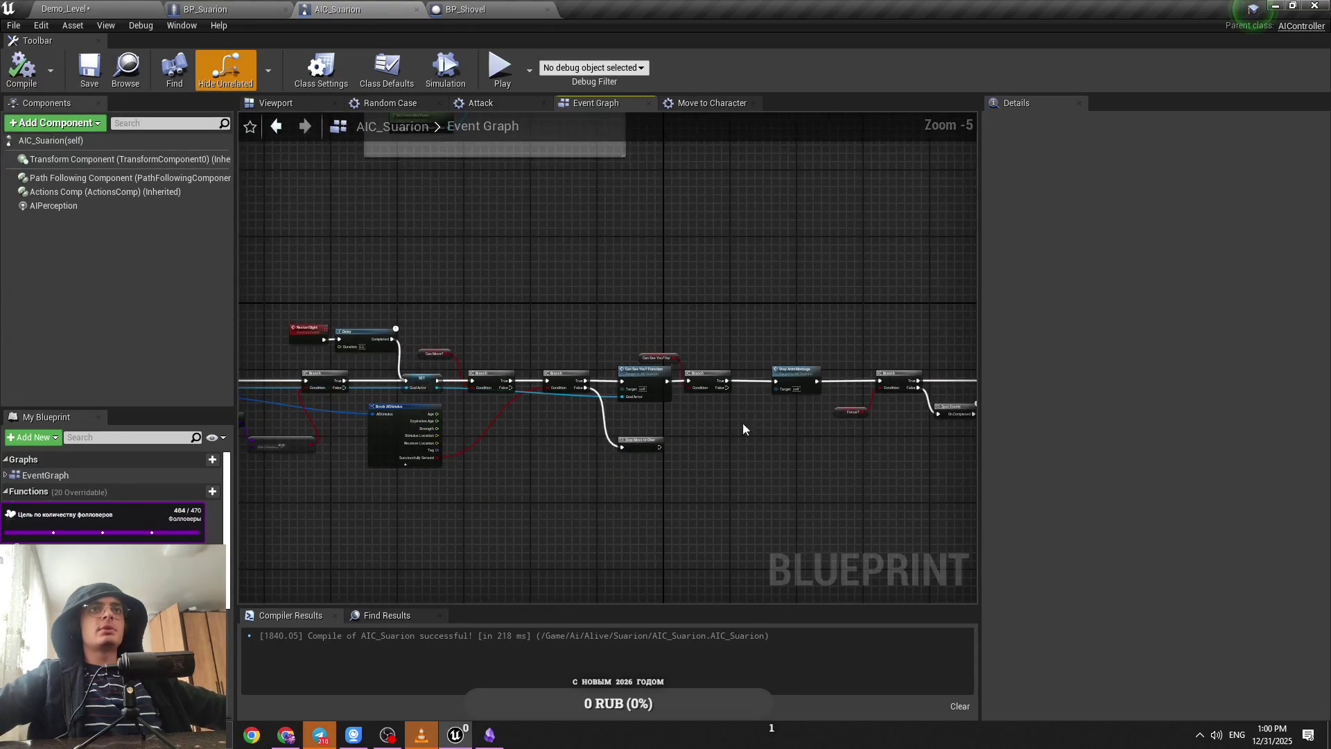
pyautogui.scroll(4, 855, 427)
pyautogui.moveTo(855, 426); pyautogui.dragTo(471, 422)
pyautogui.moveTo(804, 424); pyautogui.dragTo(564, 426)
pyautogui.moveTo(971, 415); pyautogui.dragTo(684, 406)
pyautogui.moveTo(838, 405)
pyautogui.mouseDown()
pyautogui.moveTo(767, 404)
pyautogui.moveTo(626, 307)
pyautogui.mouseUp()
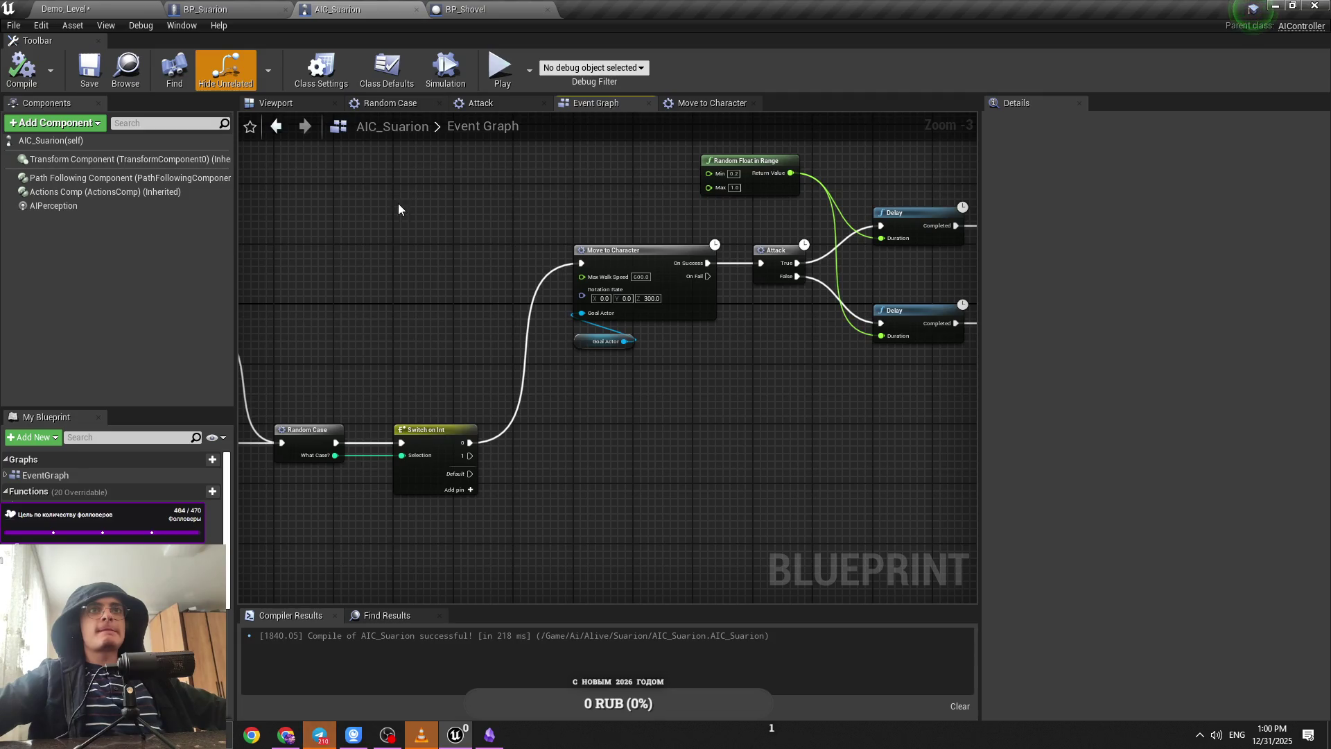
# Step: Link Launch Character to RestartCase_Suarion and save AIC_Suarion
pyautogui.moveTo(397, 203); pyautogui.dragTo(468, 261)
pyautogui.moveTo(366, 248); pyautogui.dragTo(539, 320)
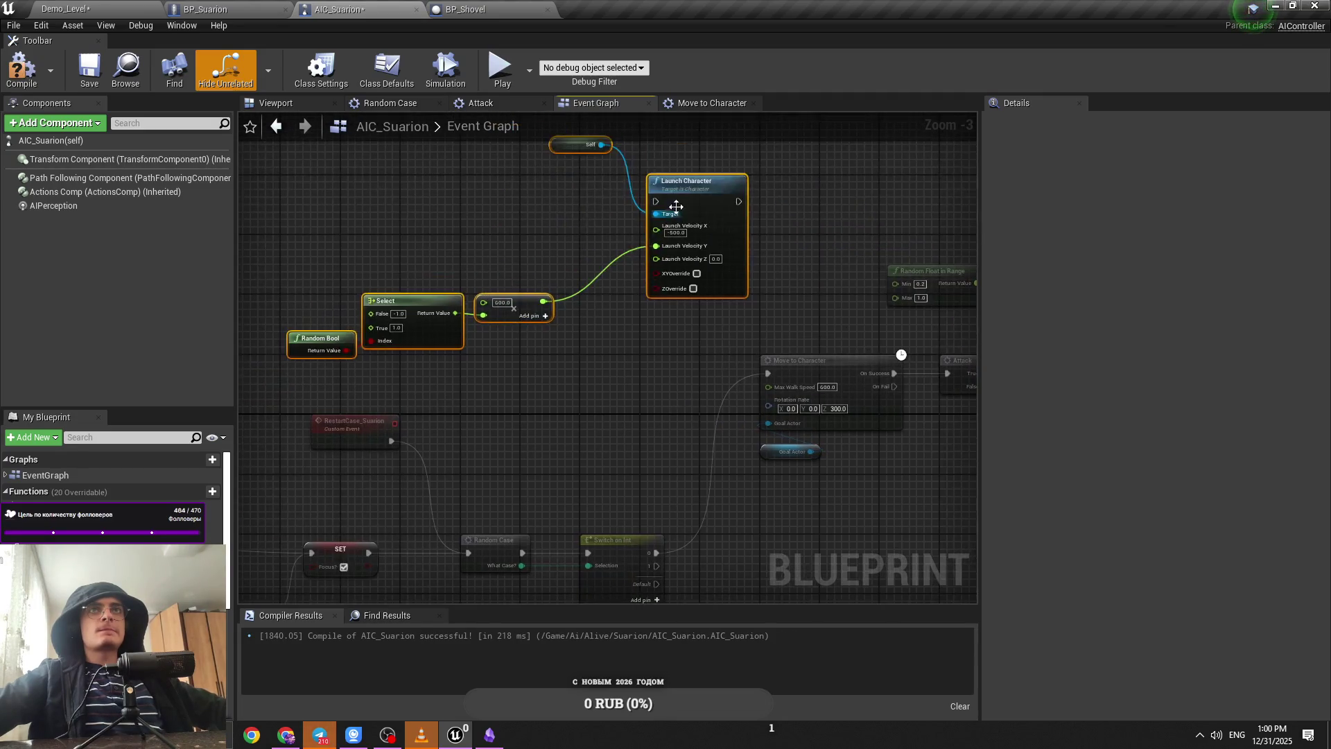
pyautogui.moveTo(395, 449); pyautogui.dragTo(388, 448)
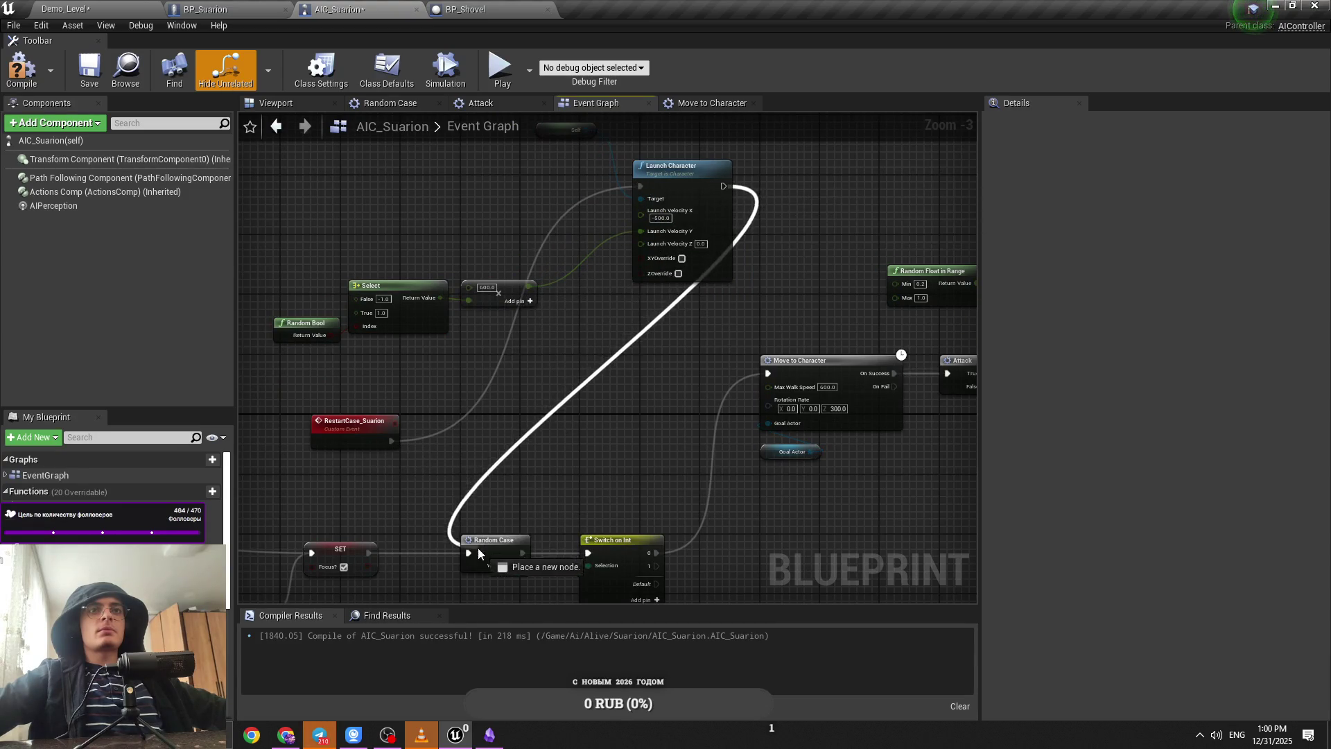
pyautogui.hotkey('ctrl', 's')
# Step: Replace the Self node on Launch Character's Target with a Ref BP Suarion variable
pyautogui.click(66, 8)
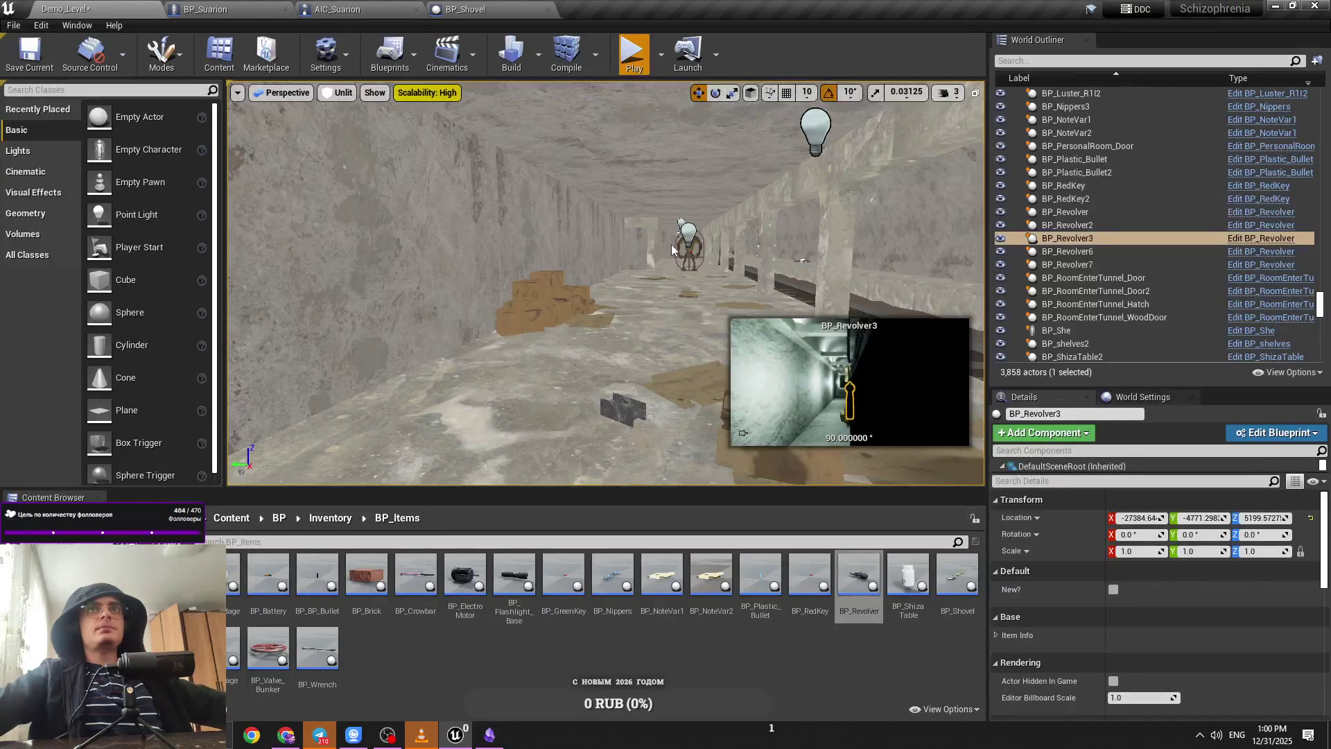
pyautogui.click(831, 404)
pyautogui.click(423, 9)
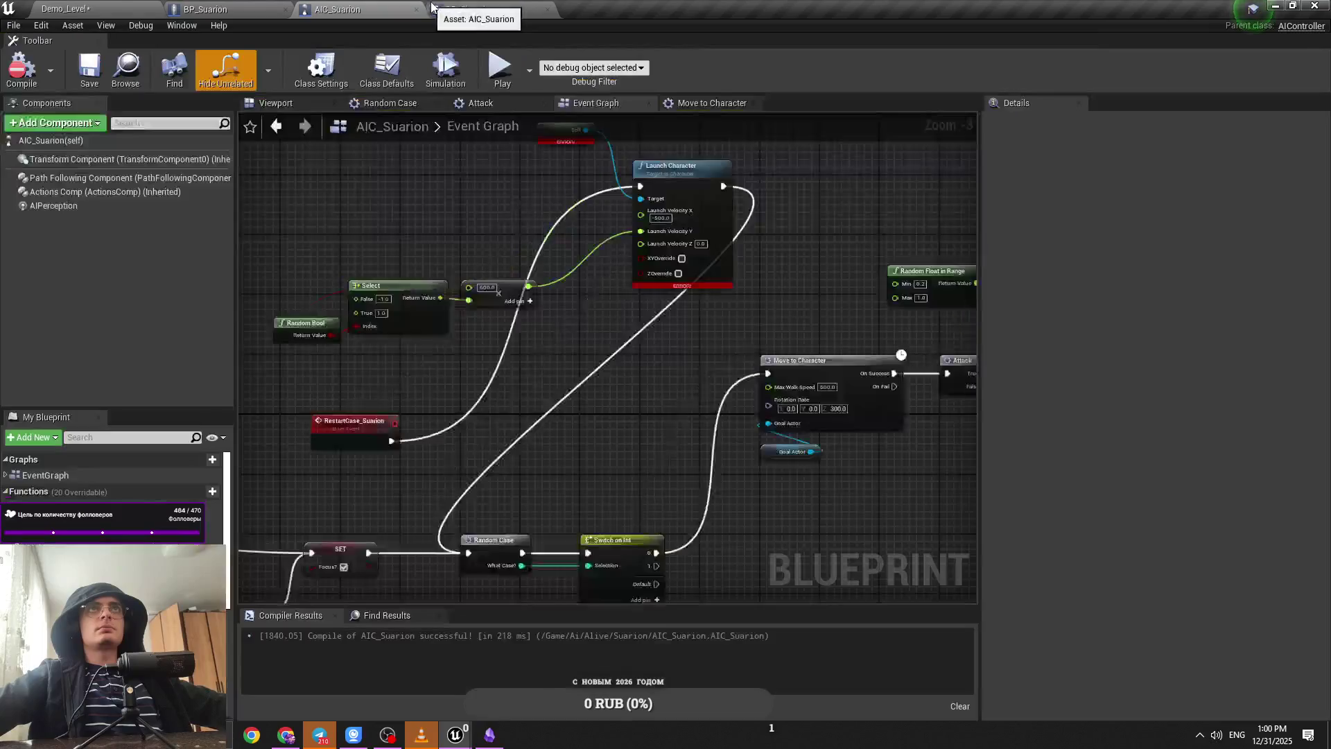
pyautogui.press('Delete')
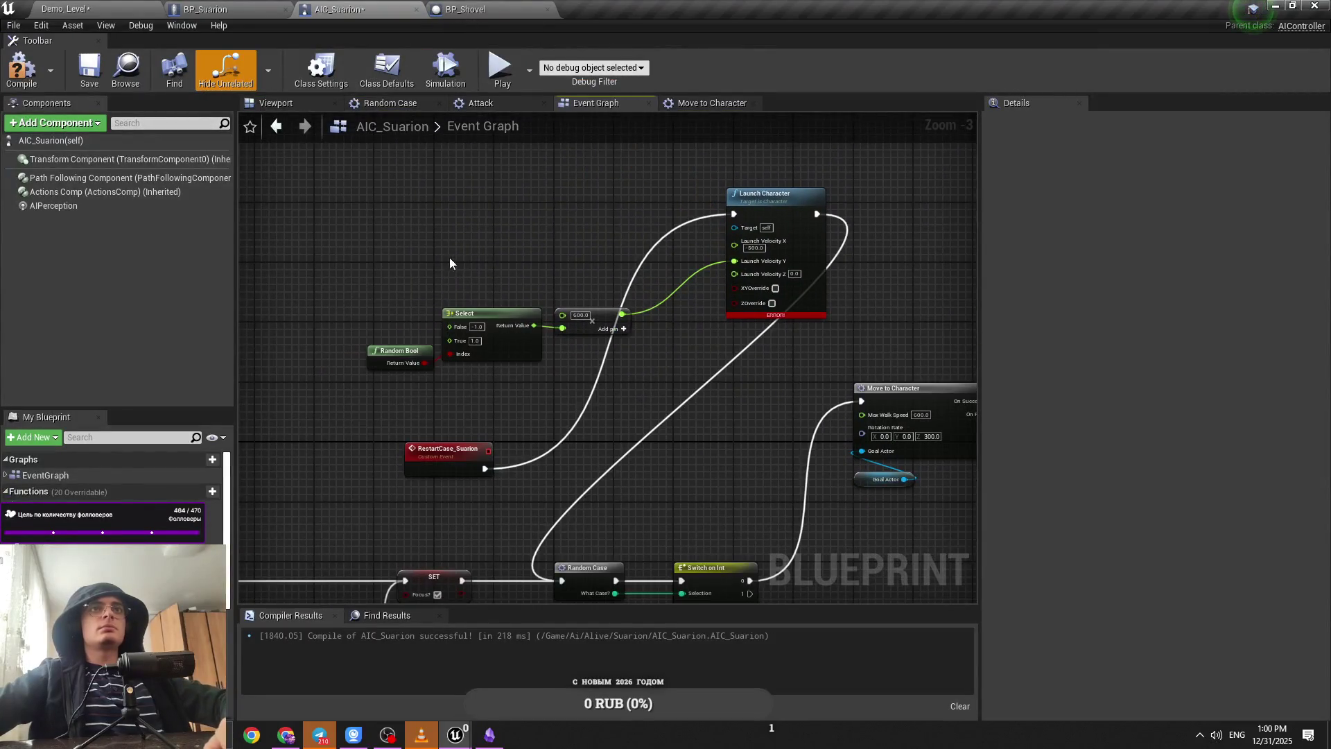
pyautogui.moveTo(56, 554)
pyautogui.mouseDown()
pyautogui.moveTo(740, 281)
pyautogui.moveTo(625, 254)
pyautogui.mouseUp()
# Step: Wire Ref BP Suarion into Launch Character's Target, then play-test Demo_Level twice
pyautogui.moveTo(733, 246); pyautogui.dragTo(737, 246)
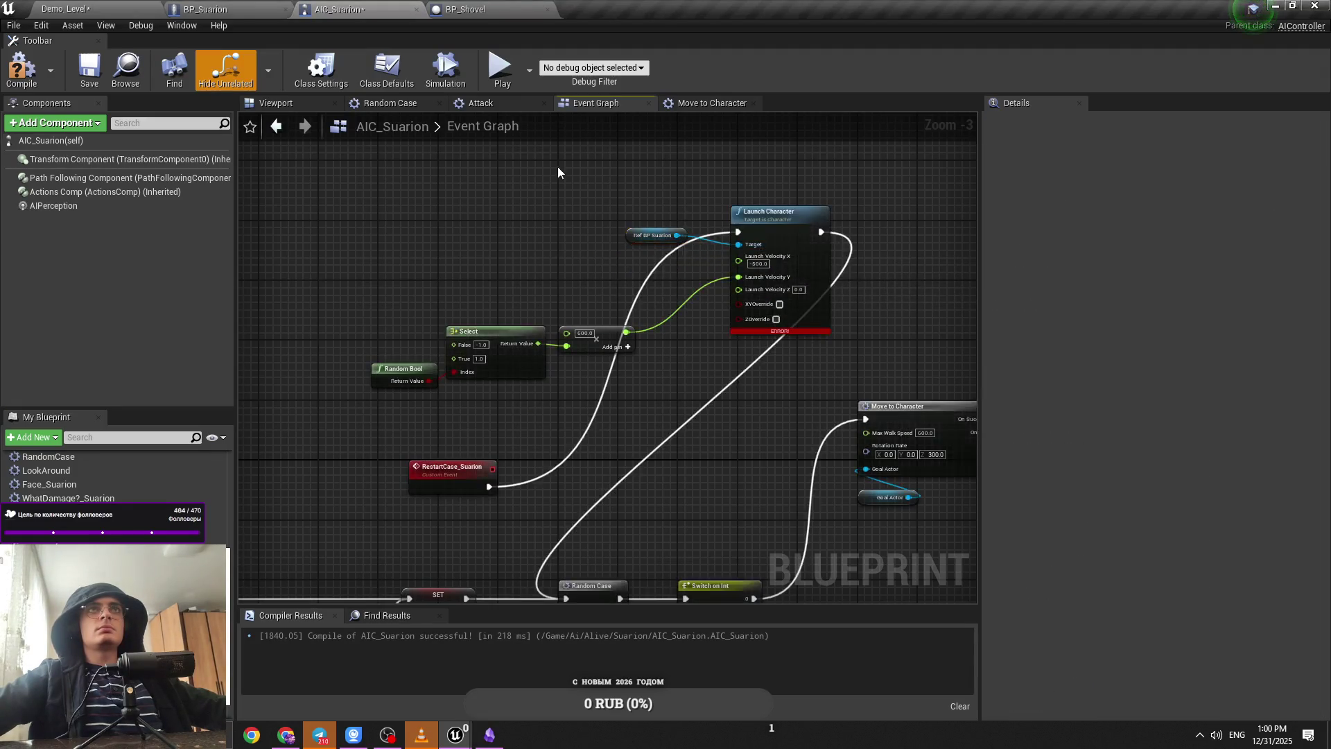
pyautogui.click(66, 9)
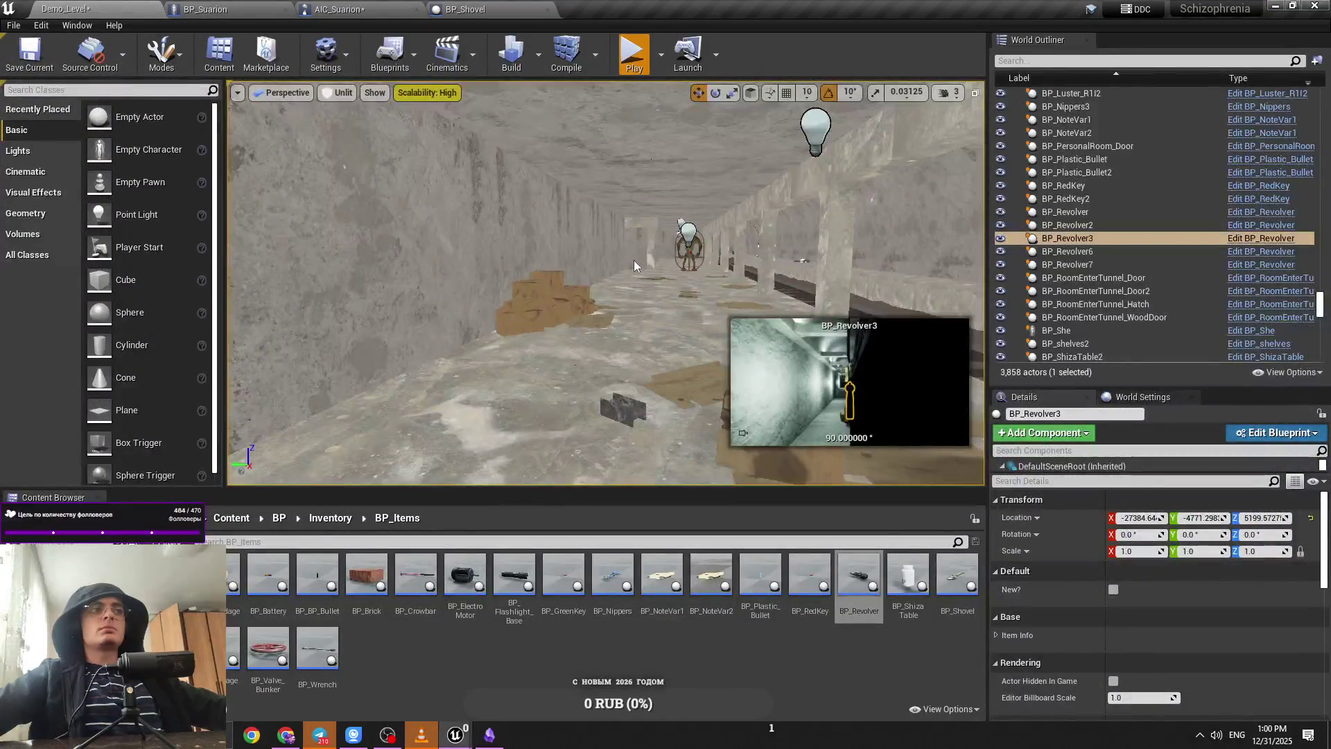
pyautogui.hotkey('alt', 'p')
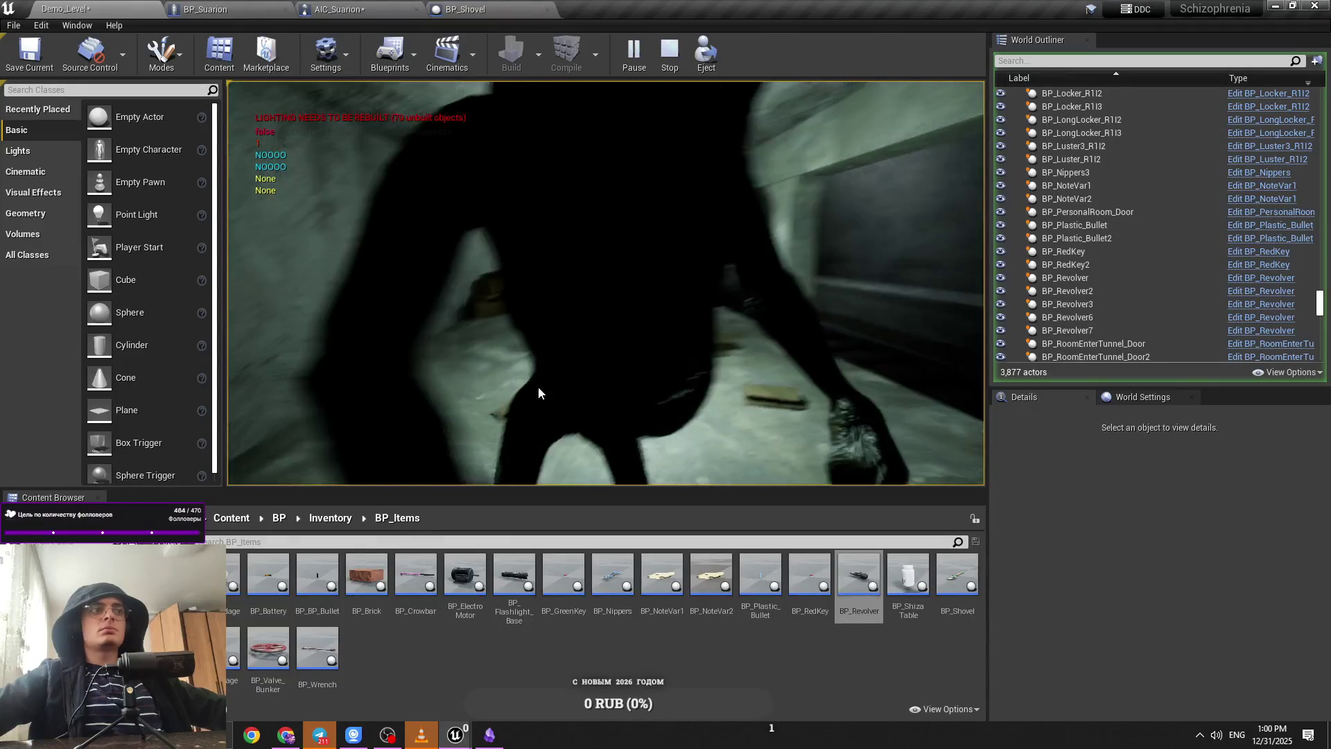
pyautogui.press('Escape')
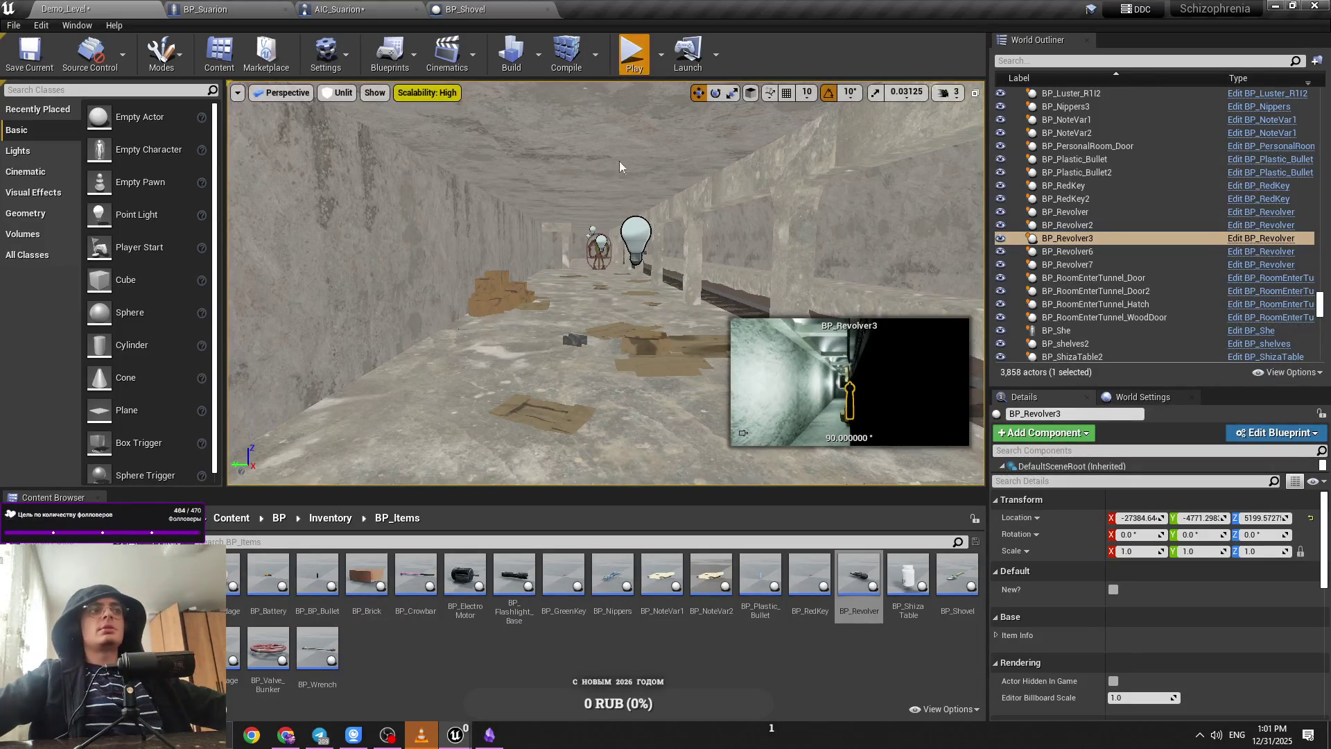
pyautogui.hotkey('alt', 'p')
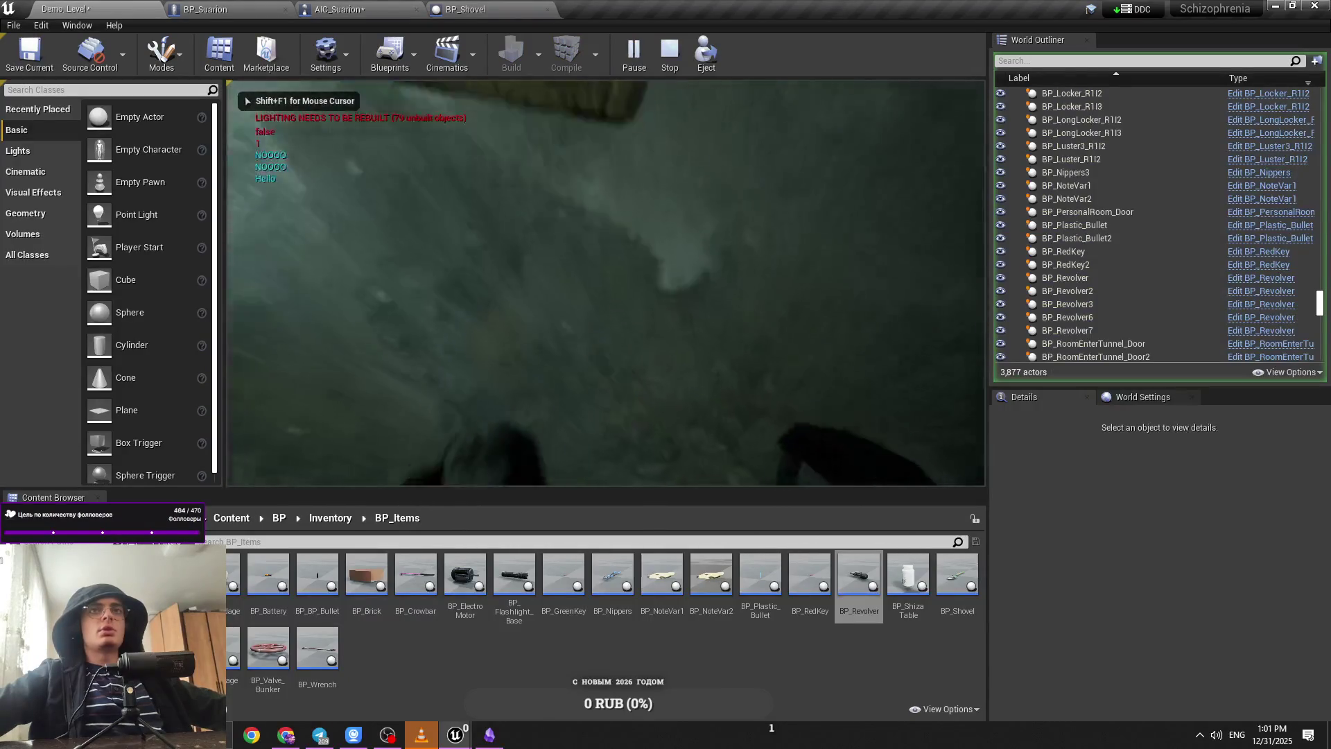
pyautogui.click(346, 8)
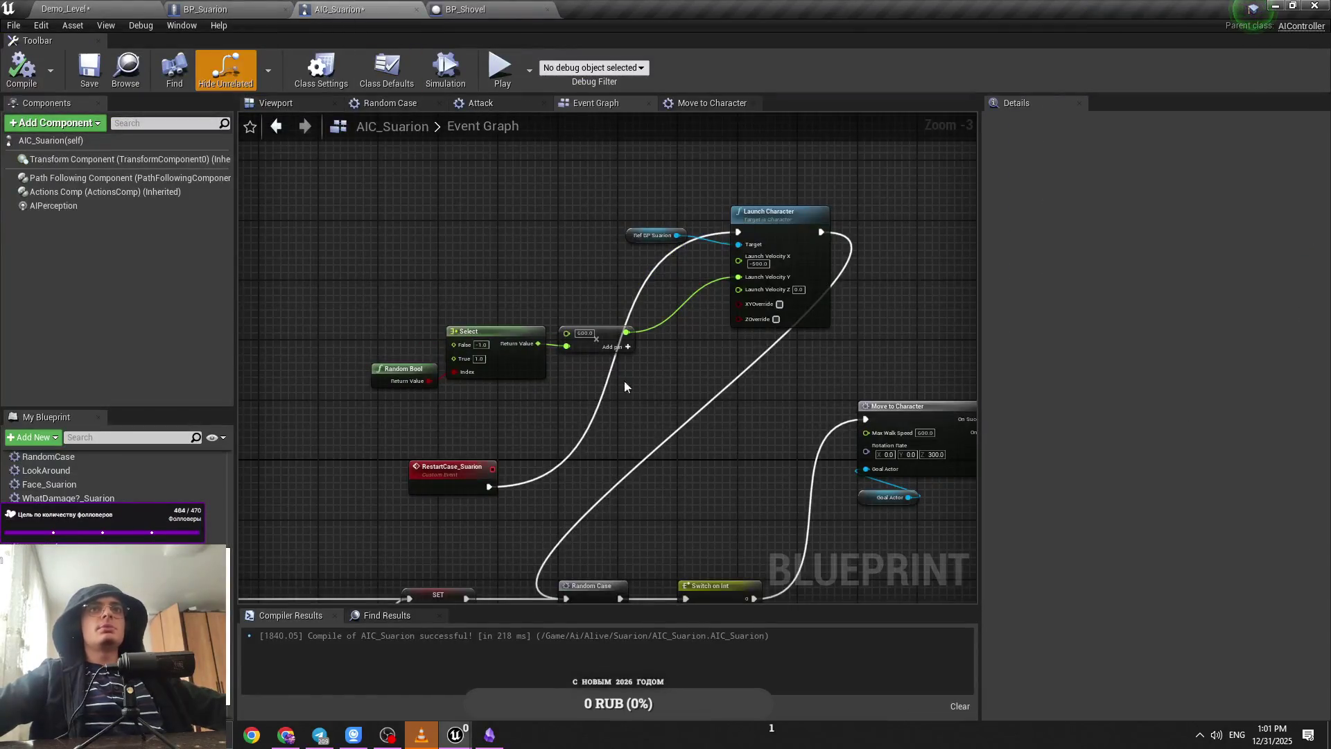
# Step: Save AIC_Suarion with the 600.0 launch value around Launch Character
pyautogui.scroll(2, 624, 387)
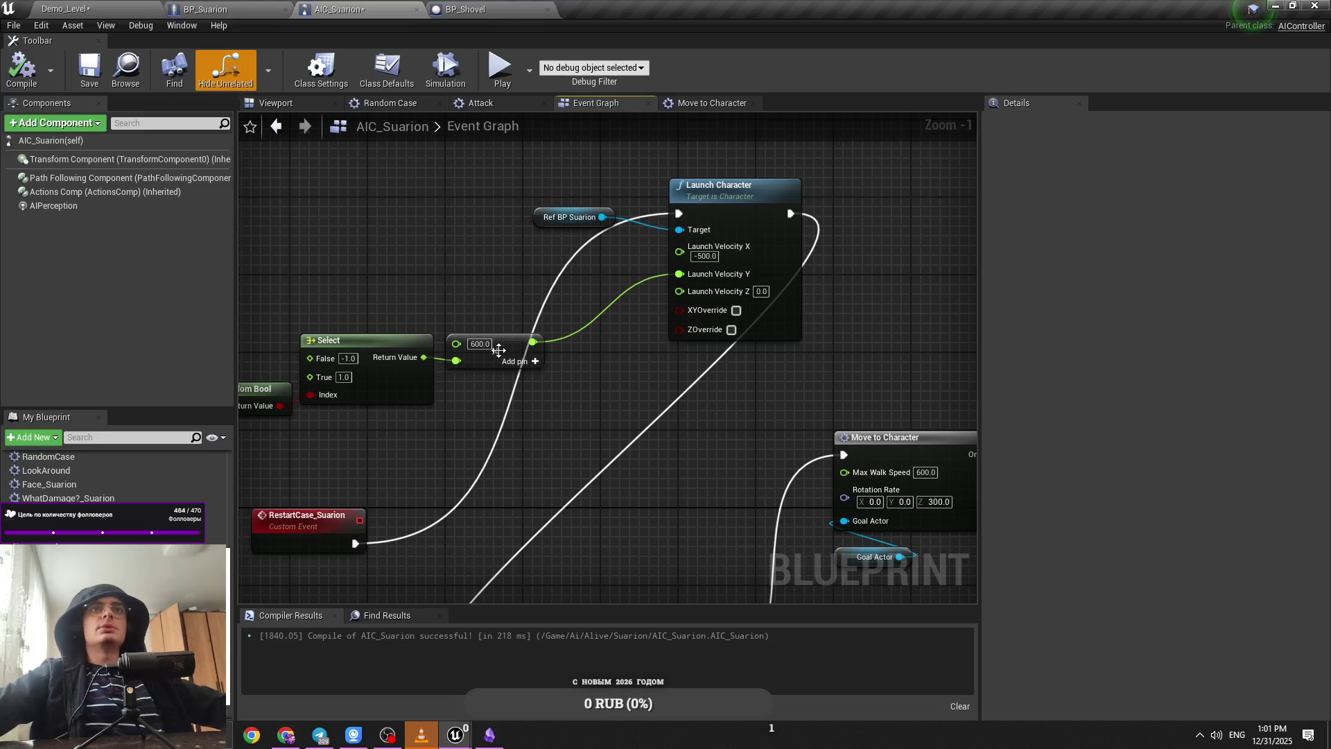
pyautogui.moveTo(406, 295); pyautogui.dragTo(580, 266)
pyautogui.hotkey('ctrl', 's')
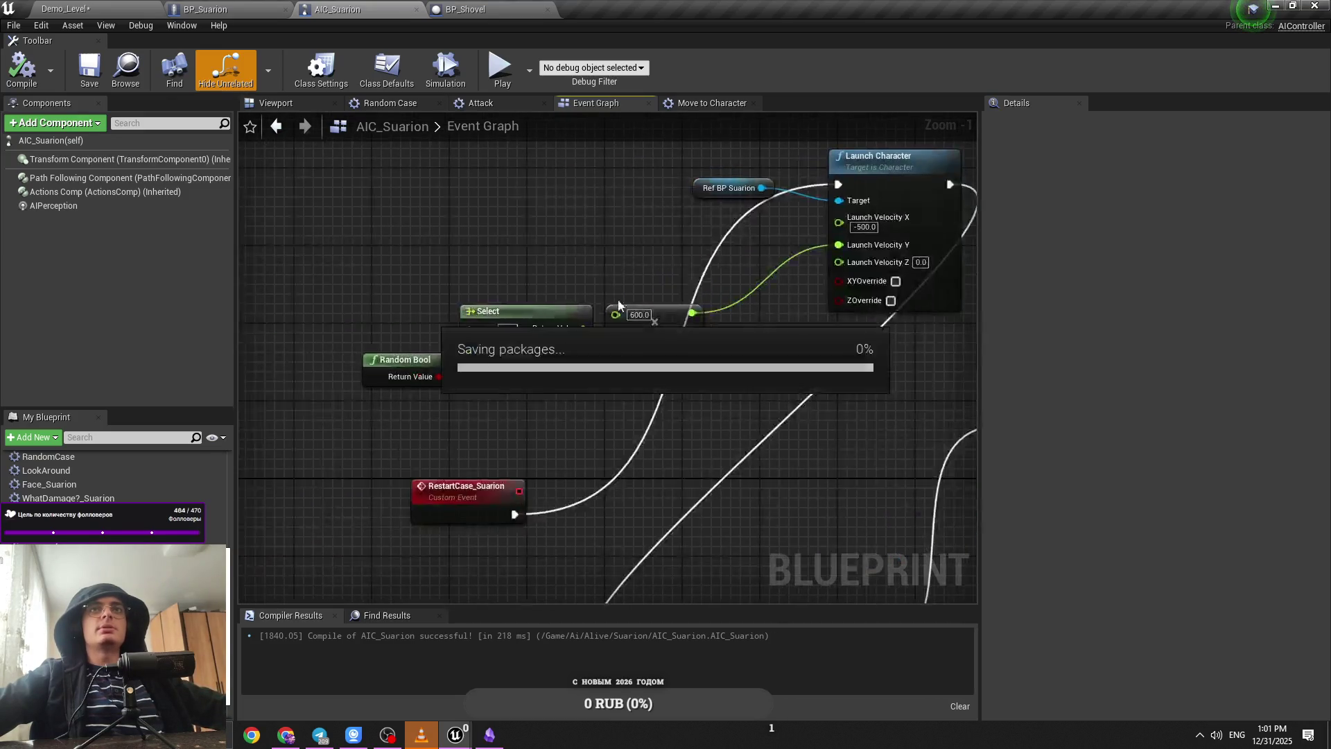
pyautogui.moveTo(648, 232); pyautogui.dragTo(516, 256)
# Step: Play-test Demo_Level, aiming the revolver at the approaching monster
pyautogui.click(83, 6)
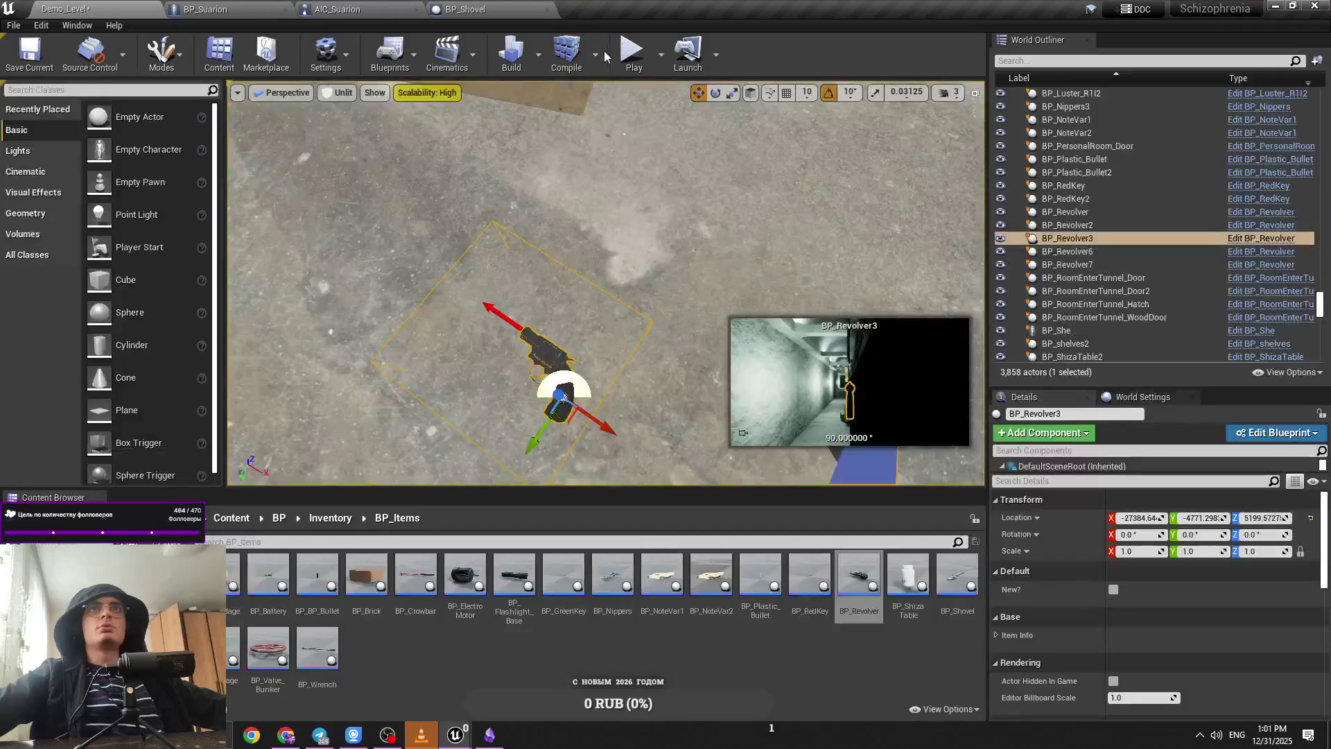
pyautogui.hotkey('alt', 'p')
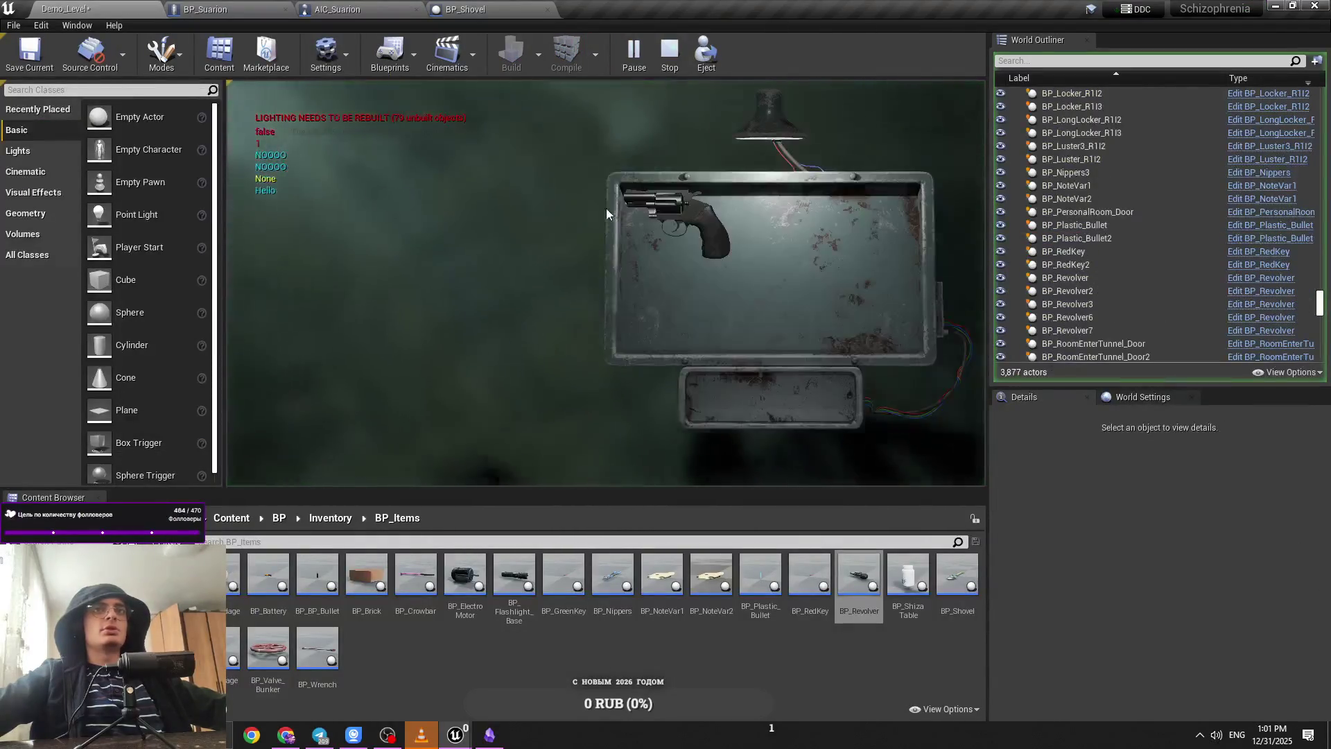
pyautogui.click(650, 219)
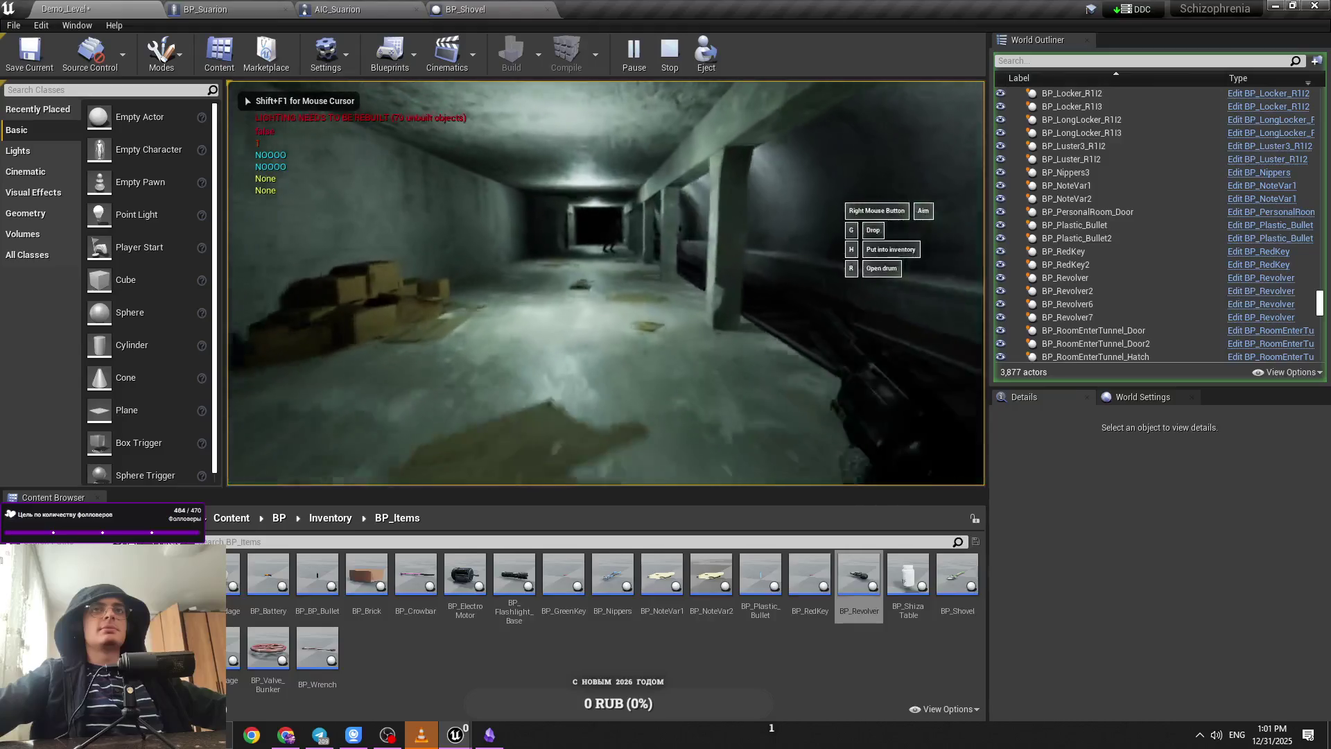
pyautogui.rightClick(606, 283)
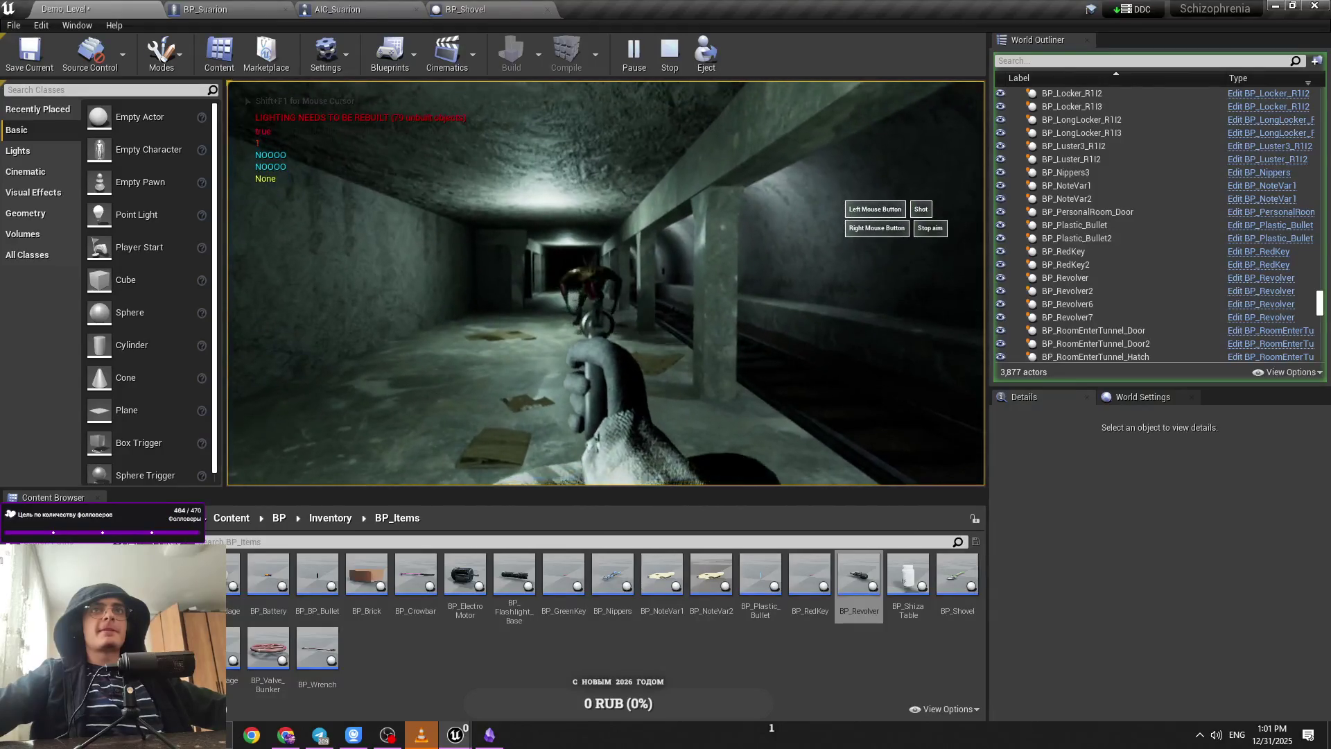
pyautogui.rightClick(606, 283)
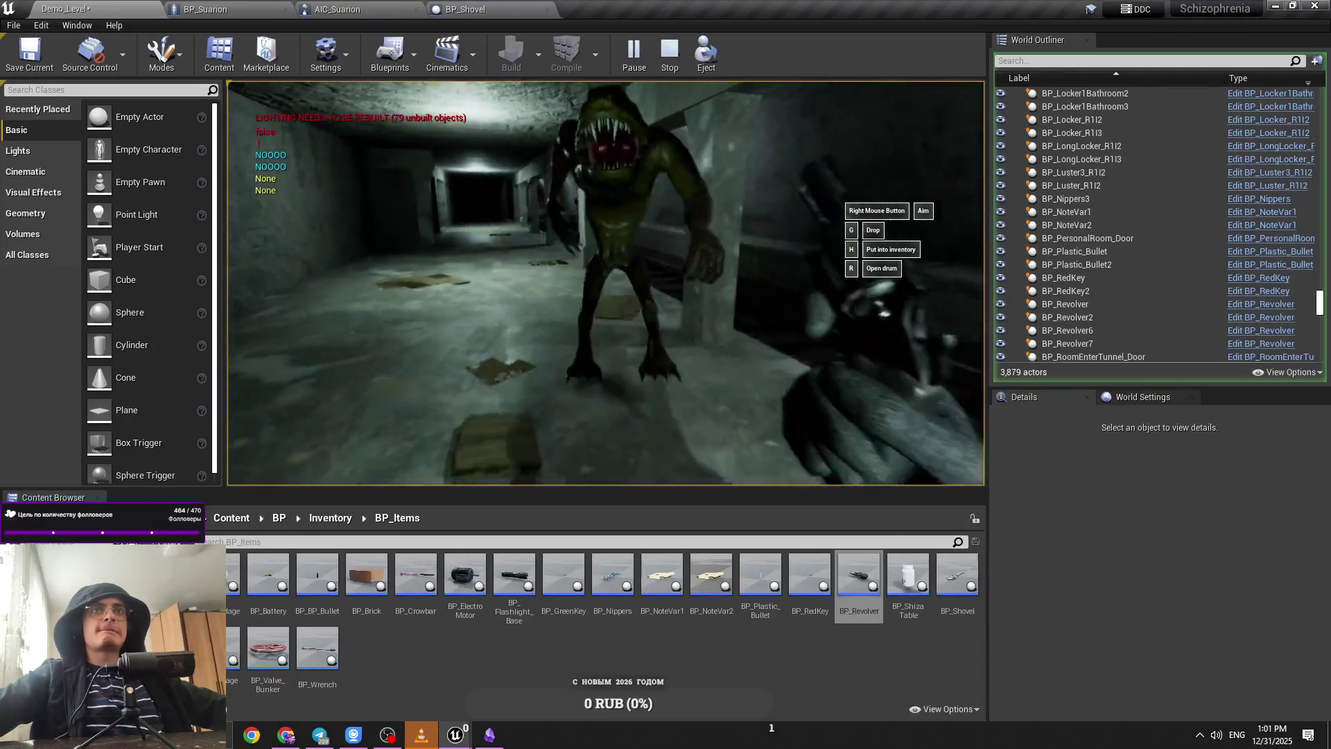
pyautogui.rightClick(606, 283)
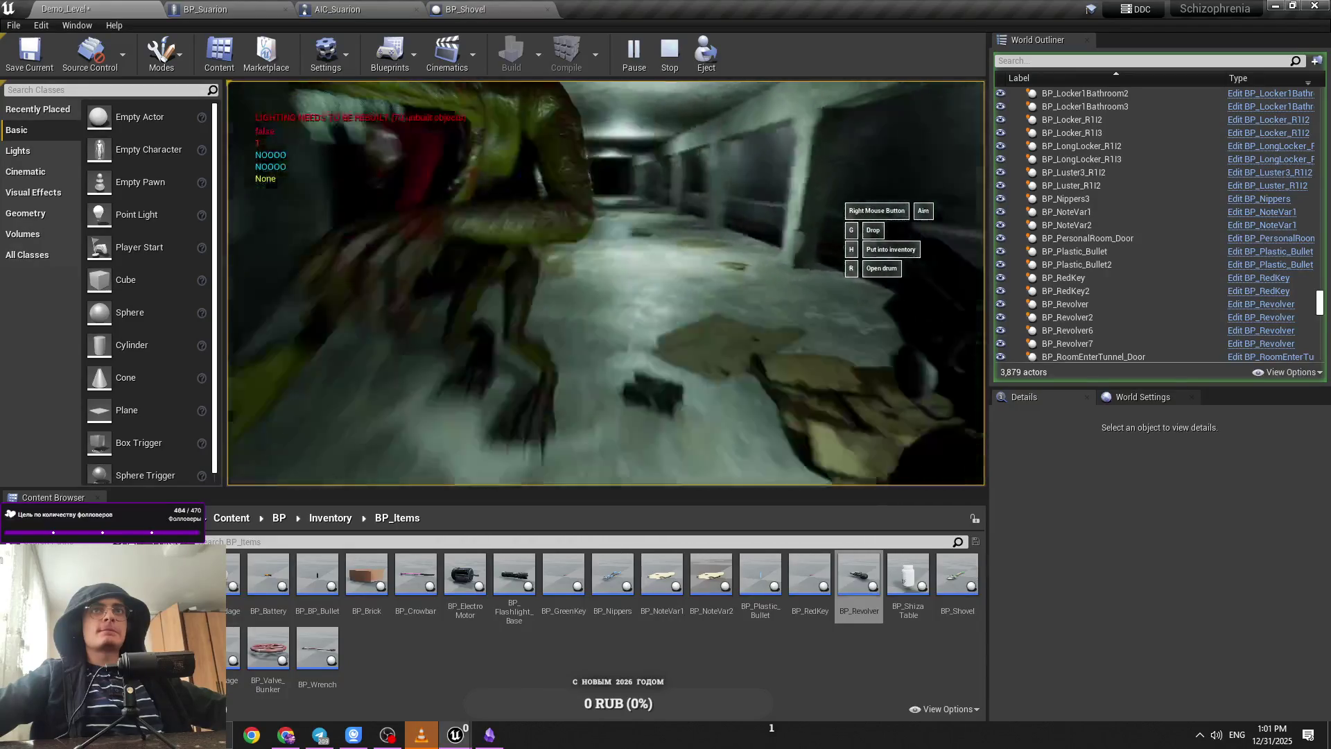
pyautogui.click(333, 9)
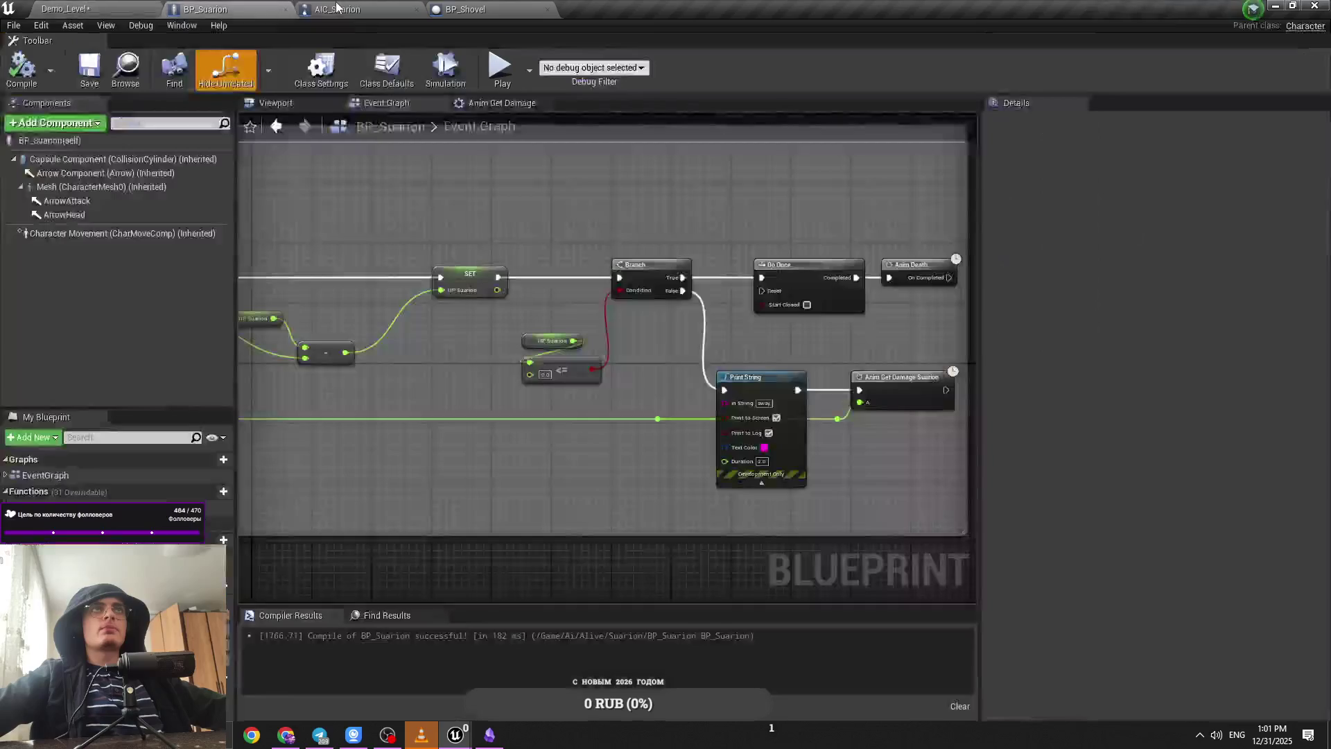
# Step: Raise the Launch Velocity Y add value from 600.0 to 1000.0, save, and replay Demo_Level
pyautogui.moveTo(443, 185); pyautogui.dragTo(574, 203)
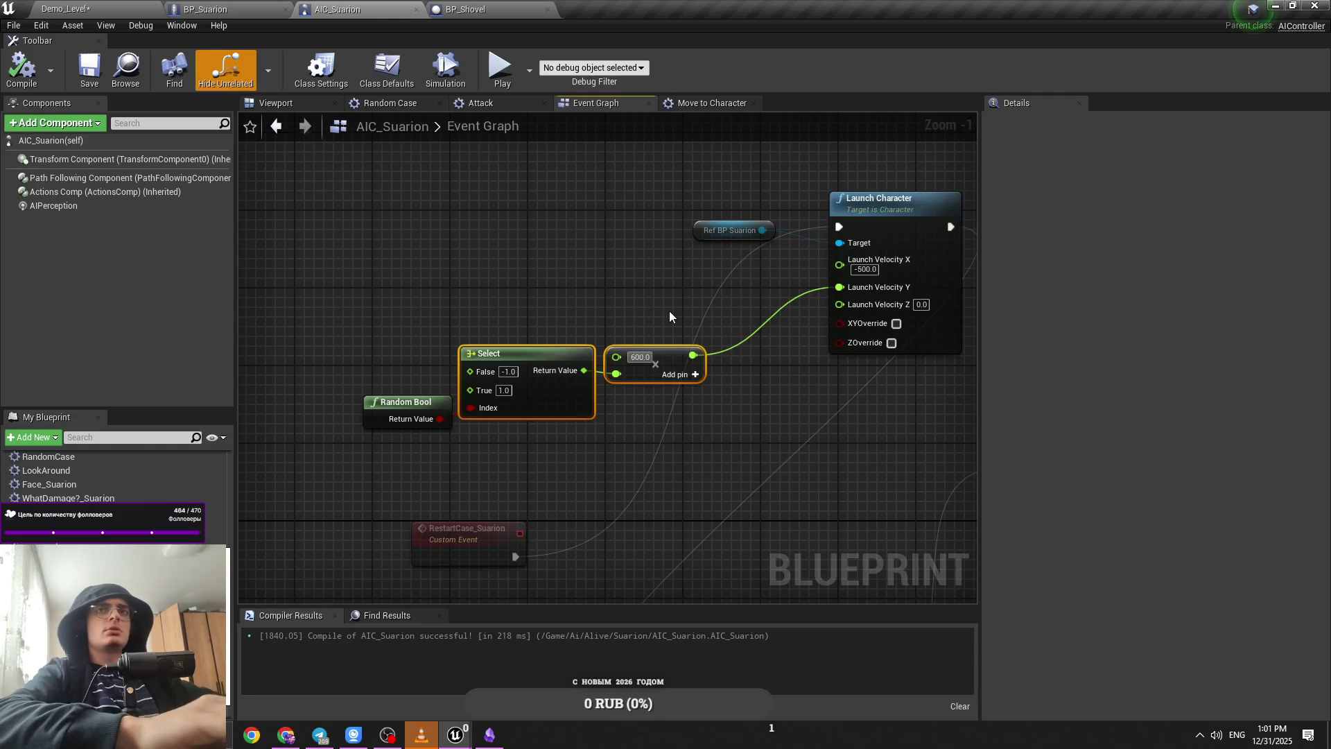
pyautogui.write('1000')
pyautogui.hotkey('ctrl', 's')
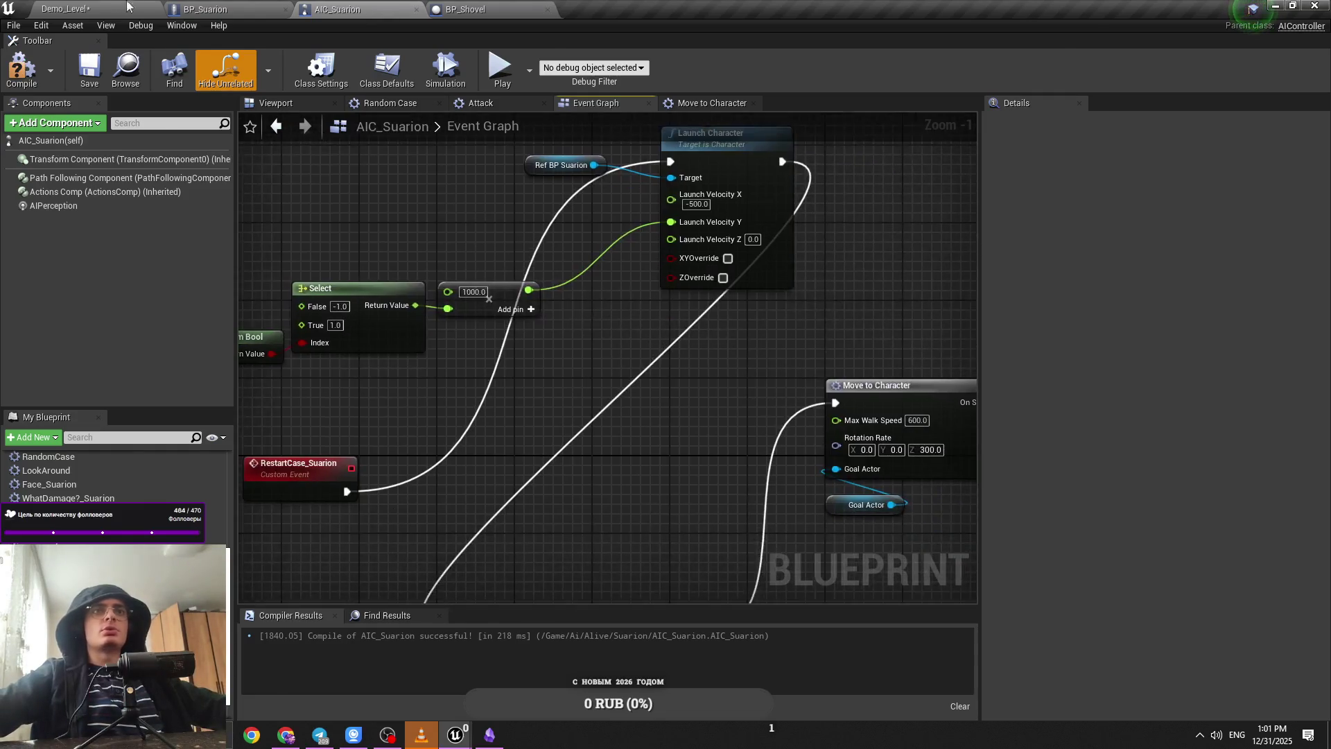
pyautogui.click(126, 7)
pyautogui.hotkey('alt', 'p')
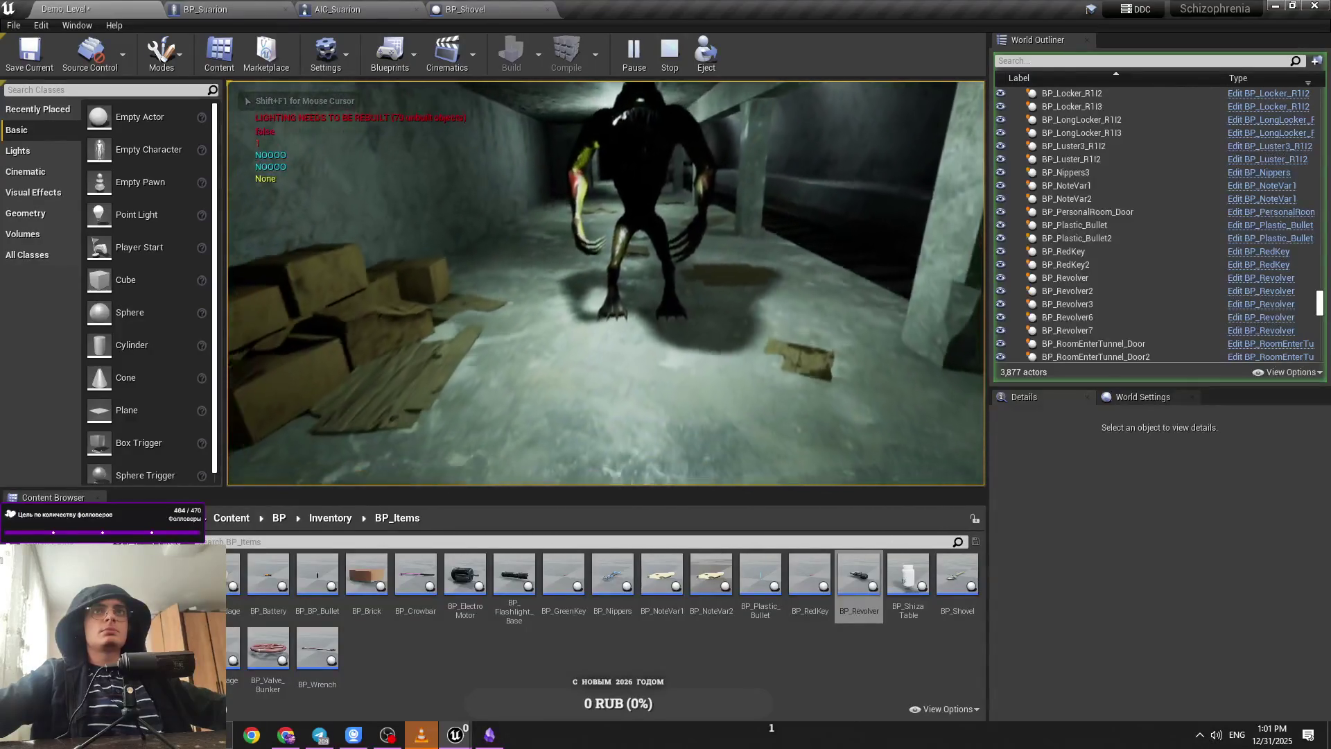
# Step: Run repeated Demo_Level play tests of the monster's launch, then end them
pyautogui.press('Escape')
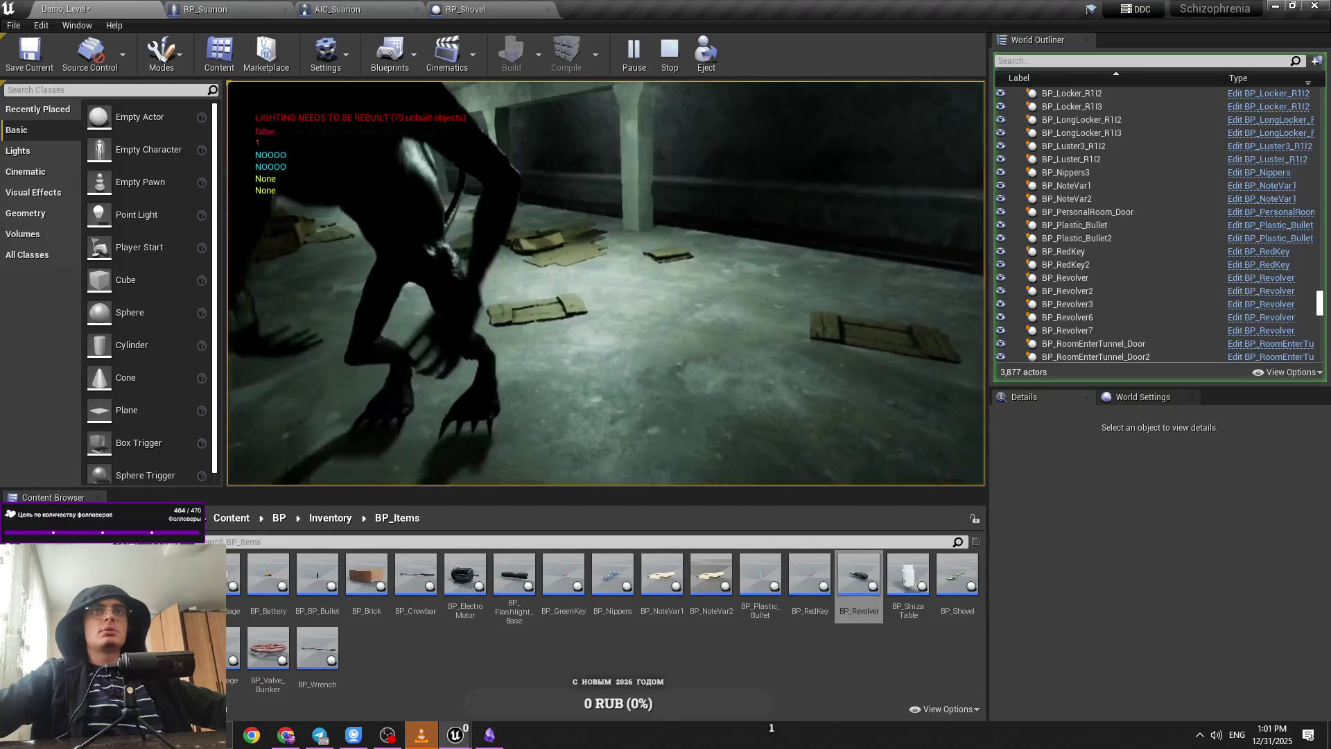
pyautogui.press('Escape')
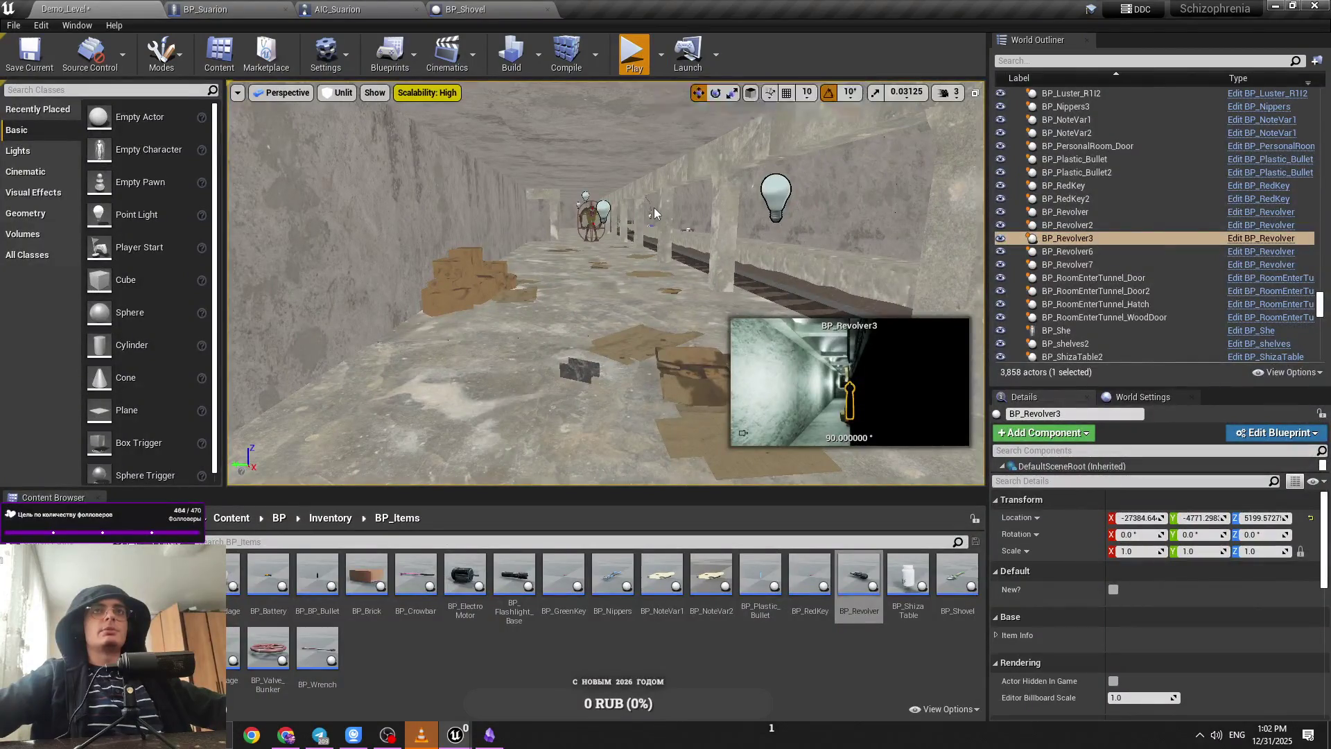
pyautogui.hotkey('alt', 'p')
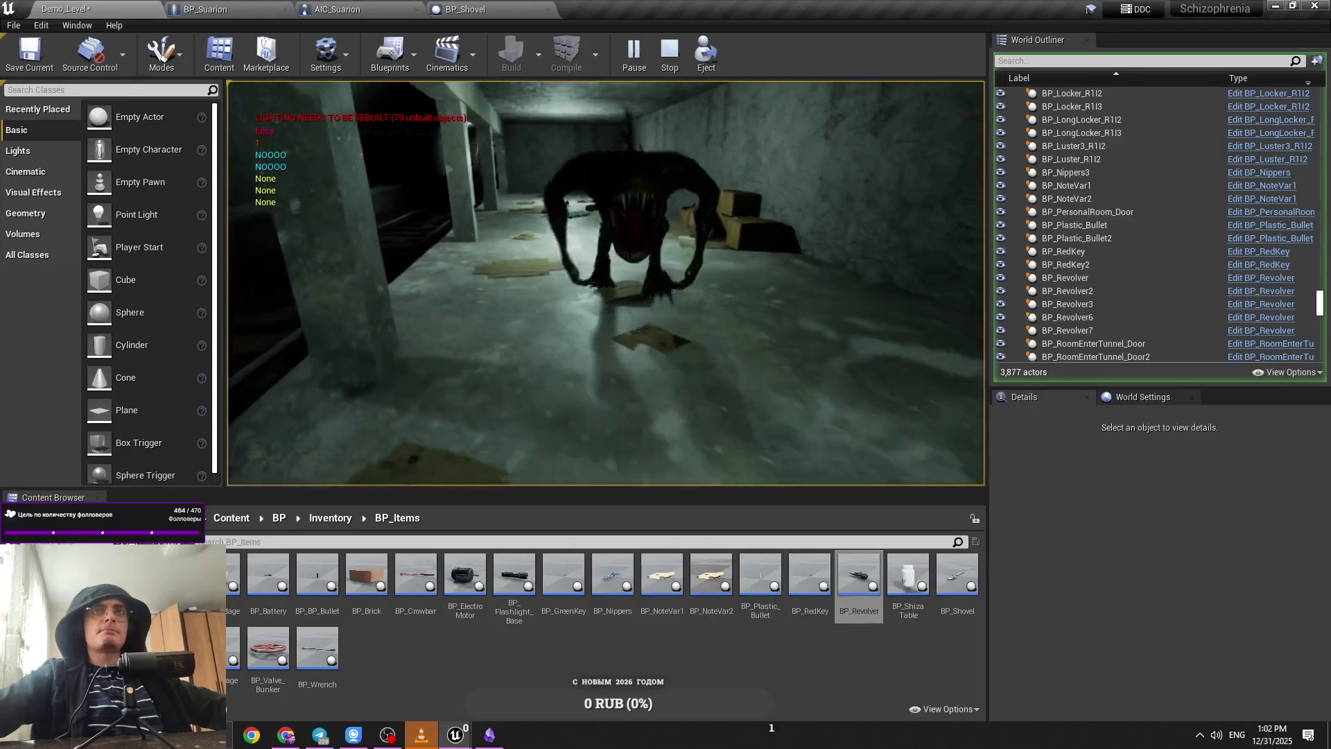
pyautogui.press('Escape')
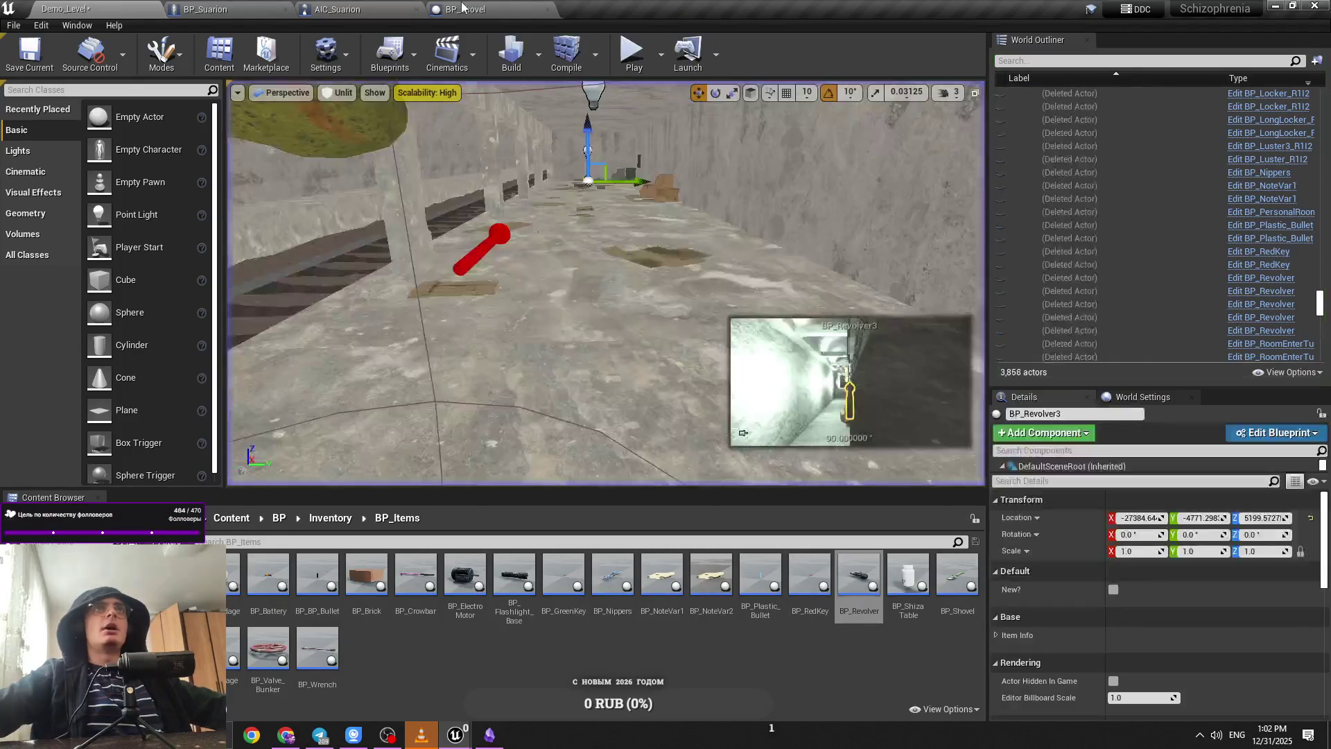
# Step: Open the AIC_Suarion Event Graph, bring the Launch Character node into view, and save the blueprint
pyautogui.click(463, 9)
pyautogui.click(338, 9)
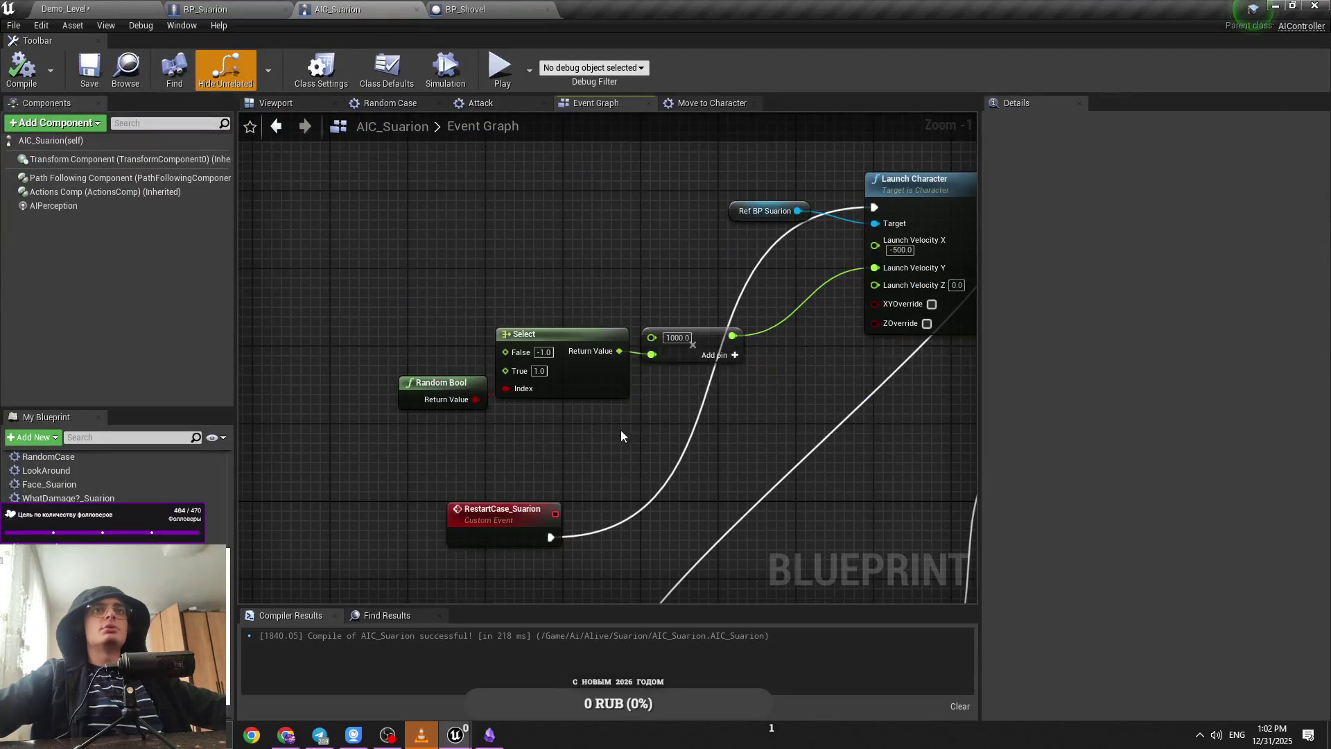
pyautogui.moveTo(483, 293); pyautogui.dragTo(546, 318)
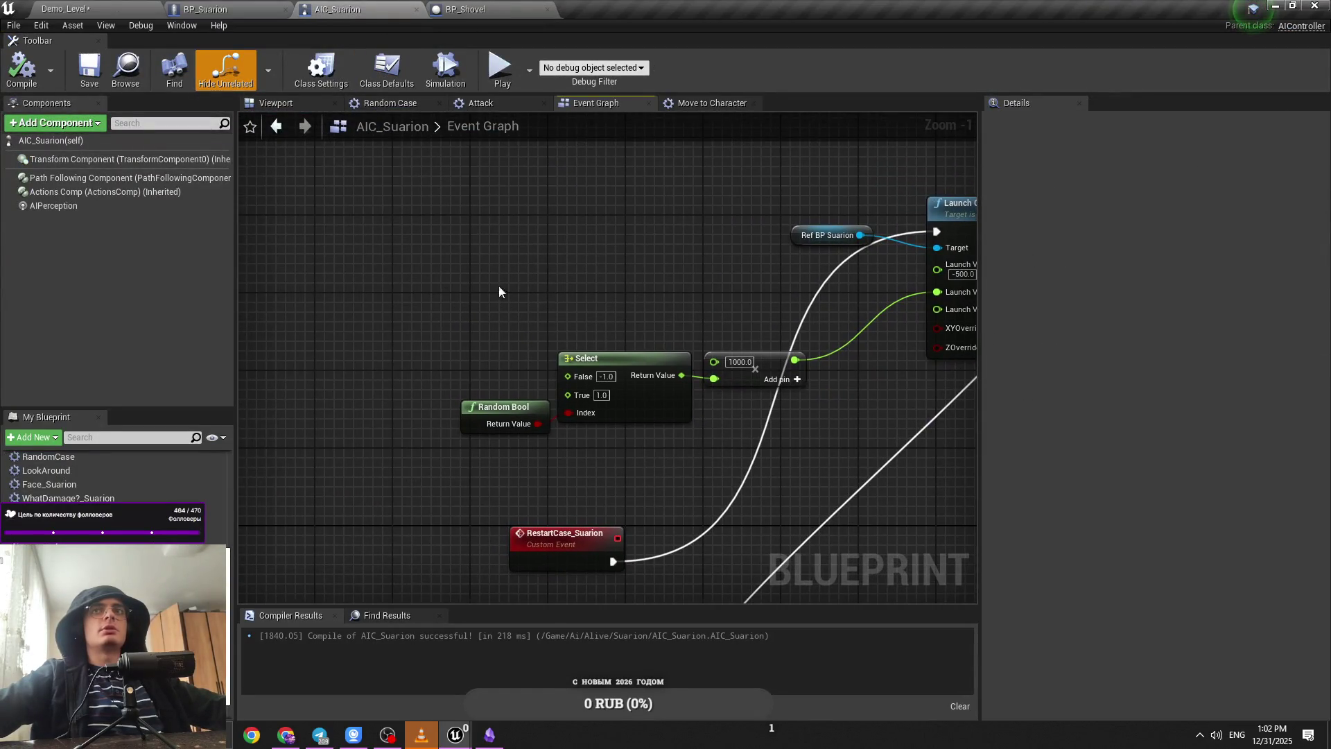
pyautogui.moveTo(652, 237); pyautogui.dragTo(497, 237)
pyautogui.hotkey('ctrl', 's')
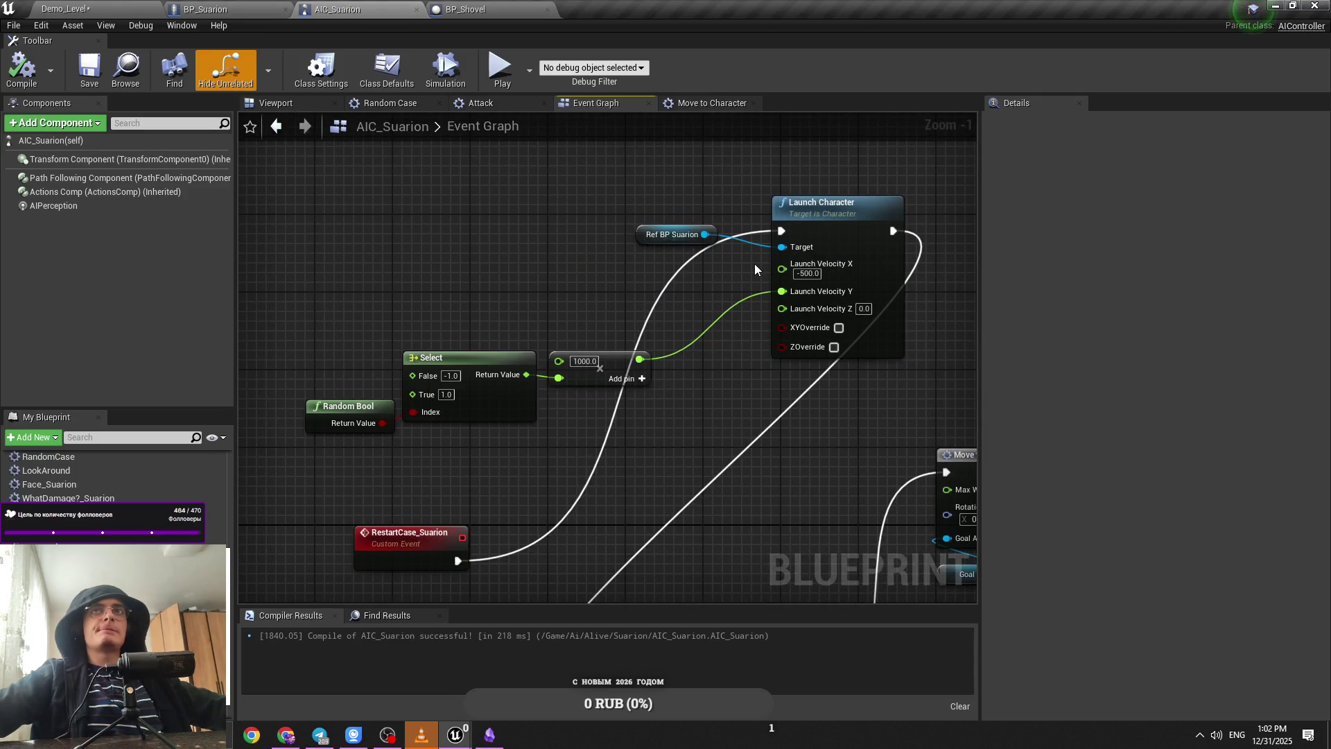
# Step: In Demo_Level, fly to the revolver, start a test play and pick up the revolver
pyautogui.click(205, 9)
pyautogui.click(66, 9)
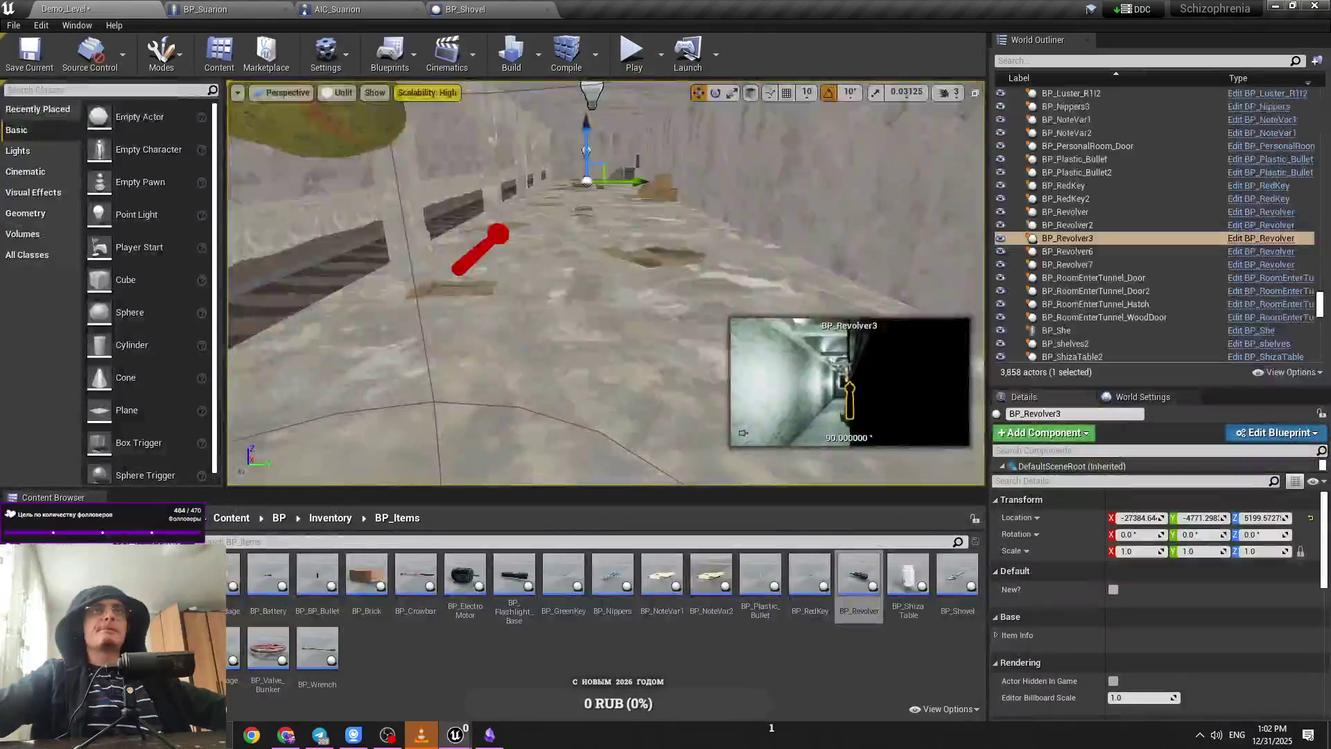
pyautogui.press('w')
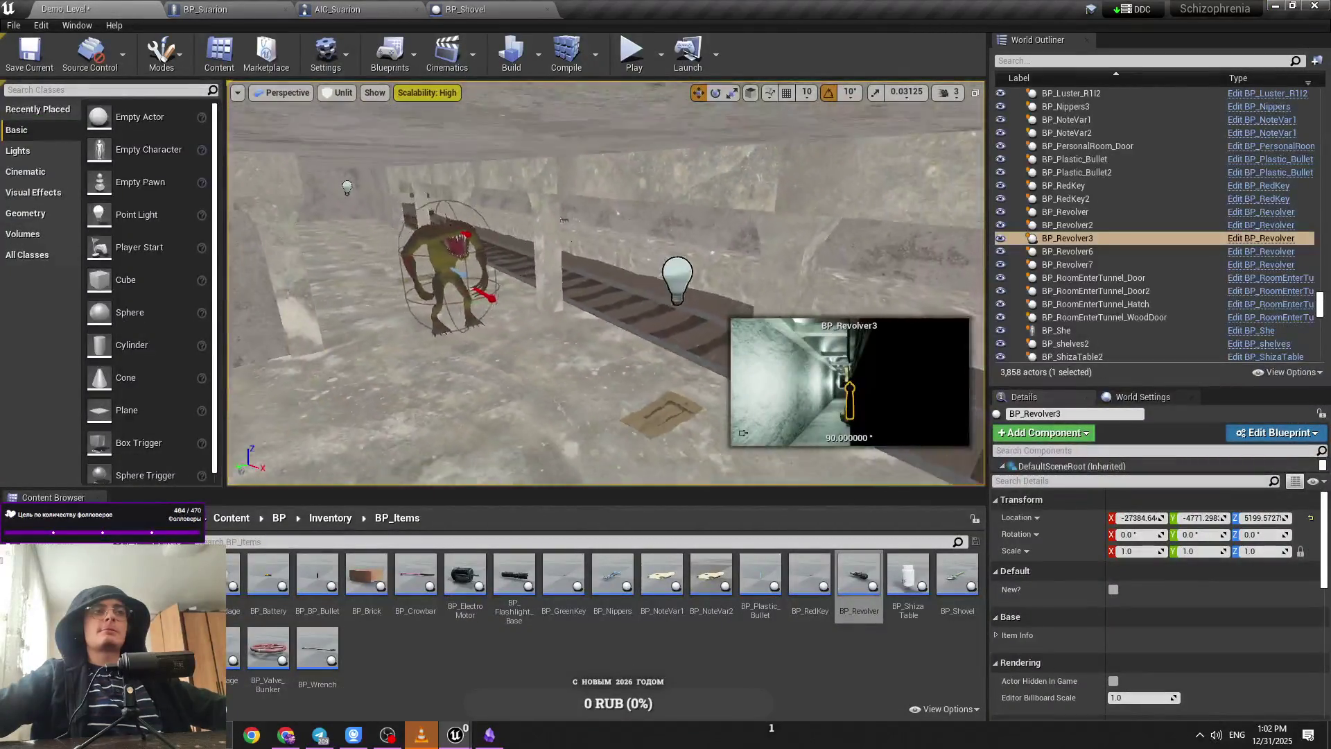
pyautogui.press('w')
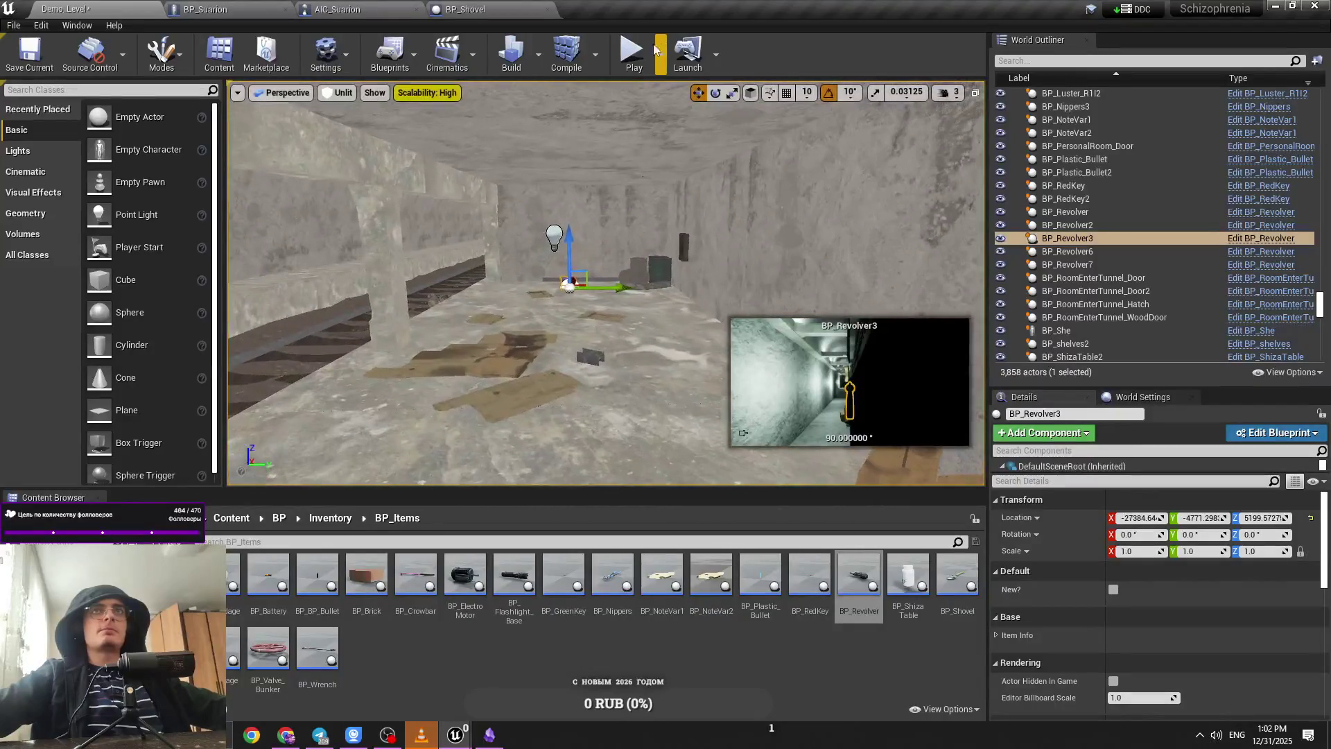
pyautogui.hotkey('alt', 'p')
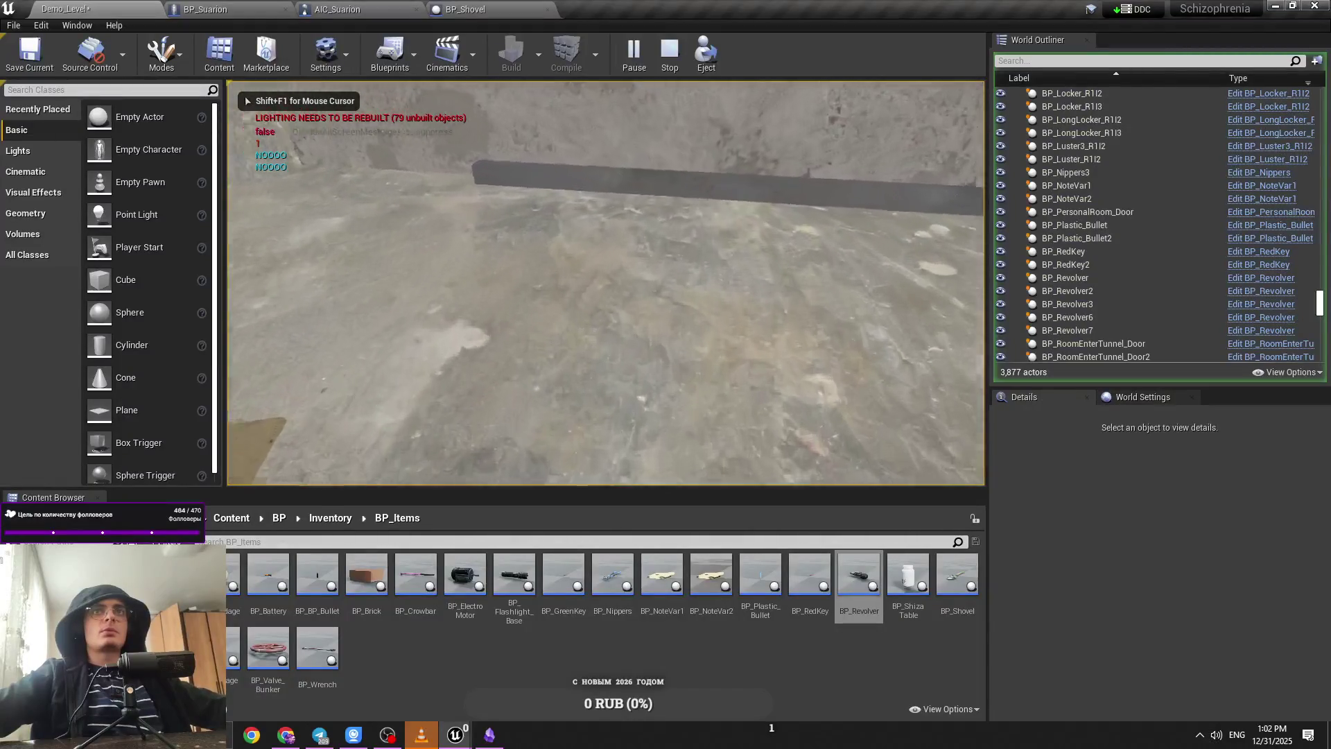
pyautogui.press('e')
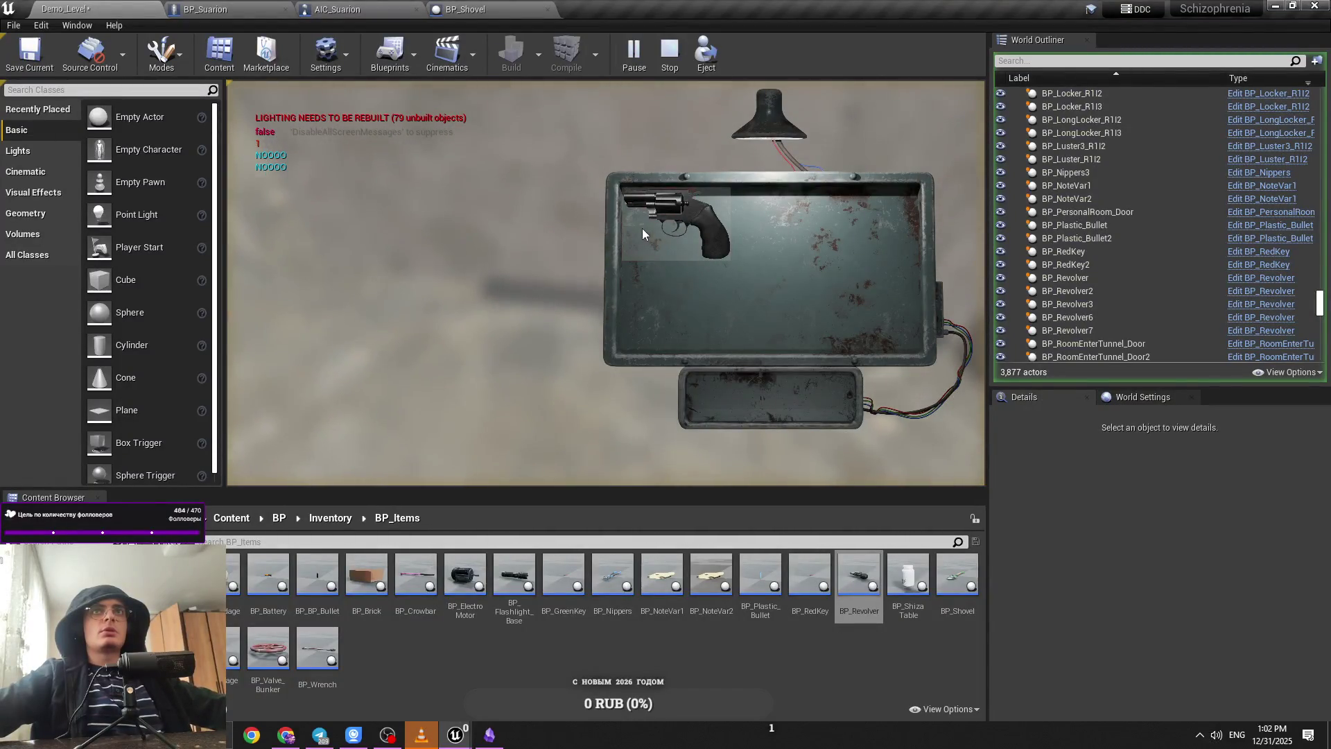
pyautogui.click(485, 289)
pyautogui.press('e')
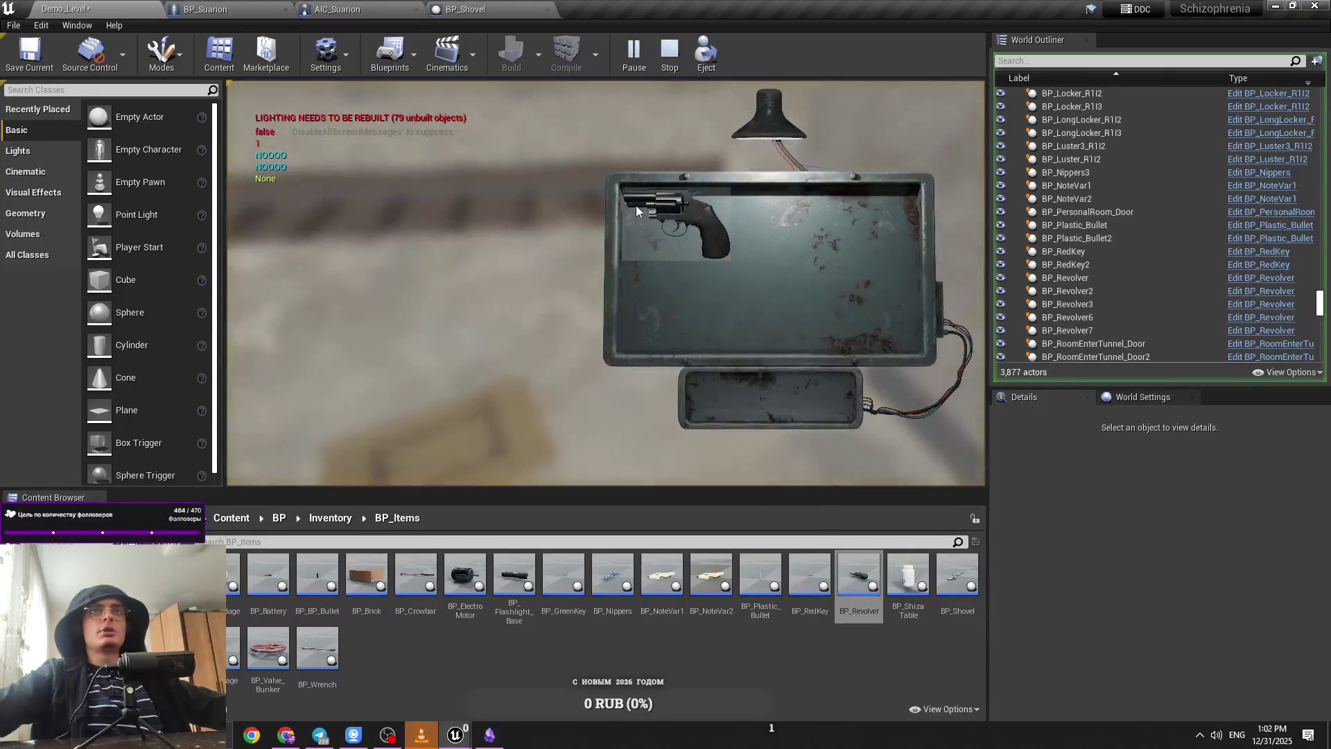
pyautogui.click(636, 208)
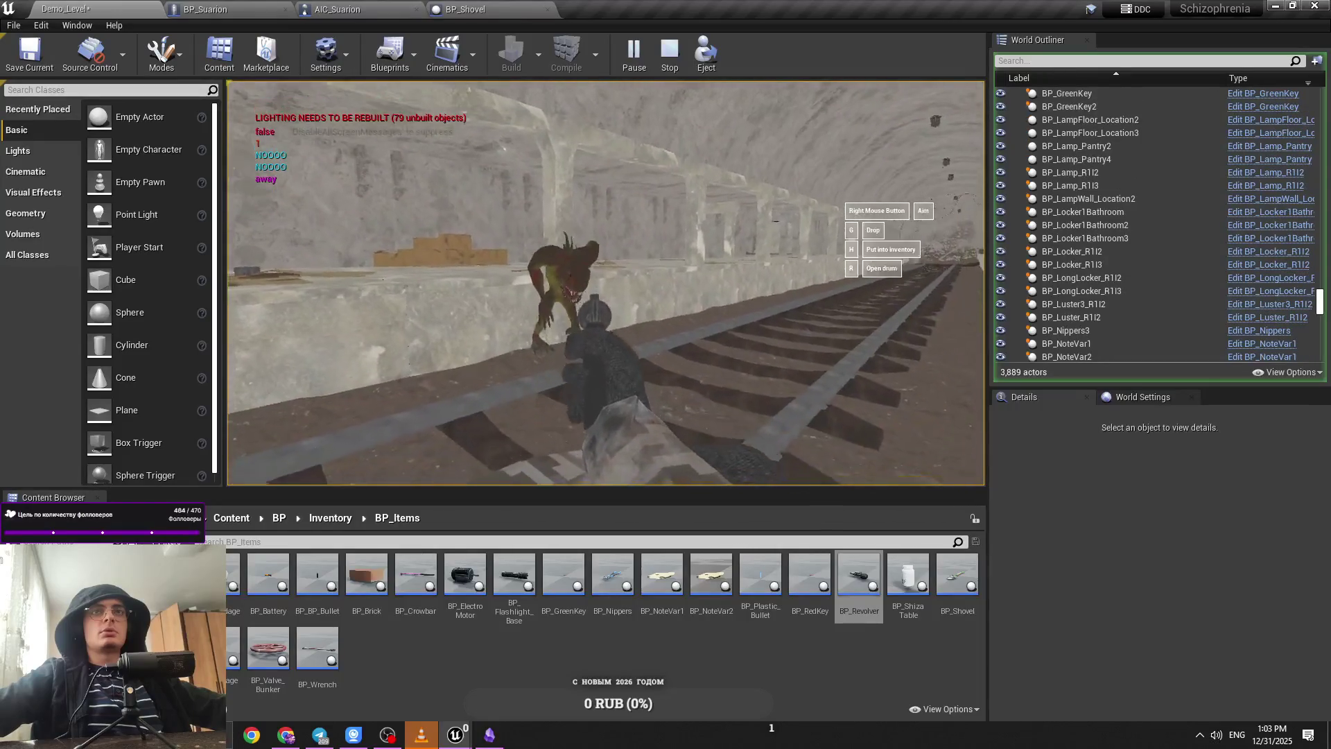
# Step: Stop the test play, save AIC_Suarion, and bring Launch Character and Move to Character into view
pyautogui.press('Escape')
pyautogui.click(337, 9)
pyautogui.hotkey('ctrl', 's')
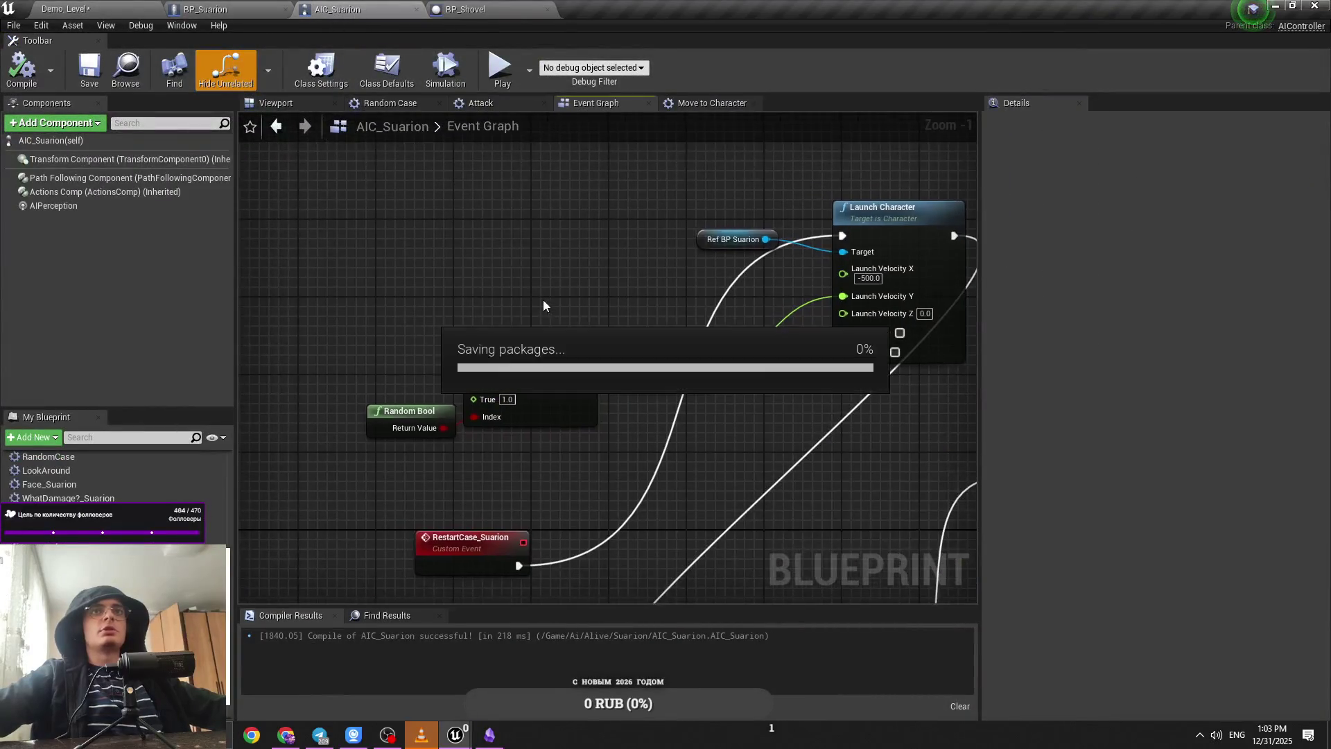
pyautogui.scroll(-1, 543, 305)
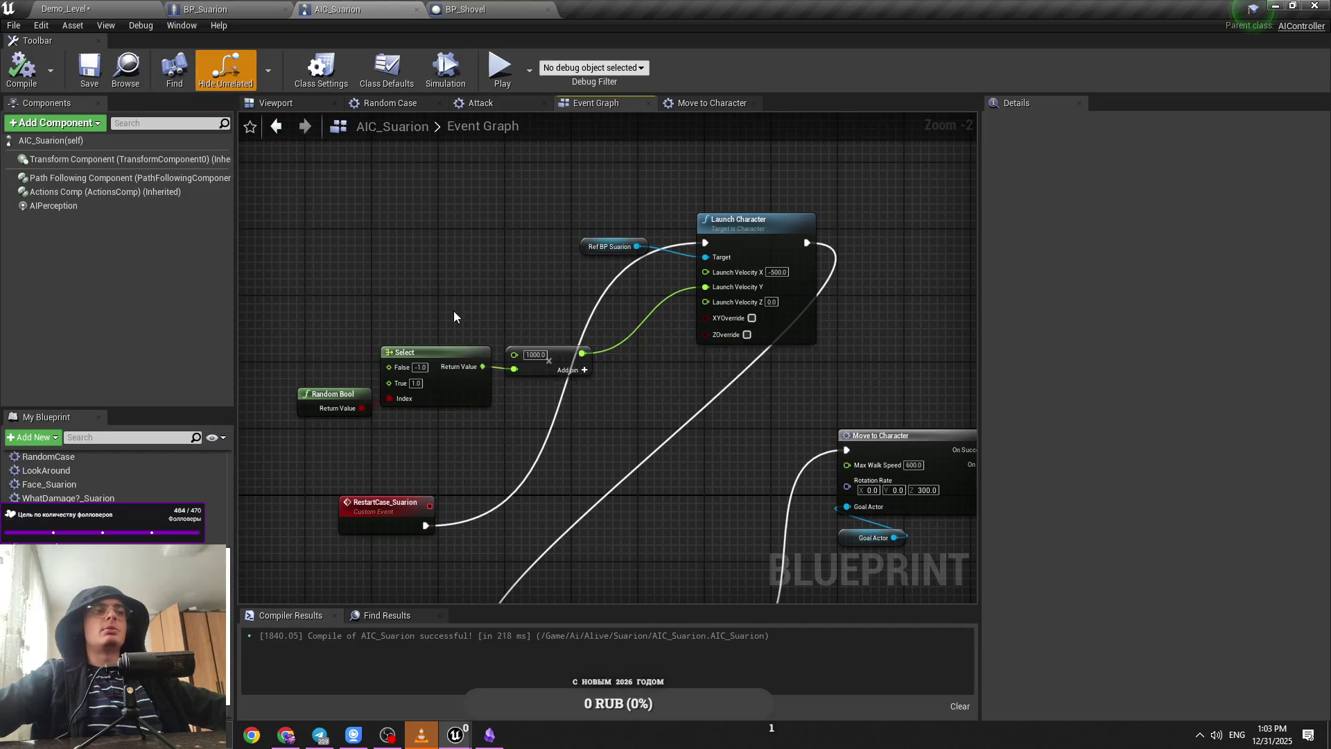
pyautogui.scroll(-2, 392, 288)
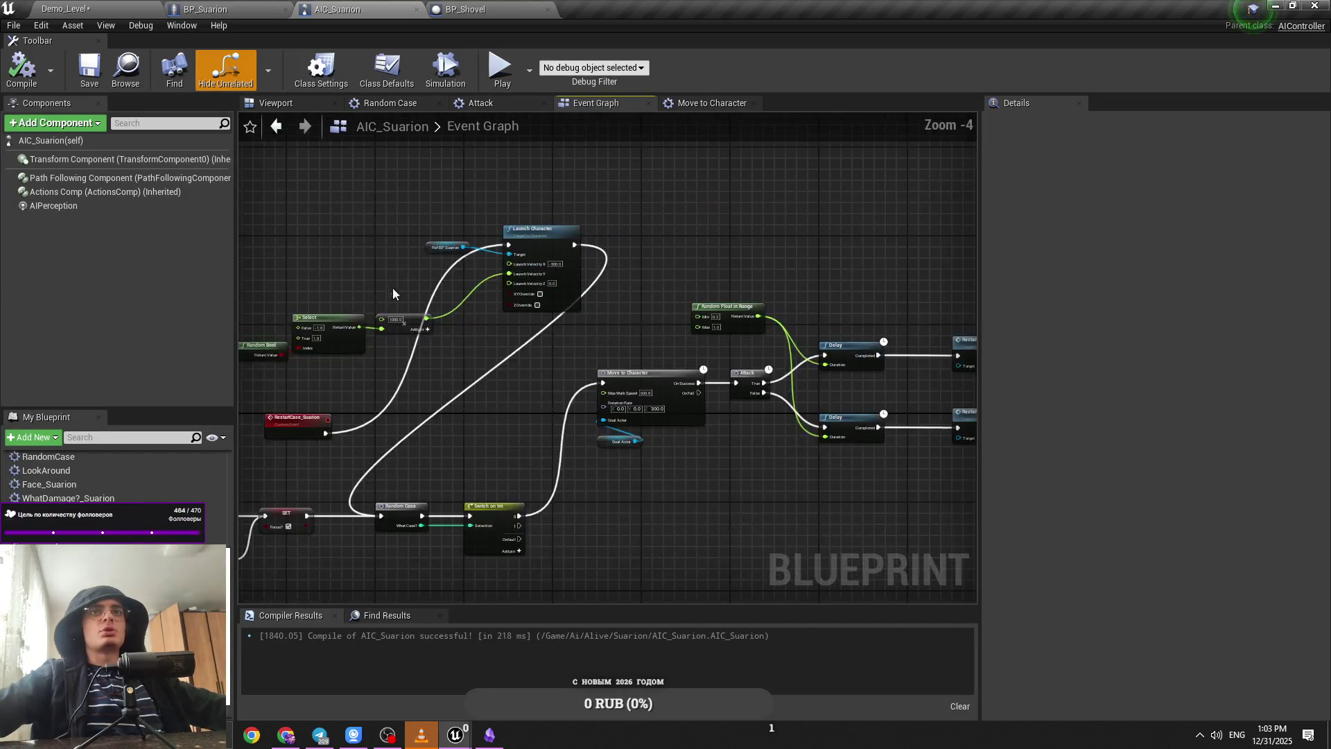
pyautogui.scroll(1, 567, 391)
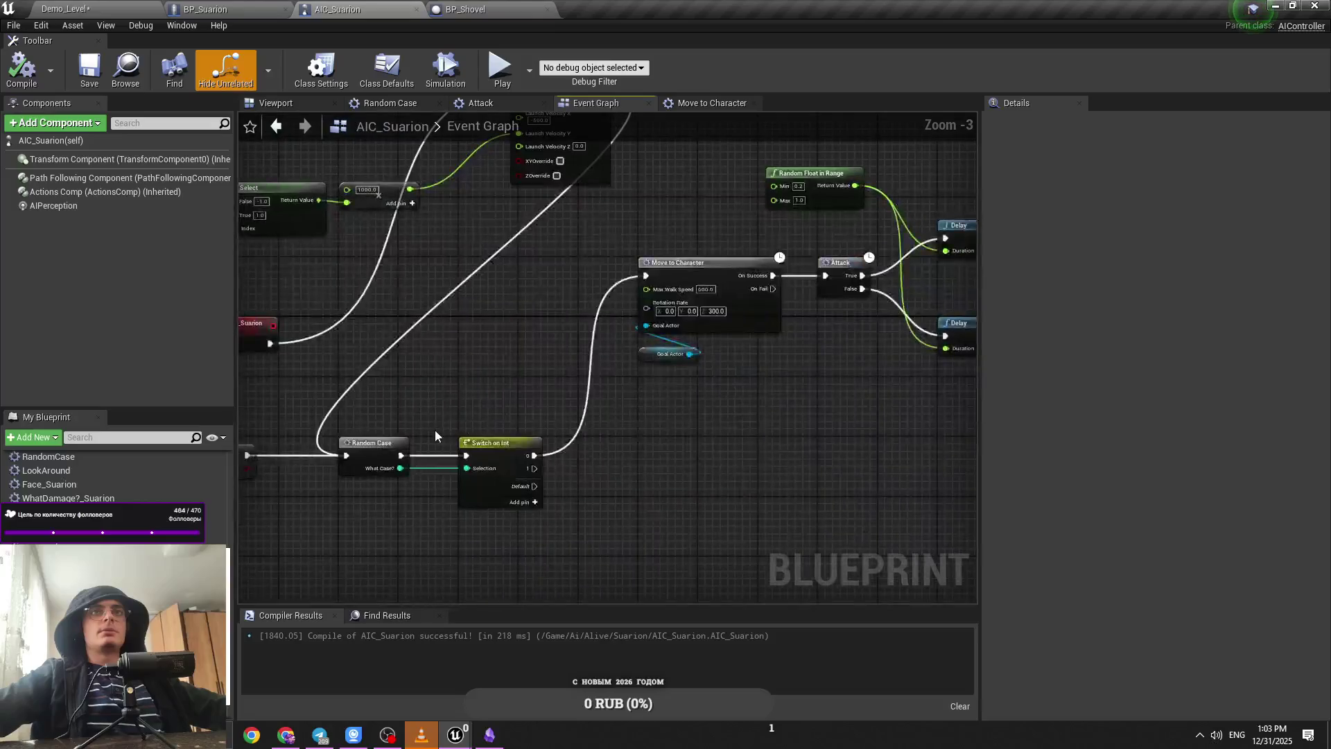
pyautogui.moveTo(779, 383); pyautogui.dragTo(484, 493)
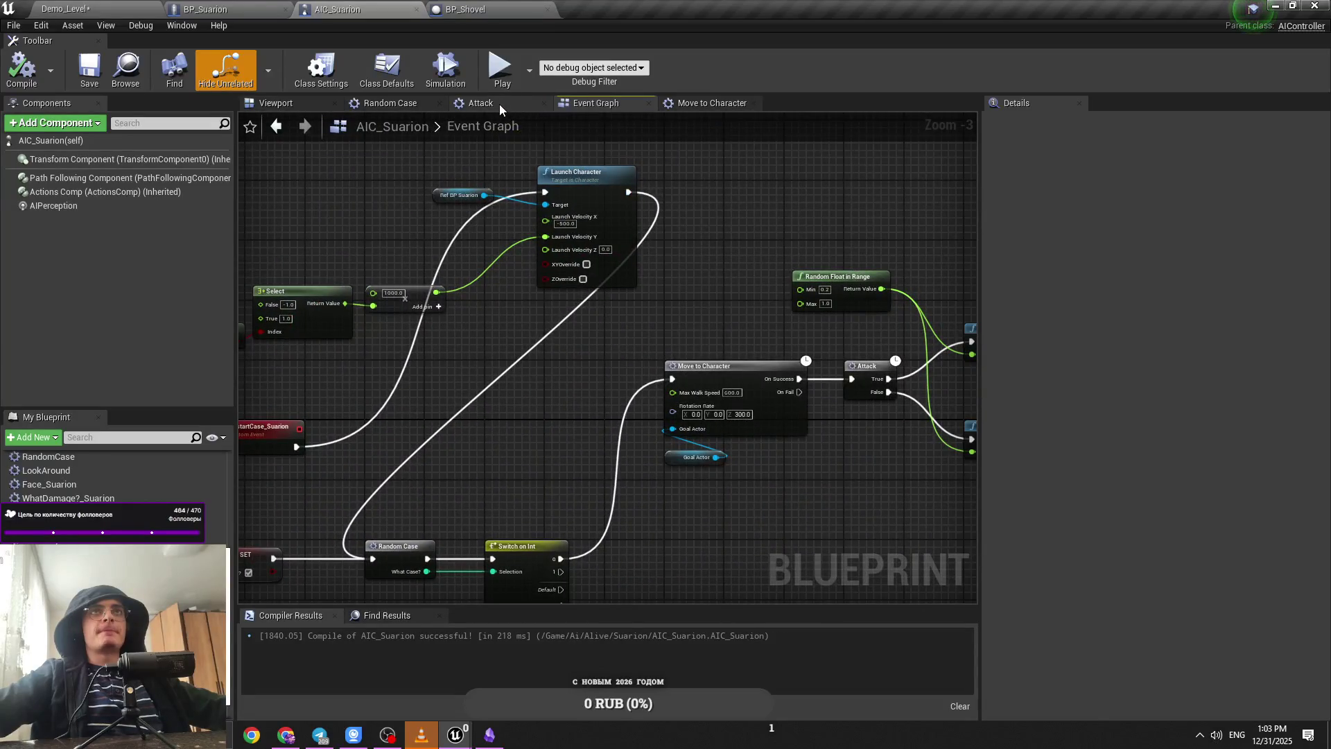
# Step: Browse the Attack, Random Case and Move to Character graphs, resaving, then return to Demo_Level
pyautogui.click(480, 104)
pyautogui.hotkey('ctrl', 's')
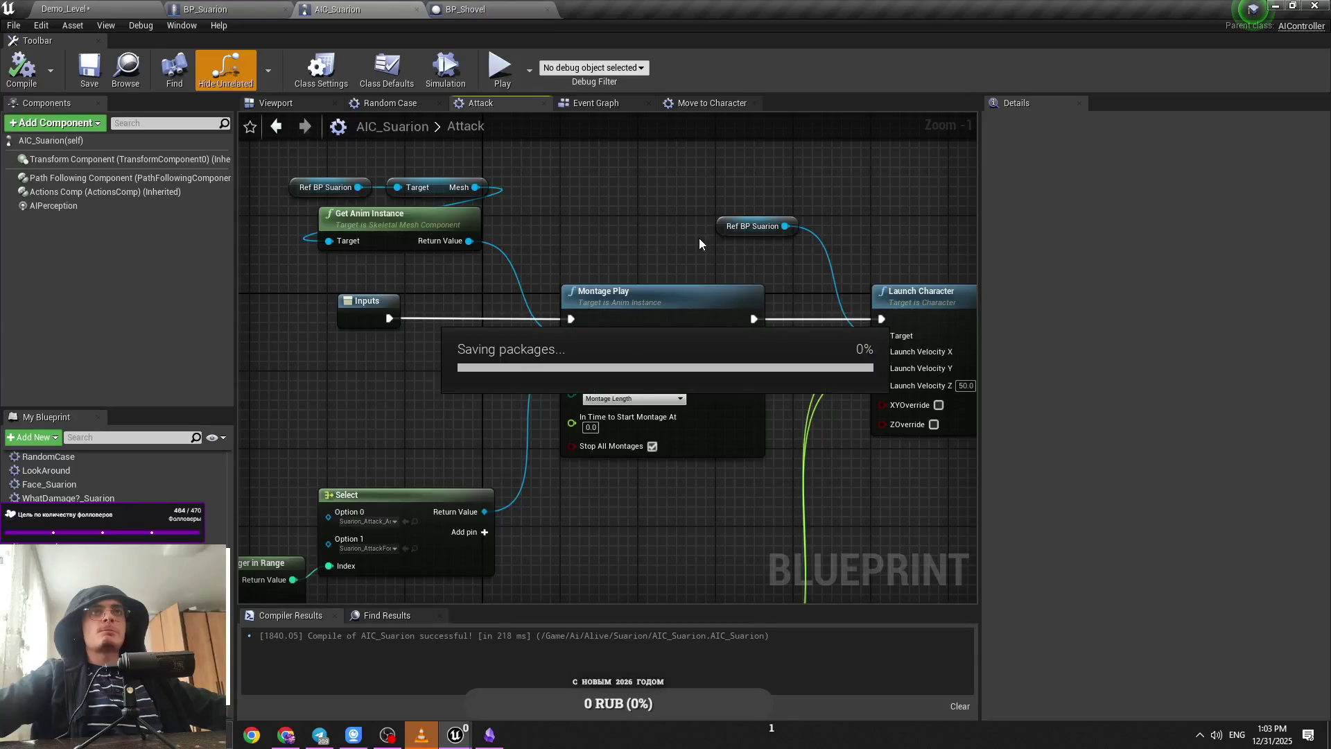
pyautogui.click(600, 108)
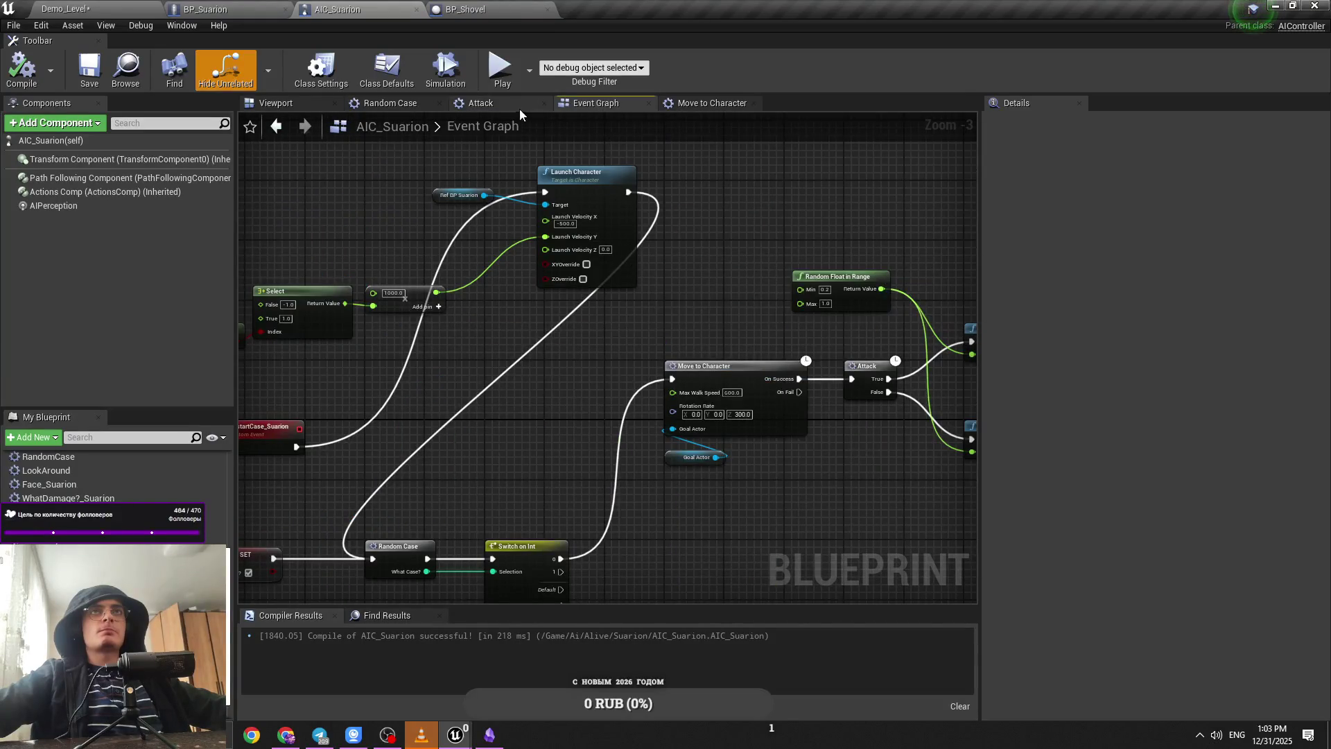
pyautogui.click(519, 110)
pyautogui.click(614, 108)
pyautogui.click(395, 104)
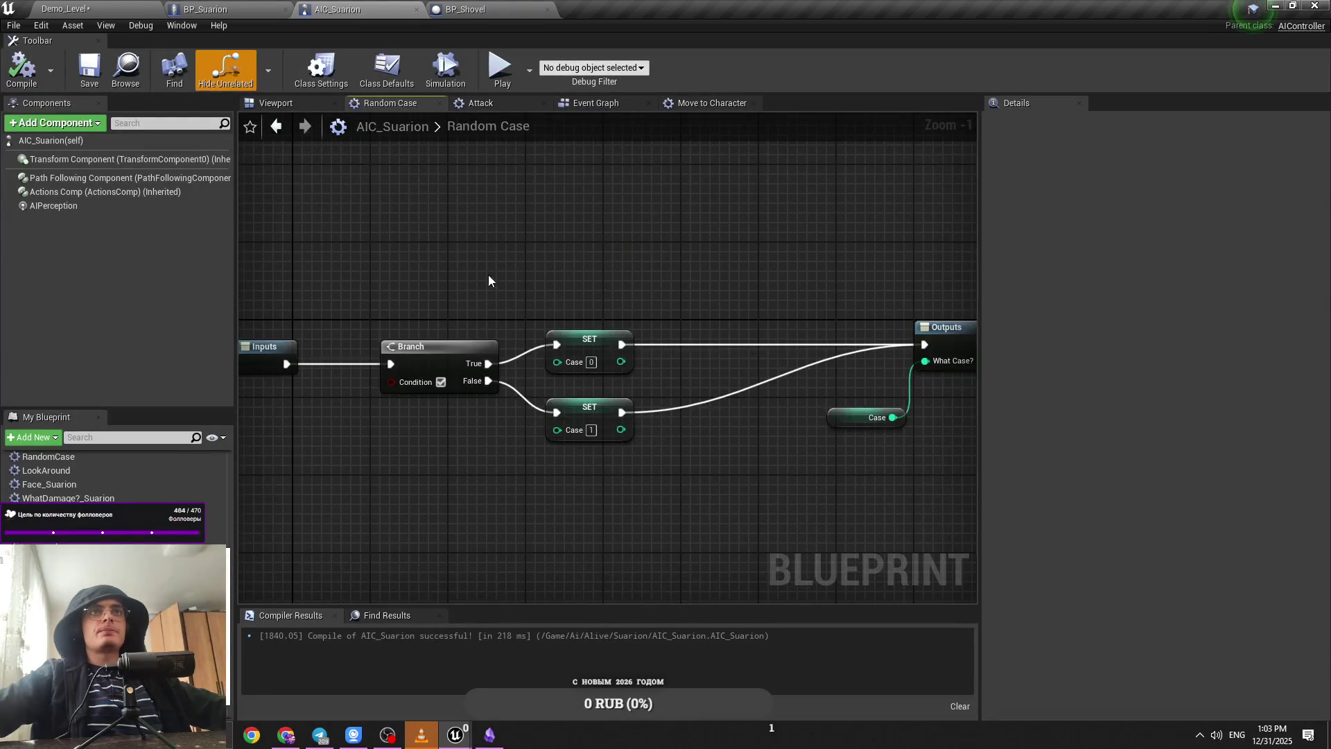
pyautogui.click(538, 108)
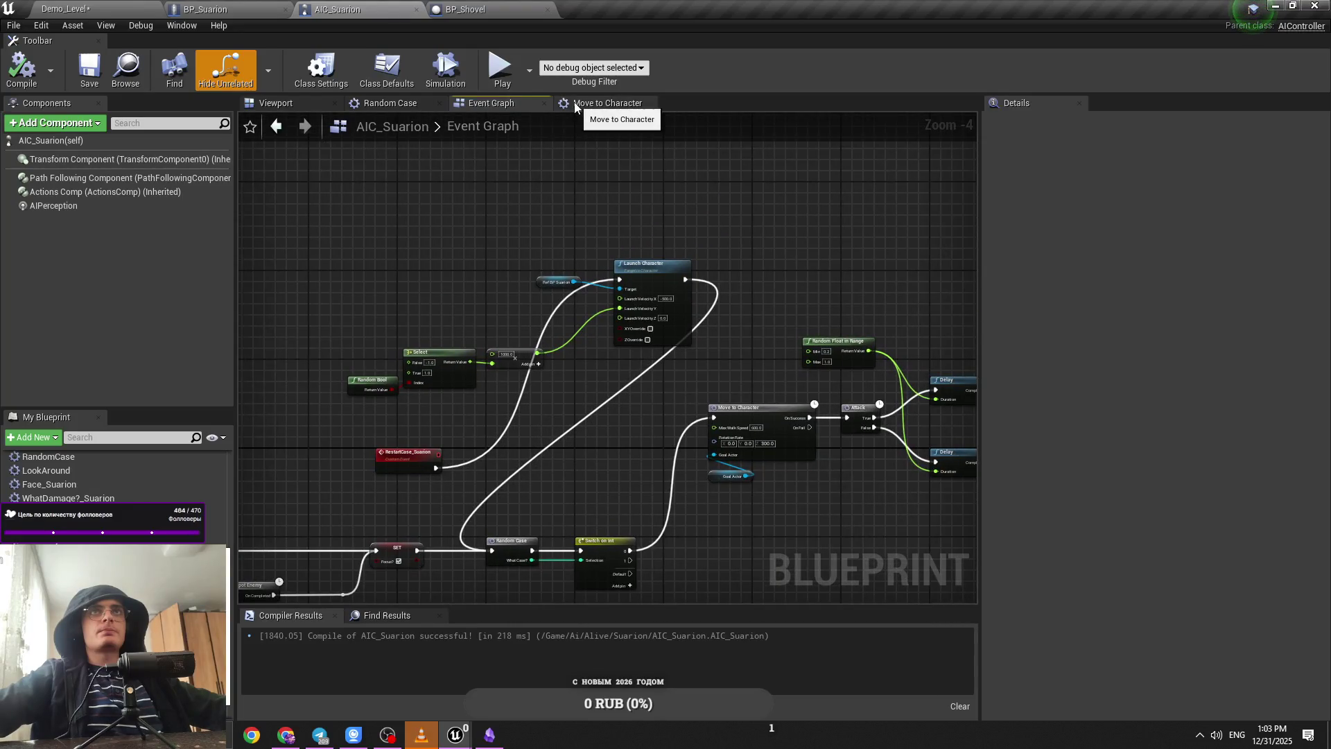
pyautogui.click(598, 109)
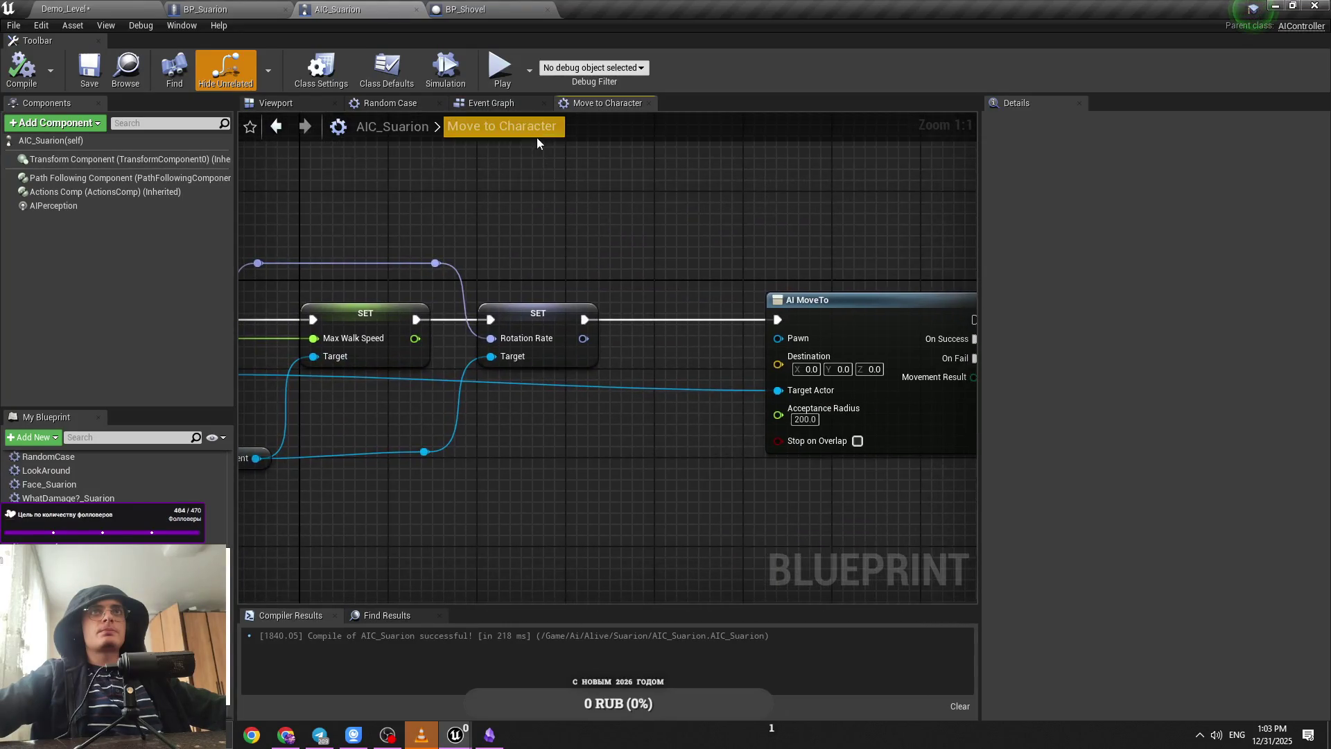
pyautogui.click(492, 103)
pyautogui.click(90, 9)
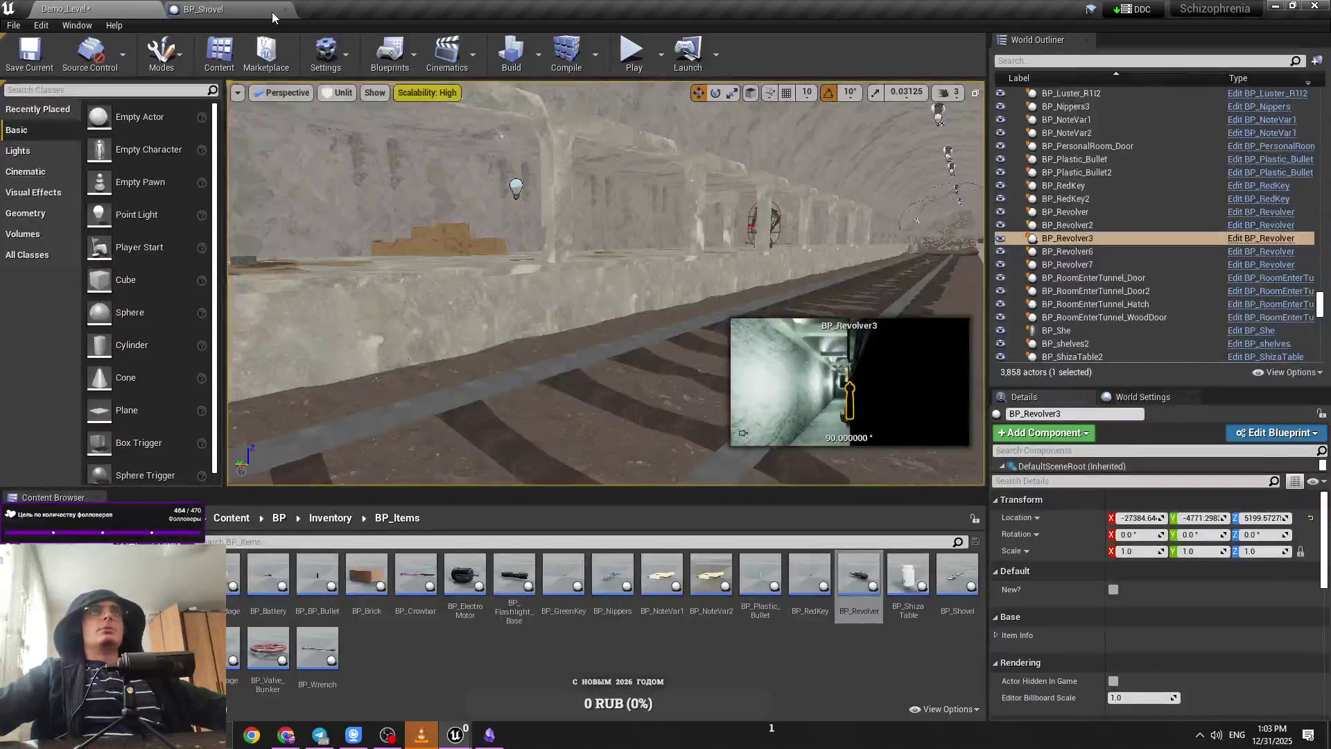
# Step: Maximize the perspective viewport, raise the camera speed, delete the BP_Revolver3 actor and save all
pyautogui.click(974, 92)
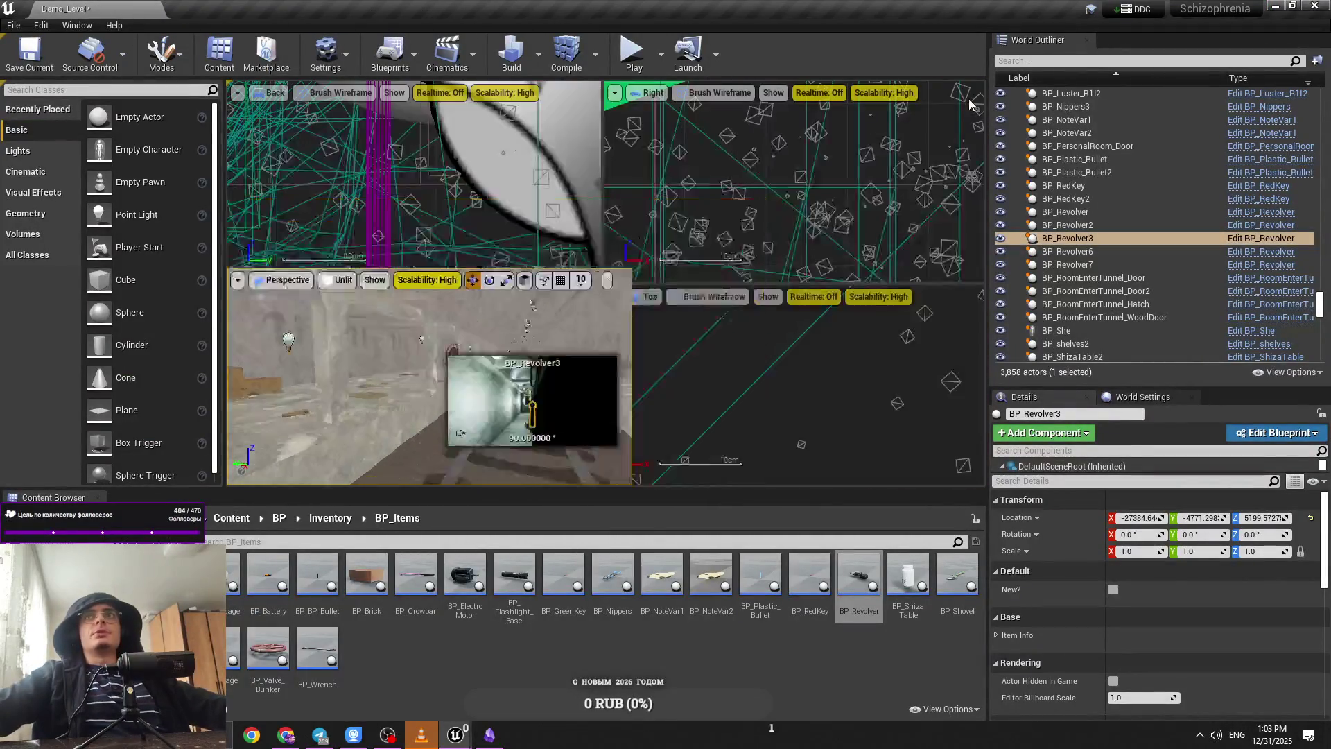
pyautogui.click(592, 296)
pyautogui.click(946, 92)
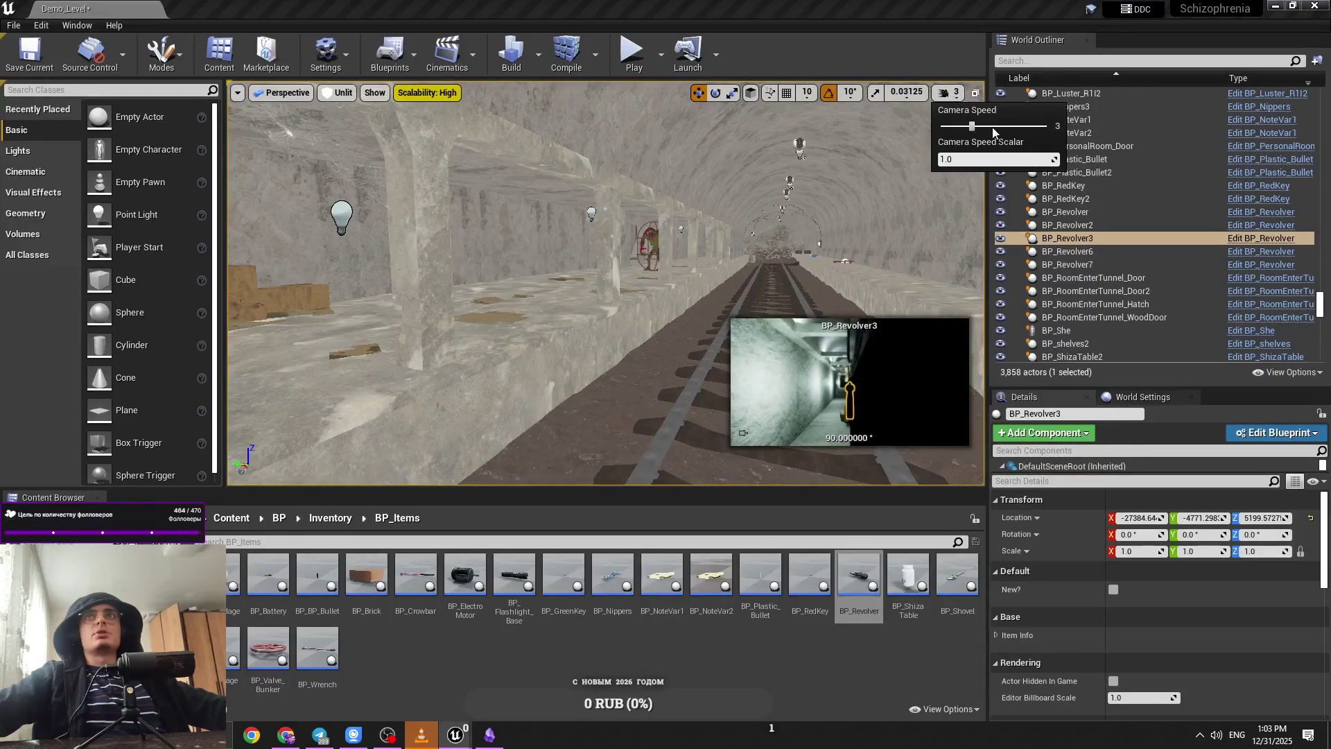
pyautogui.moveTo(748, 253)
pyautogui.mouseDown()
pyautogui.moveTo(721, 246)
pyautogui.moveTo(749, 254)
pyautogui.mouseUp()
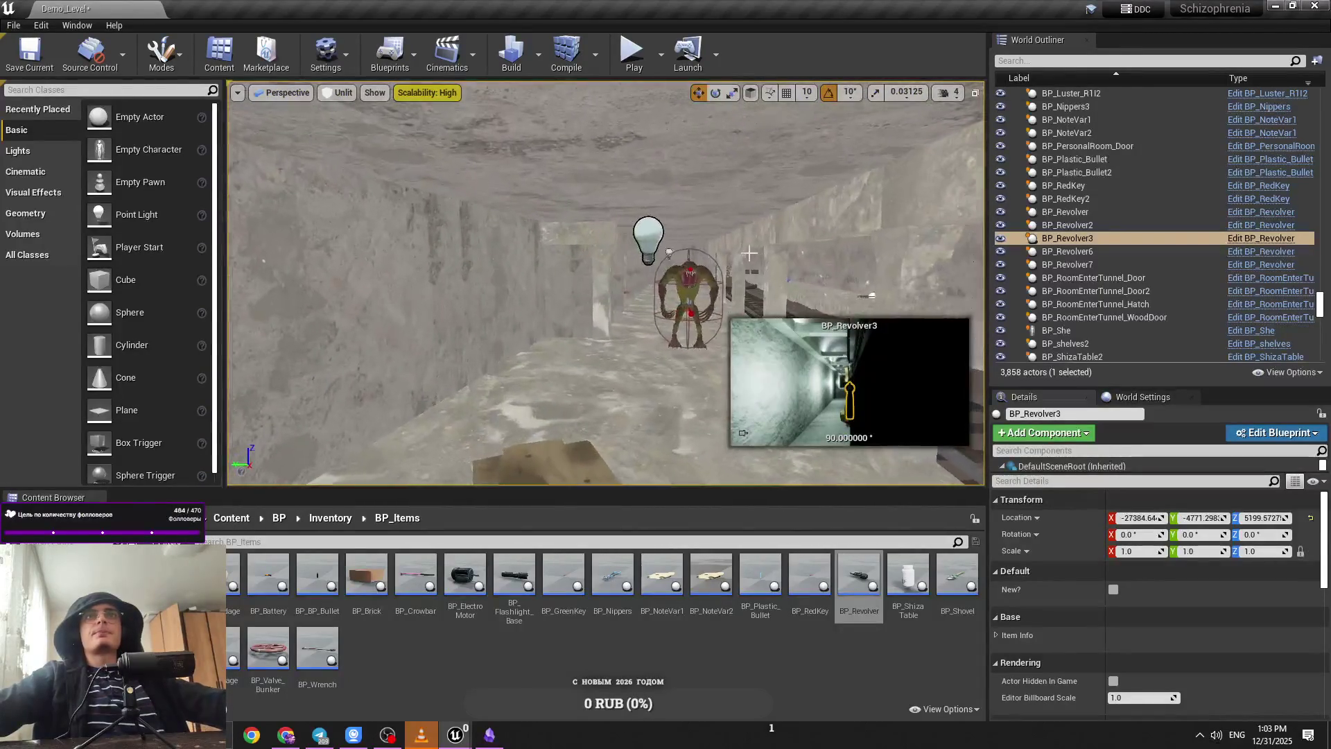
pyautogui.press('Delete')
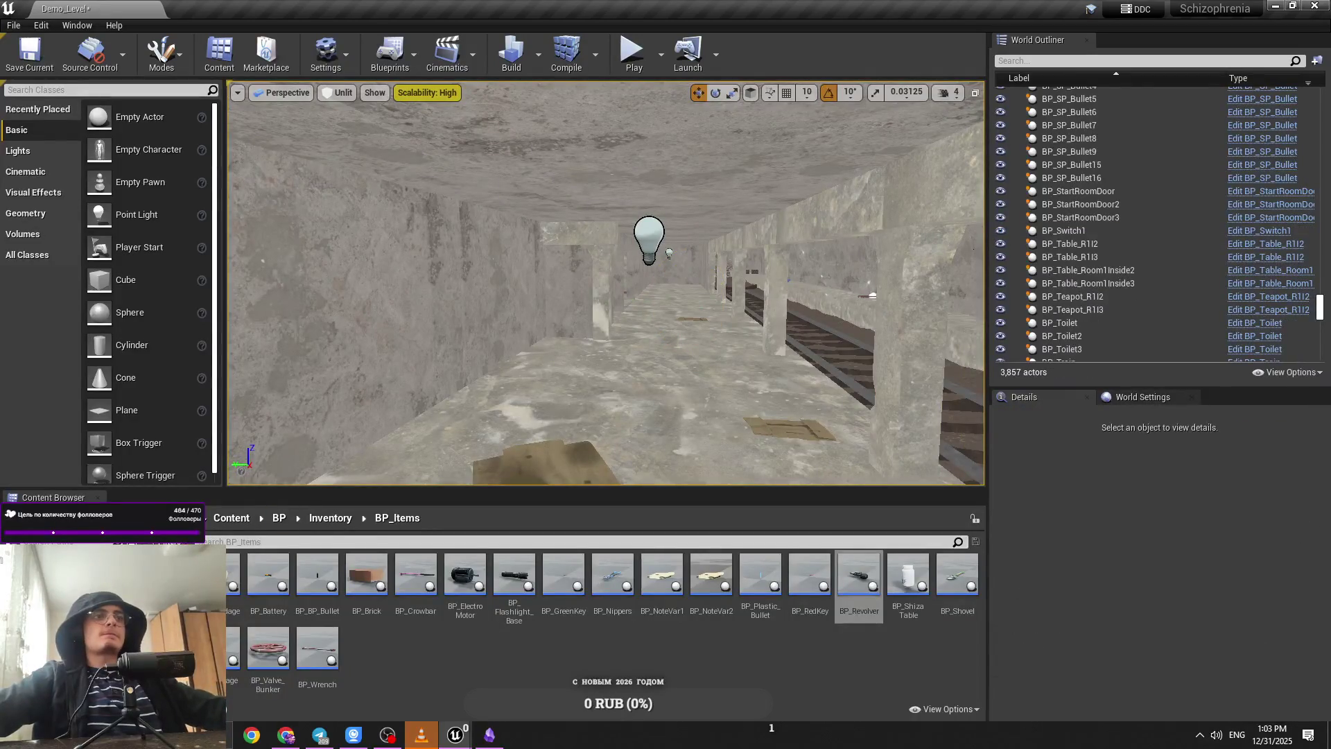
pyautogui.hotkey('ctrl', 'shift', 's')
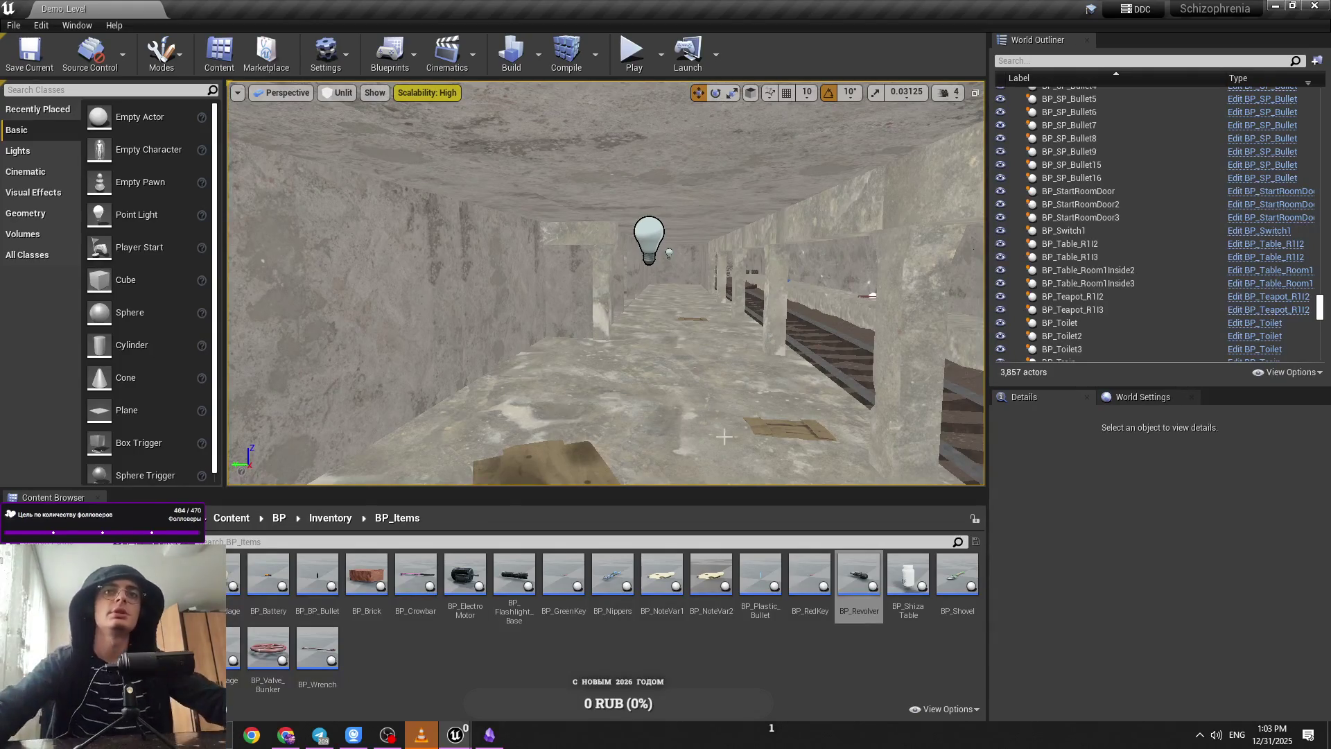
# Step: Return the Content Browser to the top-level Content folder and turn the viewport toward the boxed wall
pyautogui.click(232, 518)
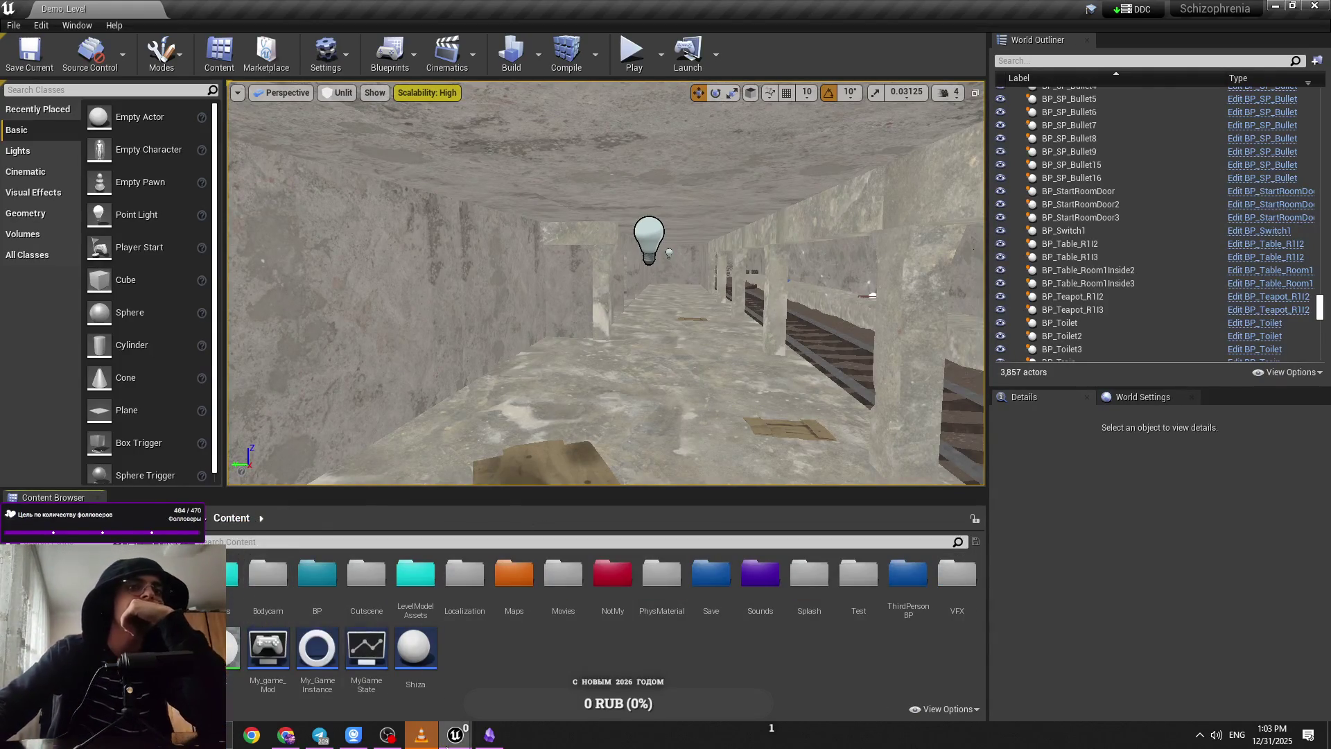
pyautogui.moveTo(455, 733)
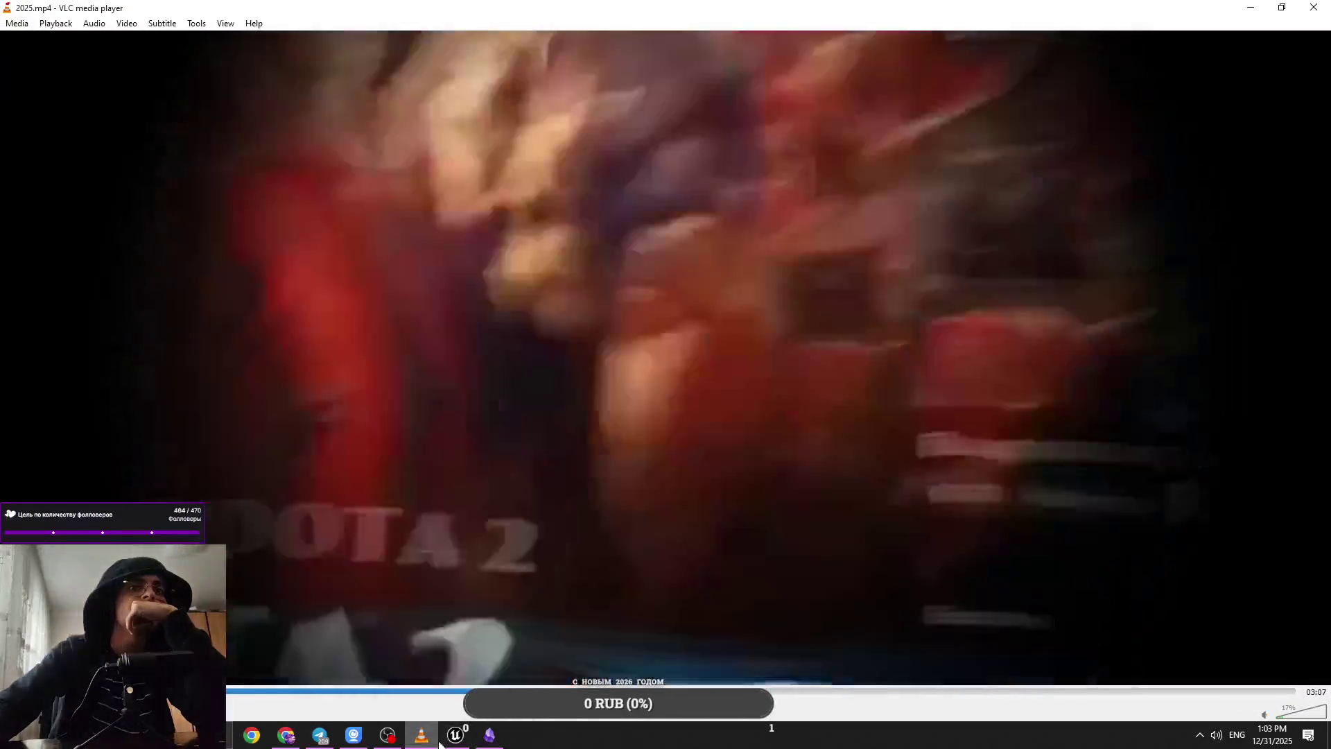
pyautogui.click(378, 672)
pyautogui.click(450, 735)
pyautogui.click(455, 735)
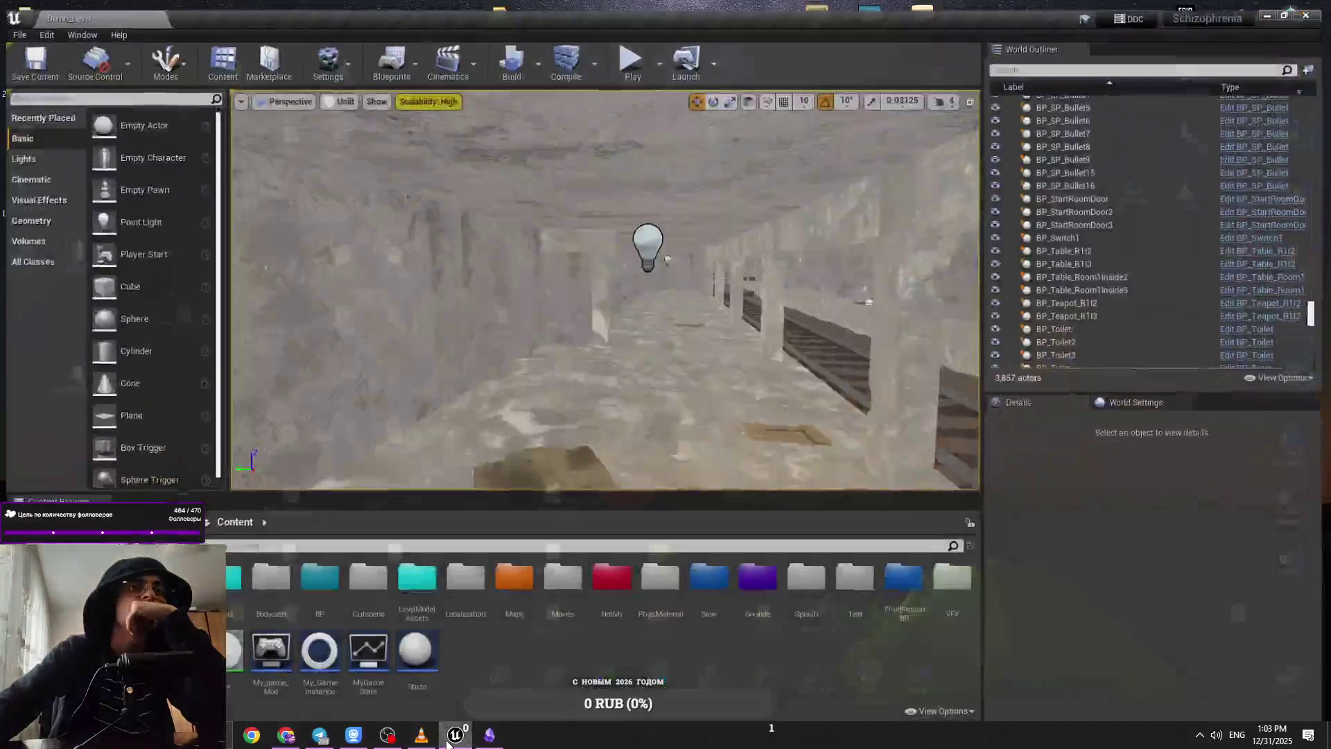
pyautogui.doubleClick(317, 575)
pyautogui.click(231, 518)
pyautogui.moveTo(603, 291); pyautogui.dragTo(377, 312)
pyautogui.click(489, 734)
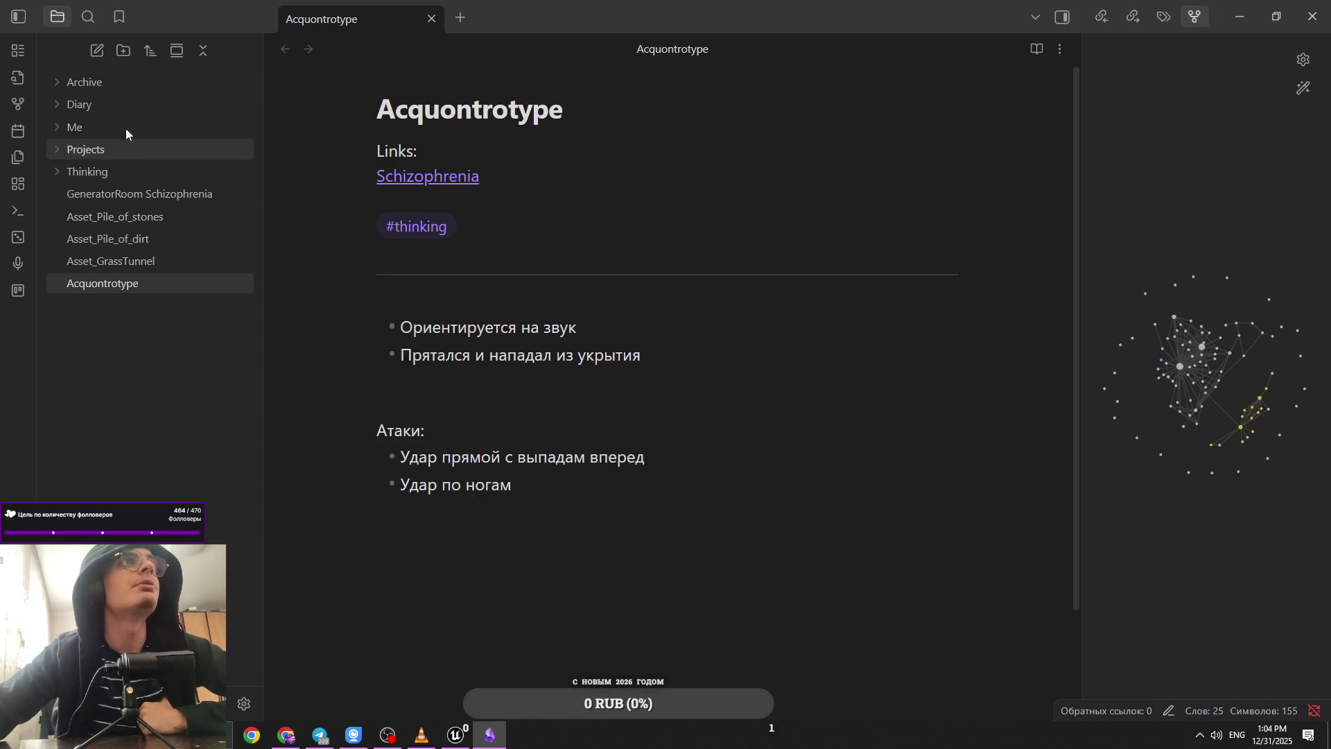
# Step: Open the 1 Январь 2026 note from the Diary > 2026 folder
pyautogui.click(129, 105)
pyautogui.click(143, 148)
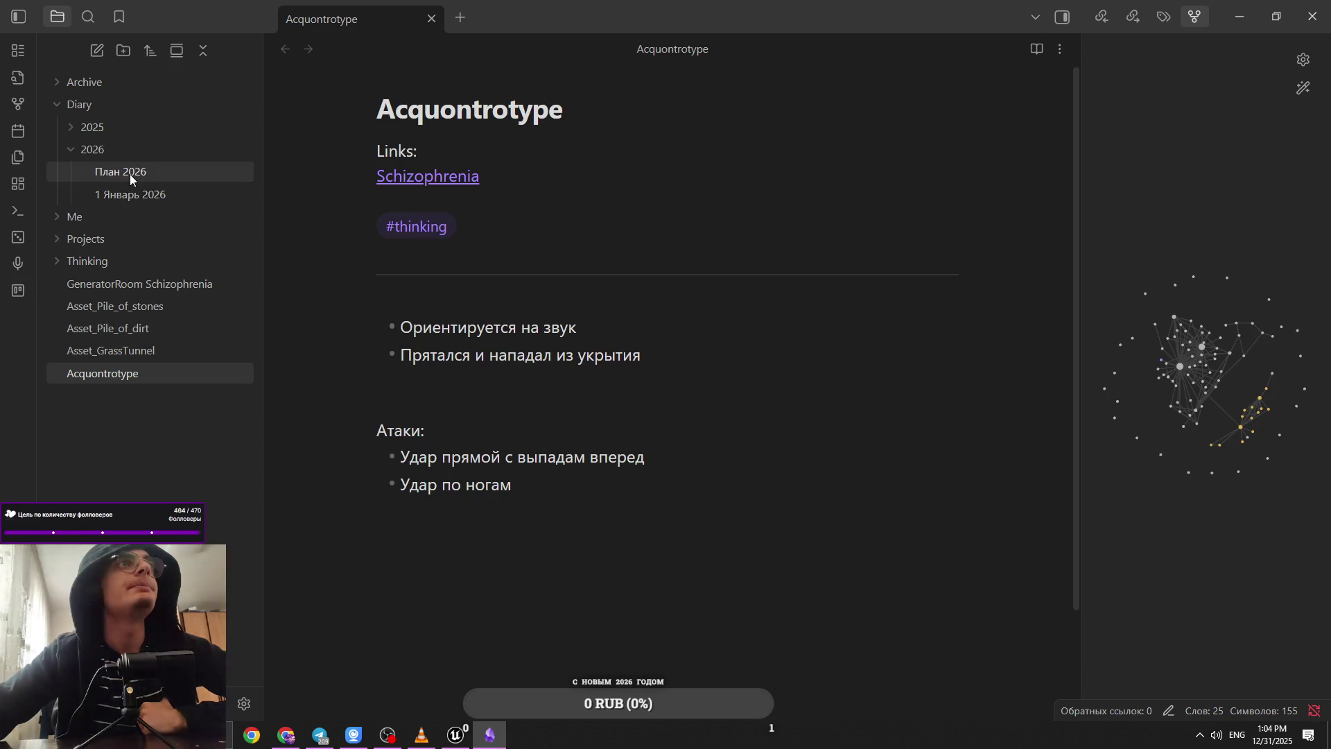
pyautogui.click(131, 195)
pyautogui.scroll(-5, 623, 415)
pyautogui.scroll(3, 601, 416)
# Step: Move the Ежедневная починка спины bullet from the end to the top of the План на месяц list
pyautogui.click(601, 606)
pyautogui.press('Up')
pyautogui.press('Up')
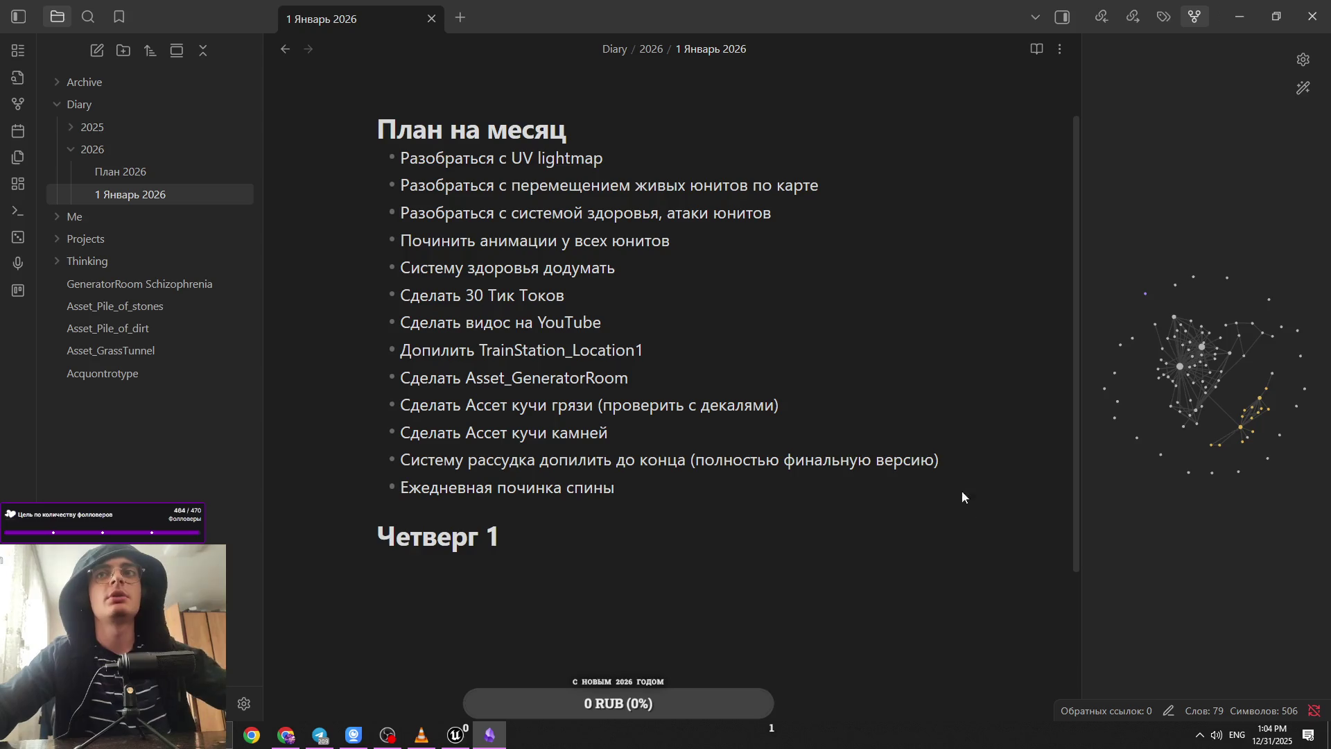
pyautogui.moveTo(635, 484)
pyautogui.mouseDown()
pyautogui.moveTo(440, 460)
pyautogui.moveTo(391, 487)
pyautogui.mouseUp()
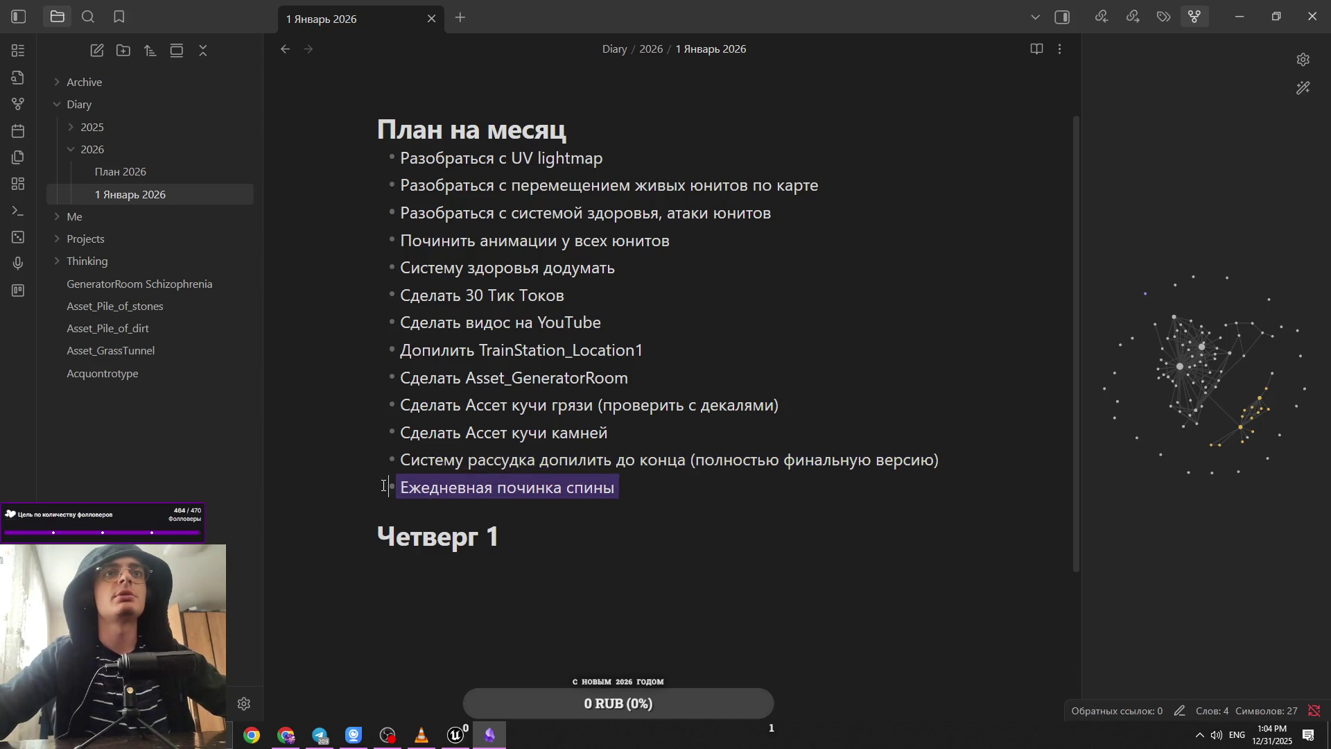
pyautogui.hotkey('ctrl', 'c')
pyautogui.click(605, 158)
pyautogui.click(595, 132)
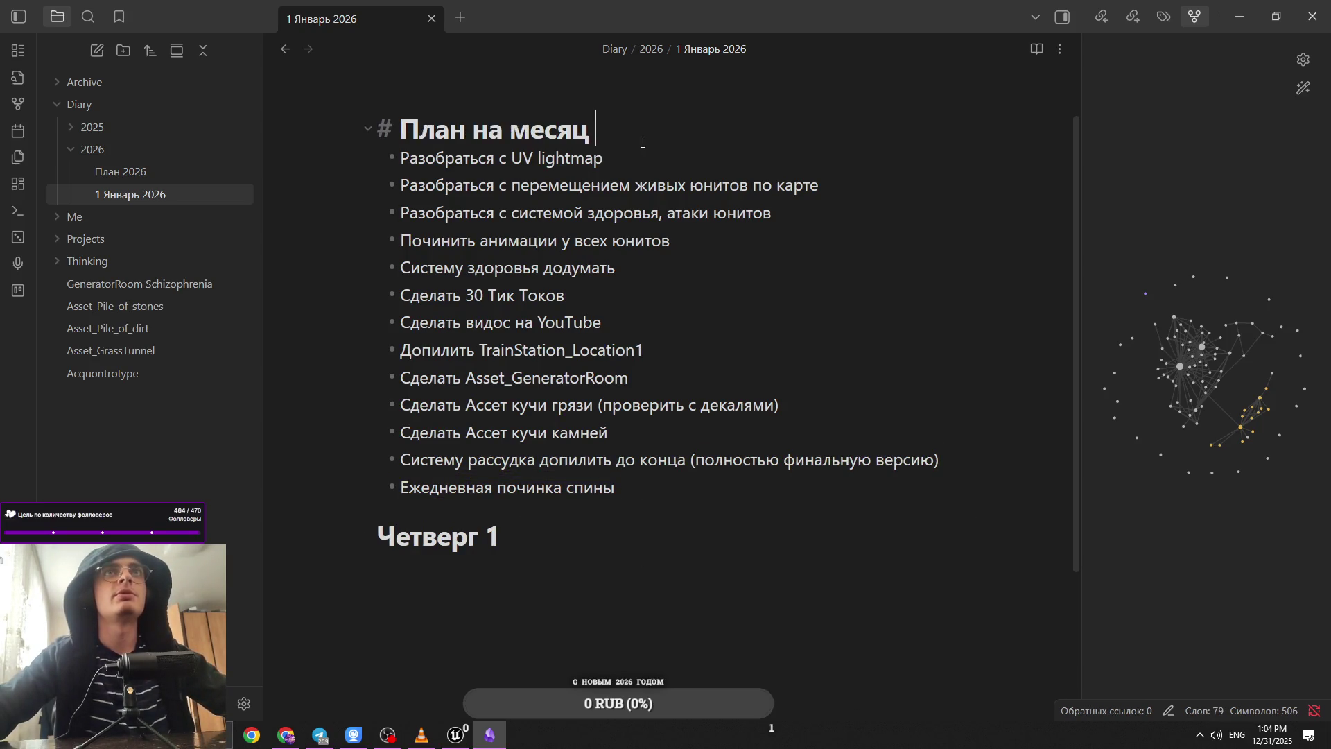
pyautogui.press('Return')
pyautogui.hotkey('ctrl', 'v')
pyautogui.moveTo(619, 515); pyautogui.dragTo(354, 517)
pyautogui.press('BackSpace')
pyautogui.press('BackSpace')
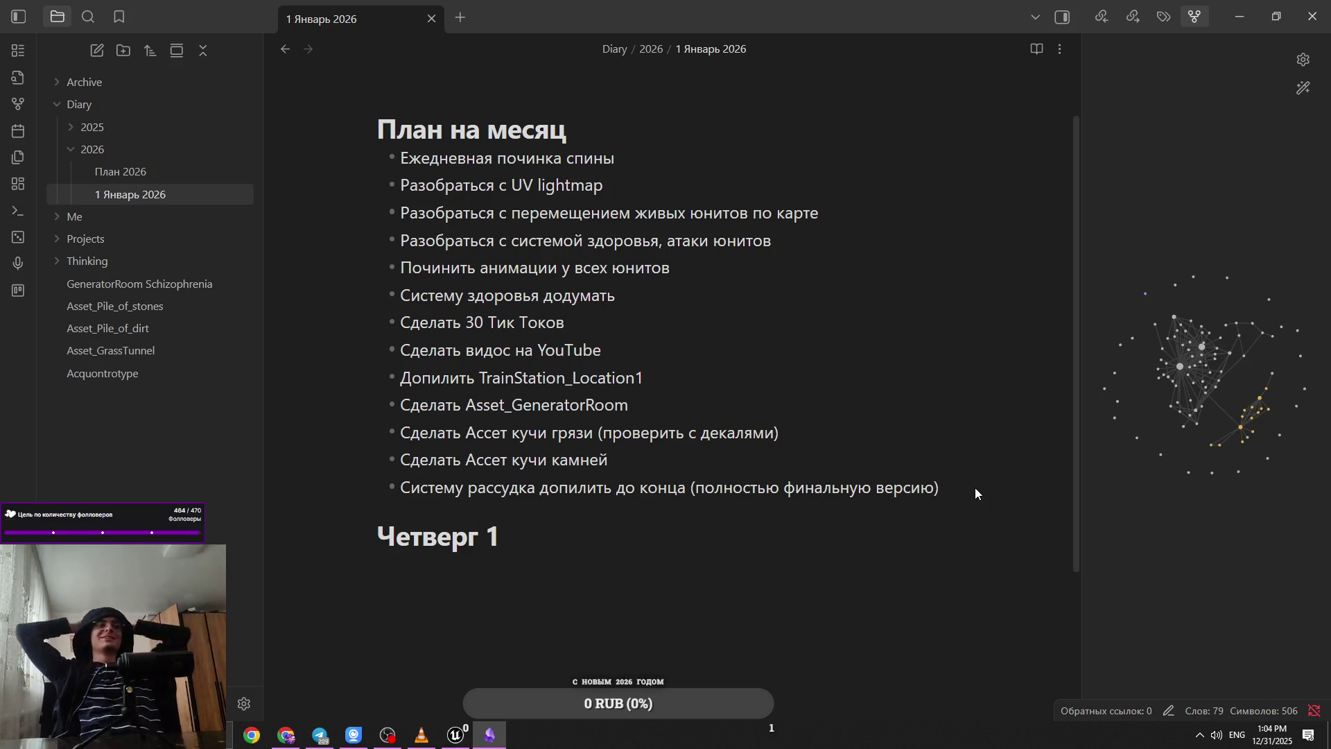
pyautogui.hotkey('alt', 'Tab')
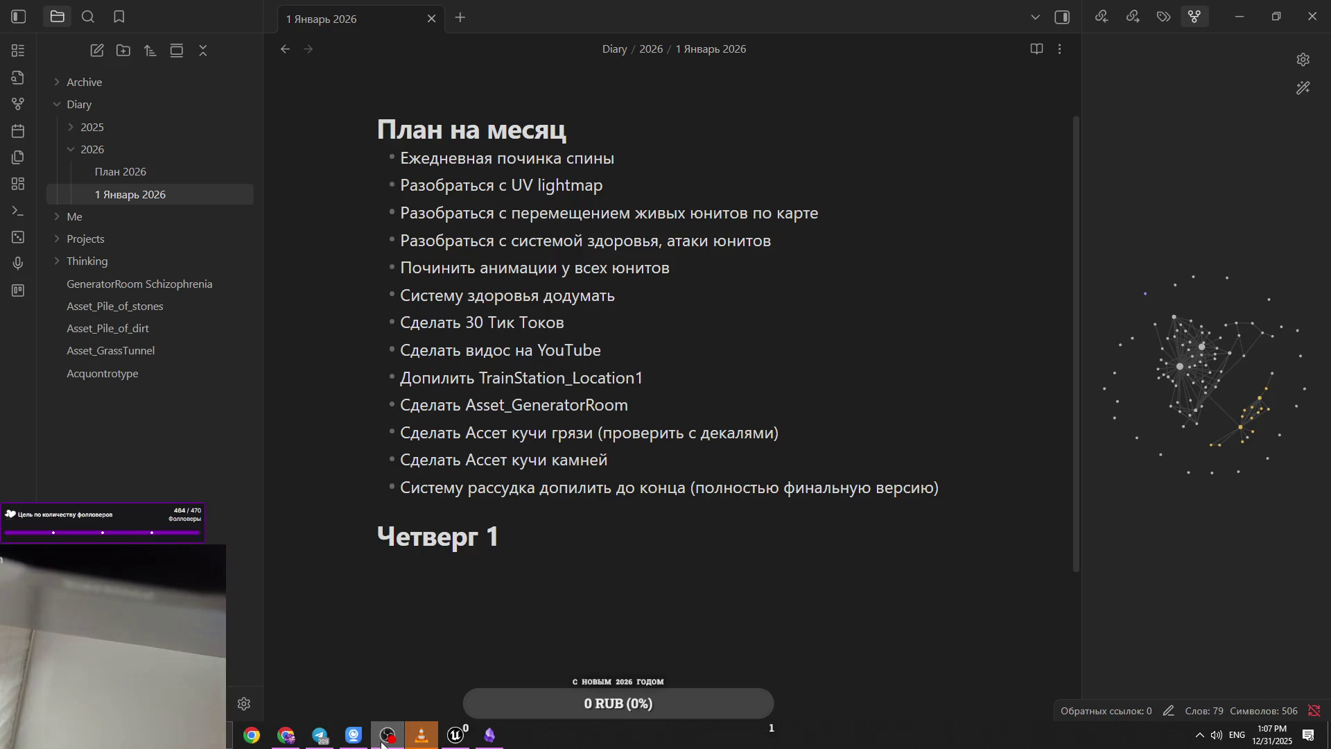
# Step: Bring up the e2eSoft iVCam camera window over the January note
pyautogui.moveTo(421, 734)
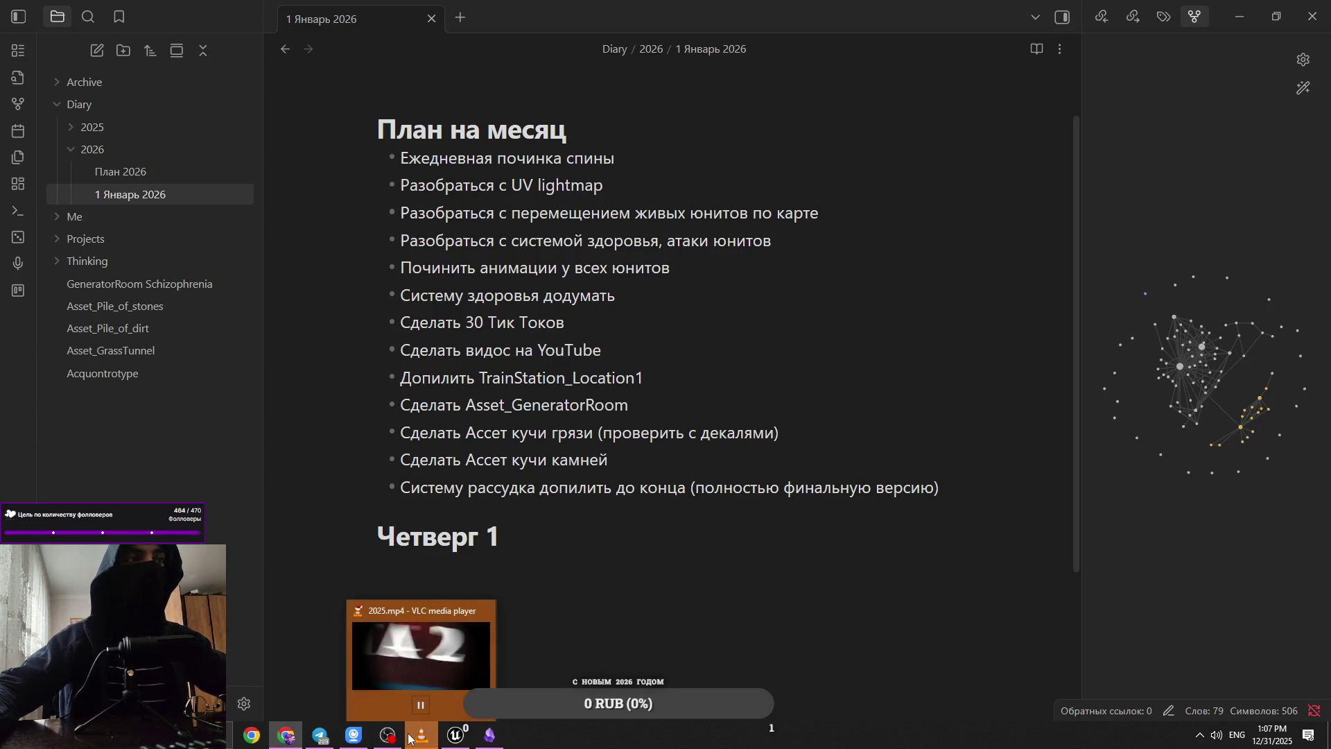
pyautogui.moveTo(325, 740)
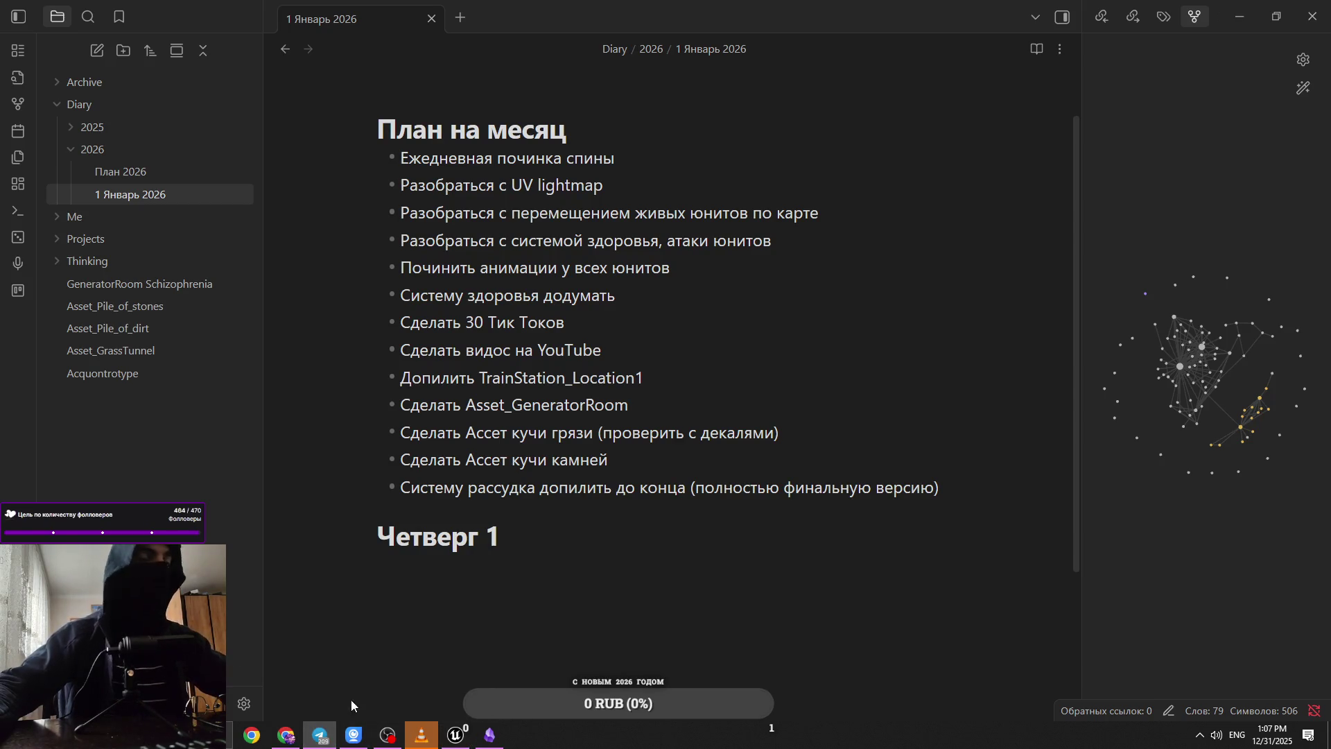
pyautogui.click(354, 735)
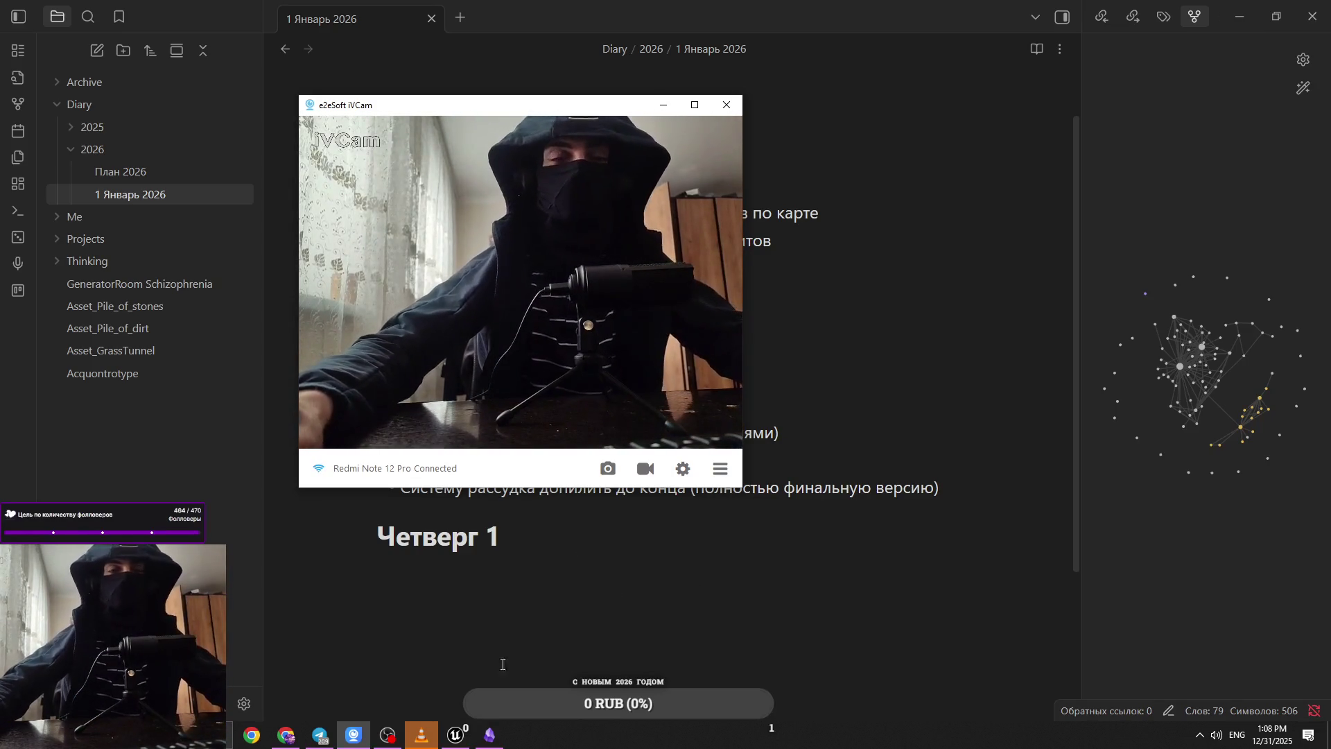
pyautogui.click(297, 742)
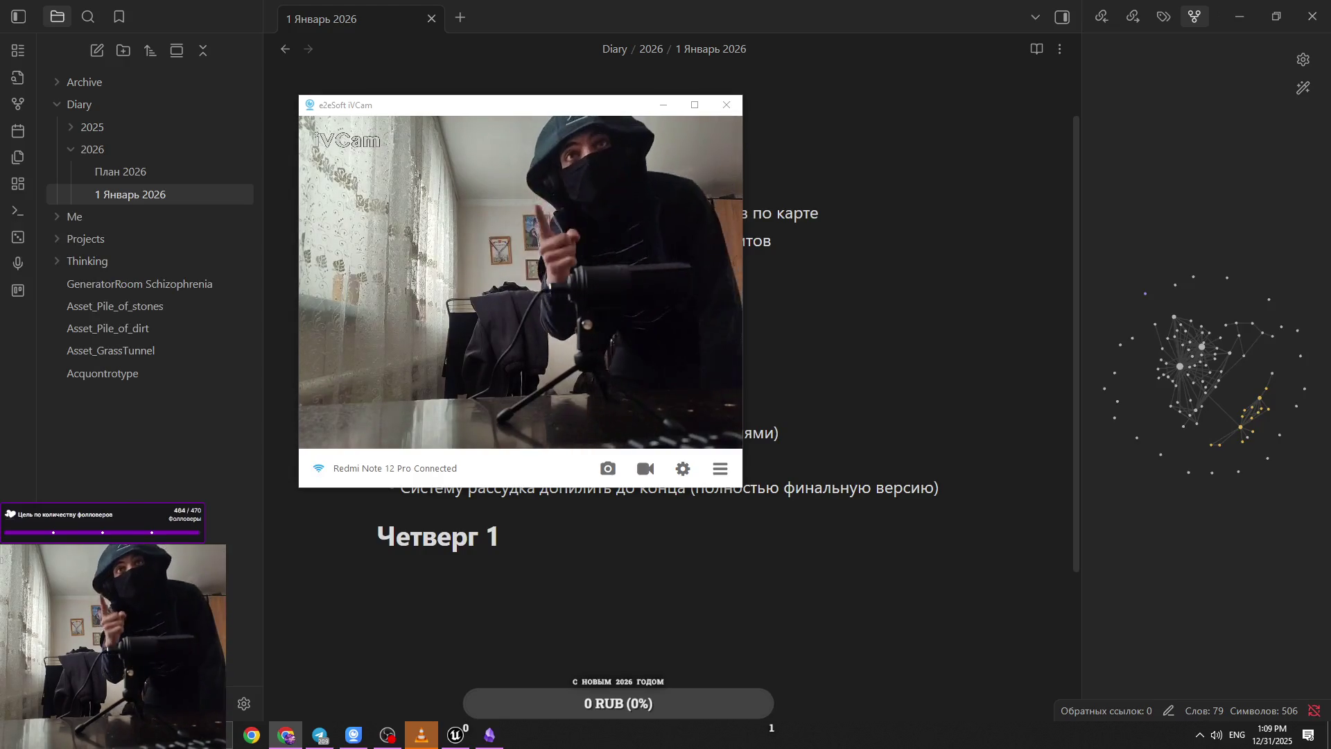
pyautogui.click(694, 105)
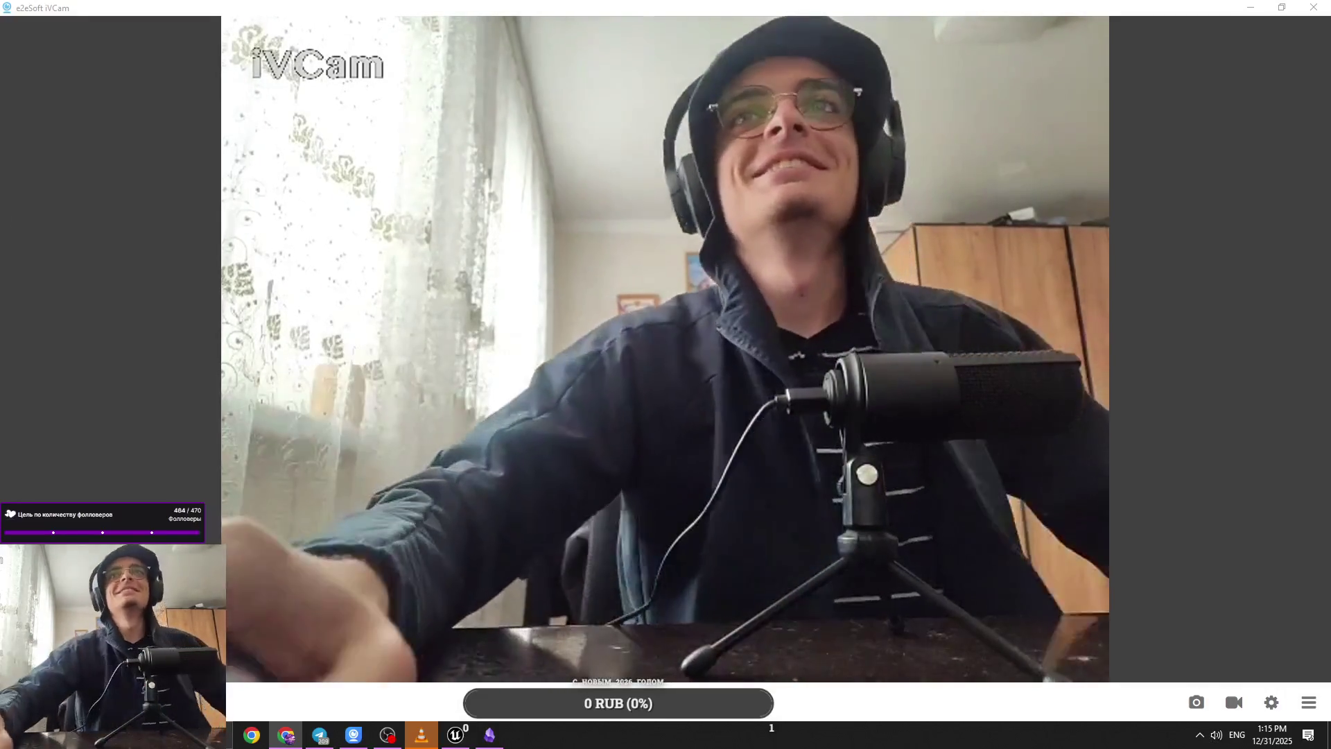
# Step: Minimize the iVCam window to reveal the 1 Январь 2026 note
pyautogui.click(1250, 7)
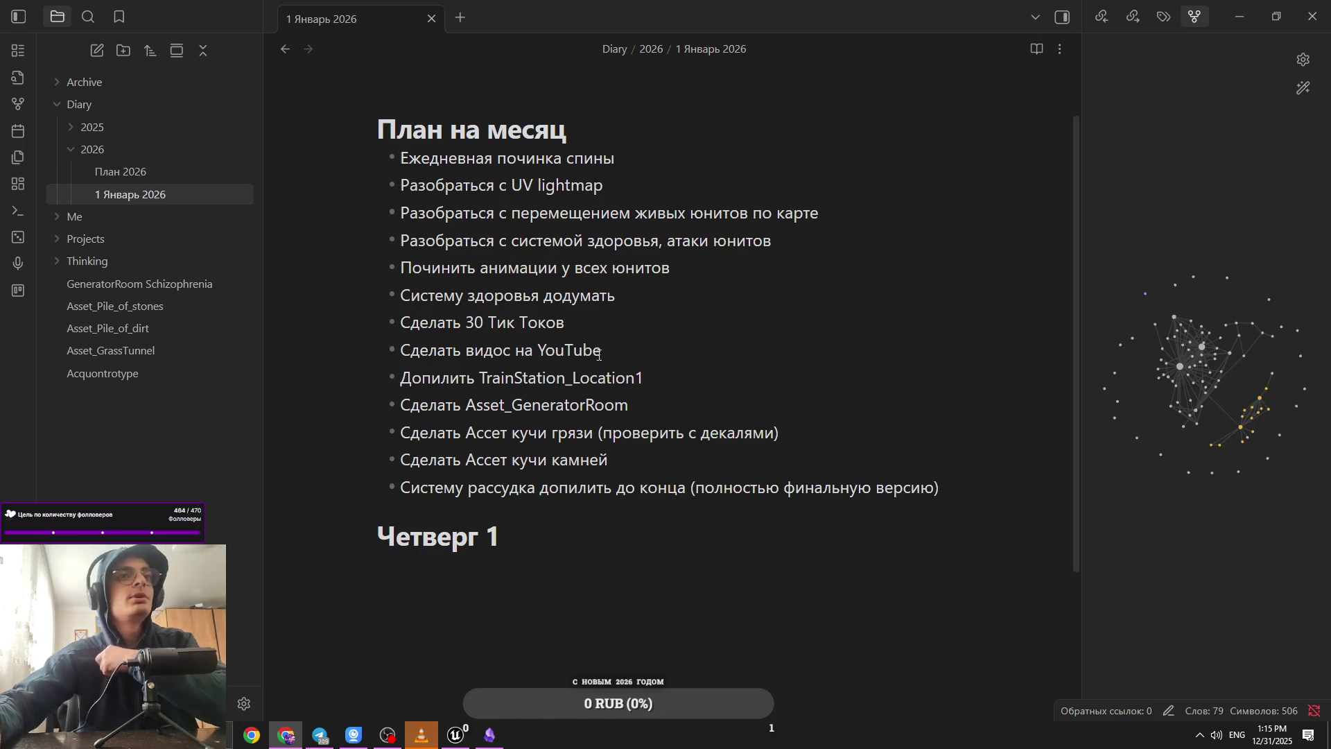
# Step: Place the caret on the empty line under Четверг 1, then switch to the Unreal Engine editor
pyautogui.click(770, 529)
pyautogui.click(817, 563)
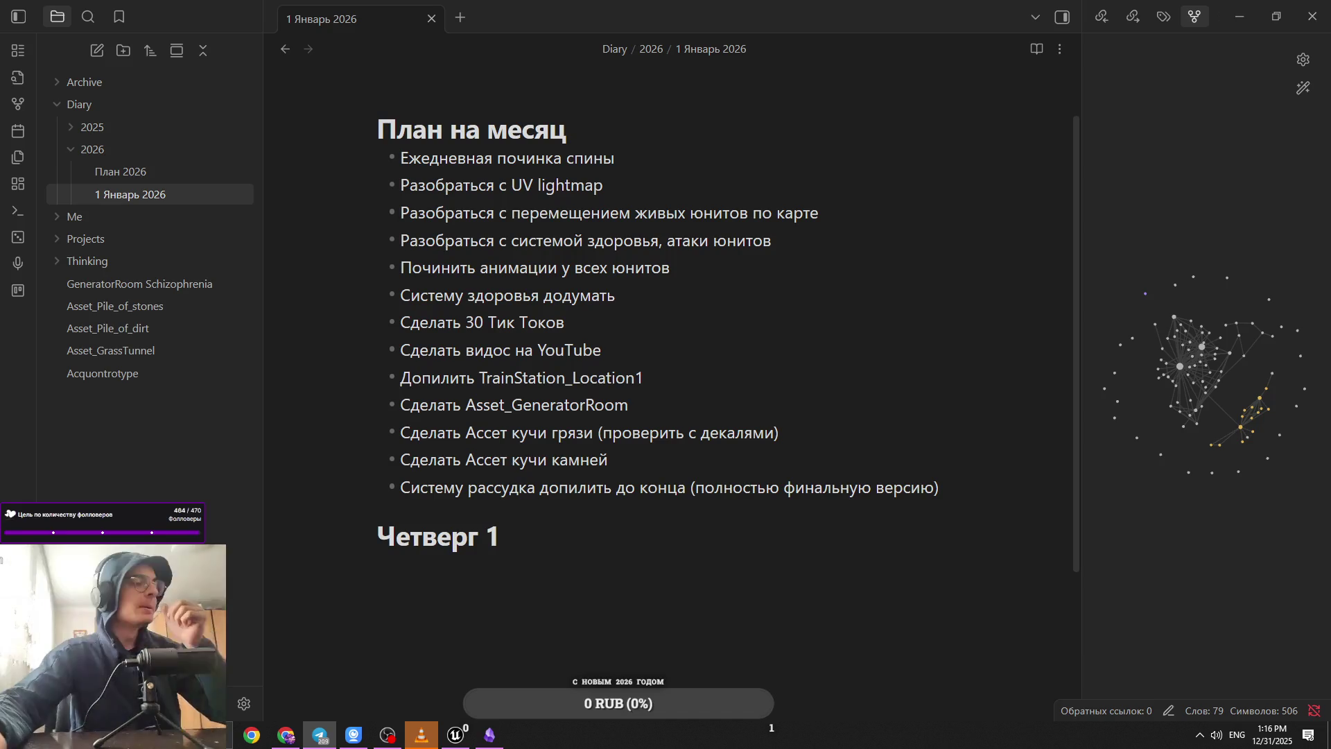
pyautogui.hotkey('alt', 'Tab')
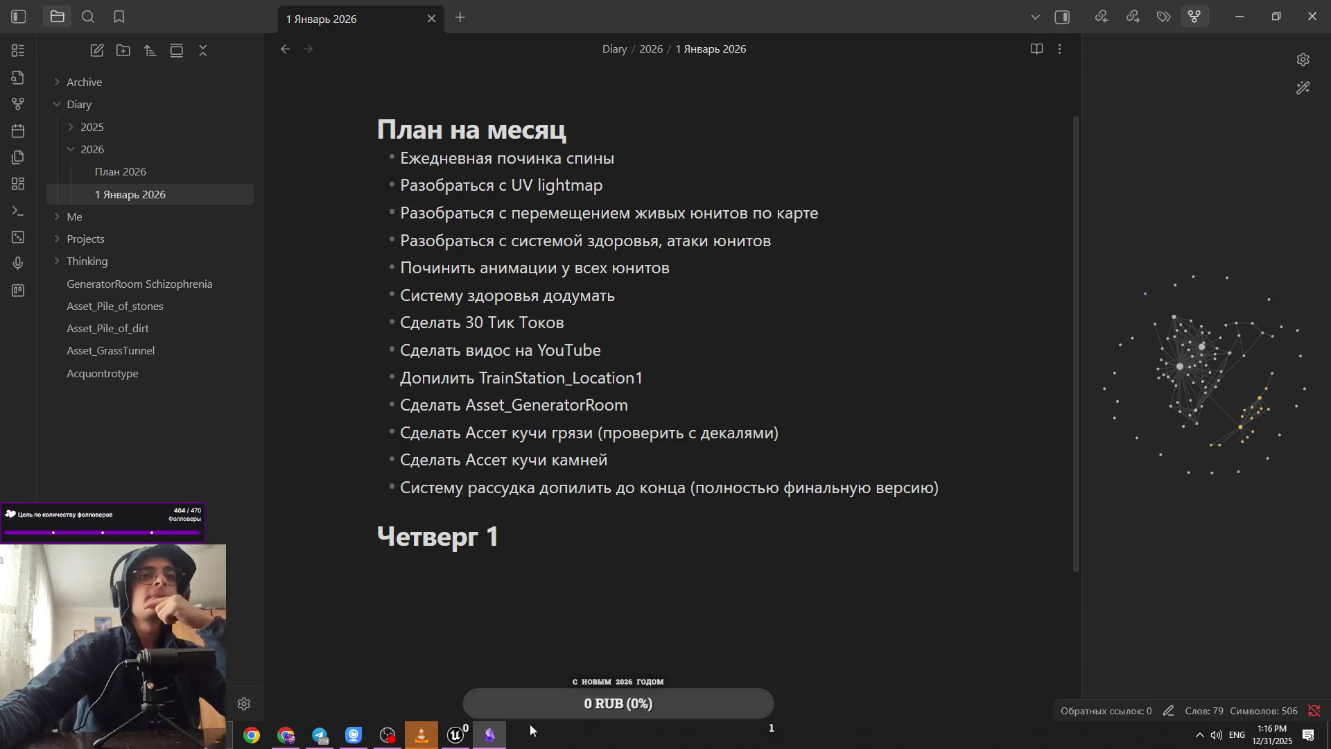
pyautogui.click(456, 734)
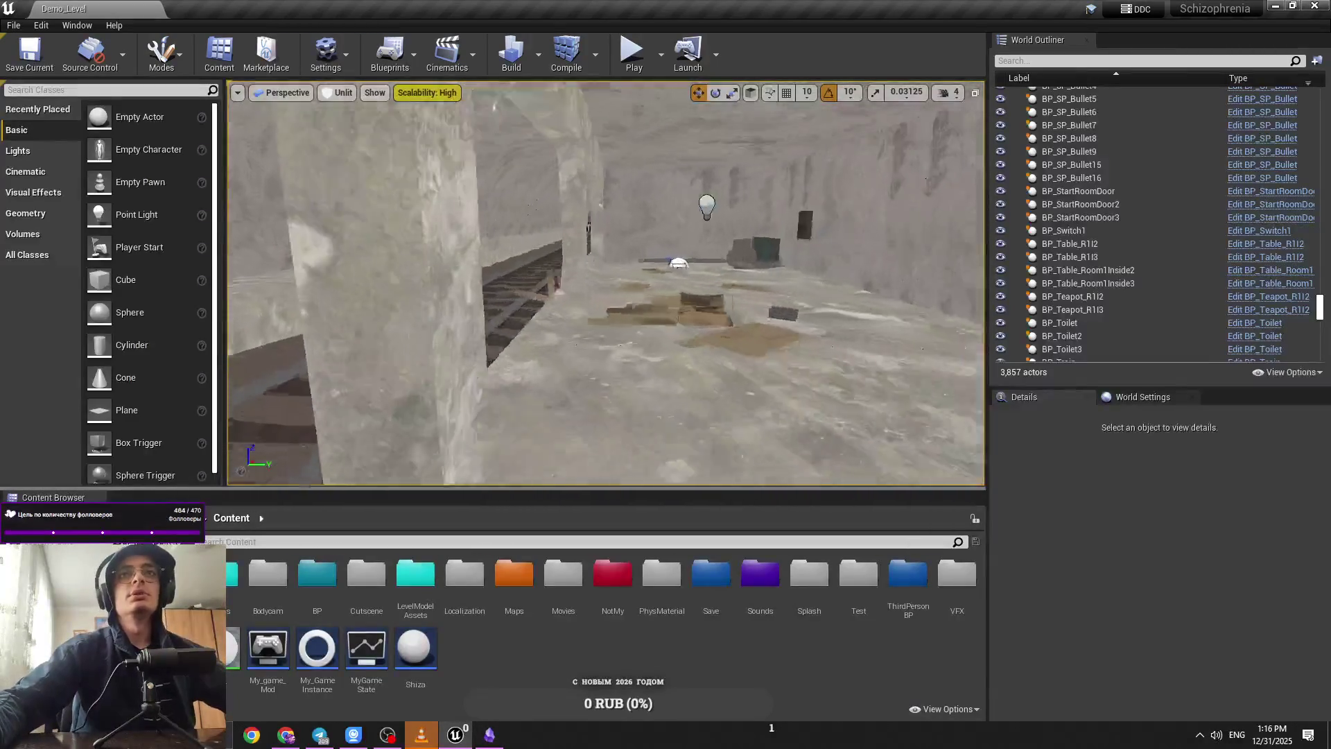
# Step: Fly the viewport through the warehouse room and out over the building's rooftops
pyautogui.click(948, 93)
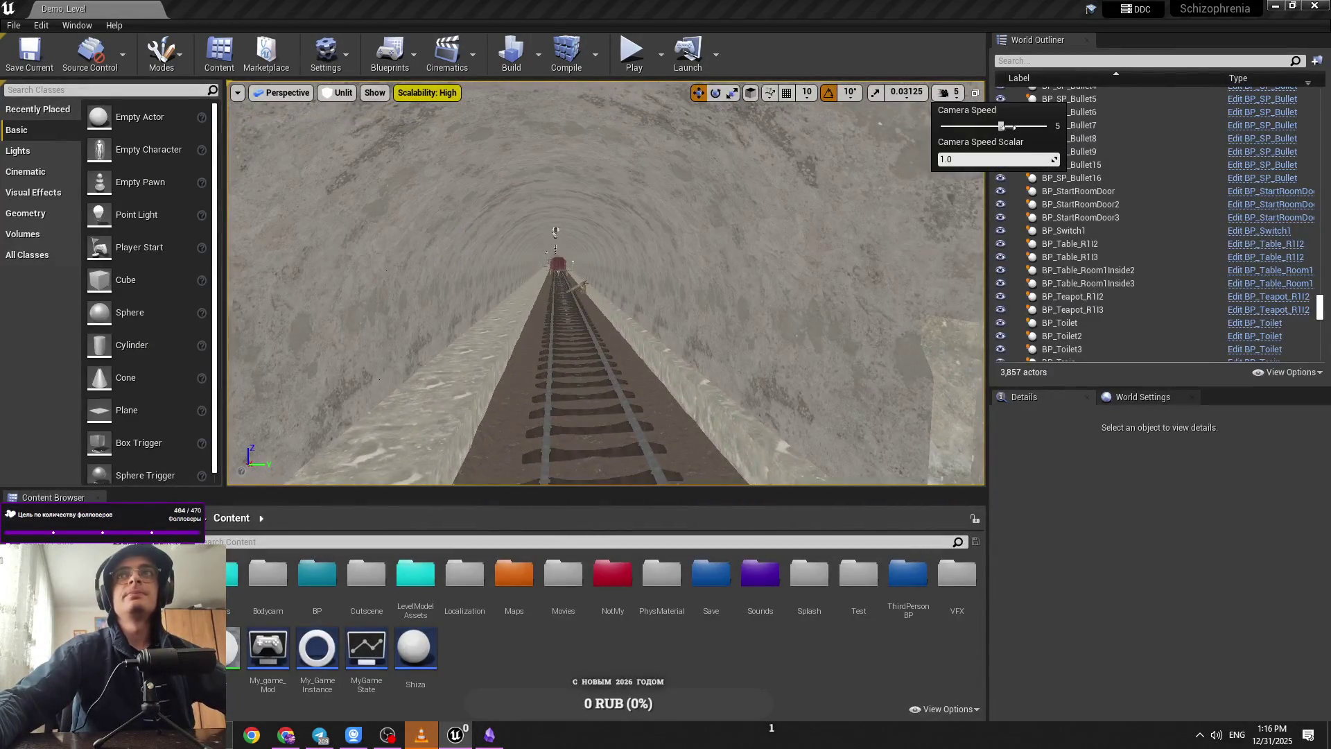
pyautogui.moveTo(704, 193)
pyautogui.mouseDown()
pyautogui.moveTo(613, 187)
pyautogui.moveTo(917, 316)
pyautogui.moveTo(734, 302)
pyautogui.mouseUp()
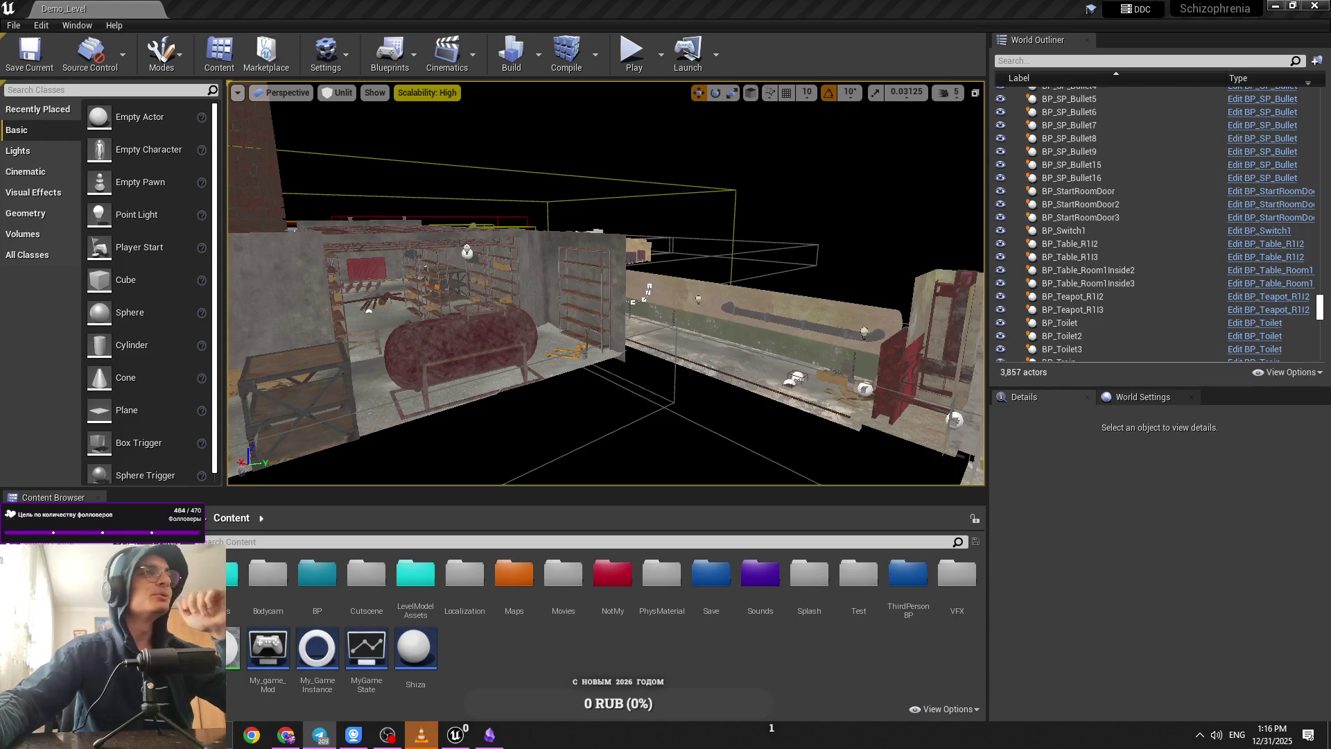
pyautogui.press('w')
pyautogui.press('a')
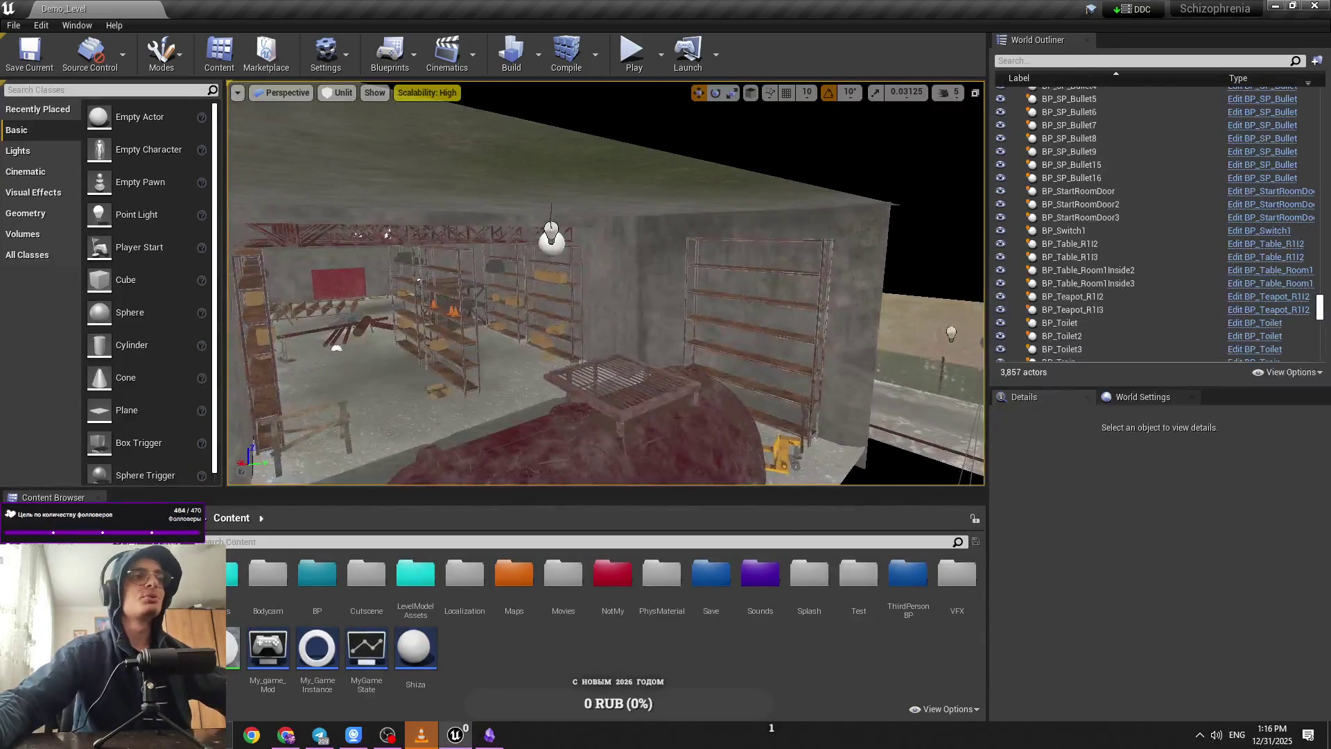
pyautogui.press('w')
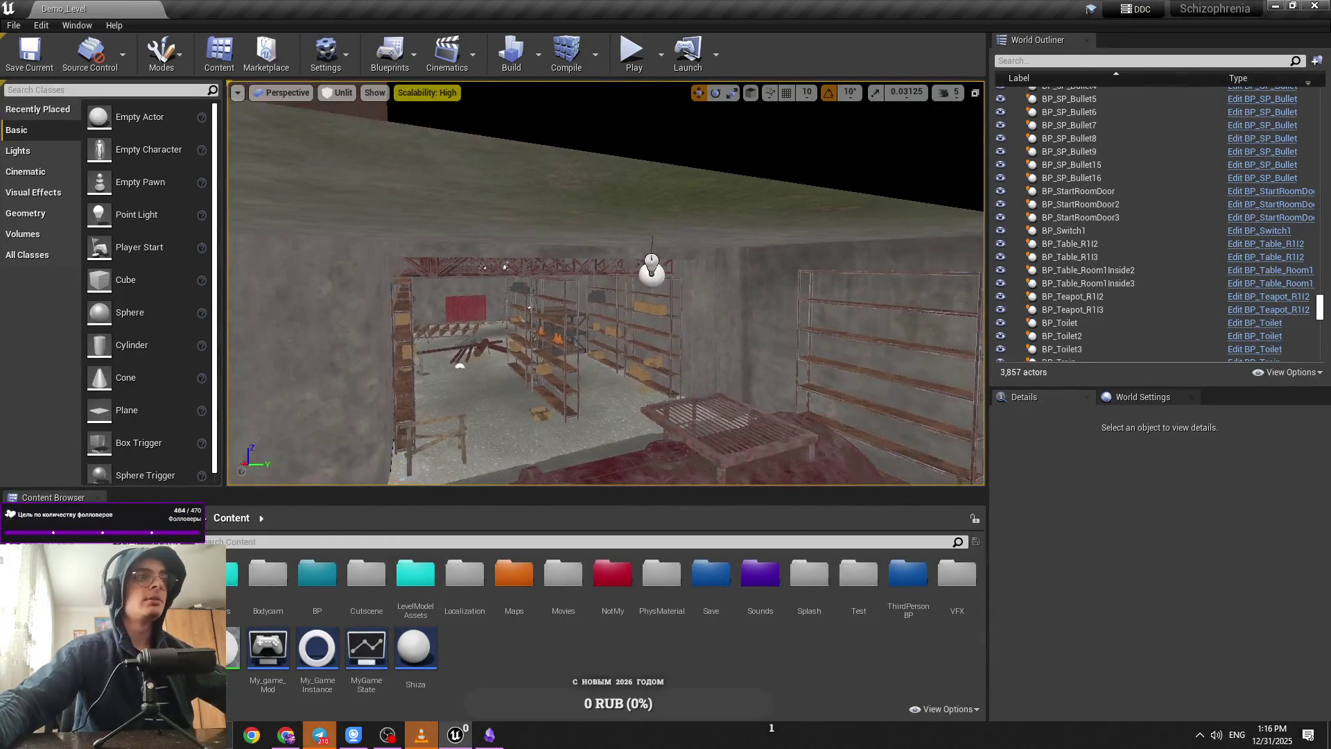
pyautogui.press('w')
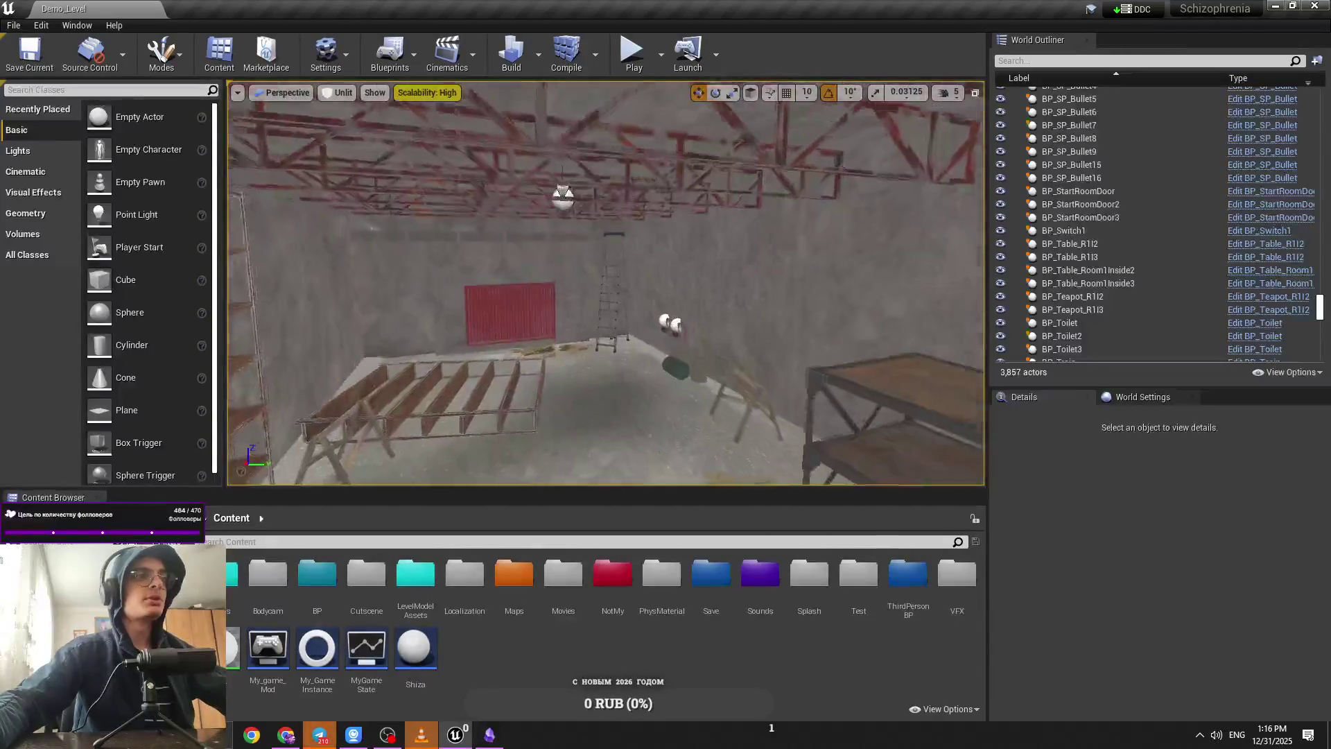
pyautogui.press('w')
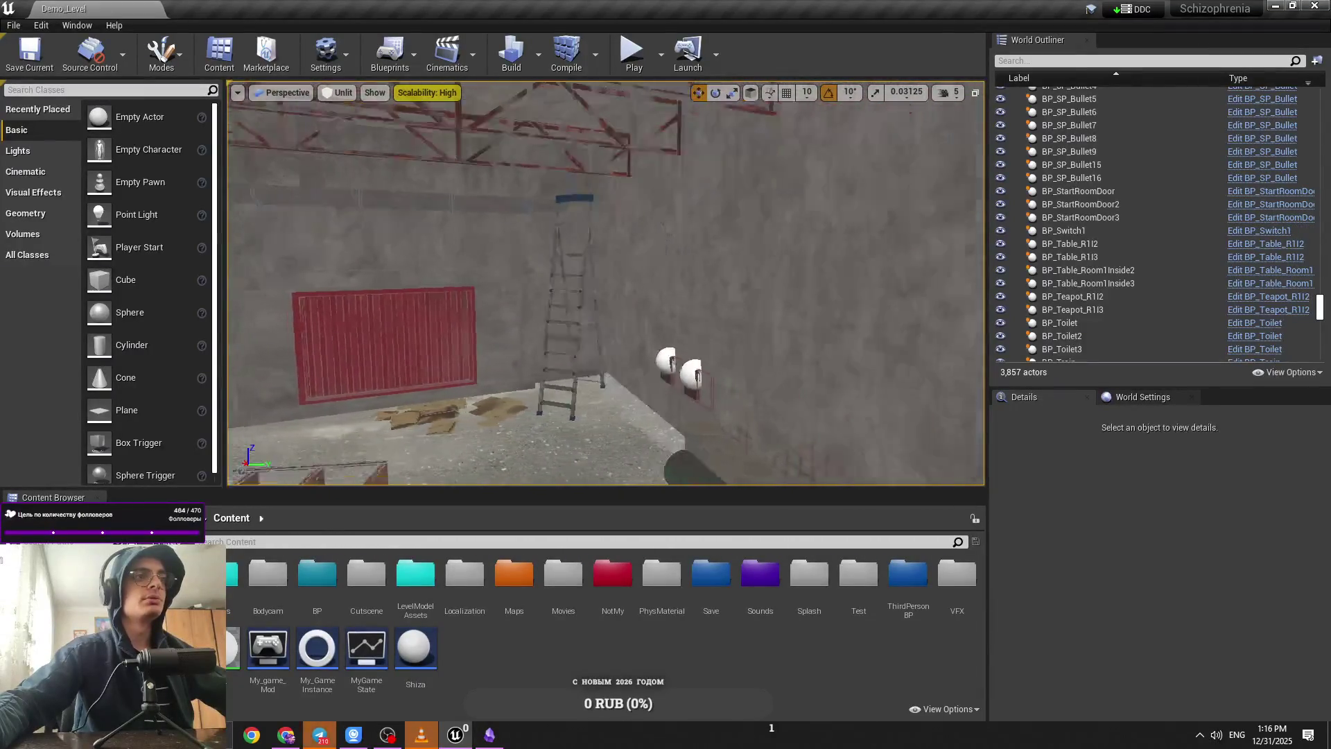
pyautogui.press('w')
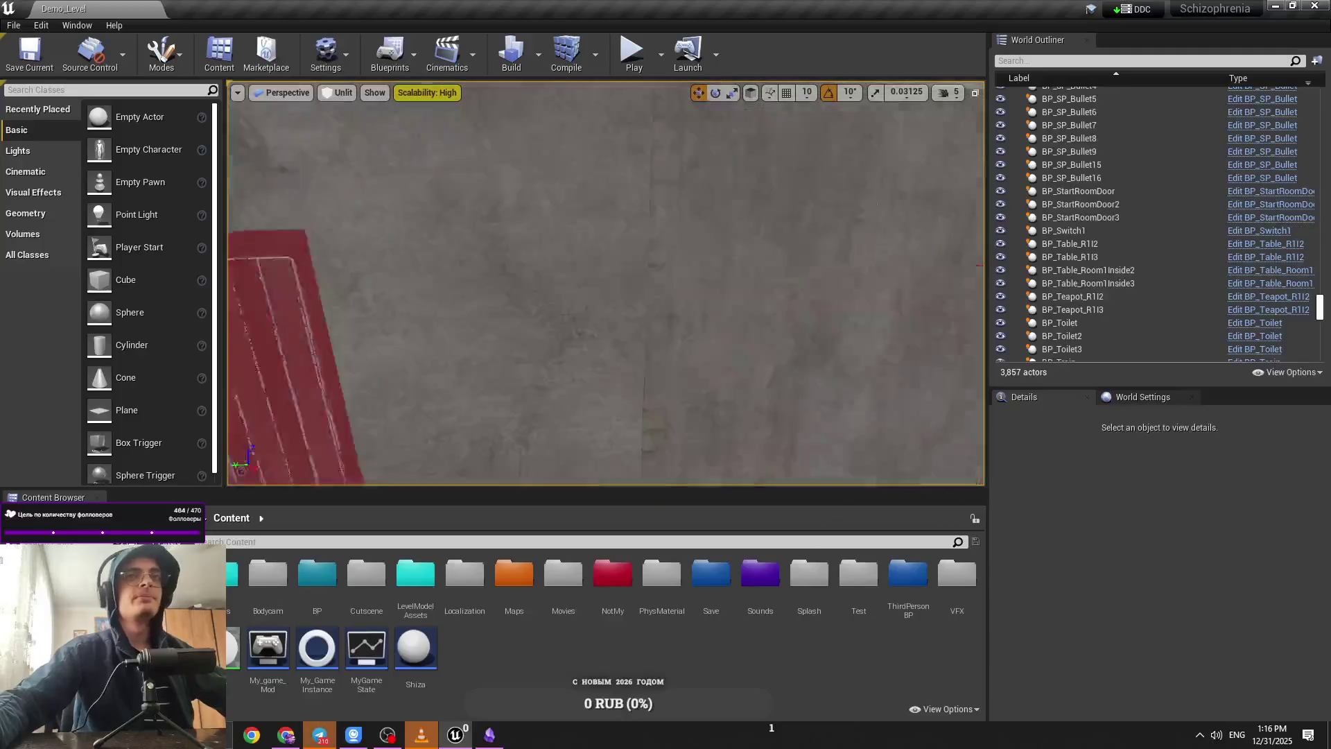
pyautogui.press('w')
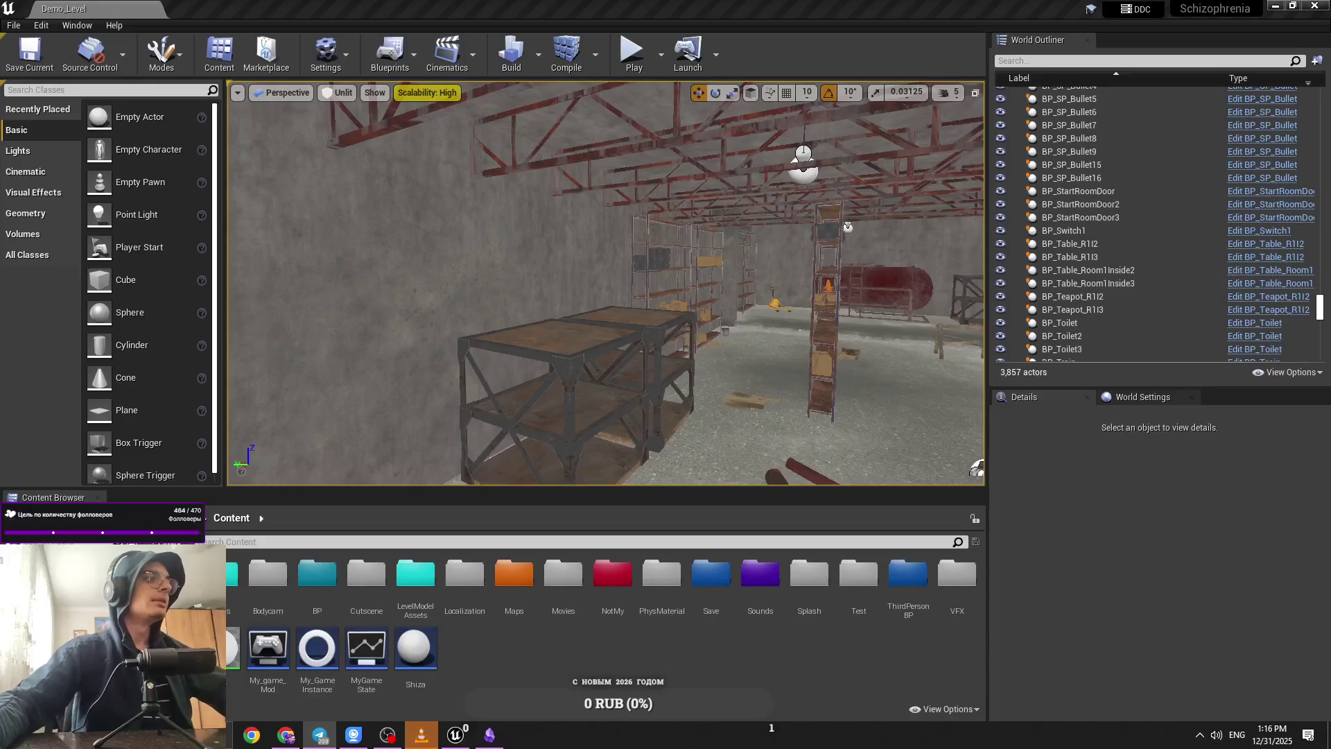
pyautogui.press('w')
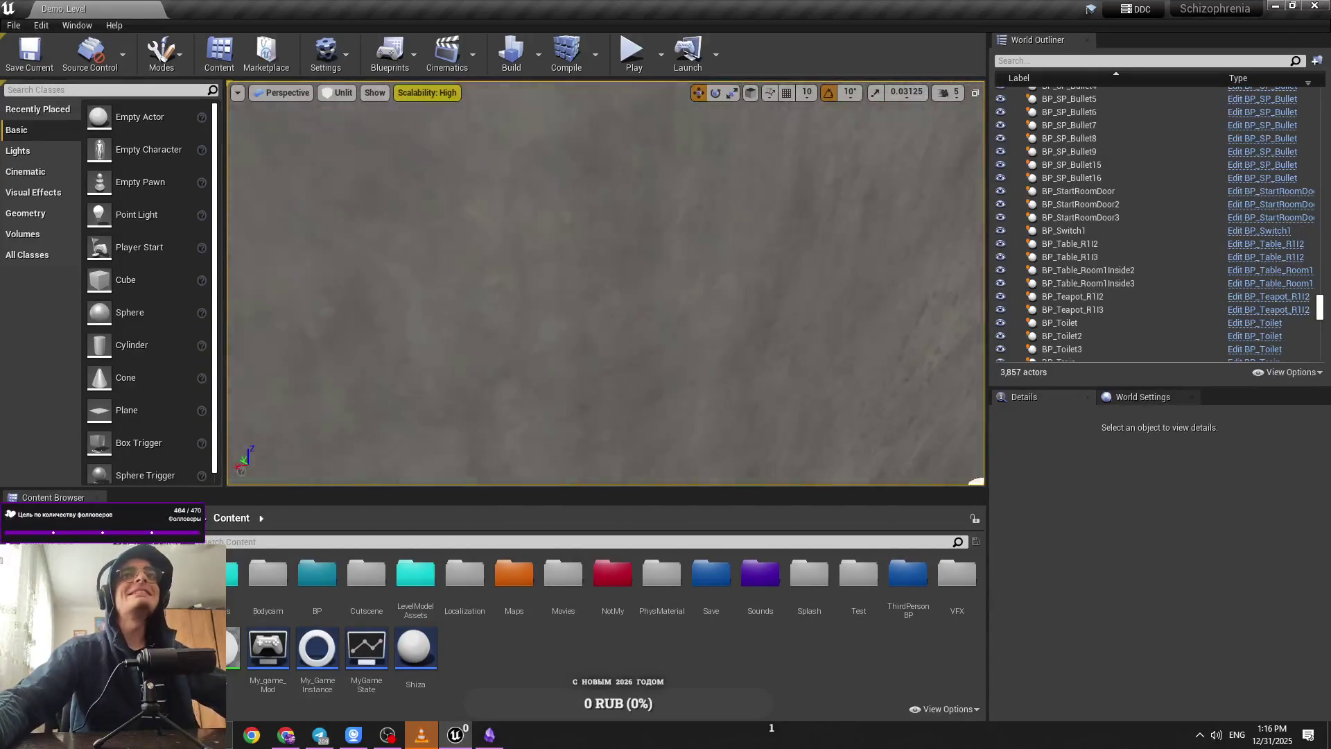
pyautogui.press('w')
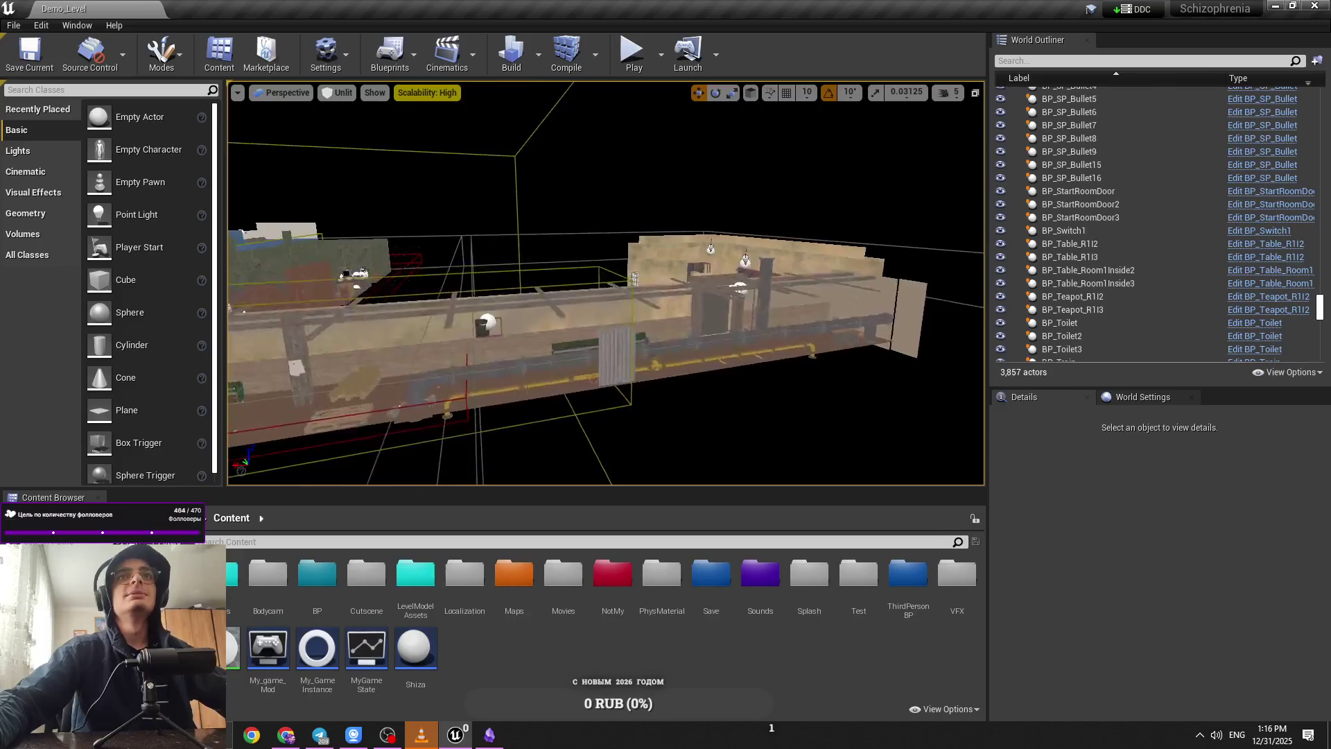
pyautogui.press('w')
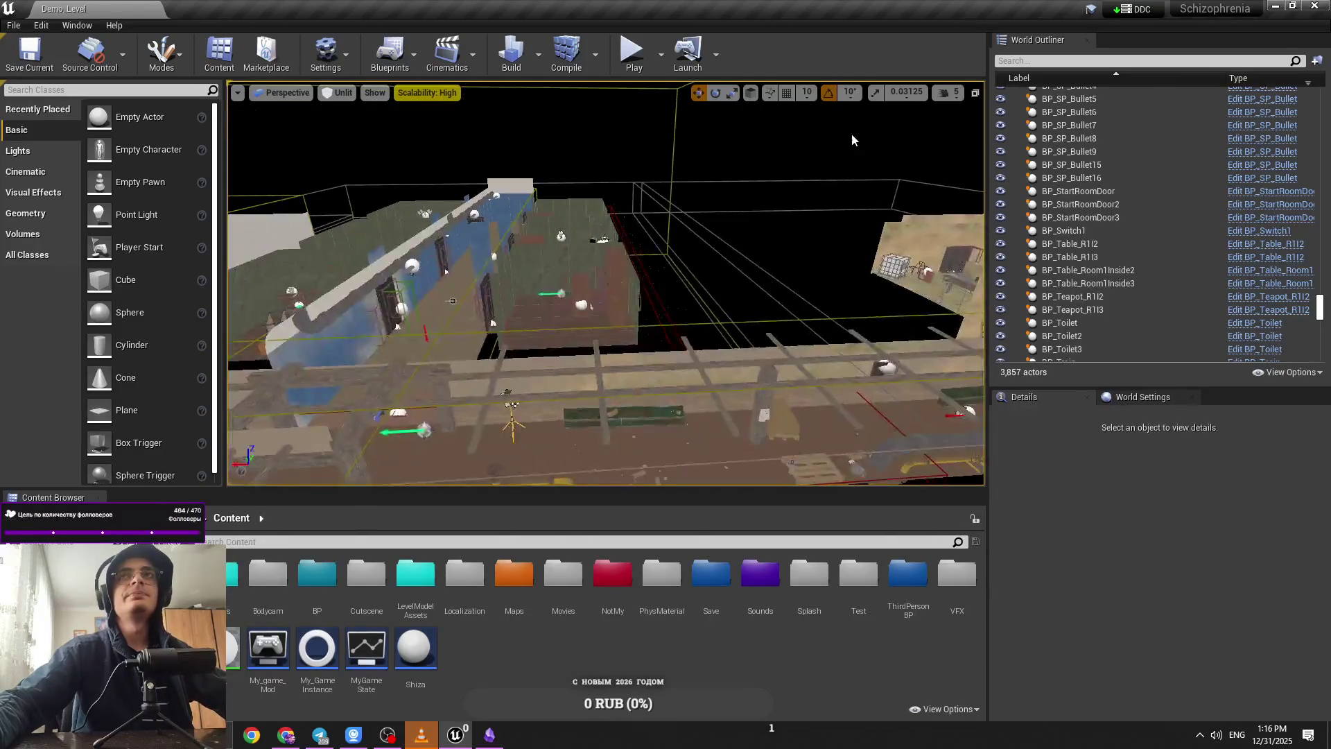
# Step: Lower the camera speed from 5 to 4 and fly through the blue corridor to the lockers
pyautogui.click(955, 92)
pyautogui.moveTo(999, 127); pyautogui.dragTo(992, 126)
pyautogui.press('w')
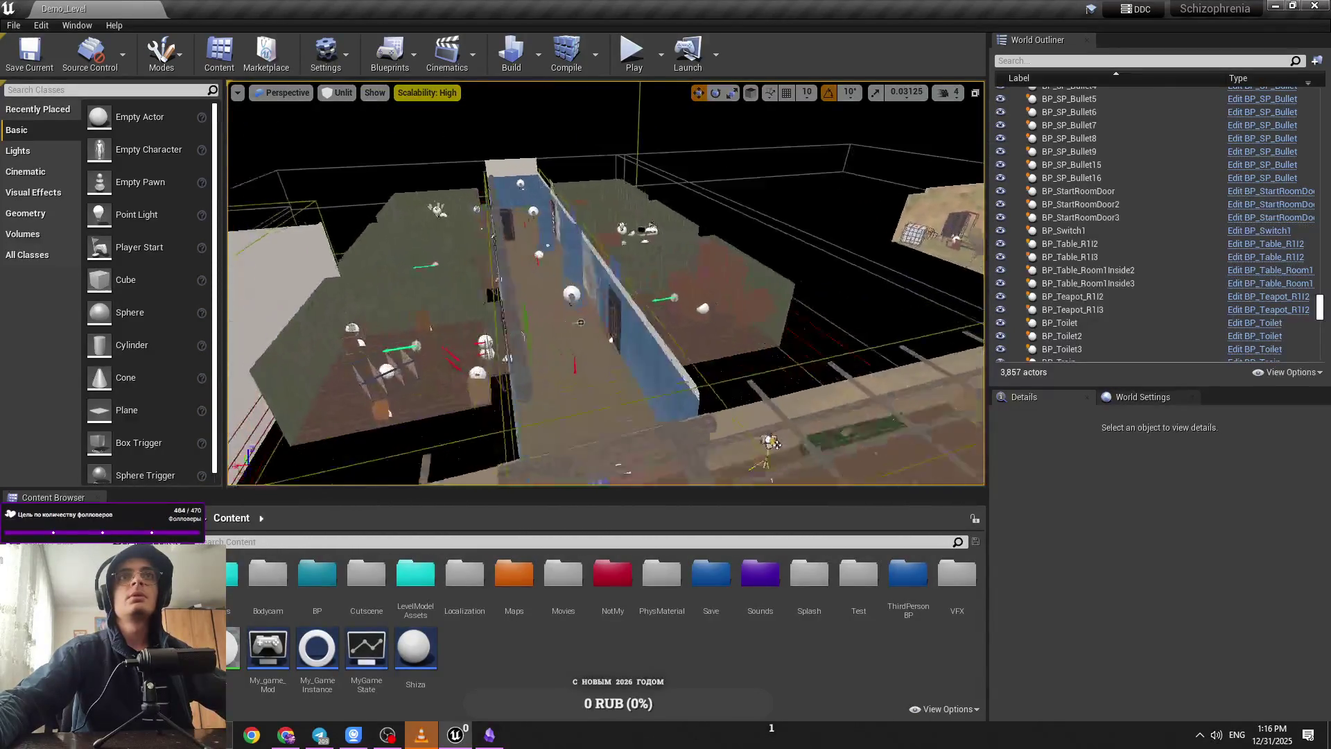
pyautogui.press('w')
pyautogui.press('w')
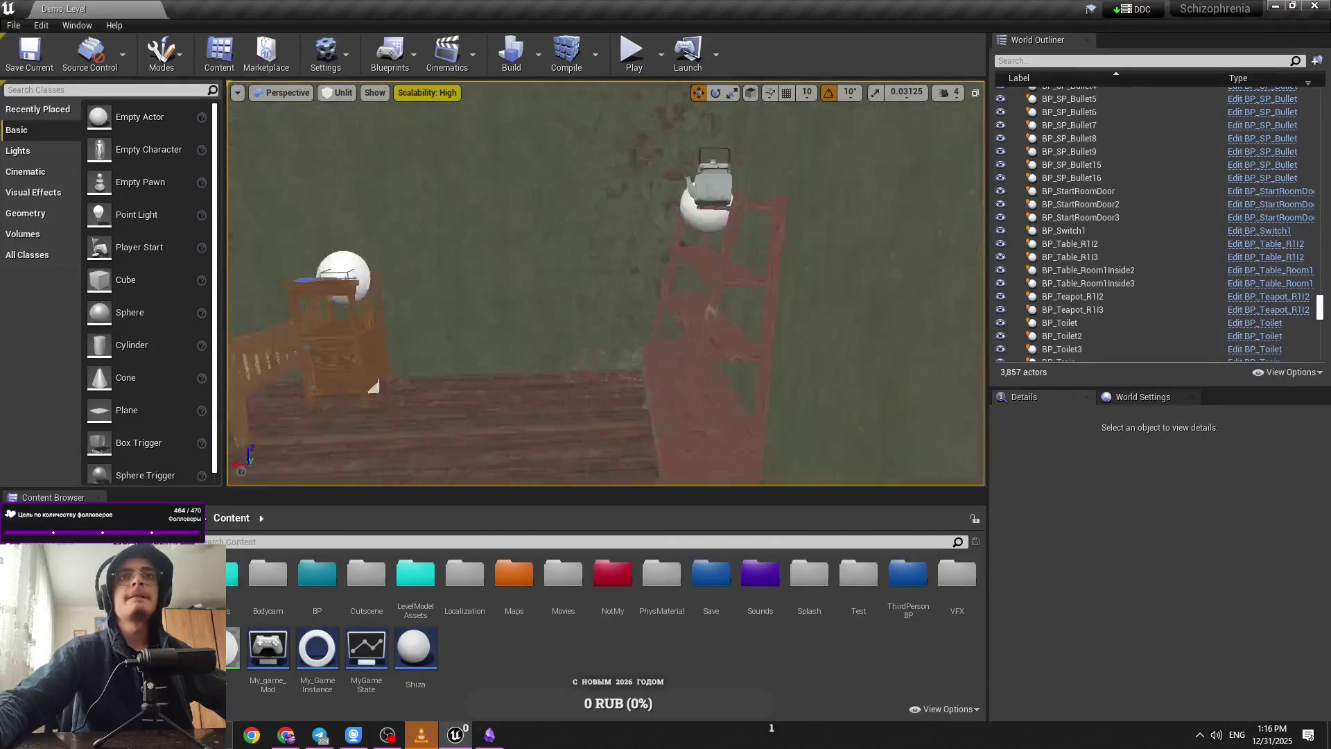
pyautogui.press('w')
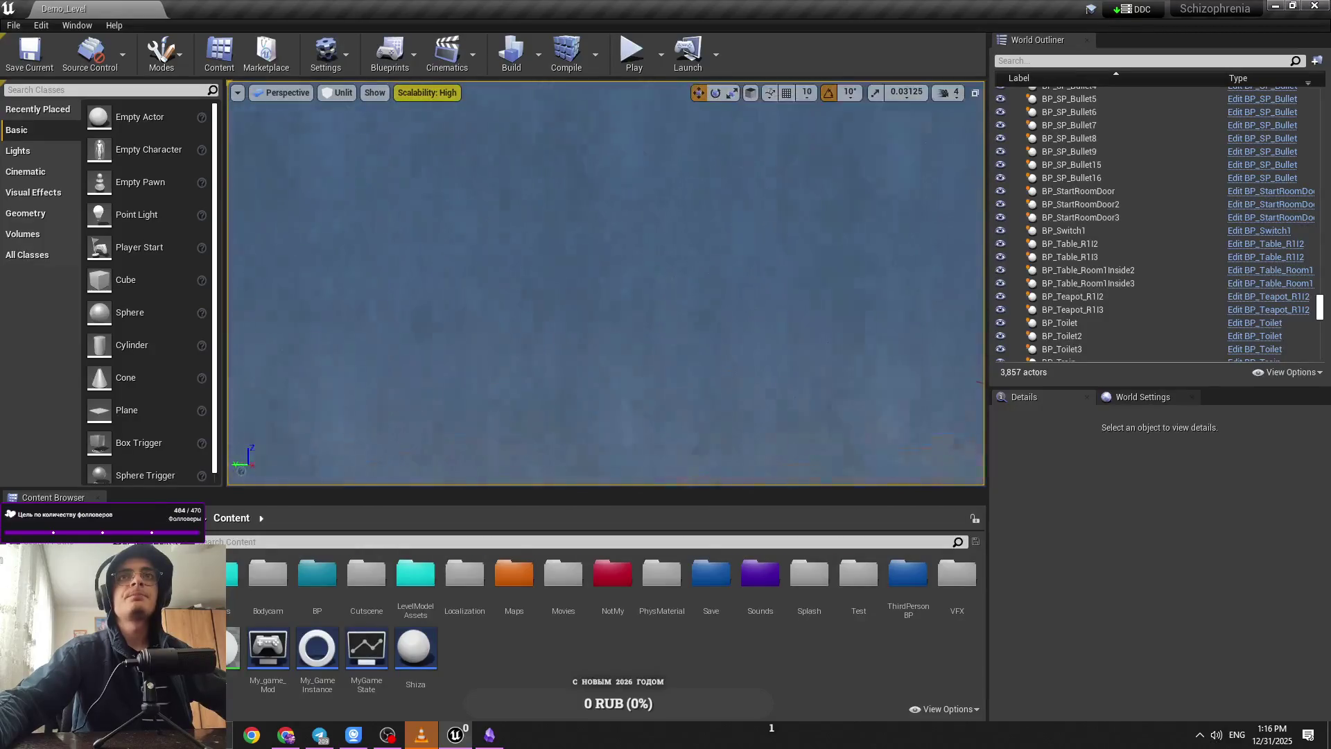
pyautogui.press('w')
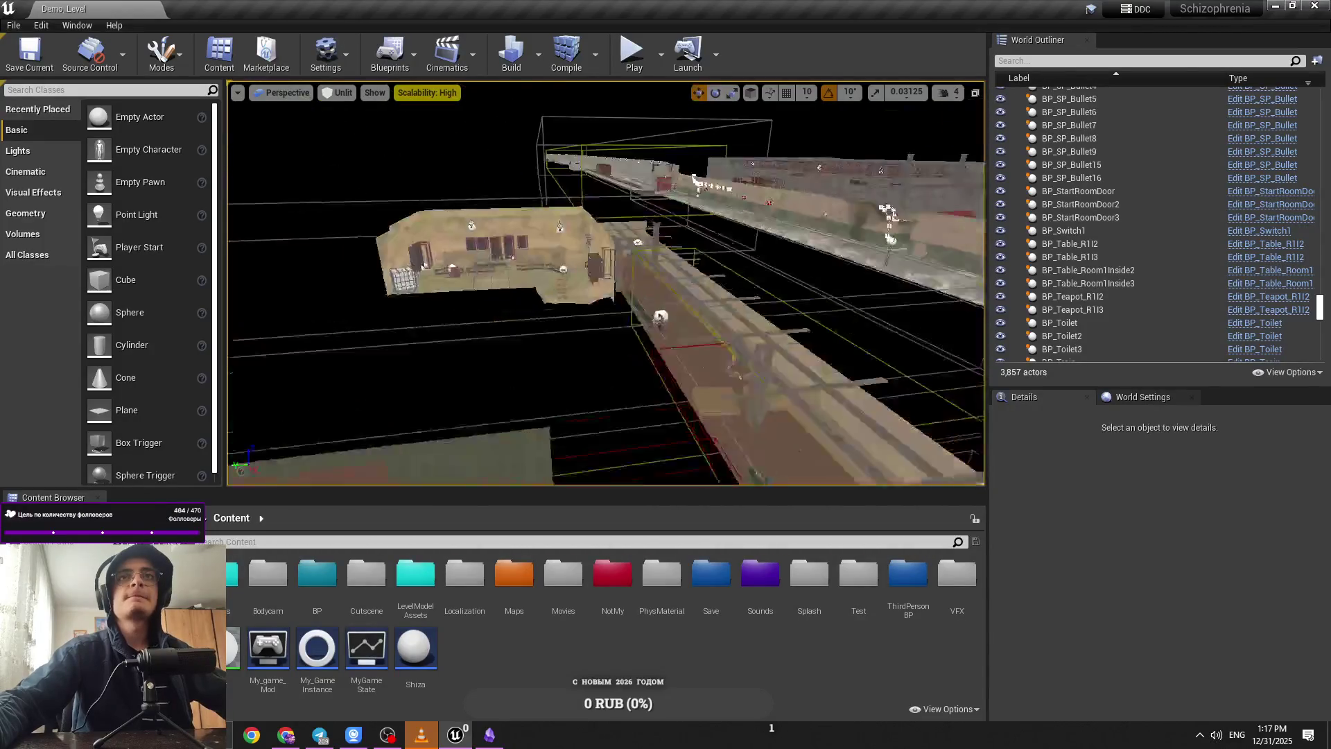
pyautogui.press('w')
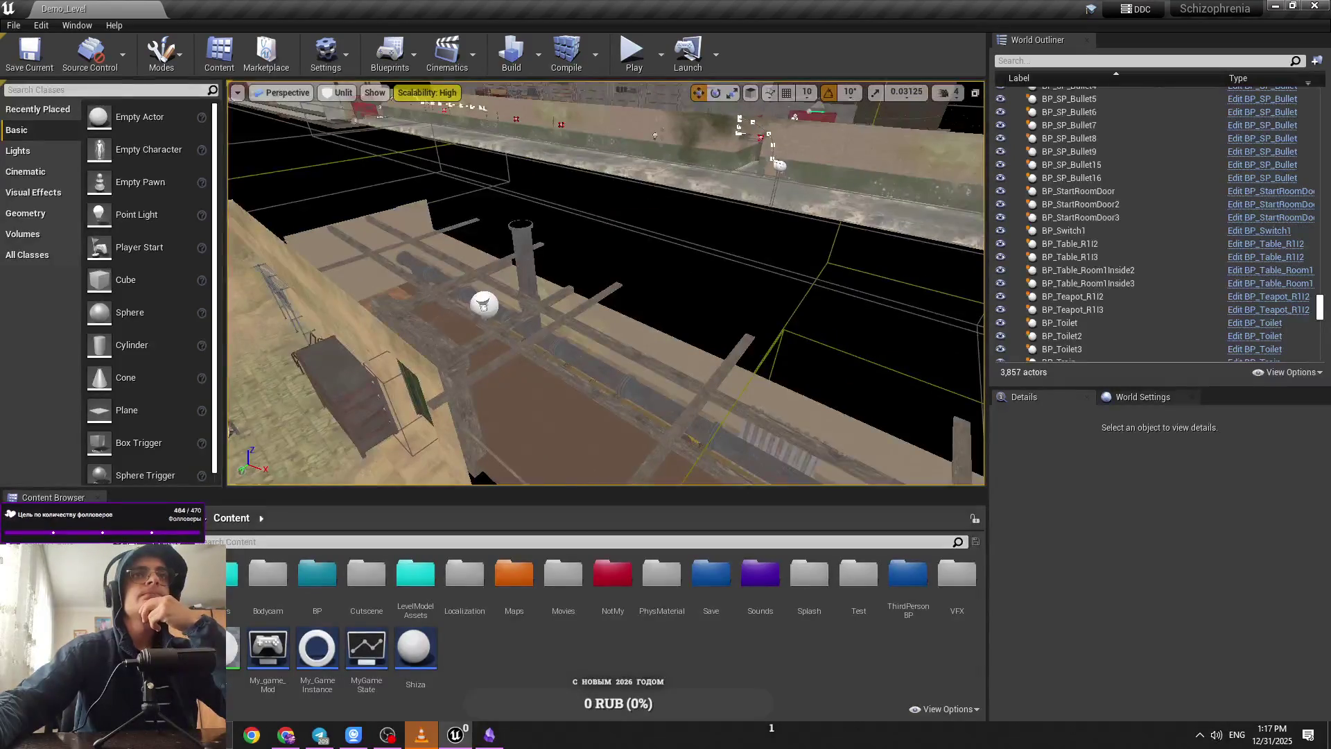
pyautogui.scroll(2, 605, 283)
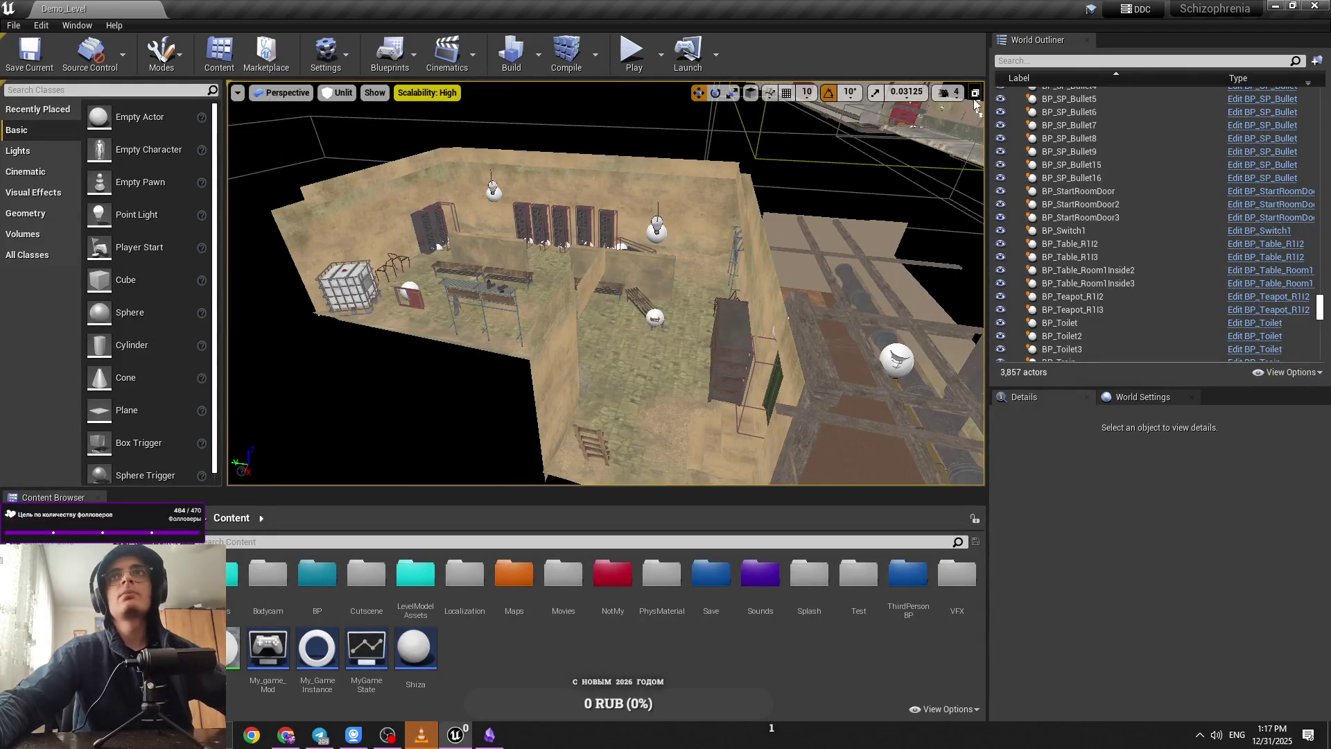
pyautogui.click(948, 93)
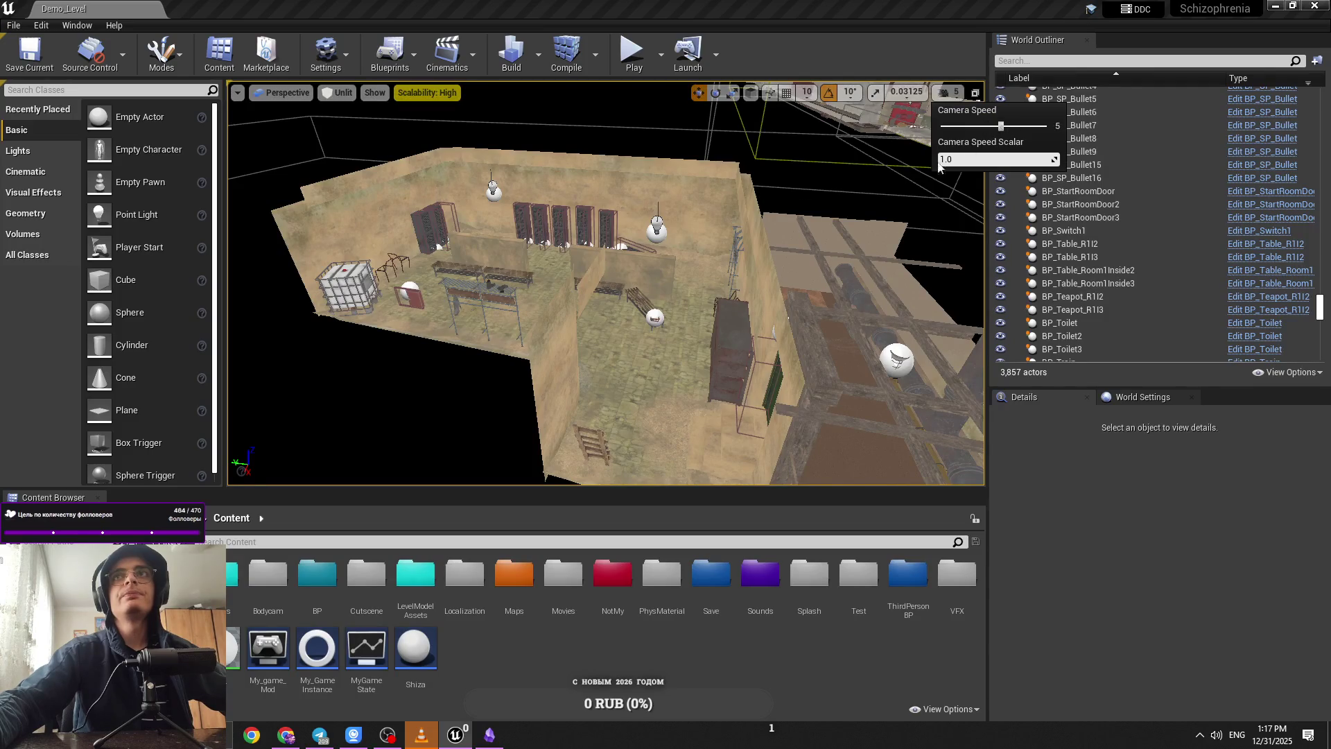
pyautogui.press('w')
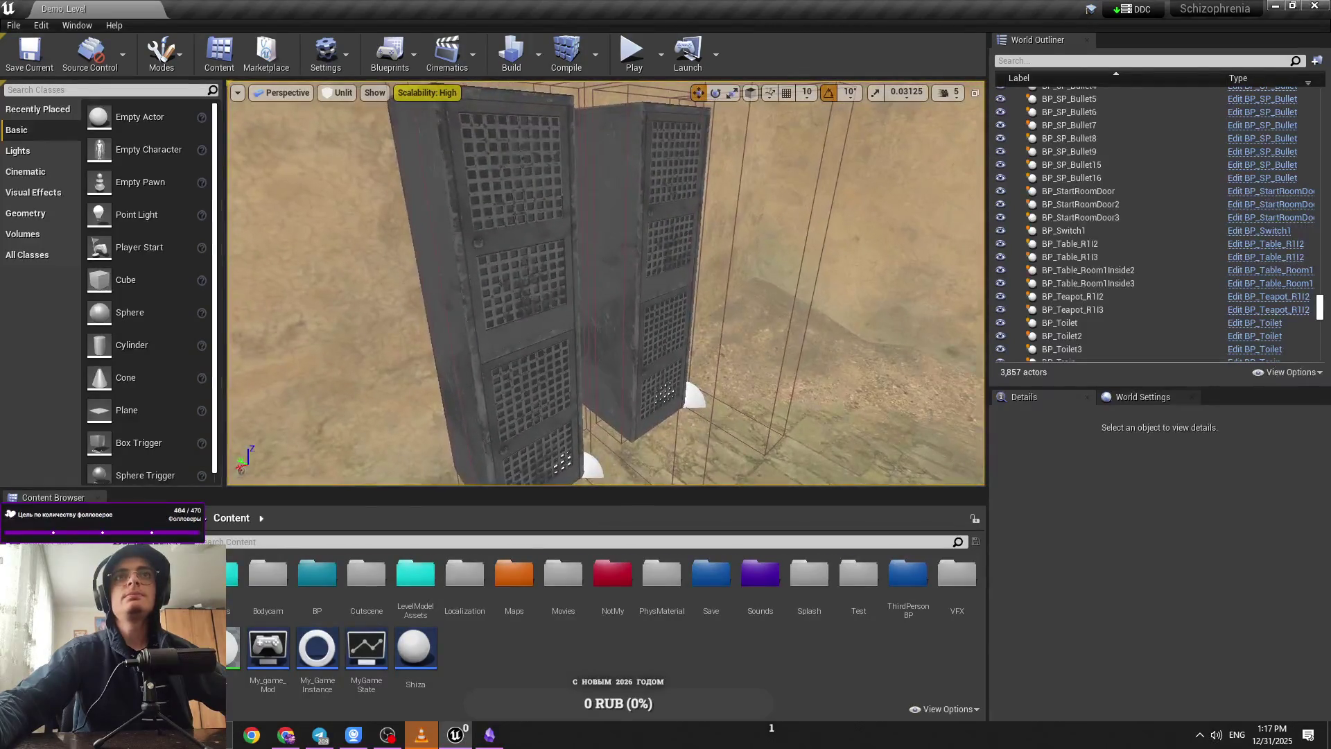
pyautogui.click(948, 92)
pyautogui.moveTo(651, 251); pyautogui.dragTo(650, 250)
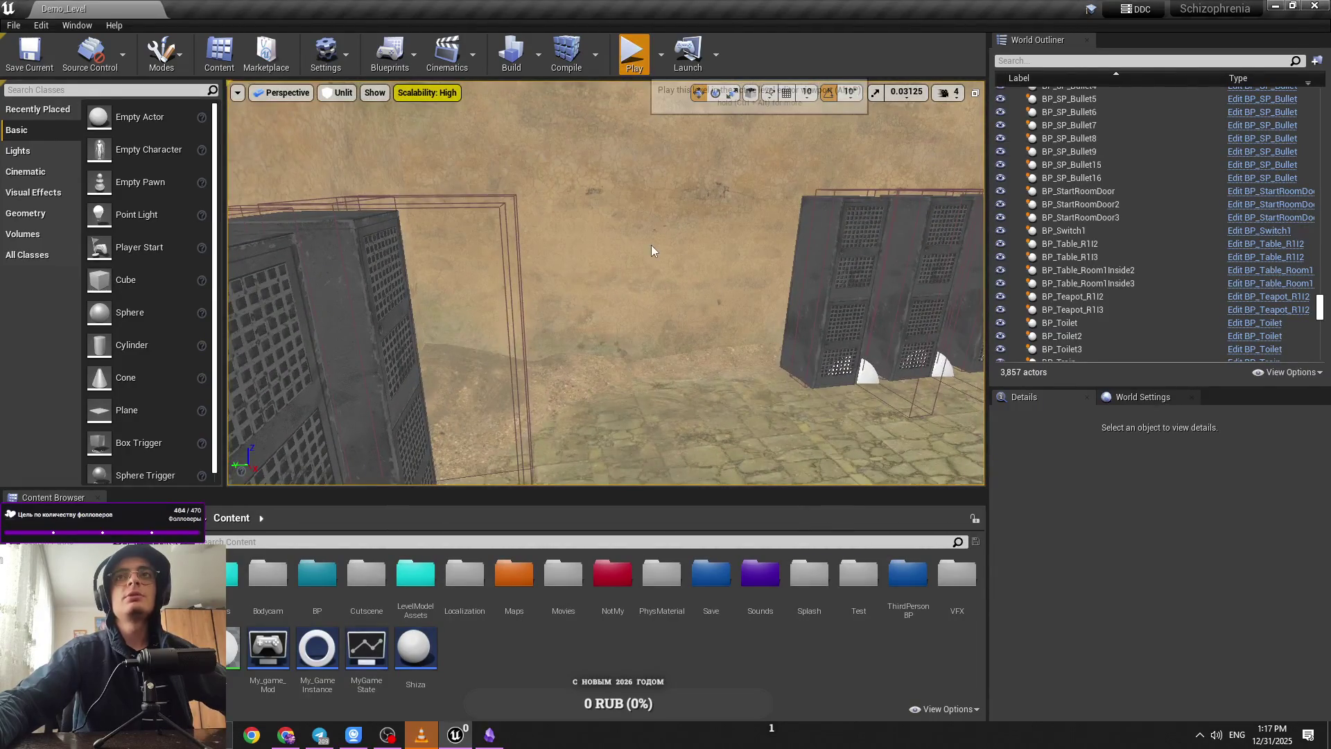
pyautogui.hotkey('alt', 'p')
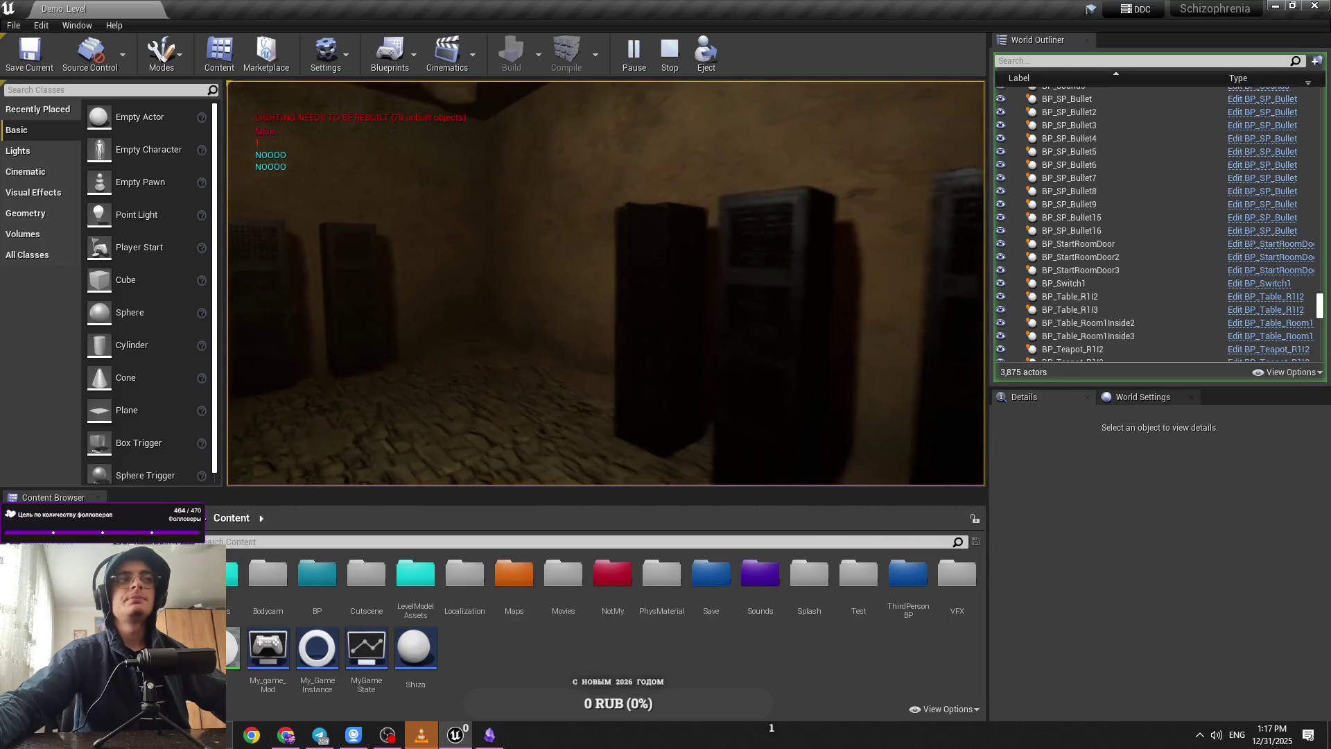
pyautogui.press('Escape')
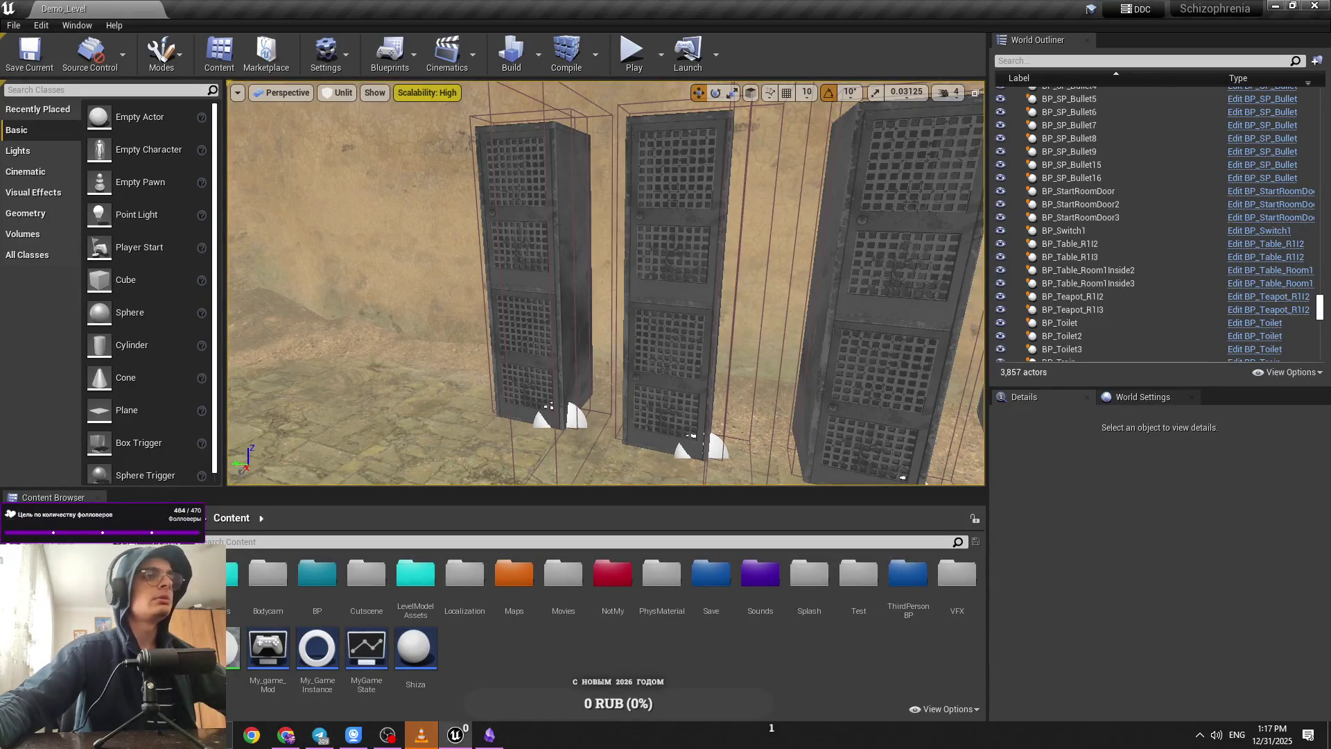
# Step: Add a --- horizontal rule on a new line after the last plan item
pyautogui.click(489, 734)
pyautogui.scroll(-3, 735, 505)
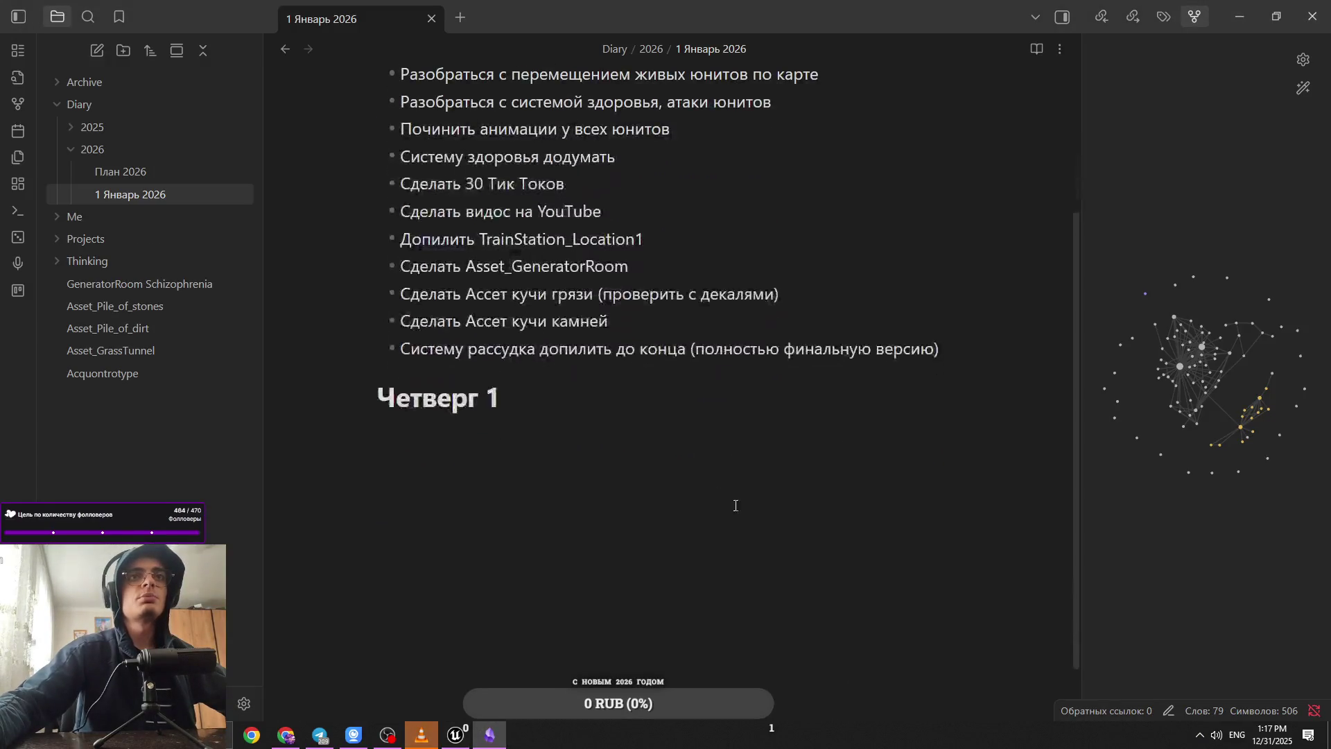
pyautogui.click(971, 353)
pyautogui.press('Return')
pyautogui.press('Return')
pyautogui.press('Return')
pyautogui.press('Return')
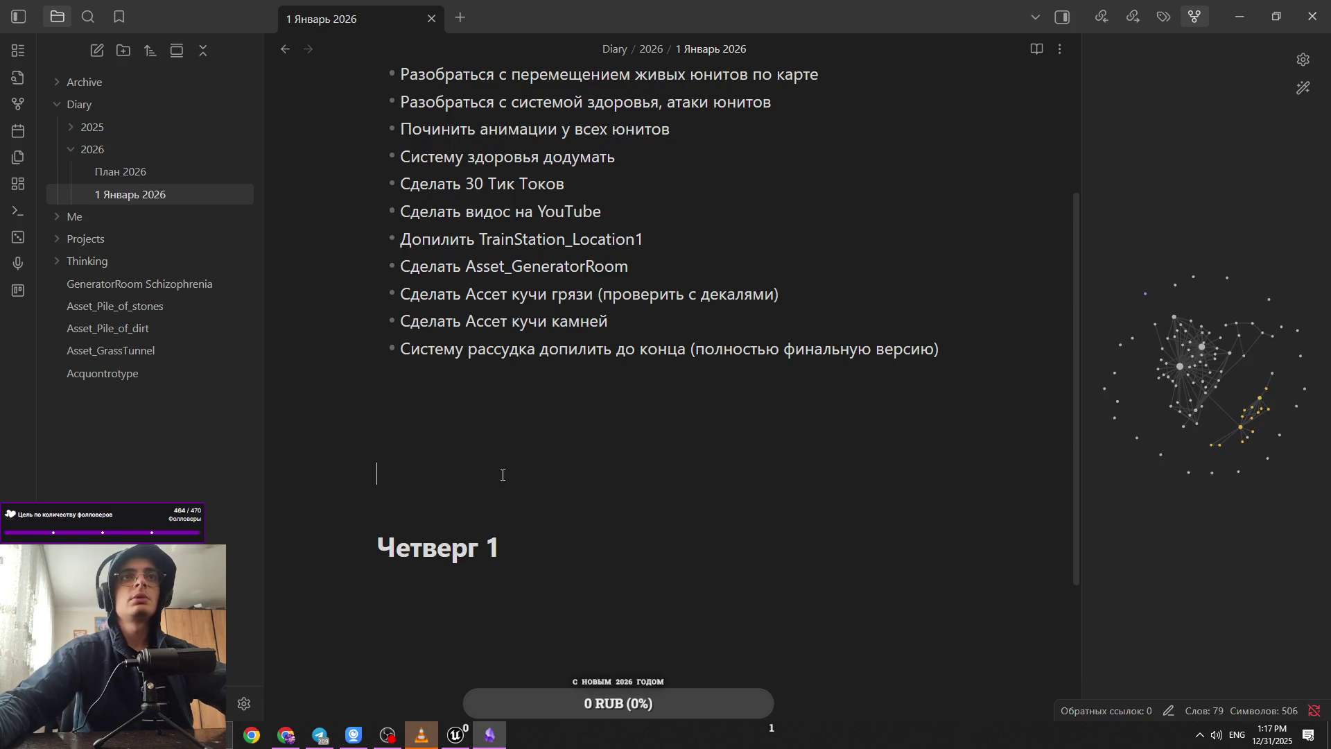
pyautogui.write('---')
pyautogui.click(575, 375)
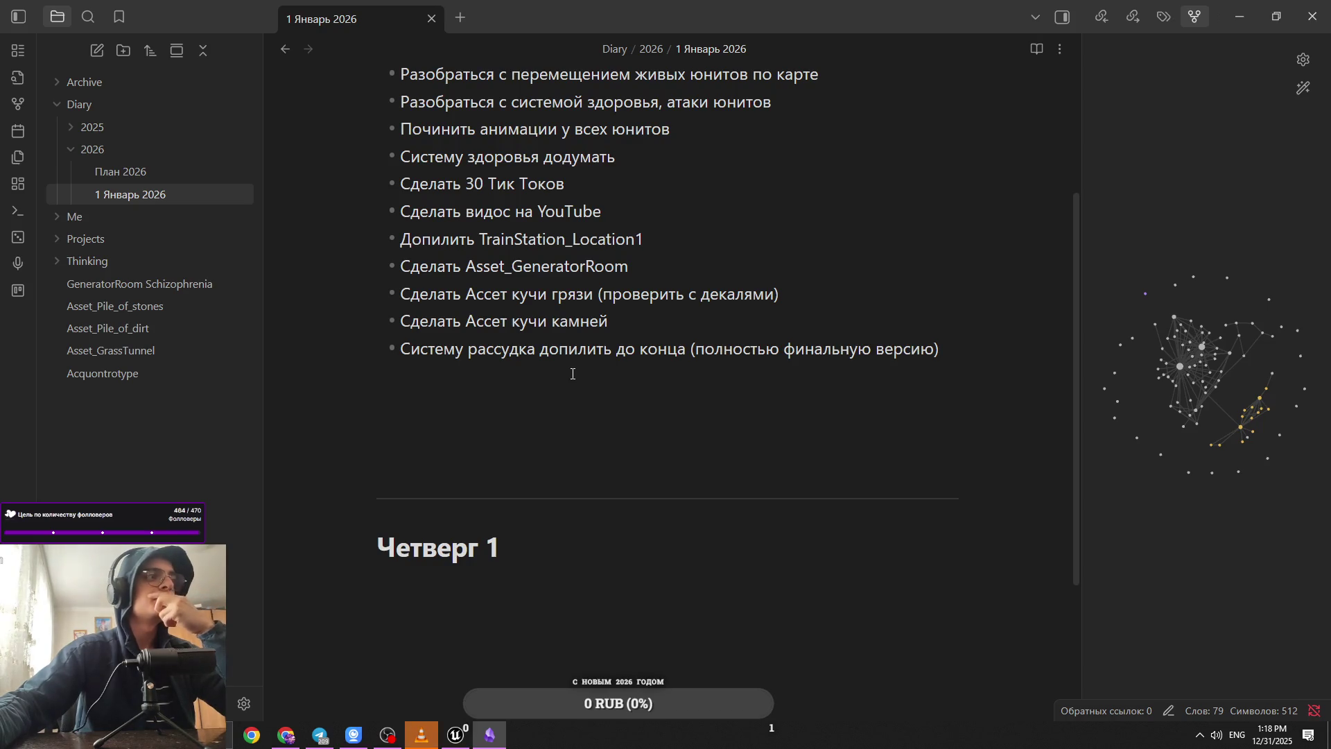
# Step: Start a new empty bullet with - in the monthly plan, then return to Unreal Editor
pyautogui.scroll(1, 590, 456)
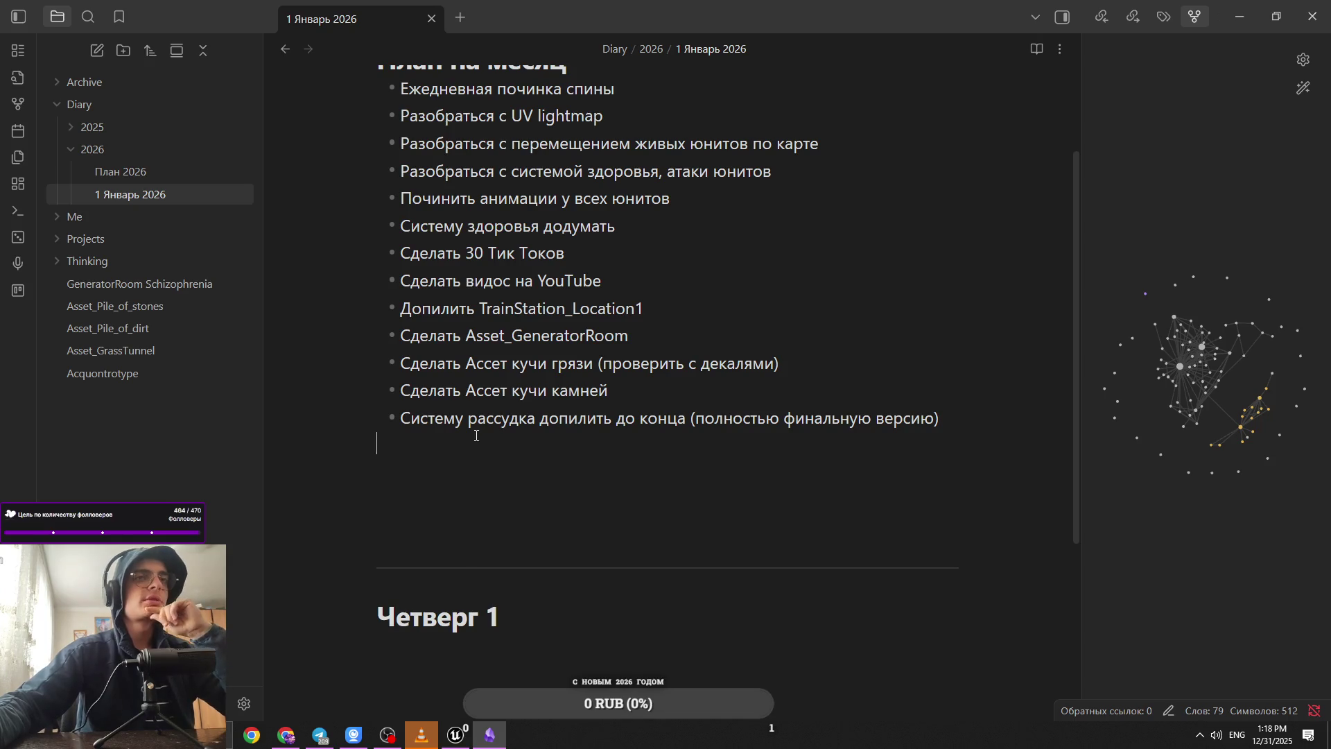
pyautogui.scroll(2, 584, 453)
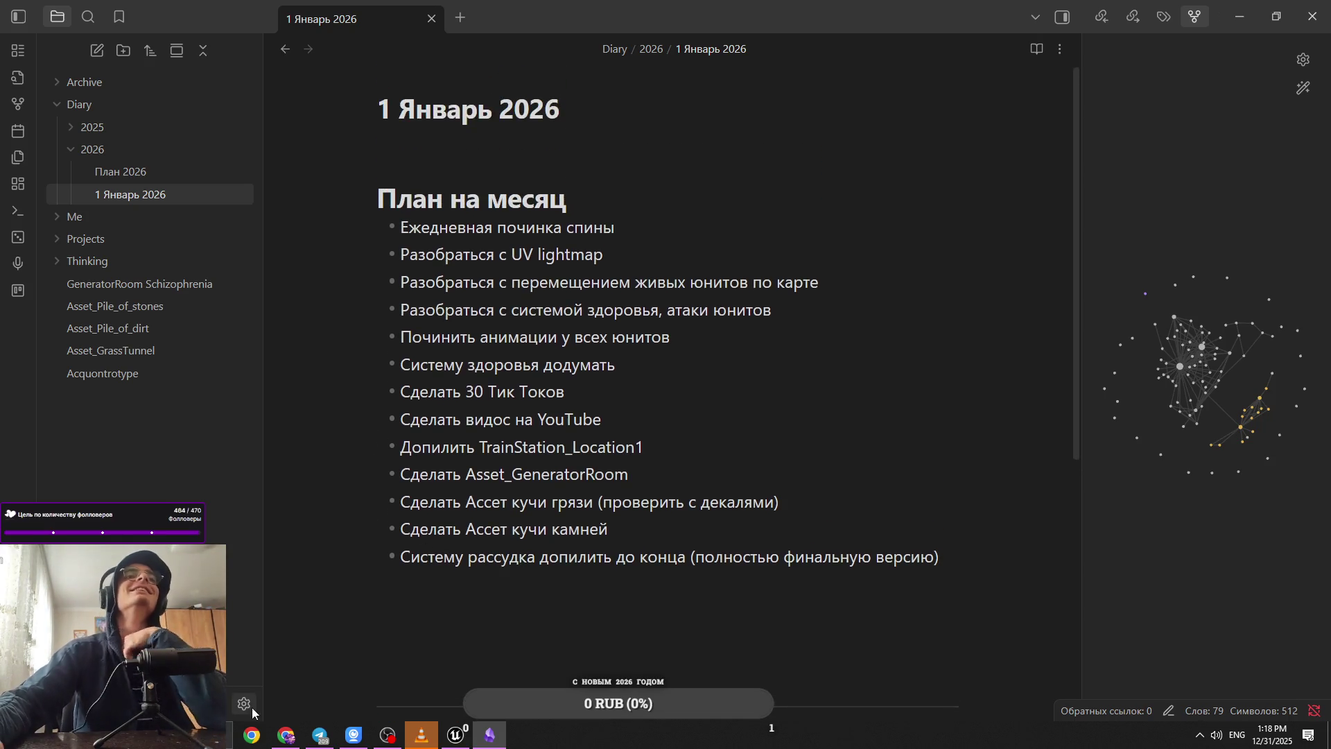
pyautogui.moveTo(281, 733)
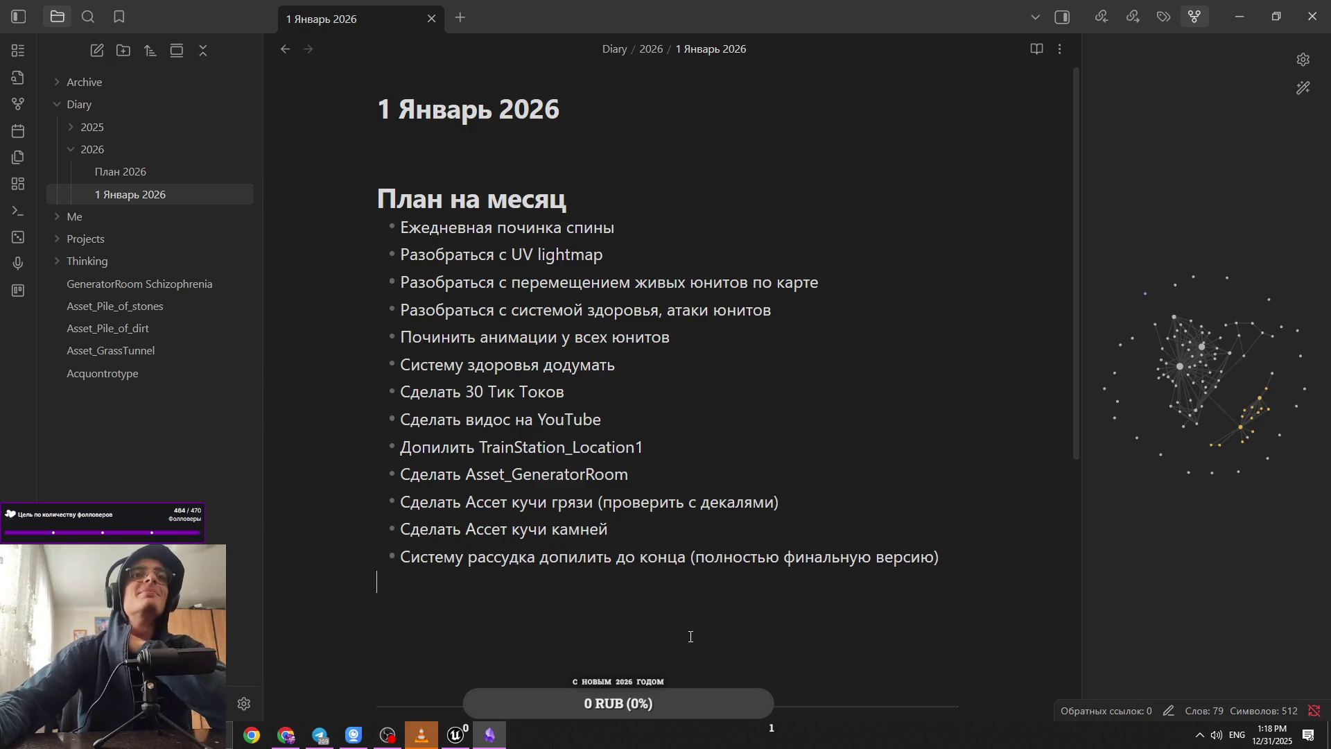
pyautogui.write('-')
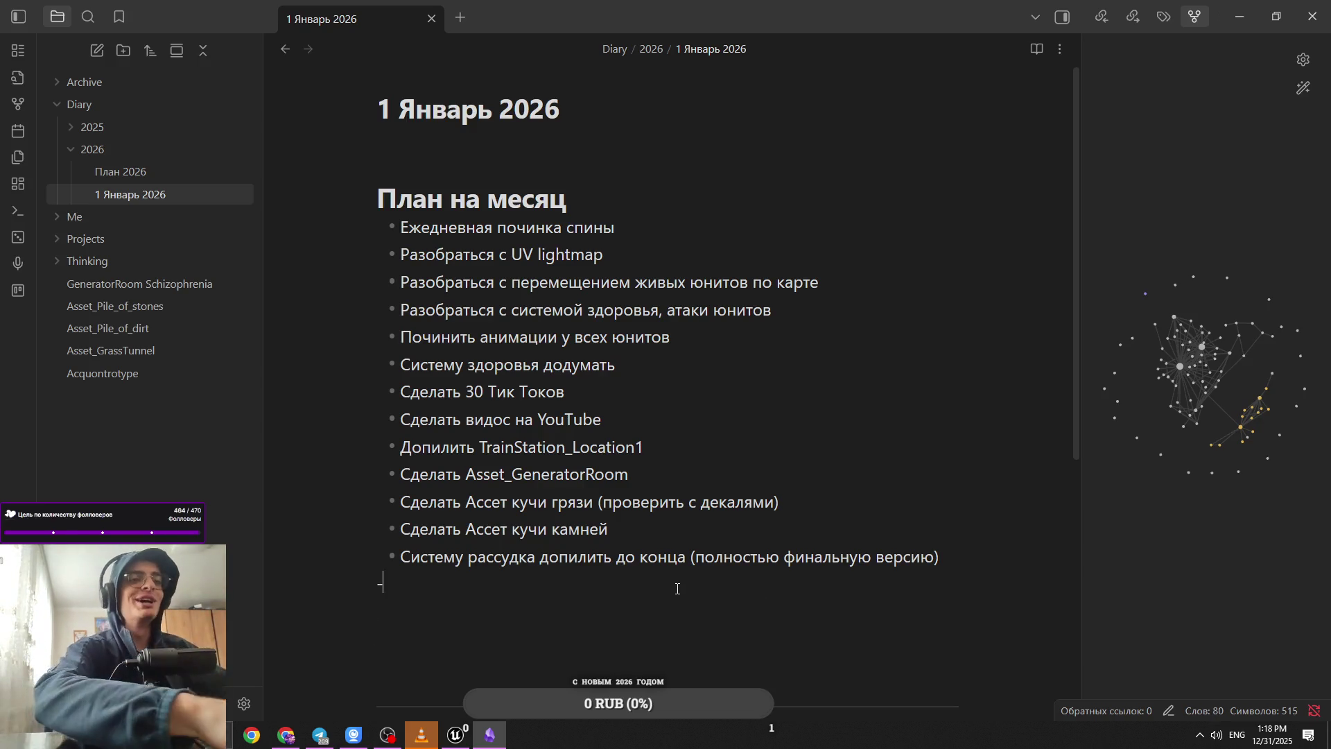
pyautogui.click(455, 733)
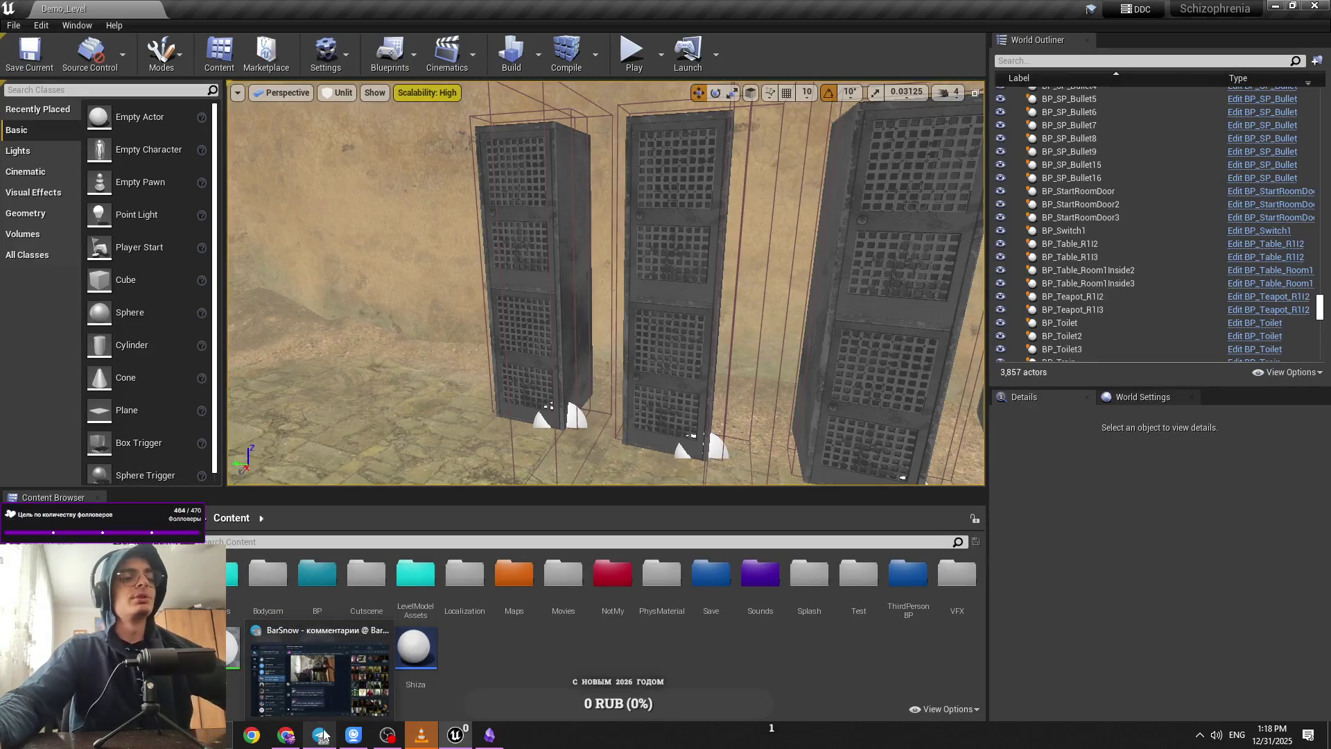
# Step: Back the viewport away from the lockers for a wider room view, then return to Obsidian
pyautogui.moveTo(503, 739)
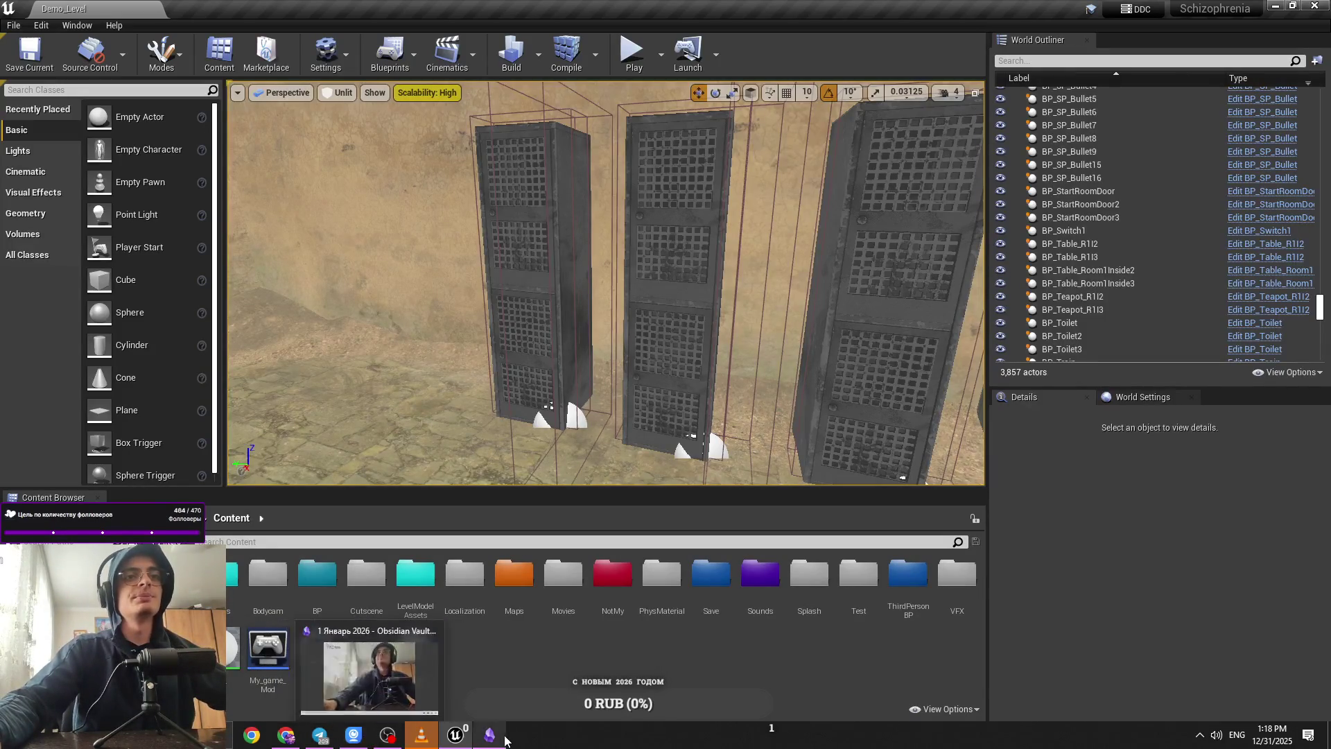
pyautogui.moveTo(603, 291); pyautogui.dragTo(569, 291)
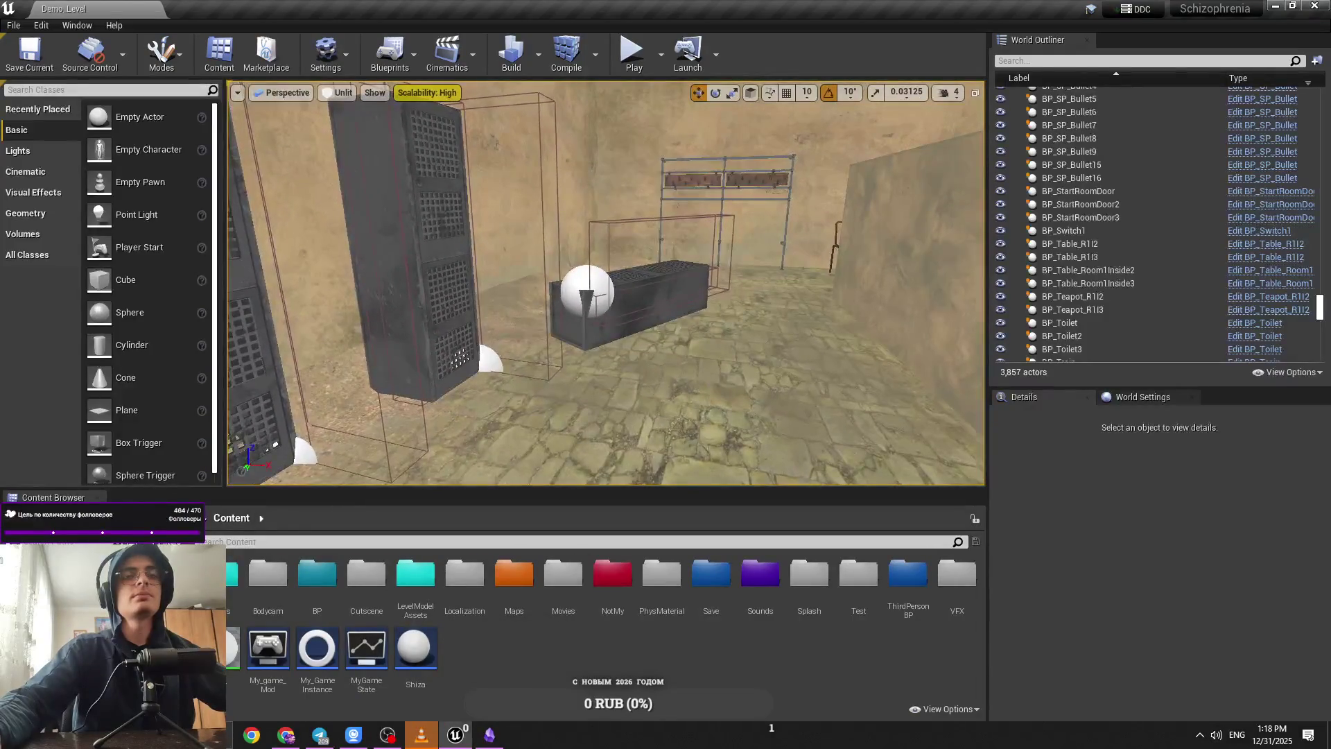
pyautogui.click(490, 734)
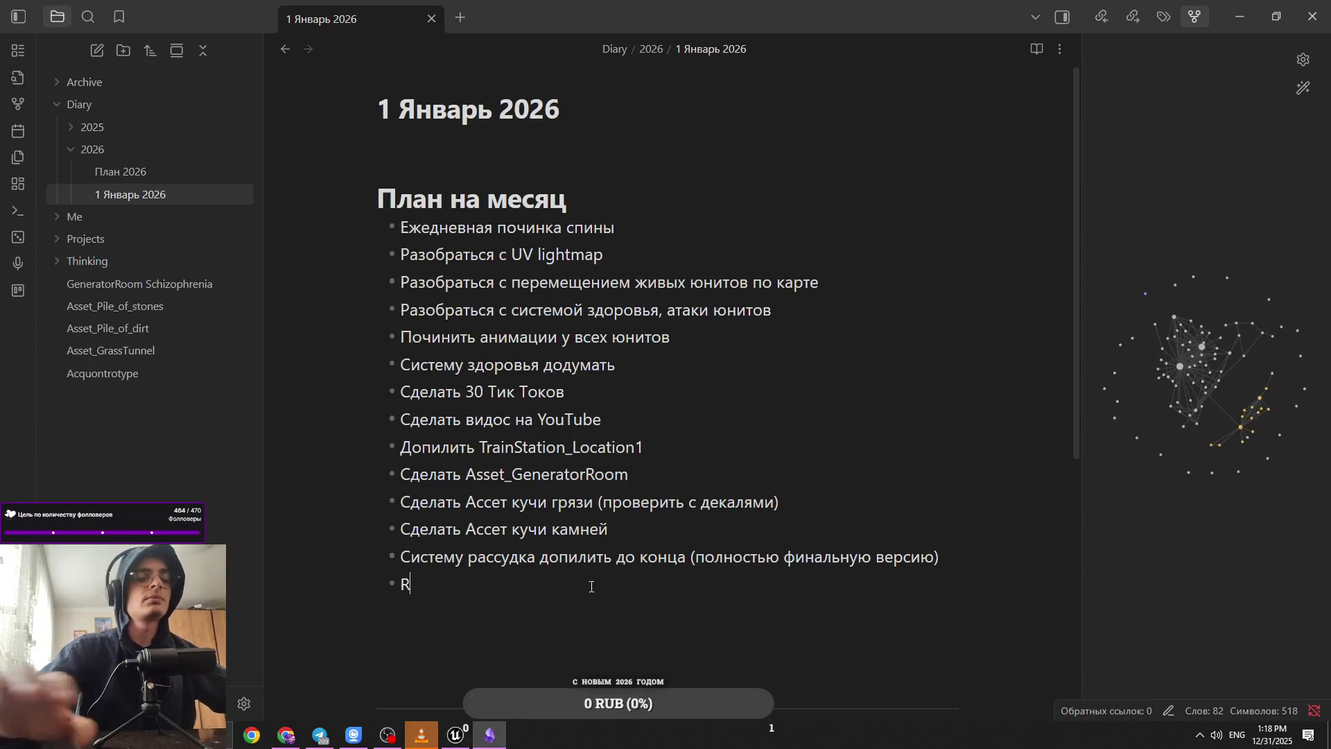
# Step: Switch to the Russian layout, start the 'Ключи сделать для шкафчиков' bullet, and check the corridor in Unreal
pyautogui.press('BackSpace')
pyautogui.hotkey('alt', 'shift')
pyautogui.write('Ключи сделать для шкафчиков')
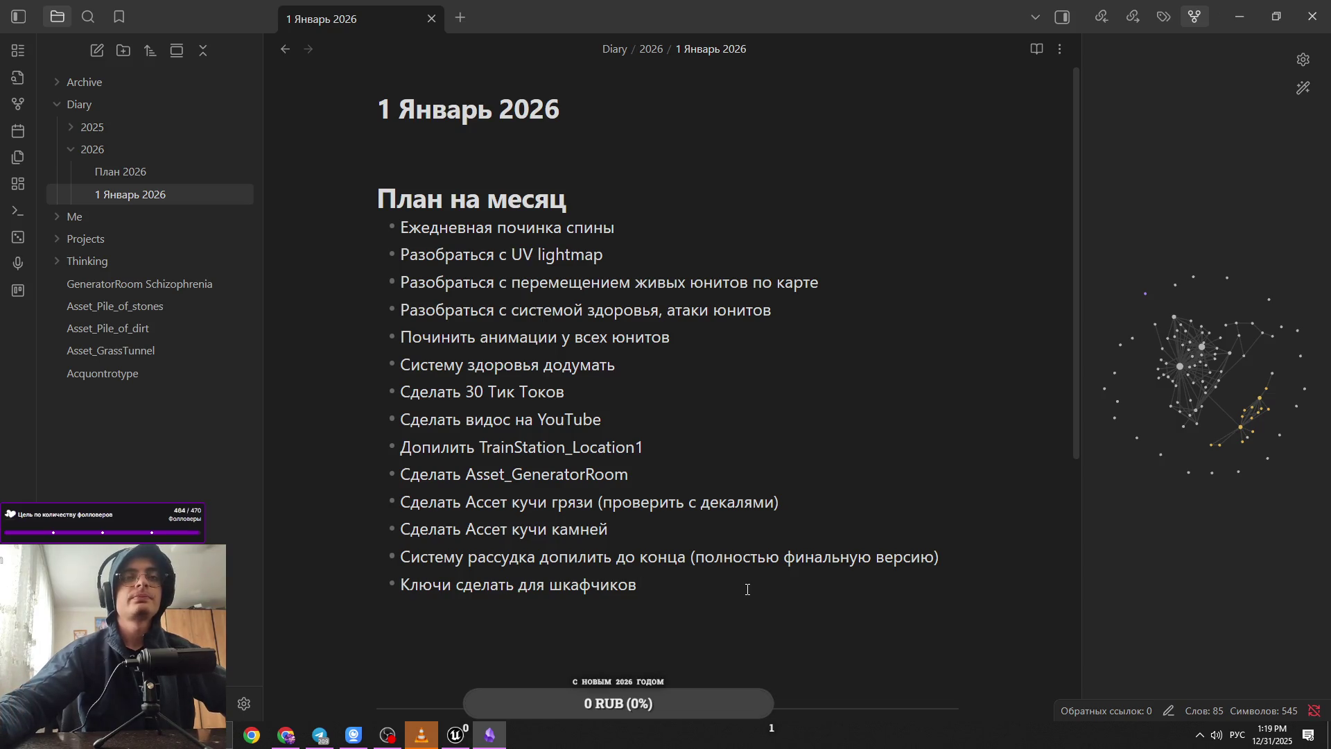
pyautogui.hotkey('alt', 'Tab')
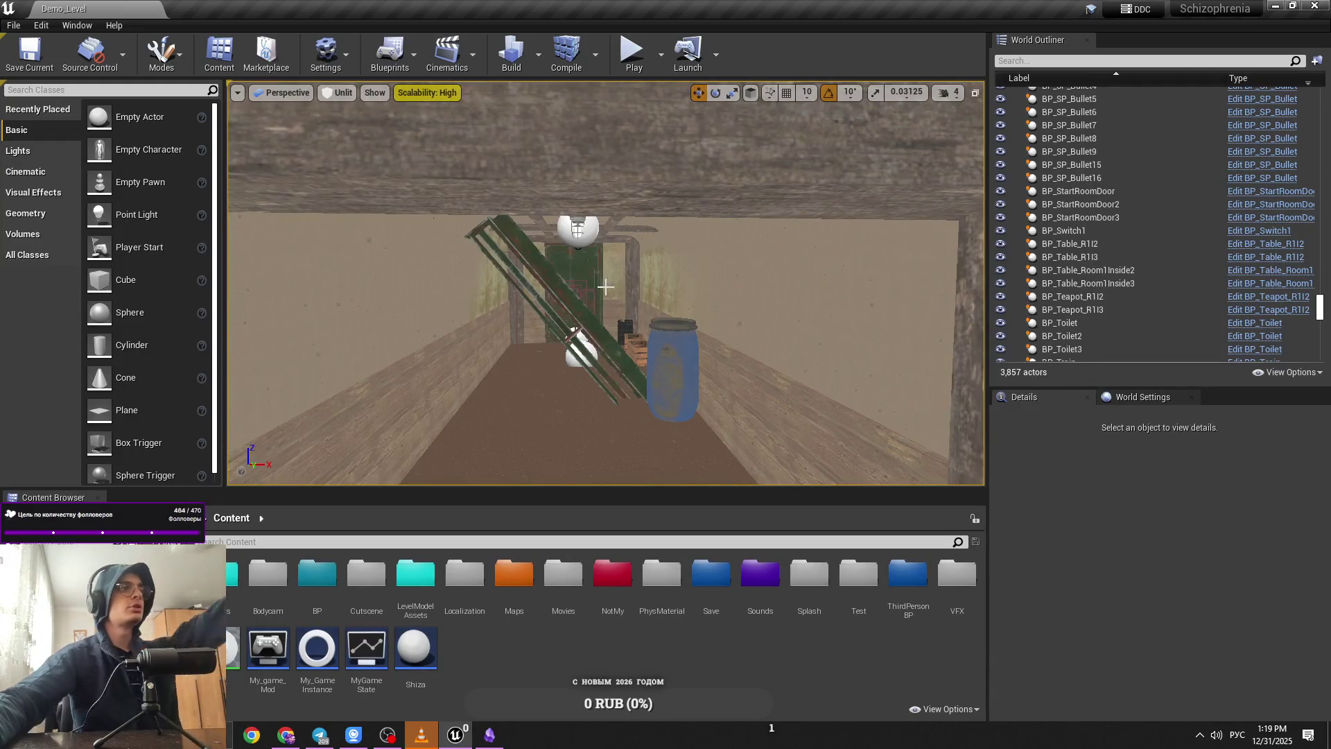
pyautogui.moveTo(605, 286)
pyautogui.mouseDown()
pyautogui.moveTo(541, 347)
pyautogui.moveTo(529, 452)
pyautogui.moveTo(471, 360)
pyautogui.moveTo(443, 424)
pyautogui.moveTo(423, 416)
pyautogui.moveTo(431, 273)
pyautogui.mouseUp()
# Step: Start a new 'Переделать' bullet, then select the RoomEnterTunnelForUE4 room in Unreal to read its name
pyautogui.hotkey('alt', 'Tab')
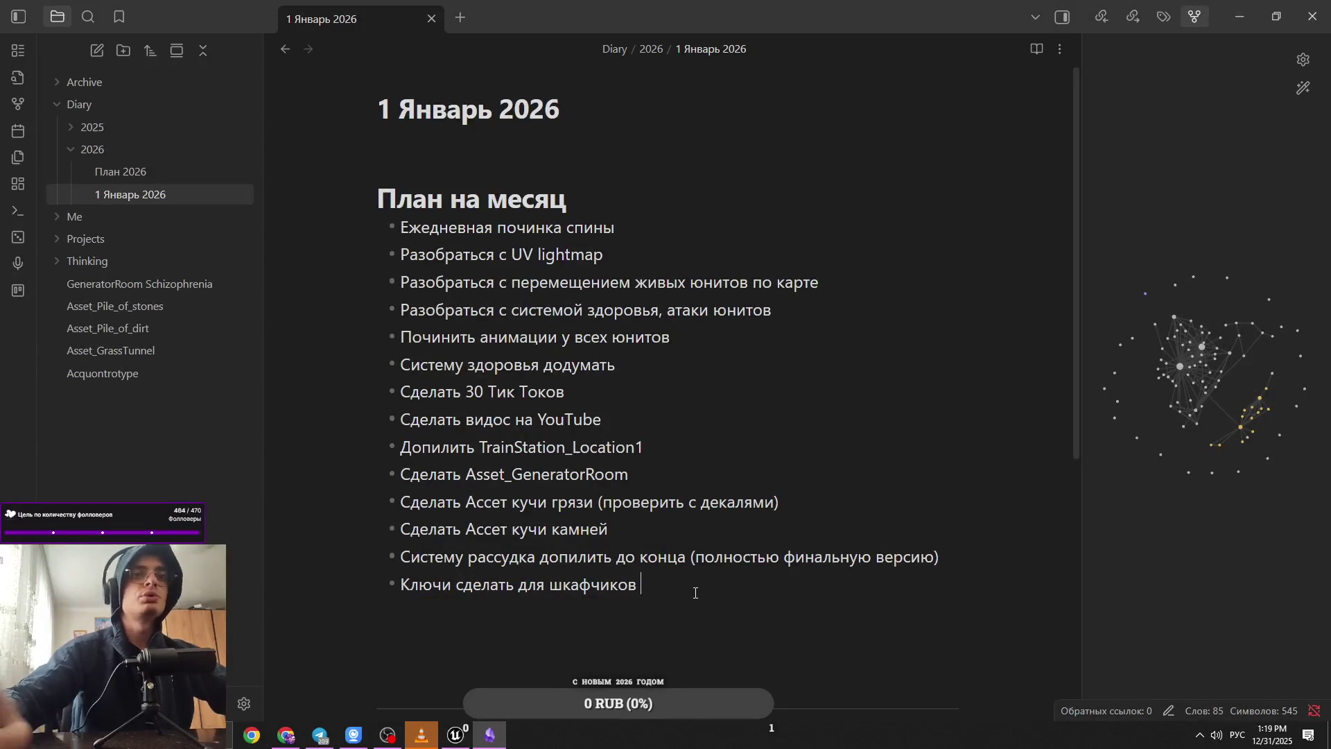
pyautogui.press('Return')
pyautogui.write('Переделать')
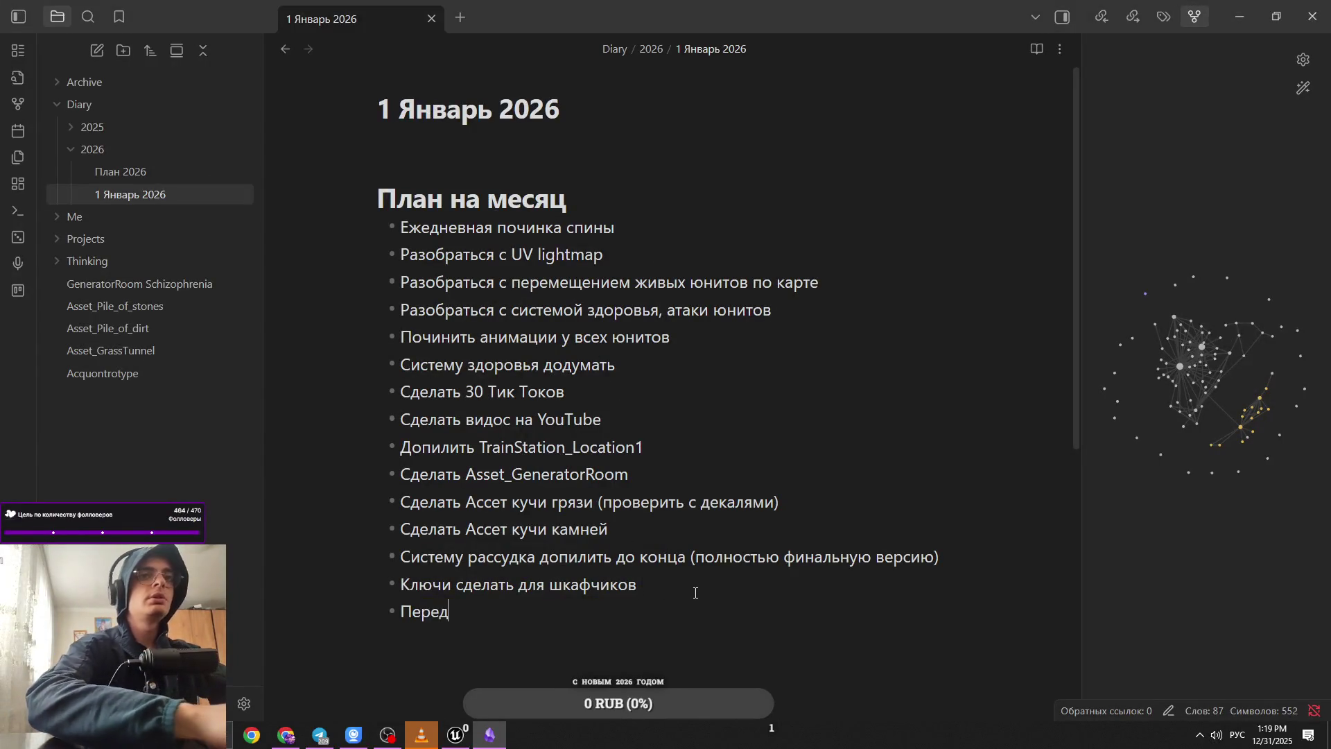
pyautogui.hotkey('alt', 'Tab')
pyautogui.click(610, 303)
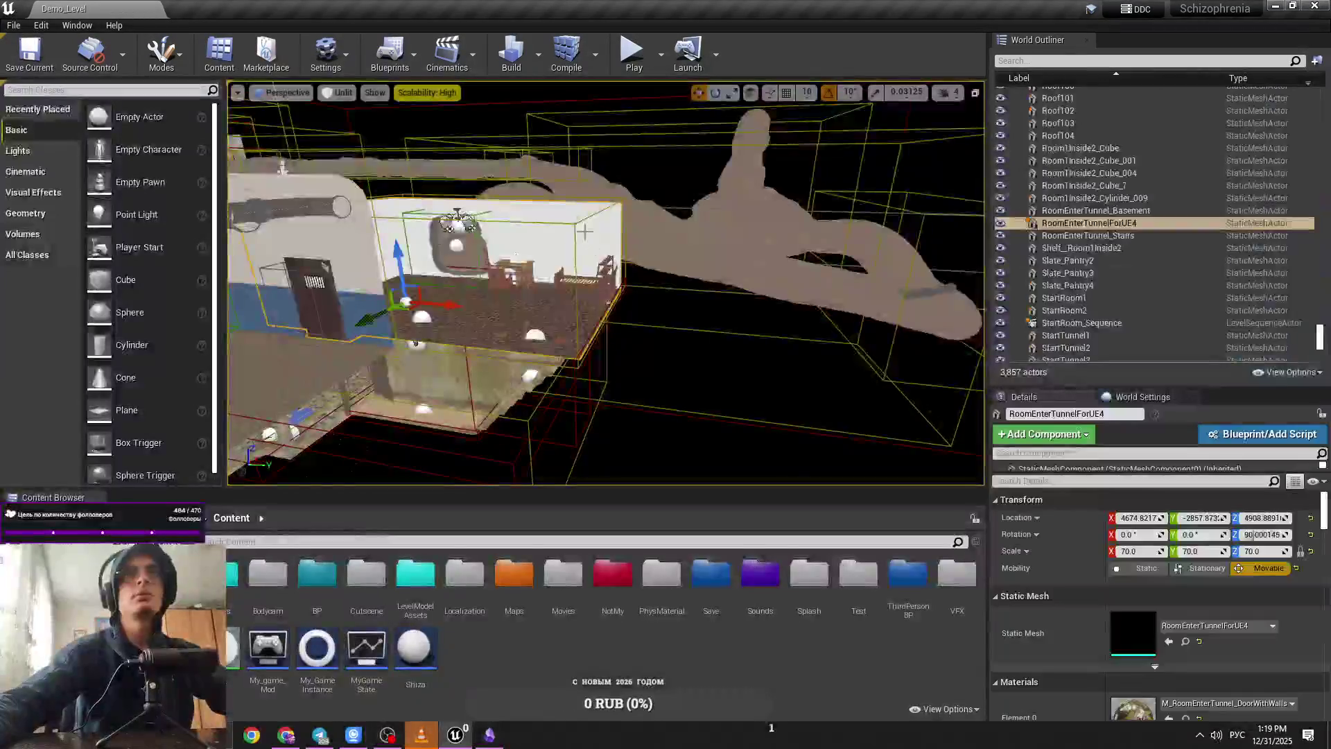
# Step: Finish the bullet as 'Переделать комнату RoomEnterTunnel', fixing the 'комонату' typo, and begin a 'Сделать' bullet
pyautogui.hotkey('alt', 'Tab')
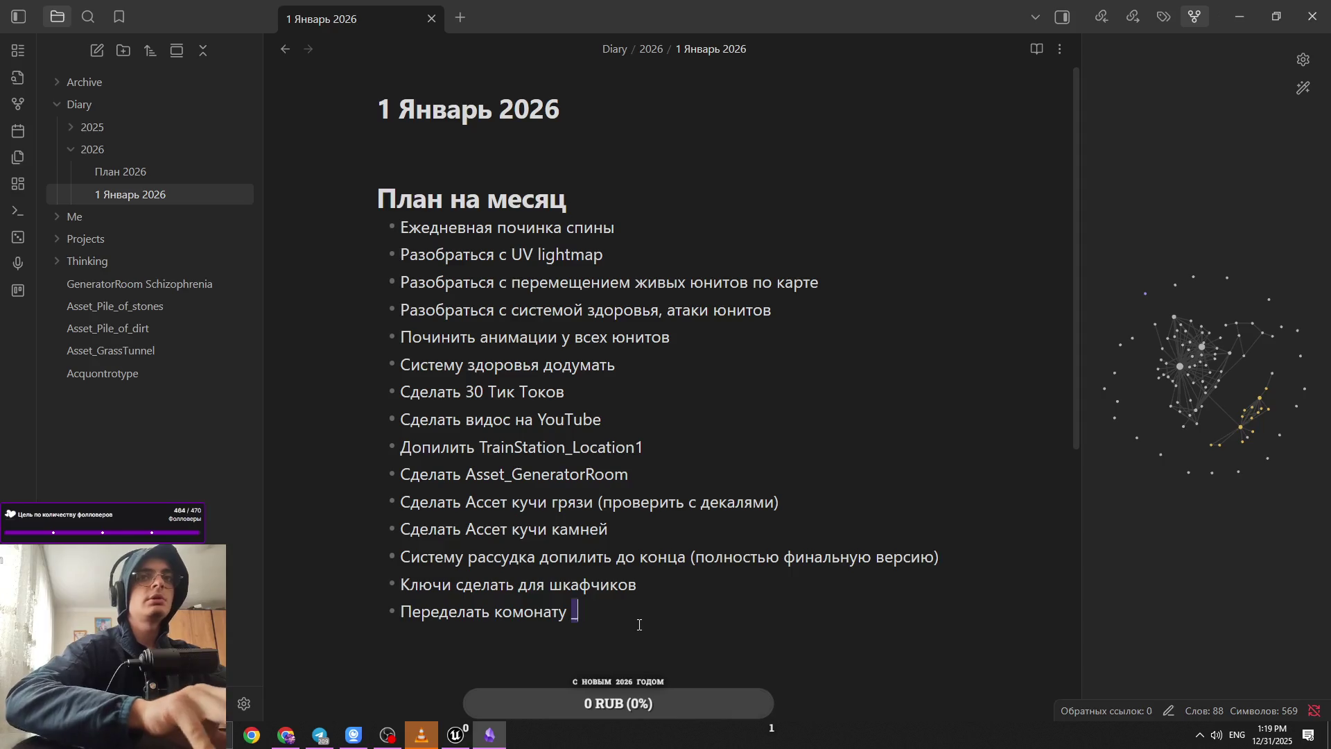
pyautogui.hotkey('alt', 'Tab')
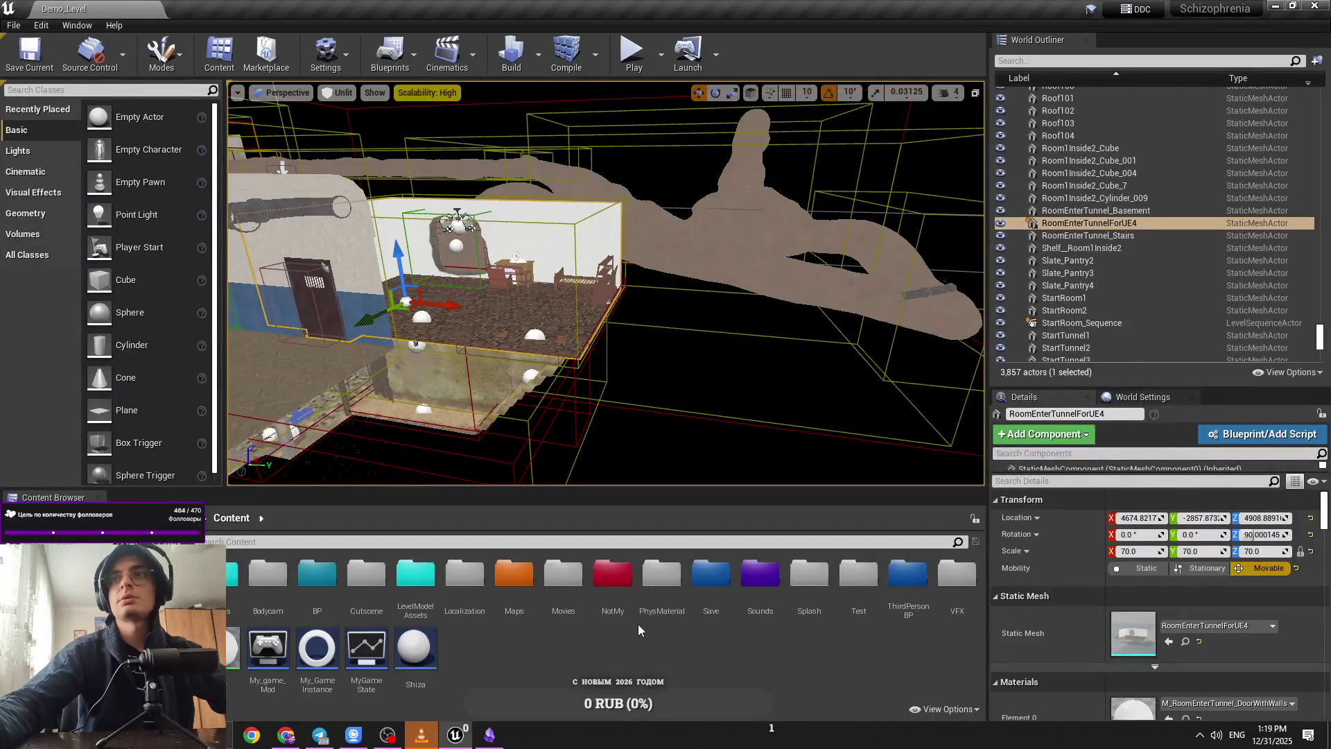
pyautogui.hotkey('alt', 'Tab')
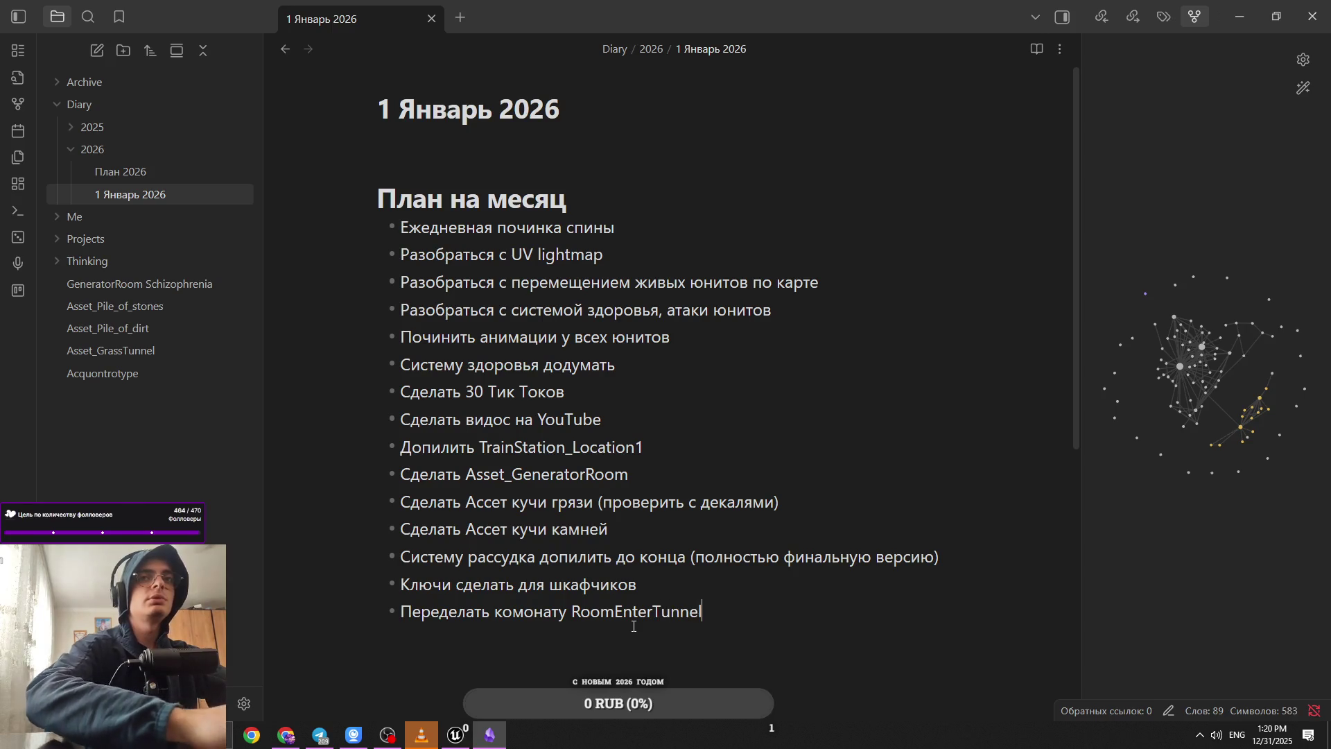
pyautogui.press('BackSpace')
pyautogui.click(751, 627)
pyautogui.write('Сделать Tunnel')
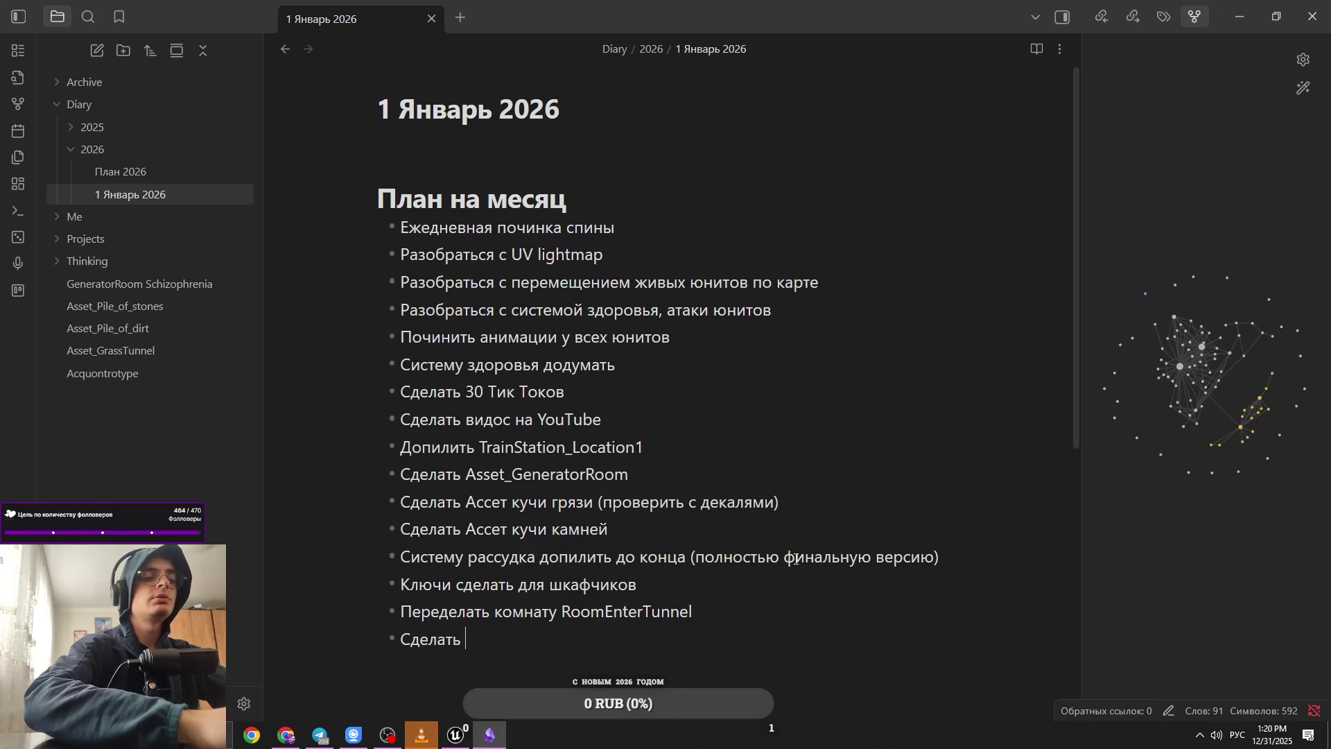
pyautogui.hotkey('alt', 'Tab')
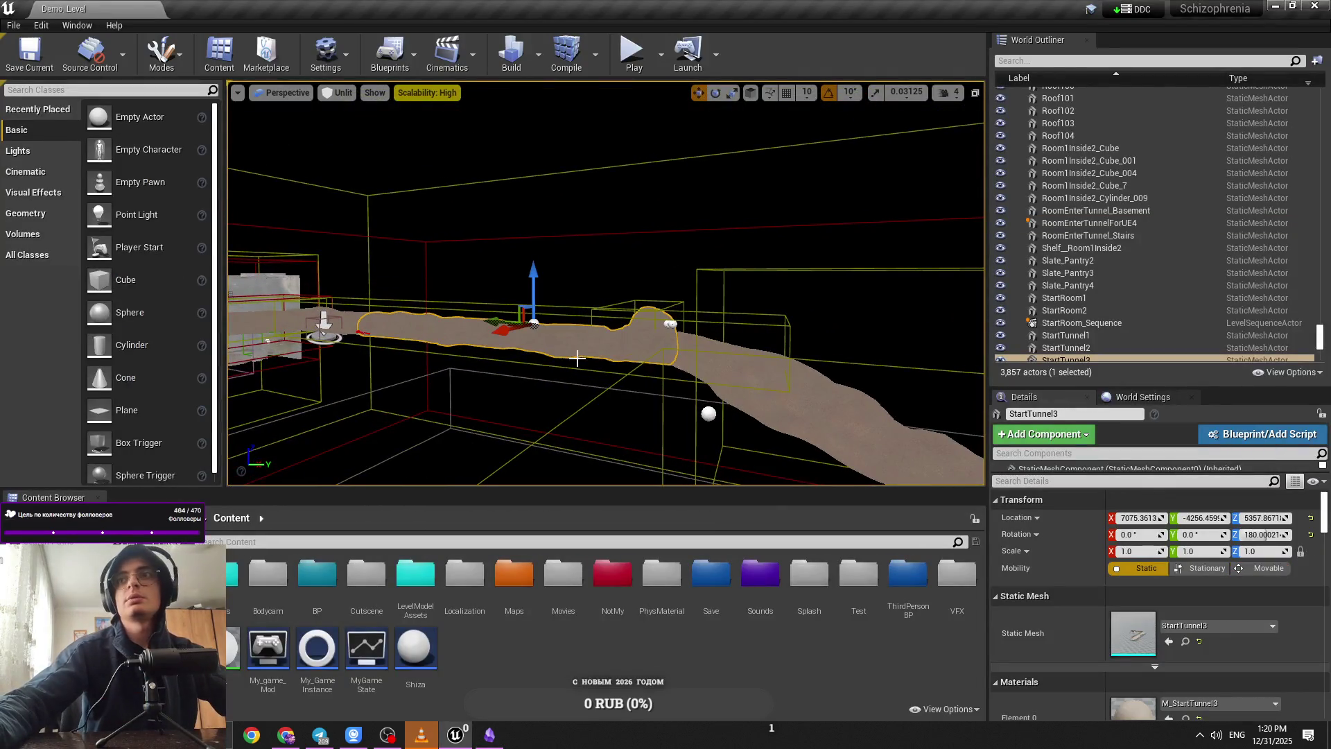
# Step: Complete the last bullet as 'Сделать наполнение (события, взаимодействия, интерес) StartTunnel', correcting typos
pyautogui.hotkey('alt', 'Tab')
pyautogui.click(464, 638)
pyautogui.write('StartTunnel')
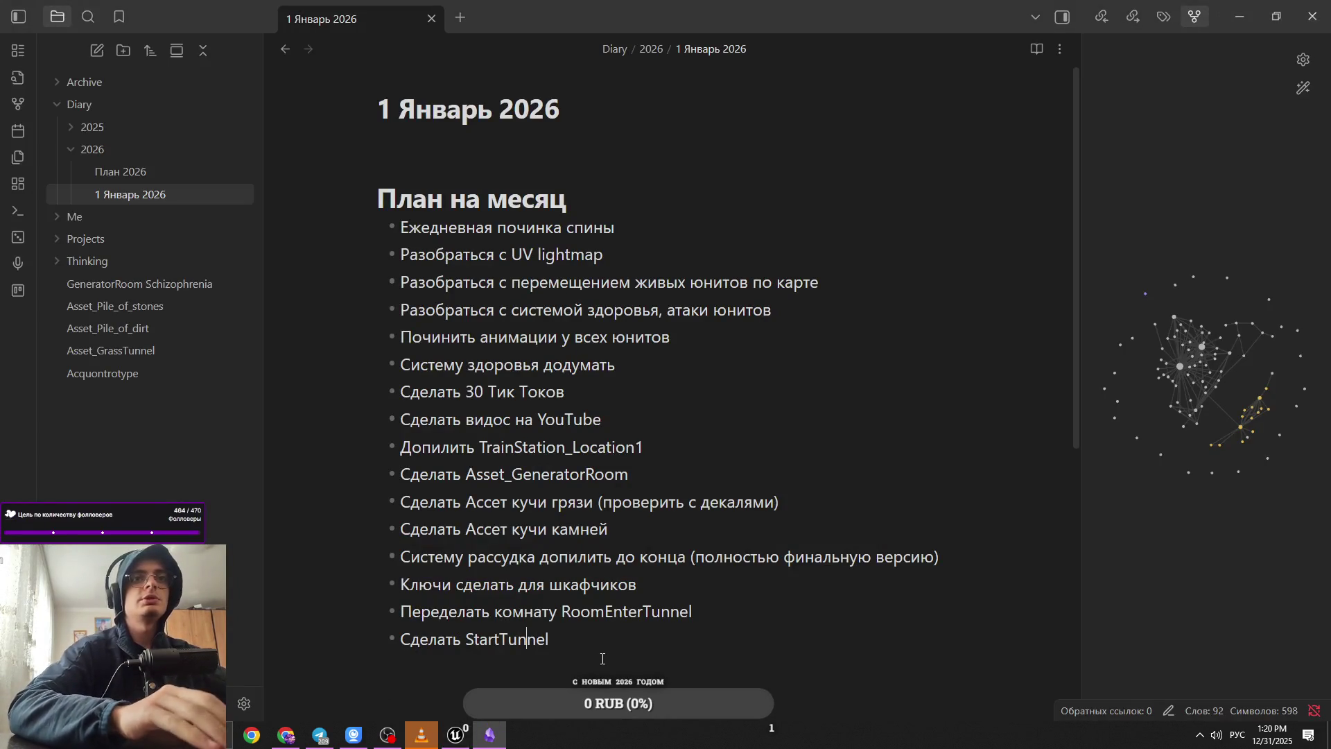
pyautogui.write('наполнен')
pyautogui.write('ие (сор')
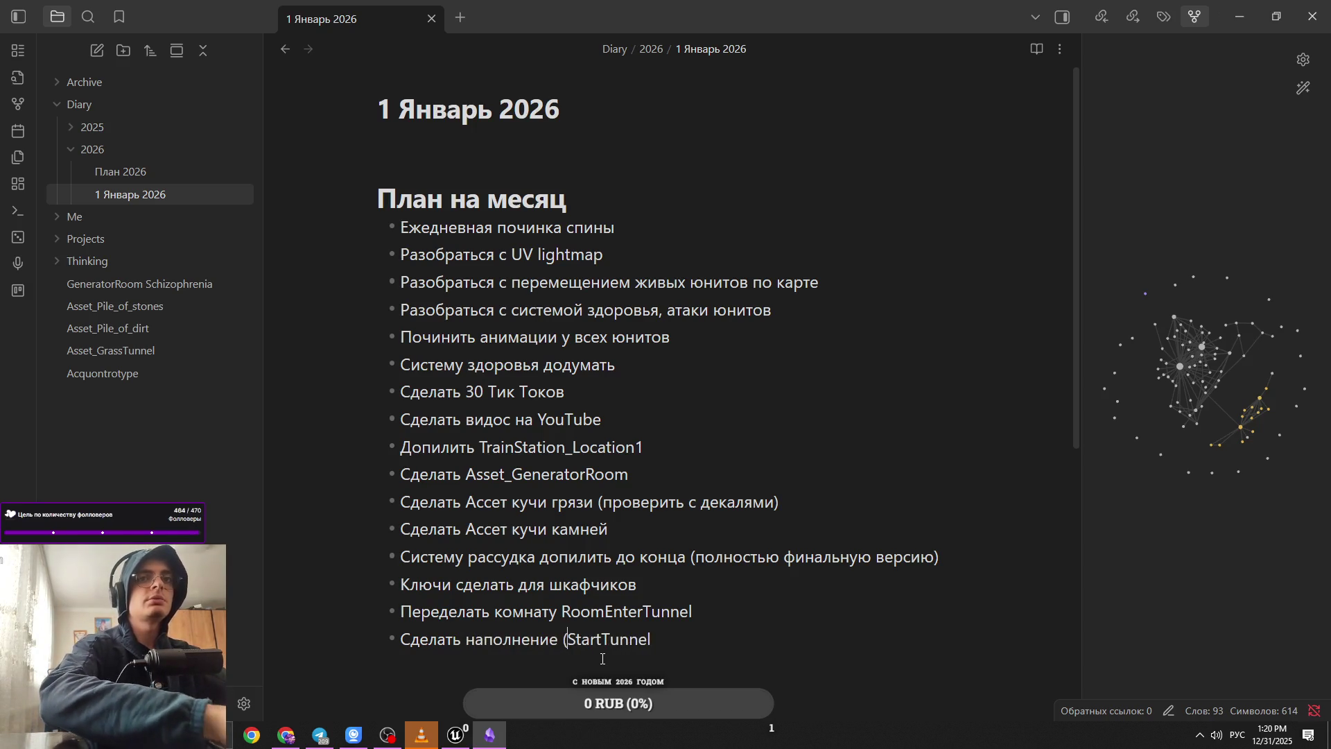
pyautogui.press('BackSpace')
pyautogui.write('бытия)')
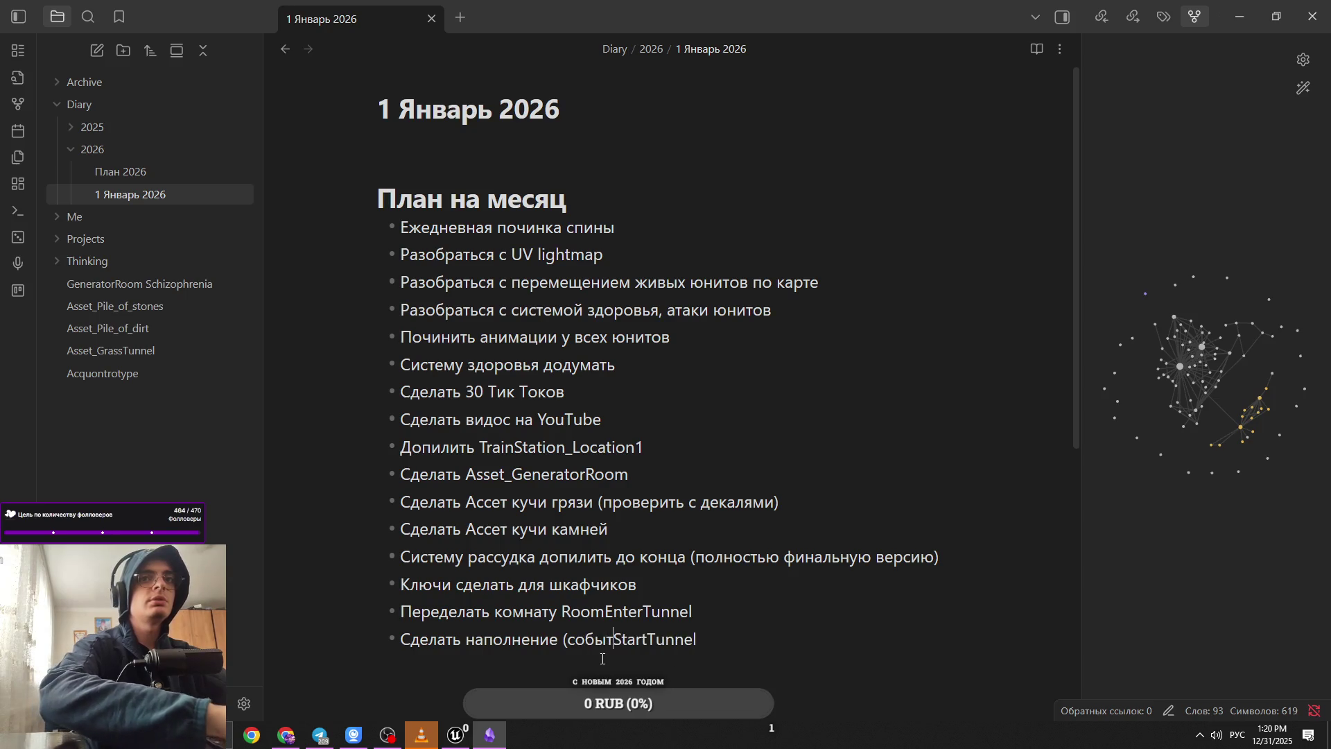
pyautogui.press('BackSpace')
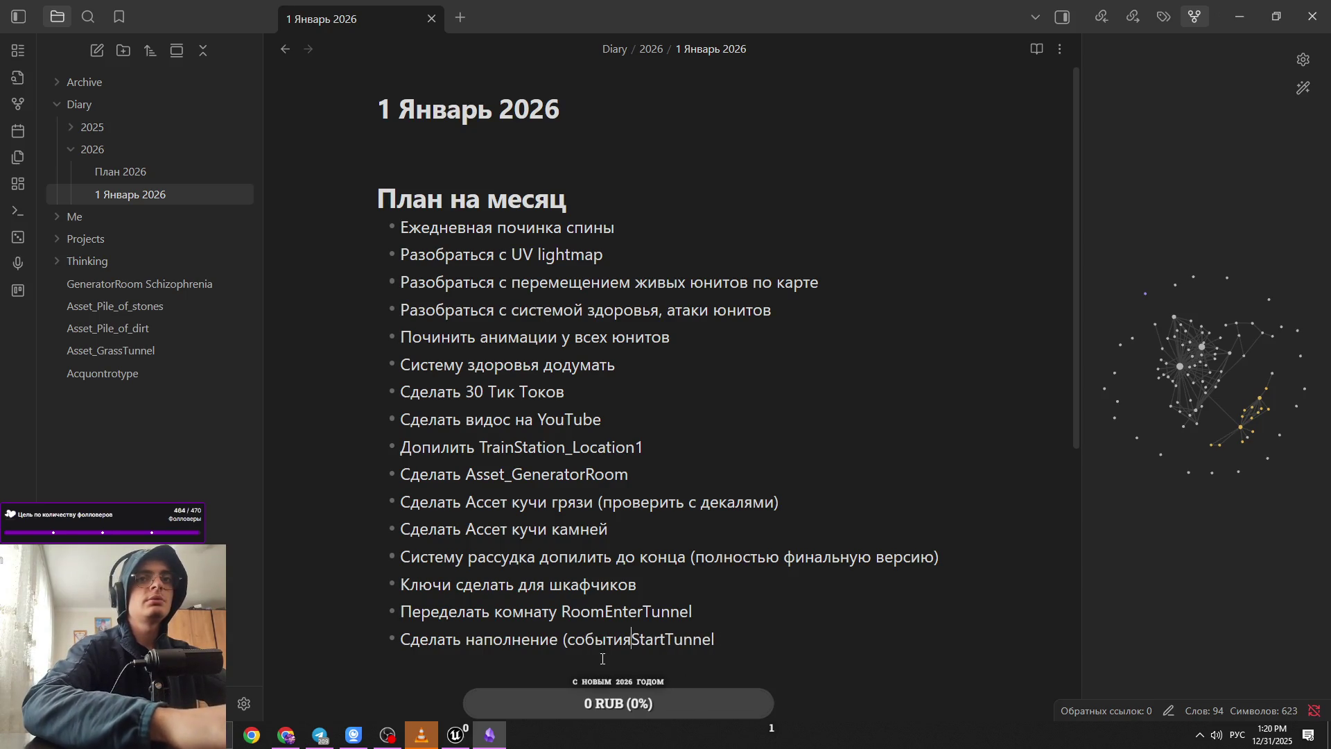
pyautogui.press('BackSpace')
pyautogui.write(', взаимодействия, интерес)')
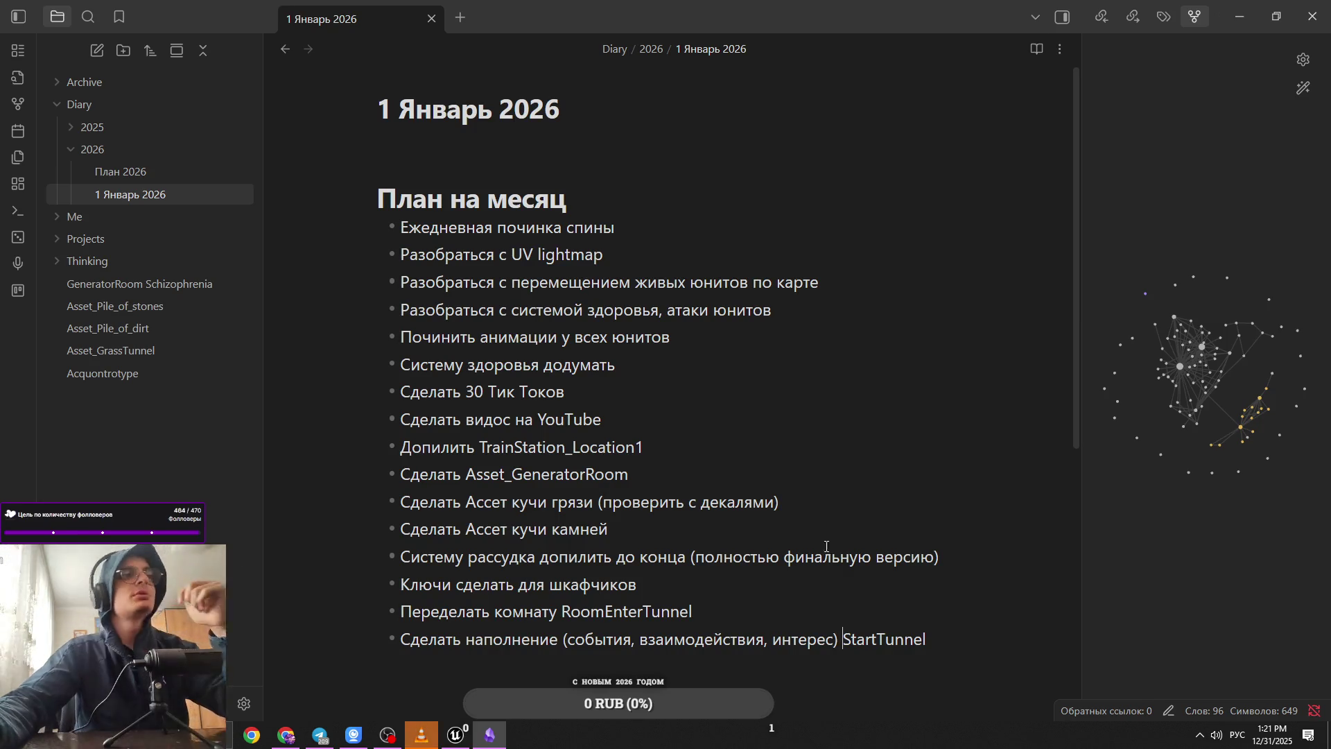
# Step: Add an empty bullet below the StartTunnel task
pyautogui.click(950, 639)
pyautogui.press('Return')
pyautogui.write('-')
pyautogui.press('BackSpace')
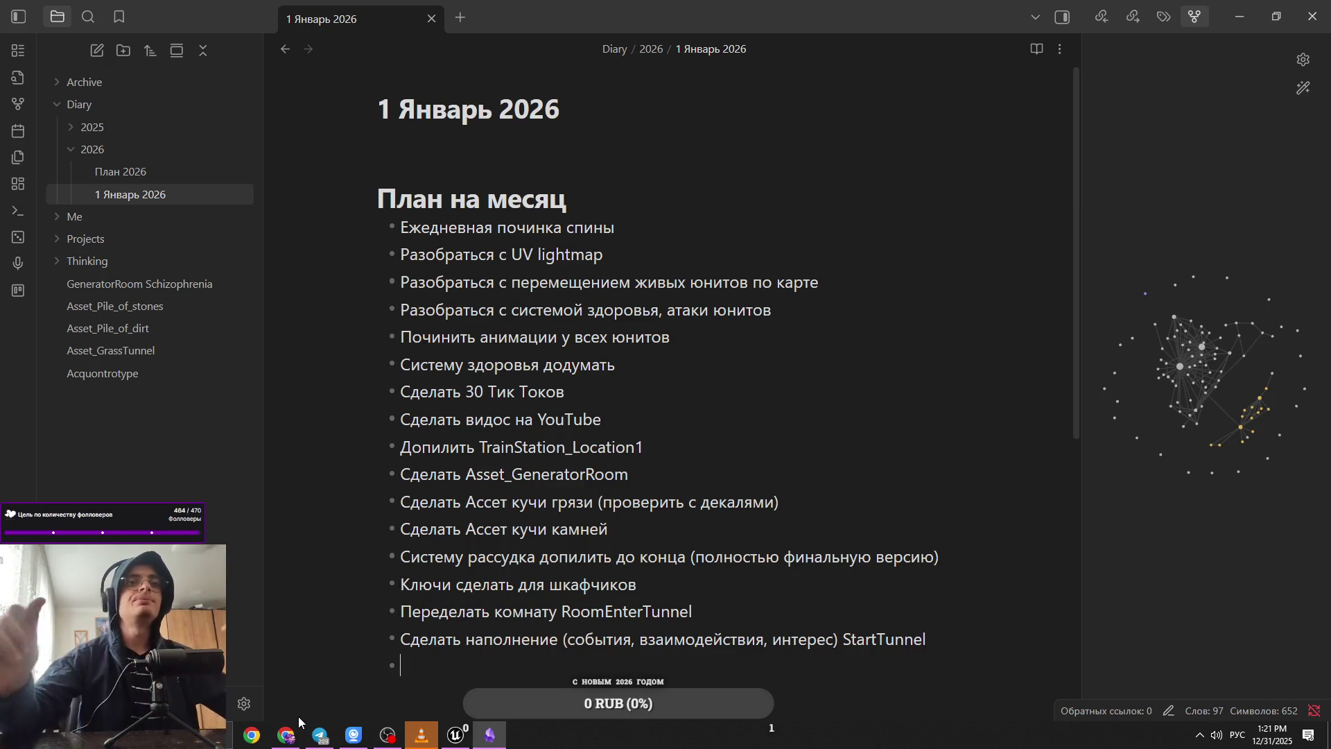
# Step: Fly the camera around the Unreal level to survey other rooms and check camera speed
pyautogui.click(456, 733)
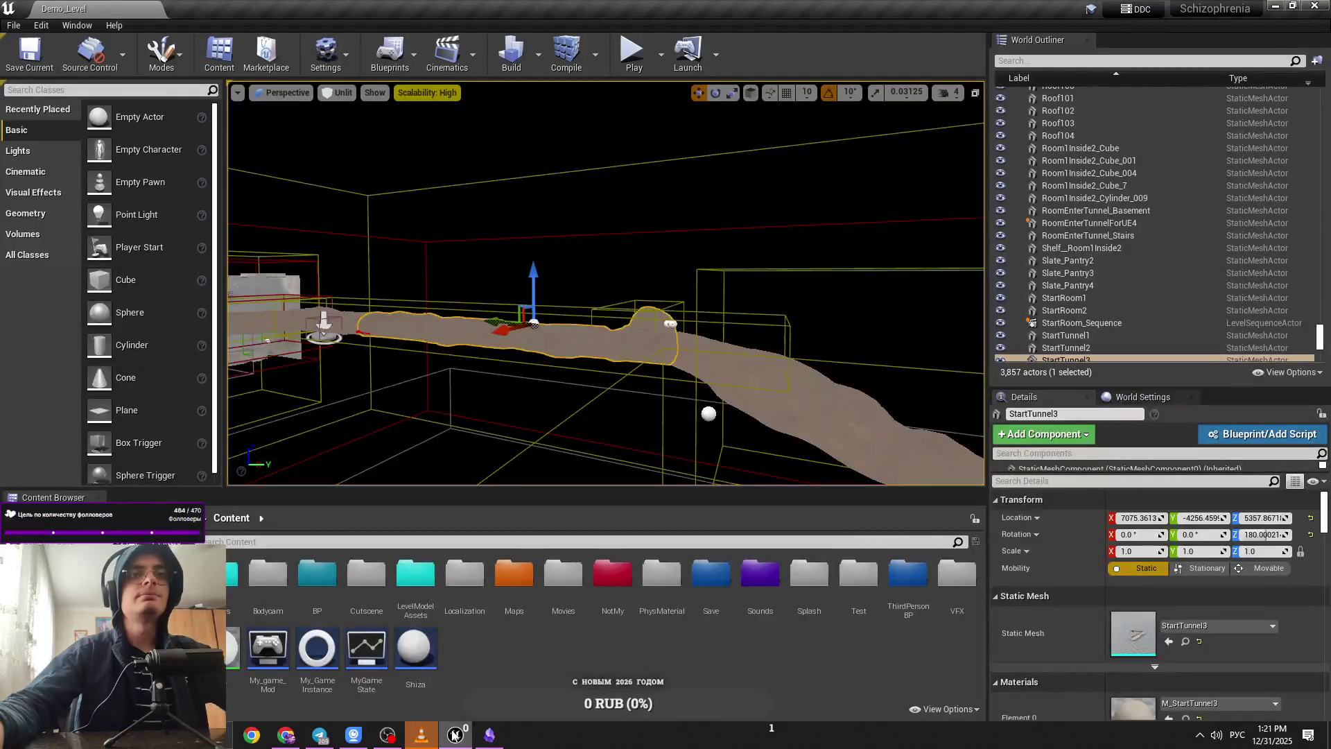
pyautogui.moveTo(603, 312); pyautogui.dragTo(680, 264)
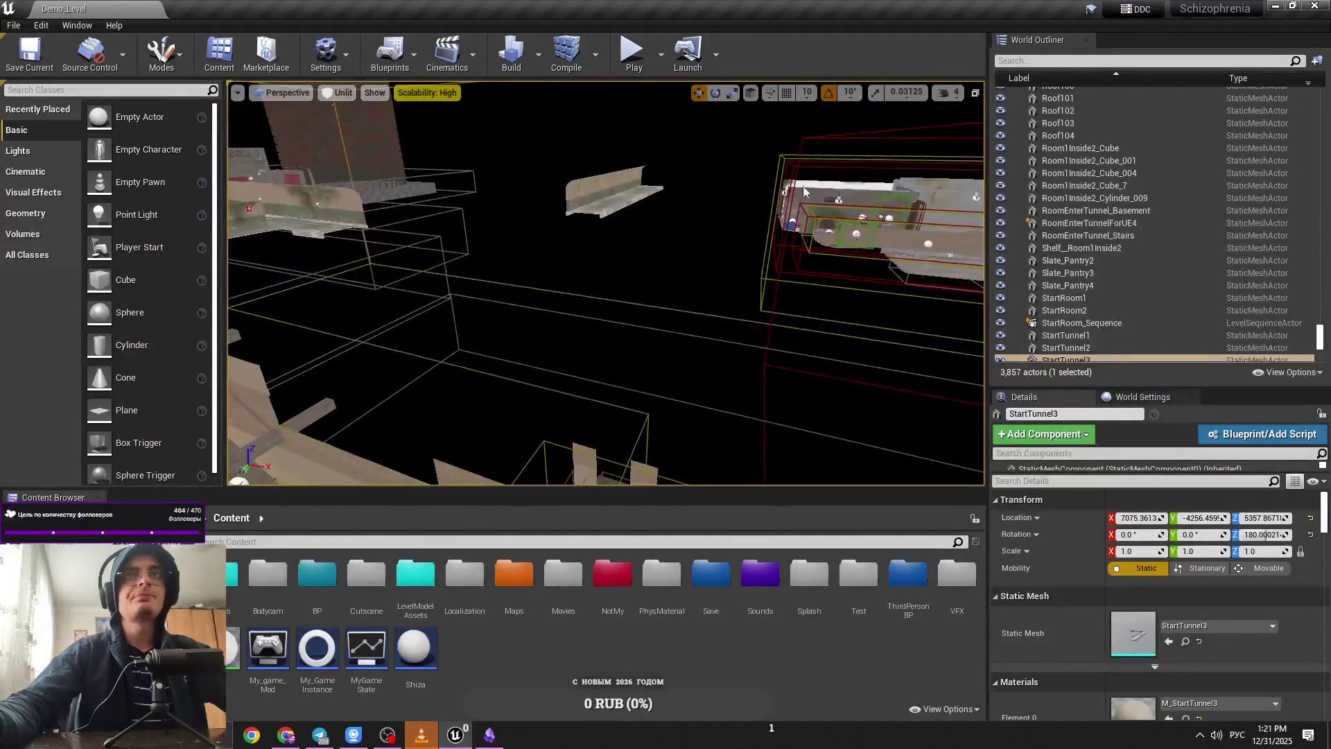
pyautogui.click(949, 98)
pyautogui.click(489, 733)
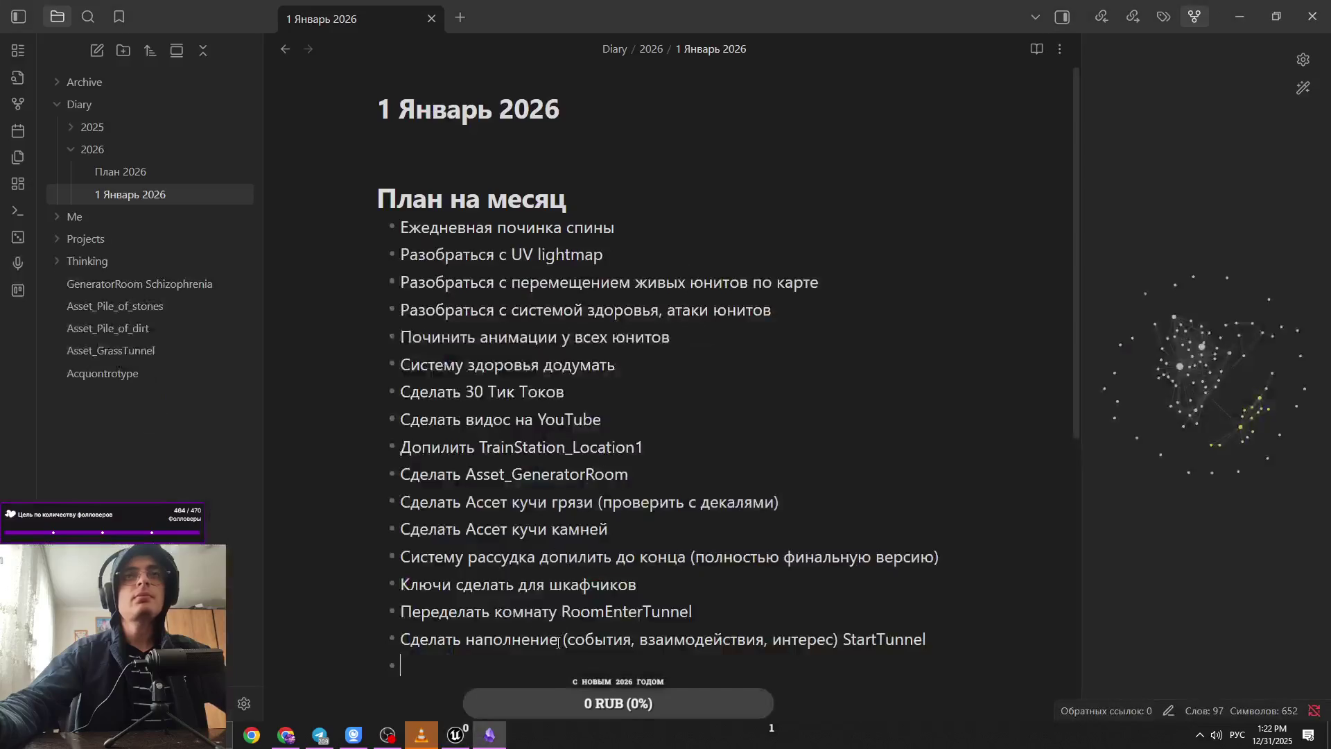
pyautogui.scroll(-1, 559, 570)
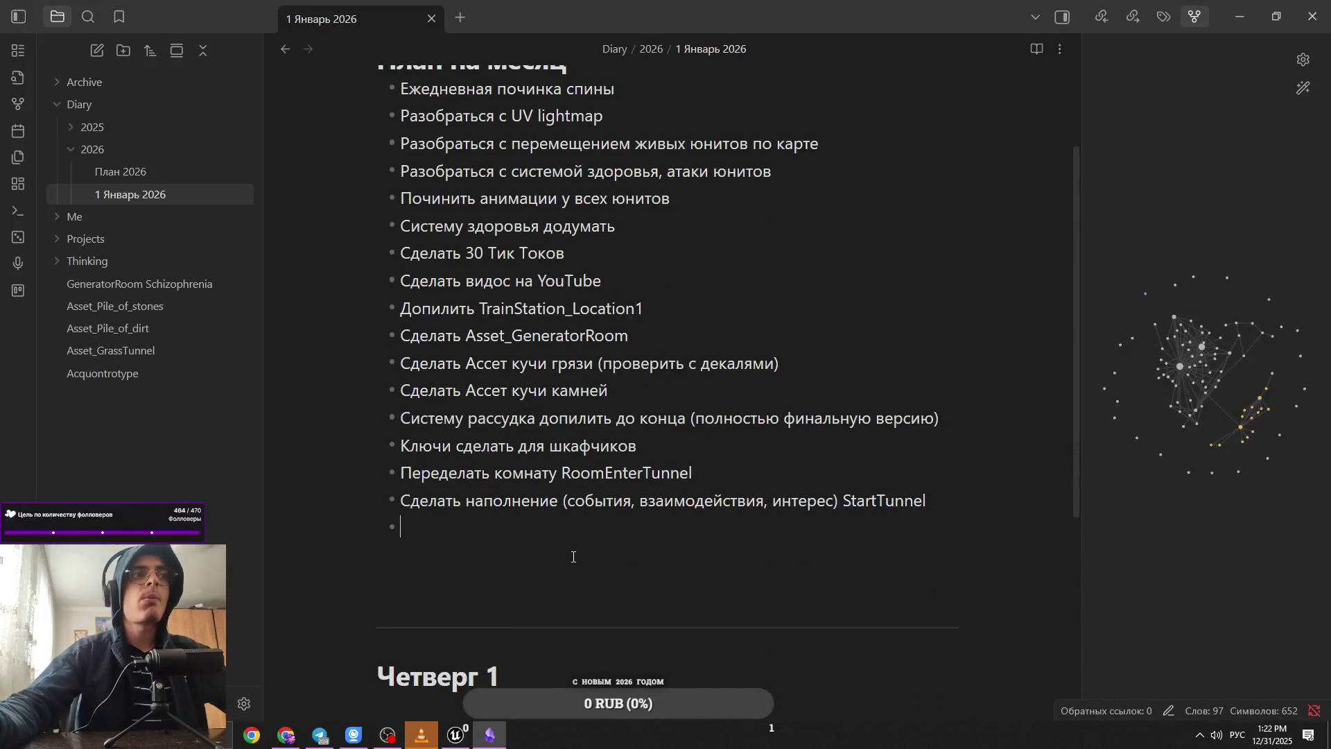
pyautogui.hotkey('alt', 'Tab')
pyautogui.moveTo(546, 496); pyautogui.dragTo(641, 456)
# Step: Add the bullet 'Сделать Ассет' to the plan, then position Telegram's photo viewer over the note
pyautogui.hotkey('alt', 'Tab')
pyautogui.write('Сделать Ассет,')
pyautogui.press('BackSpace')
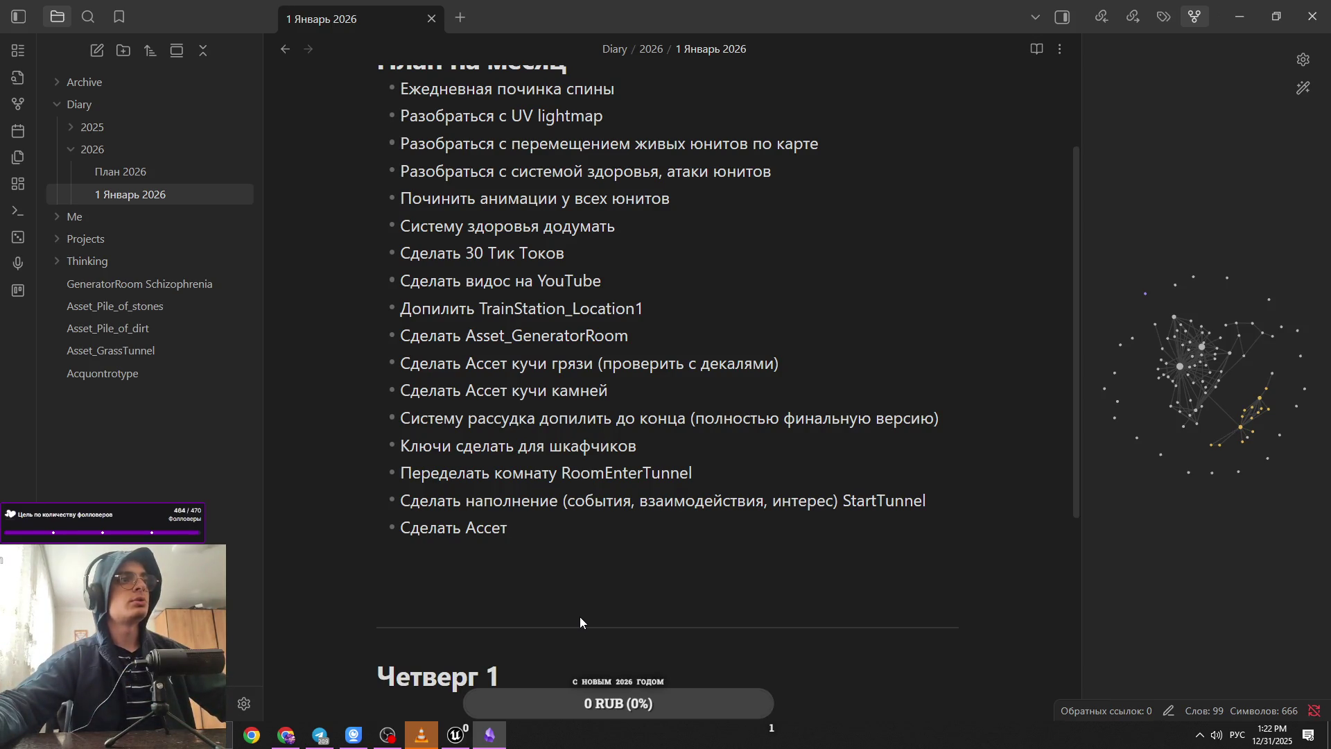
pyautogui.click(319, 734)
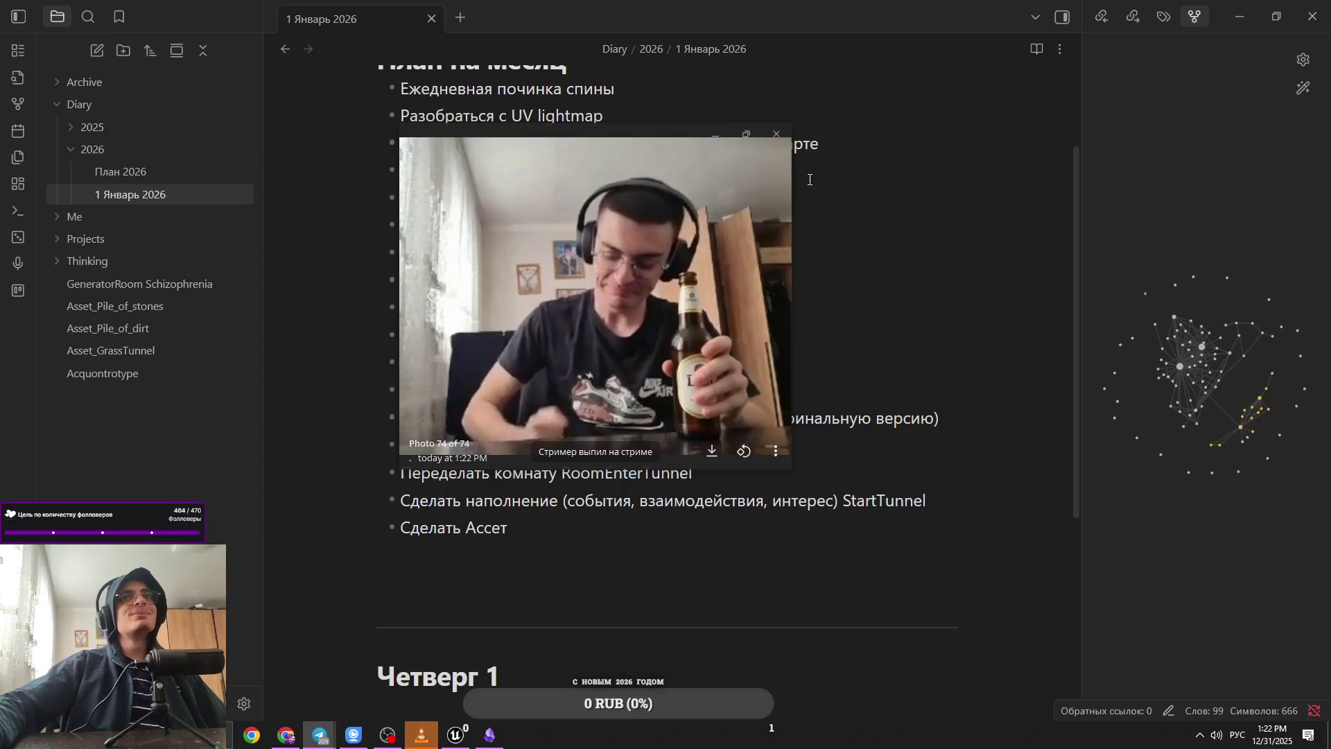
pyautogui.moveTo(712, 147); pyautogui.dragTo(678, 144)
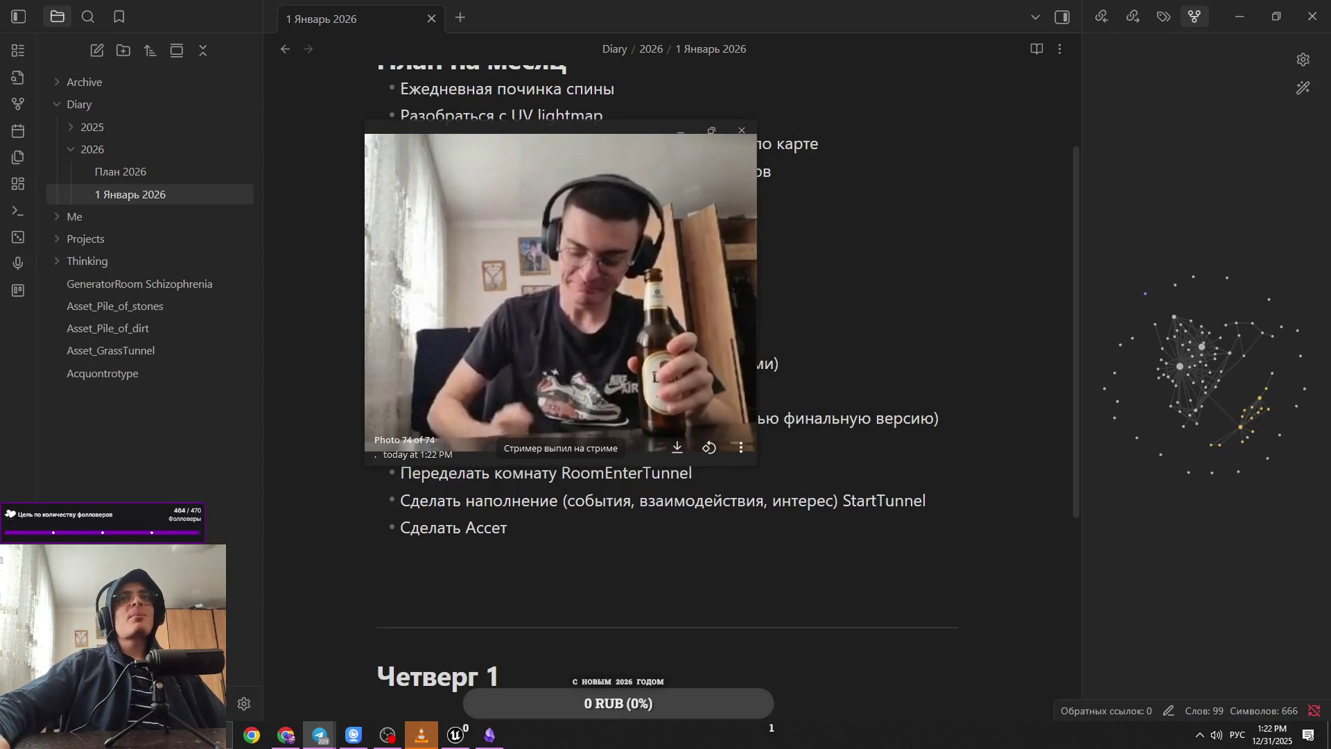
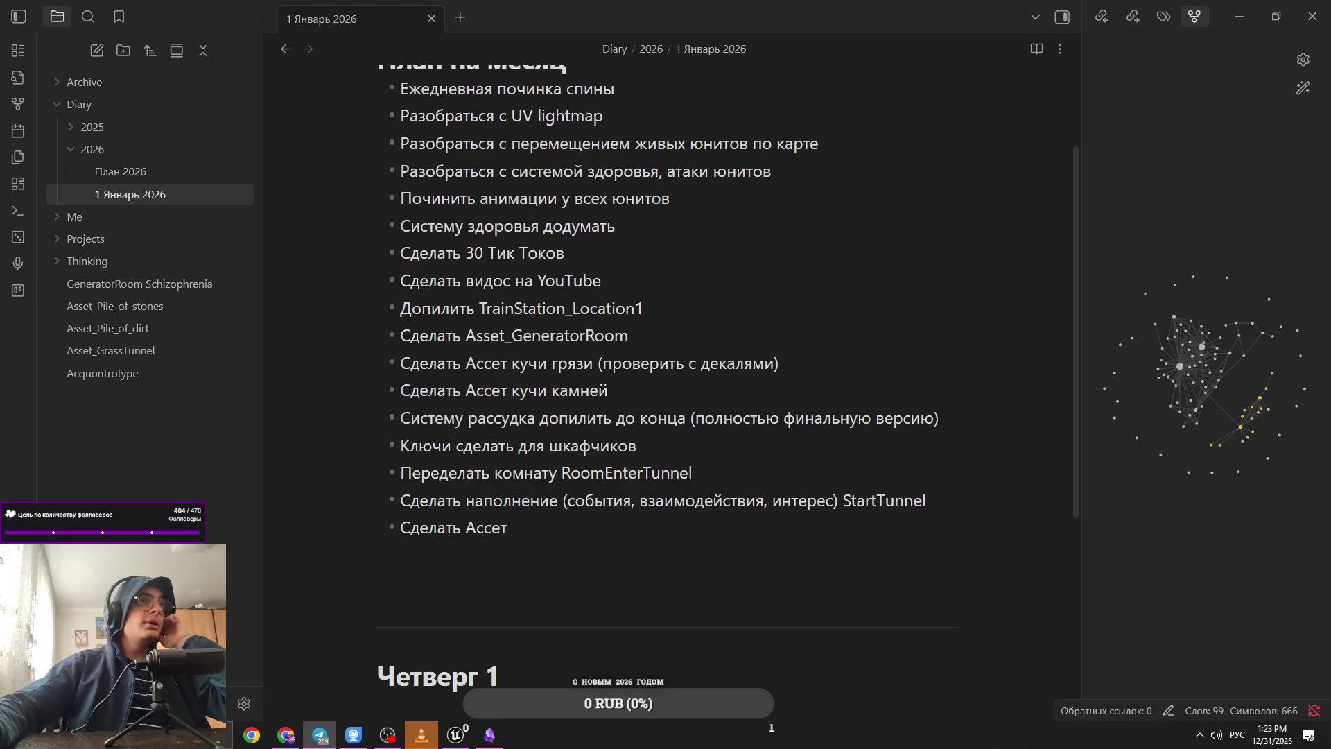
# Step: Type 'ElectroPanel' after 'Сделать Ассет' in the last bullet, switching to the English layout
pyautogui.hotkey('alt', 'Tab')
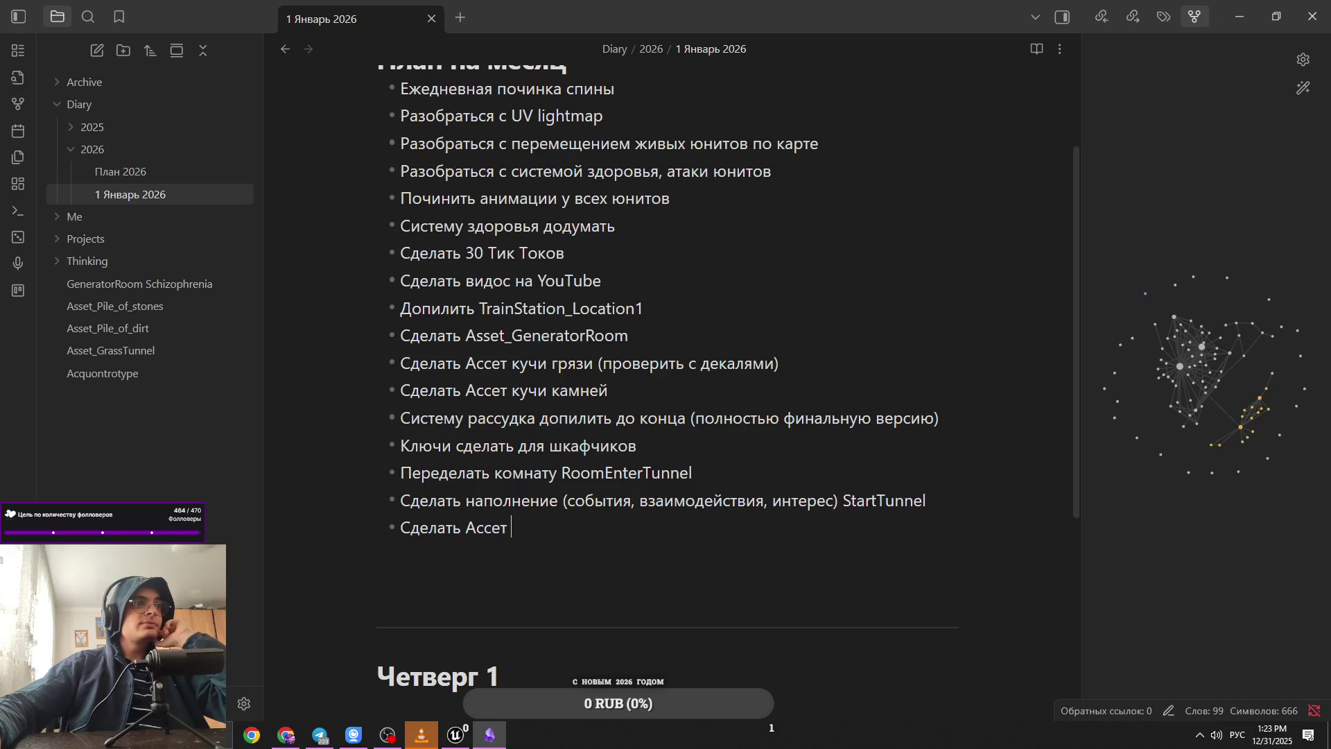
pyautogui.hotkey('alt', 'Tab')
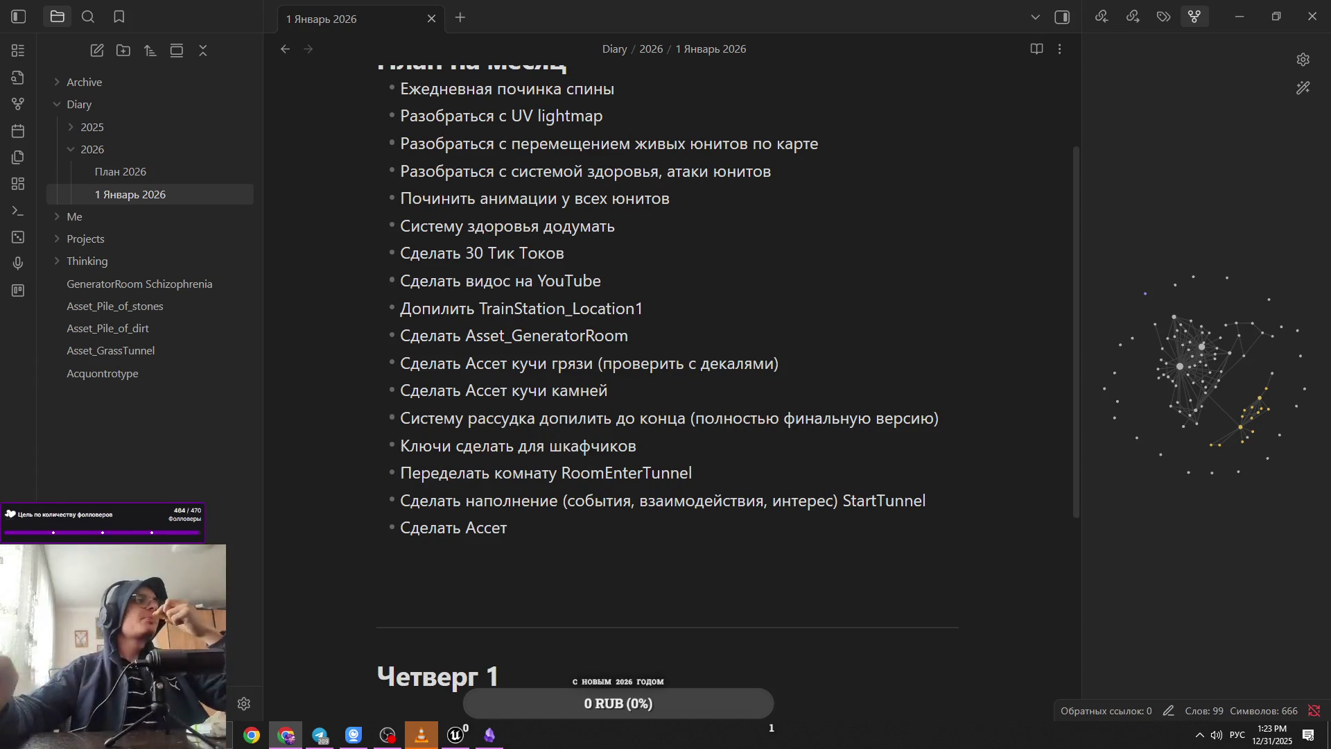
pyautogui.click(644, 529)
pyautogui.moveTo(603, 535); pyautogui.dragTo(409, 531)
pyautogui.click(558, 535)
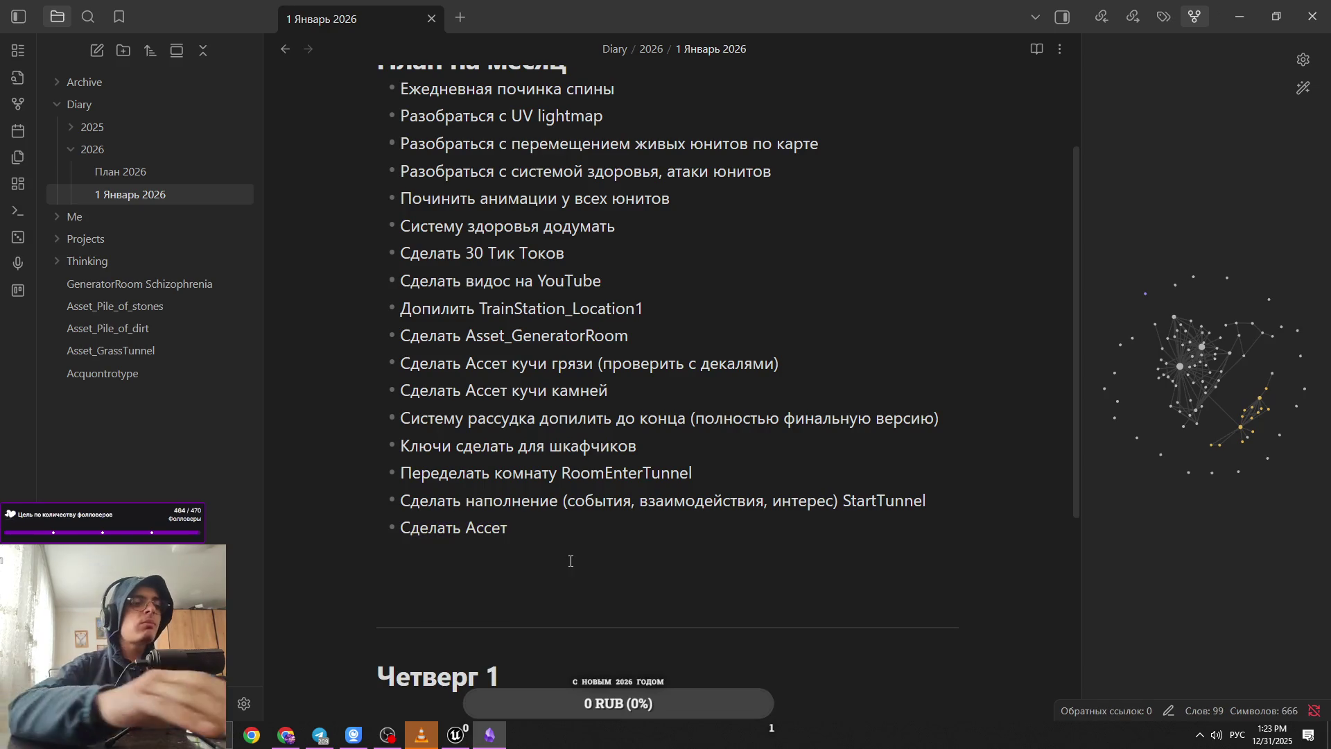
pyautogui.write('Удс')
pyautogui.press('BackSpace')
pyautogui.press('BackSpace')
pyautogui.press('BackSpace')
pyautogui.hotkey('alt', 'shift')
pyautogui.write('ElectroPane')
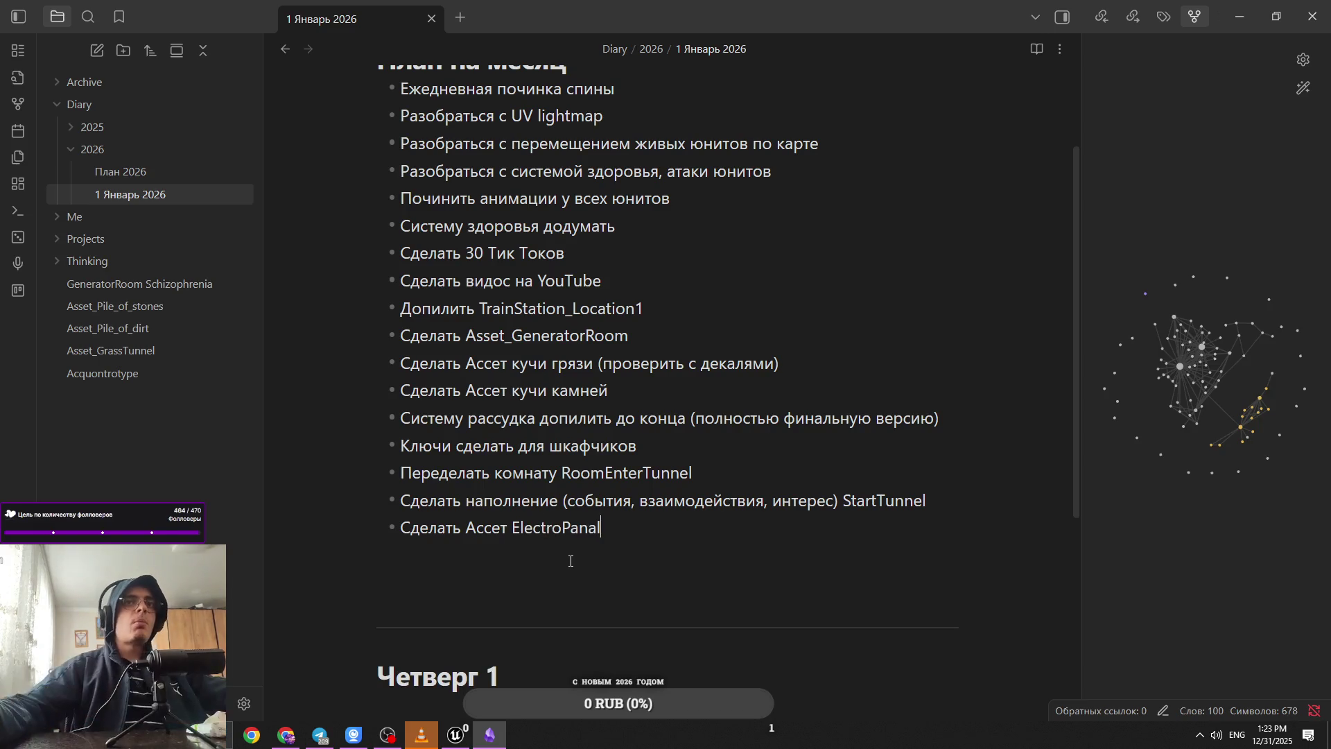
pyautogui.press('BackSpace')
pyautogui.press('BackSpace')
pyautogui.write('el')
pyautogui.press('BackSpace')
pyautogui.press('BackSpace')
pyautogui.write('l')
# Step: Check the spelling in the browser and retype the word's ending in the note
pyautogui.hotkey('alt', 'Tab')
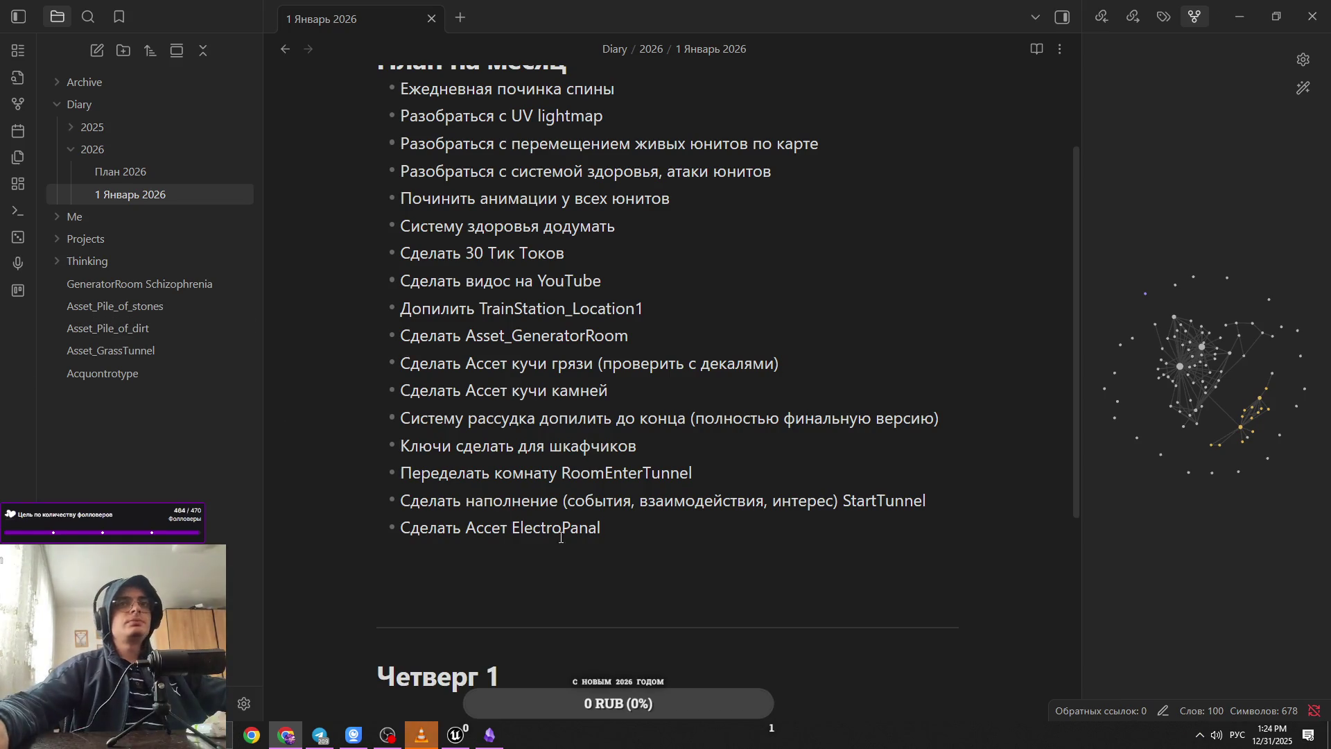
pyautogui.click(596, 528)
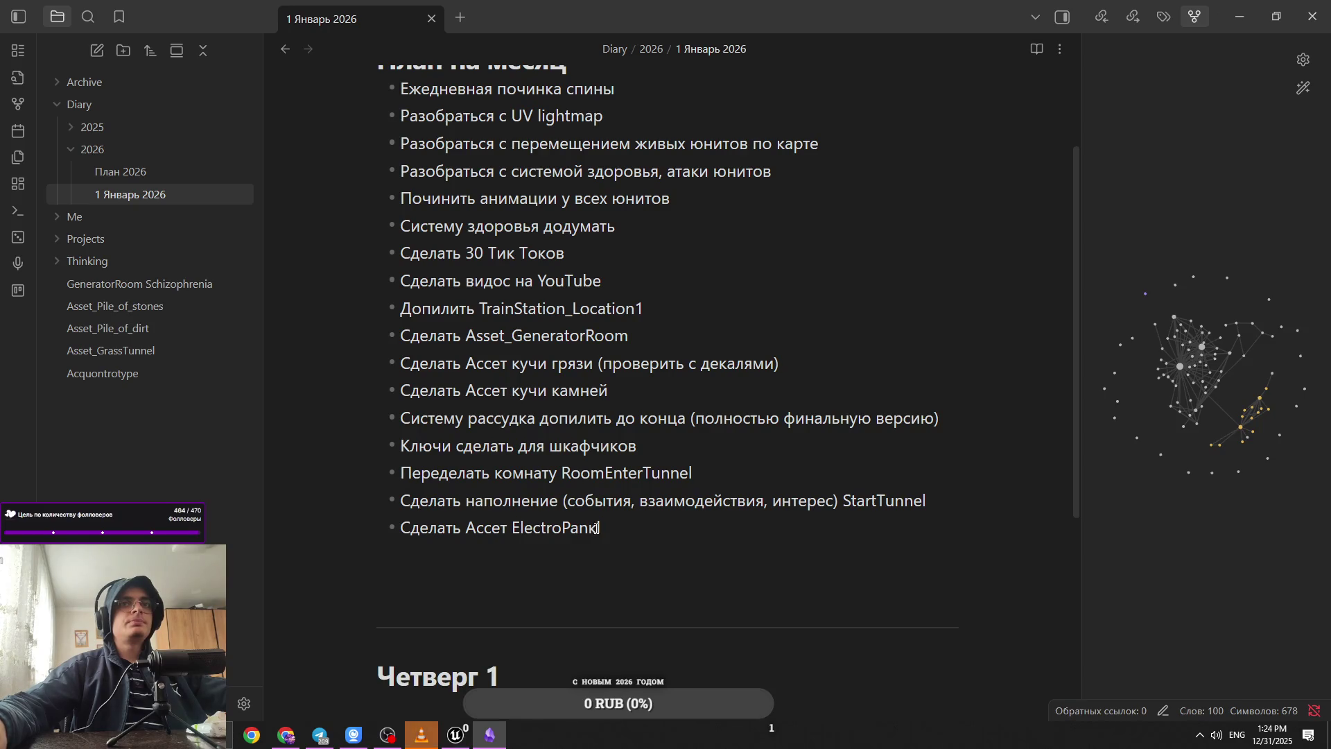
pyautogui.press('BackSpace')
pyautogui.press('BackSpace')
pyautogui.write('el')
pyautogui.hotkey('alt', 'shift')
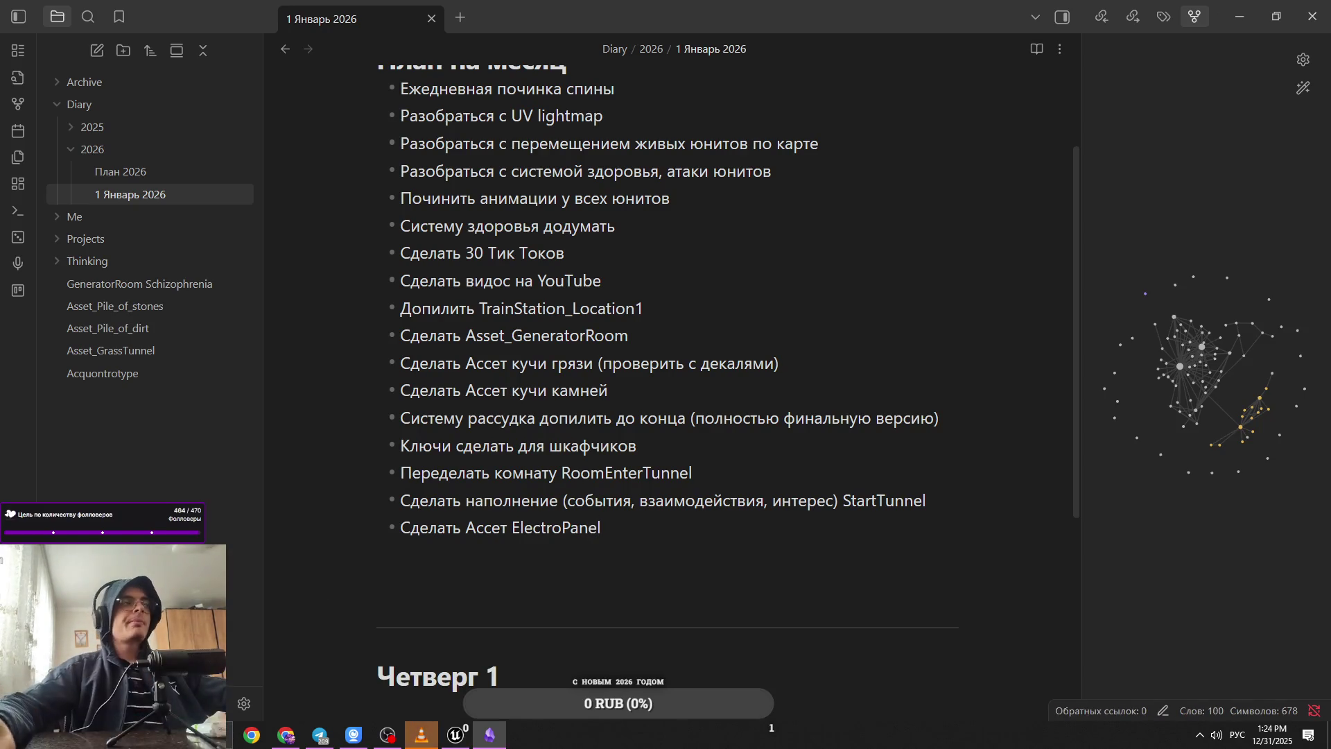
pyautogui.hotkey('alt', 'Tab')
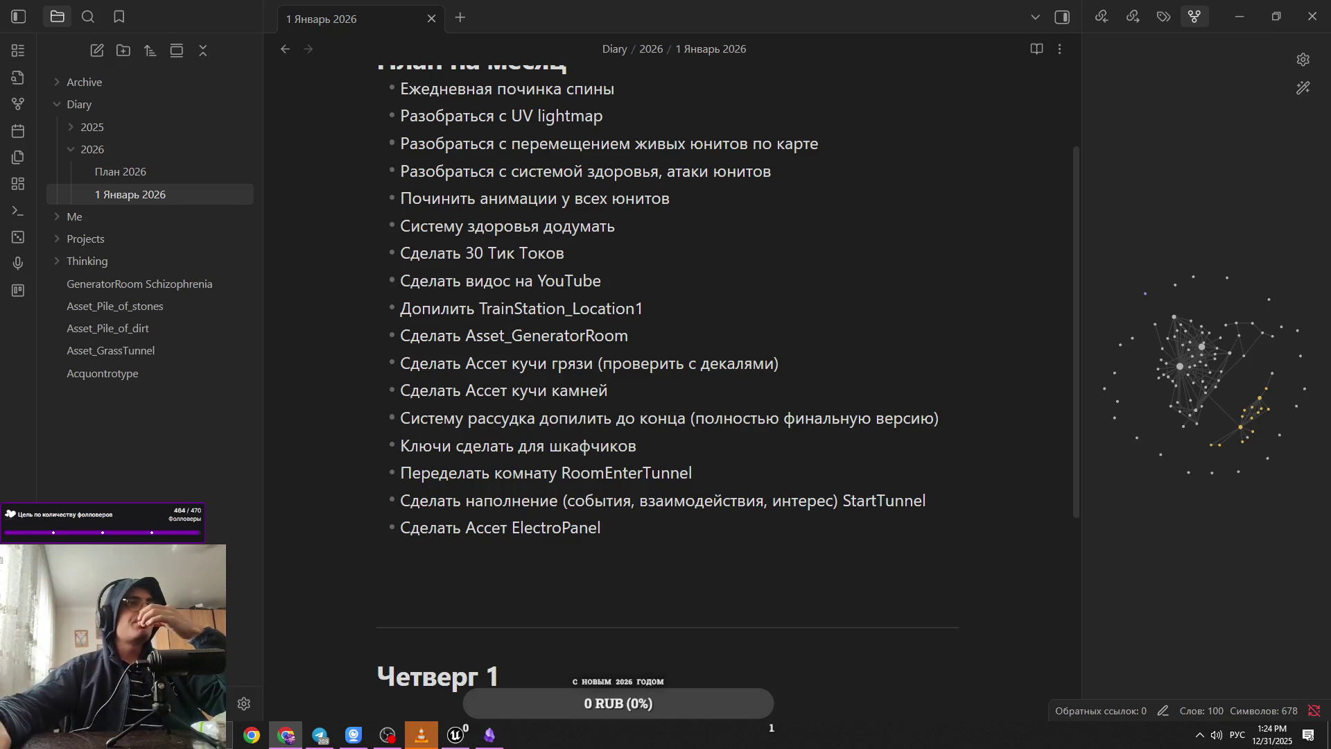
# Step: Change the word to 'ElectroPanes' and start a new empty bullet below
pyautogui.click(610, 572)
pyautogui.press('BackSpace')
pyautogui.write('ы')
pyautogui.hotkey('alt', 'shift')
pyautogui.press('BackSpace')
pyautogui.write('s')
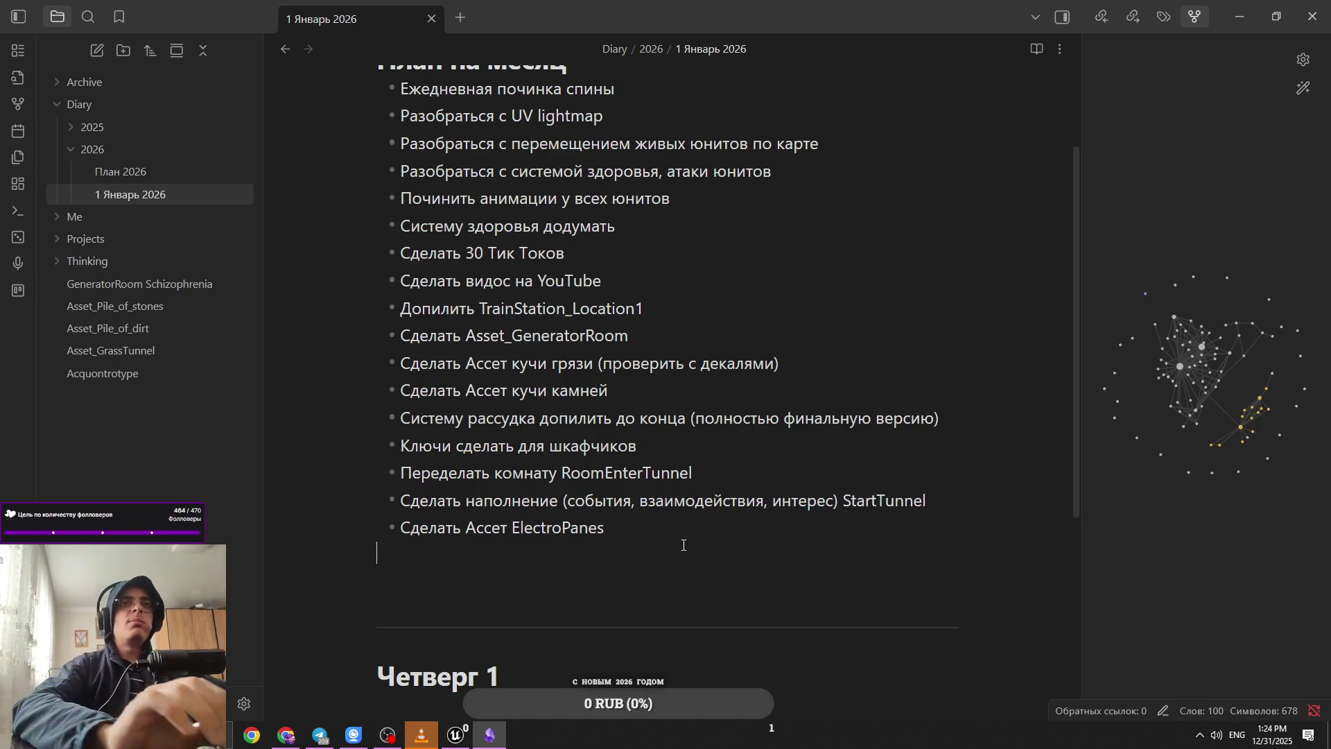
pyautogui.press('Return')
pyautogui.write('-')
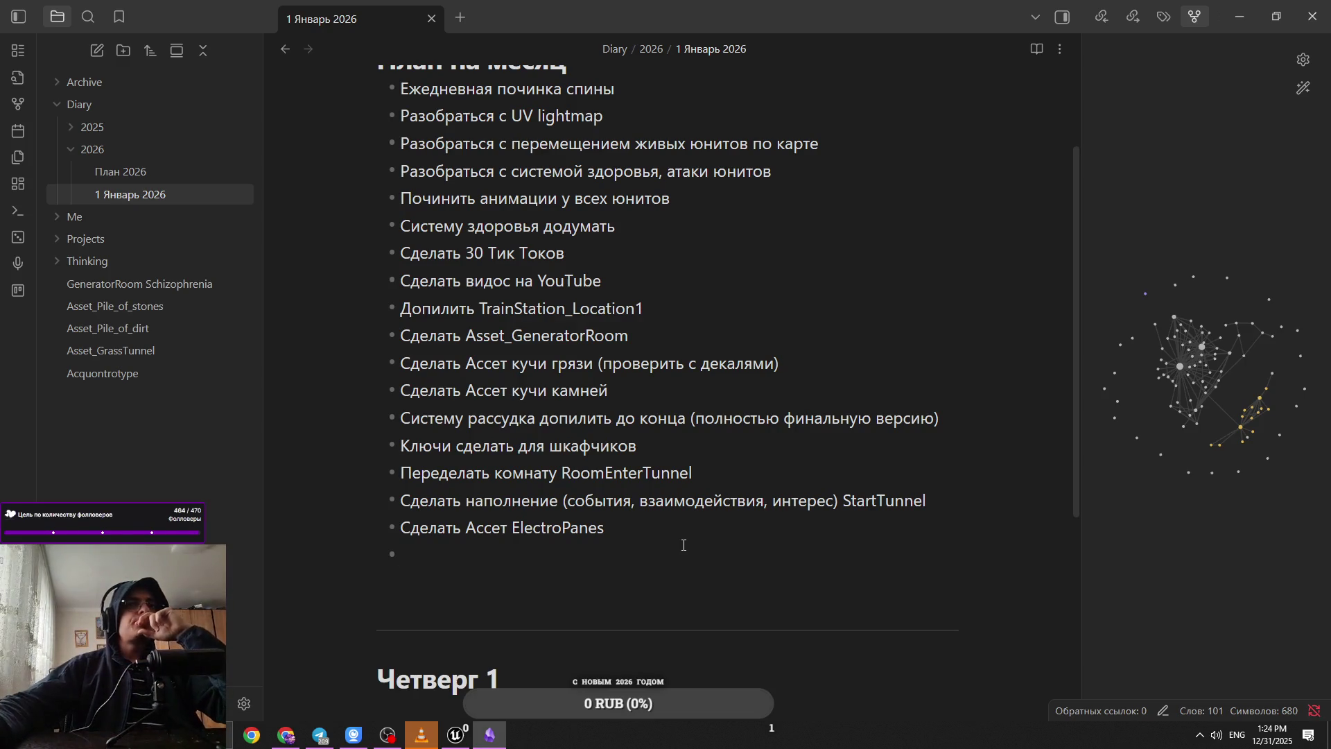
pyautogui.click(454, 734)
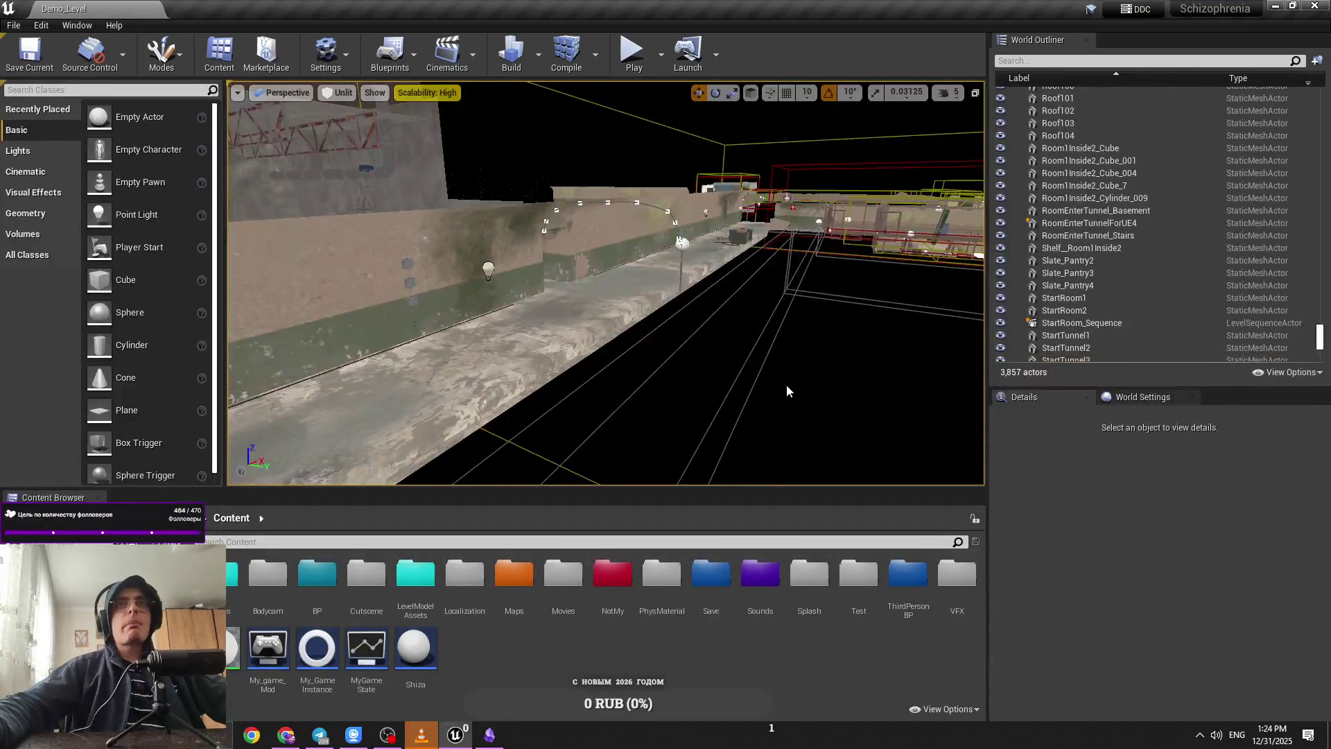
pyautogui.moveTo(606, 312); pyautogui.dragTo(599, 280)
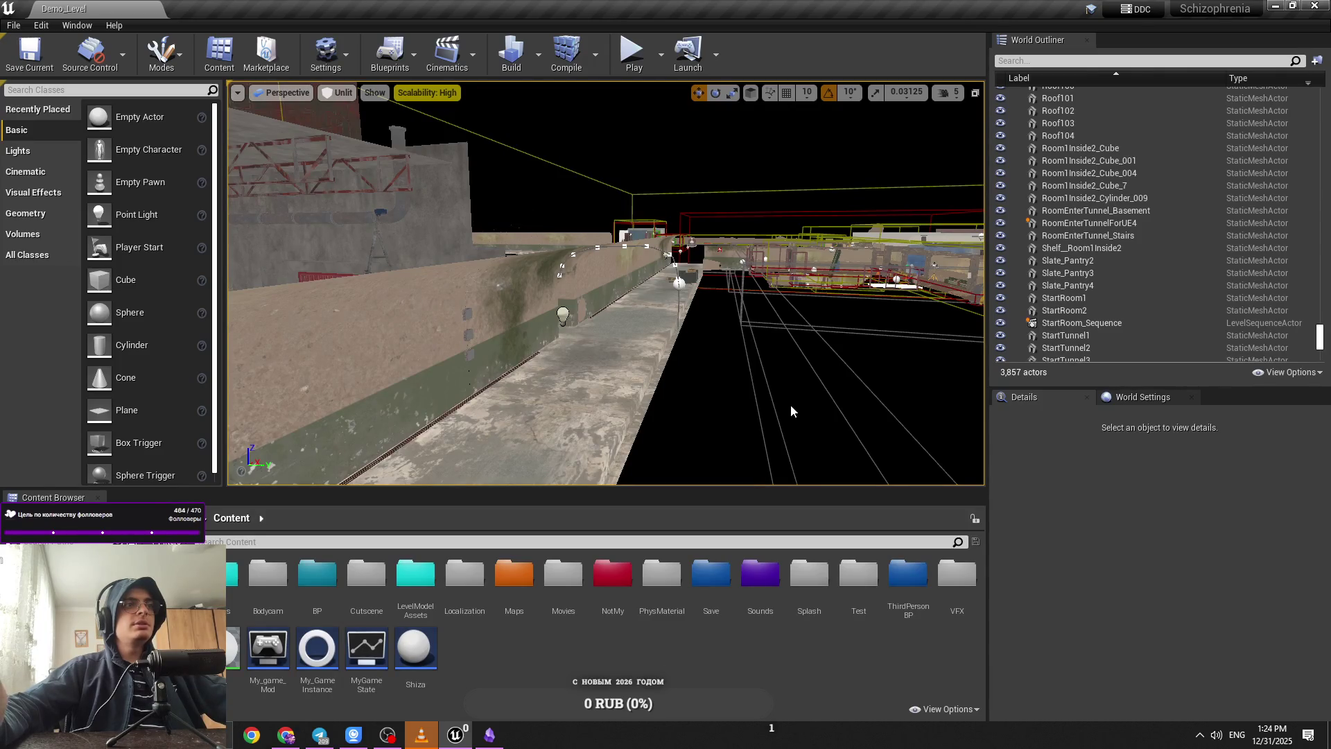
pyautogui.moveTo(784, 402)
pyautogui.mouseDown()
pyautogui.moveTo(801, 396)
pyautogui.moveTo(728, 397)
pyautogui.mouseUp()
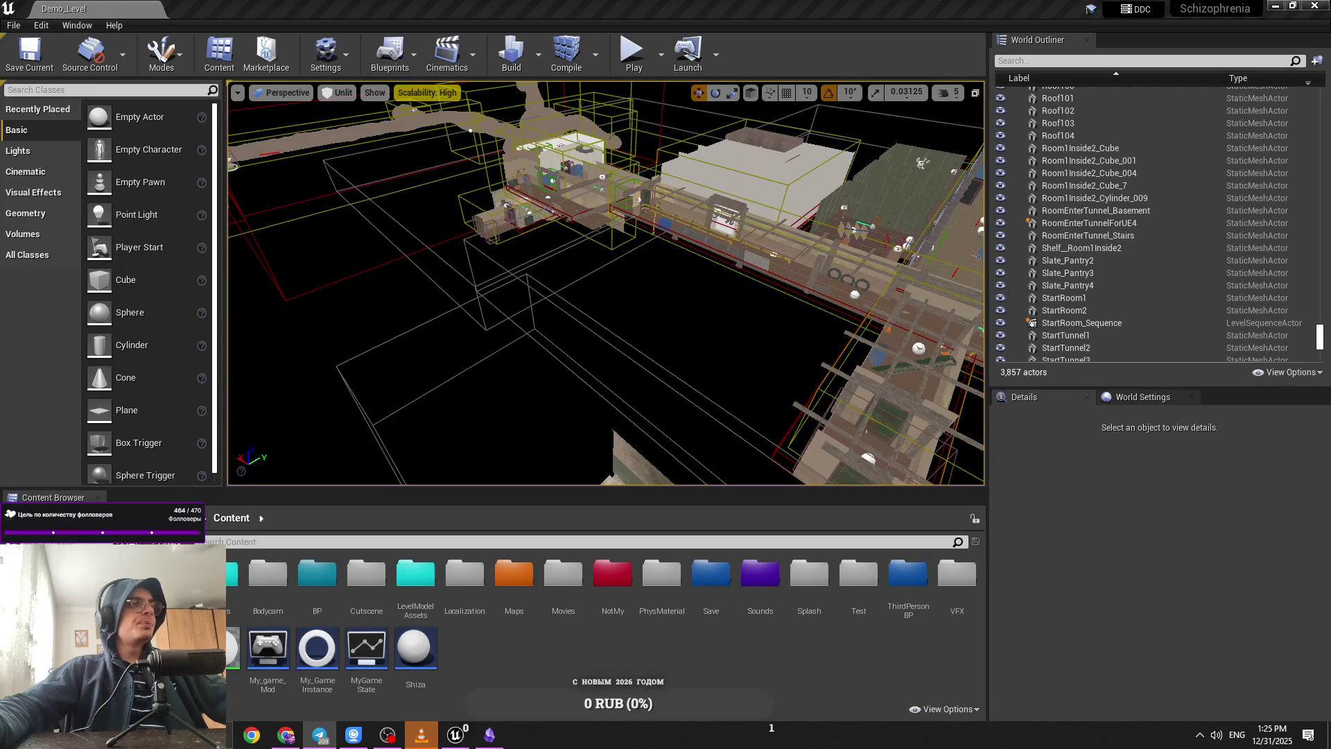
pyautogui.hotkey('alt', 'Tab')
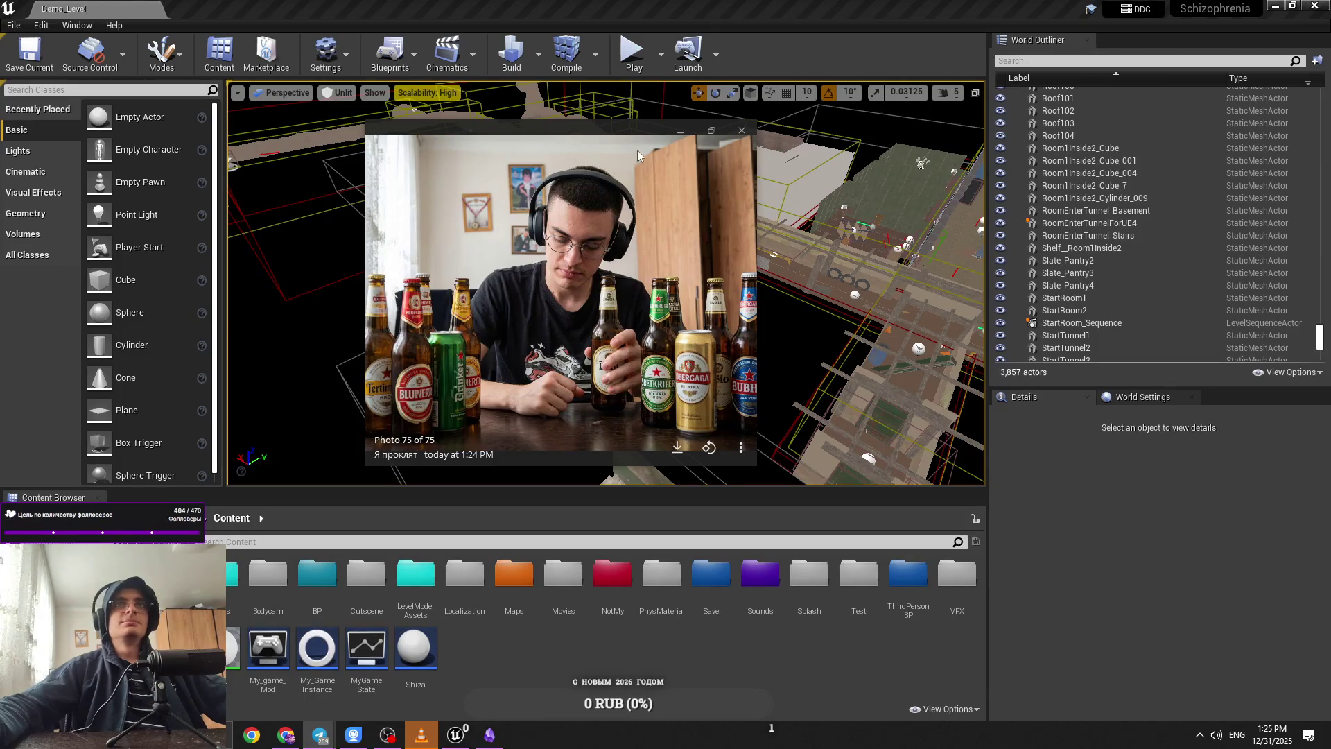
# Step: Close Telegram's bottles photo viewer and fly the camera down the Unreal corridor
pyautogui.moveTo(638, 150); pyautogui.dragTo(627, 126)
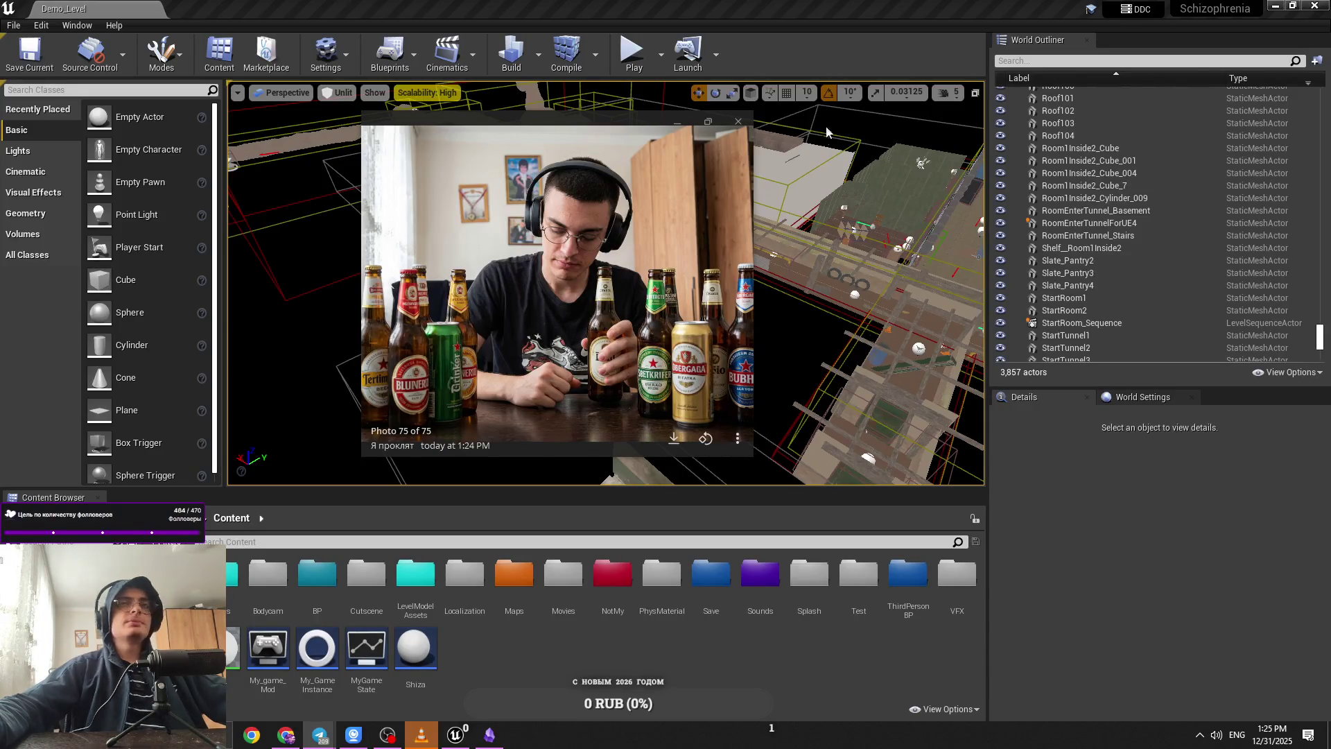
pyautogui.click(743, 117)
pyautogui.moveTo(510, 276)
pyautogui.mouseDown()
pyautogui.moveTo(554, 249)
pyautogui.moveTo(569, 222)
pyautogui.moveTo(554, 236)
pyautogui.mouseUp()
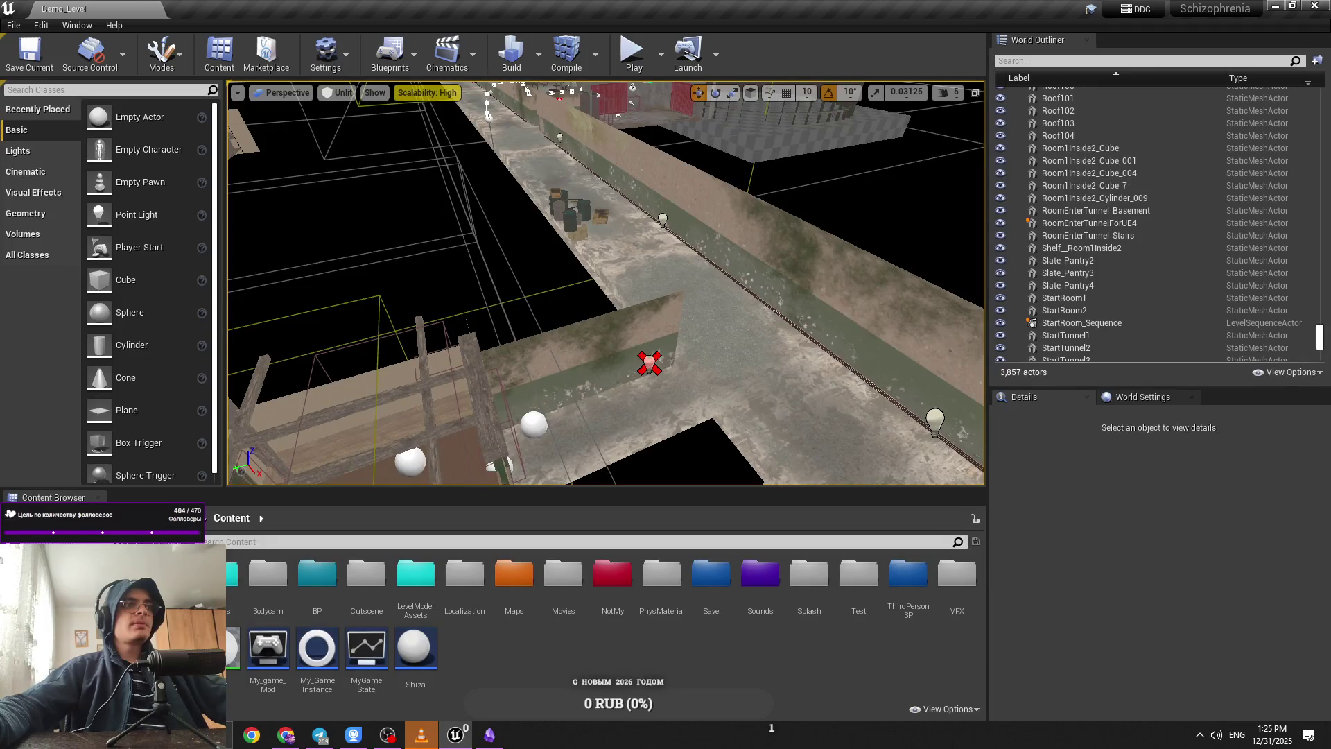
pyautogui.moveTo(555, 236); pyautogui.dragTo(586, 239)
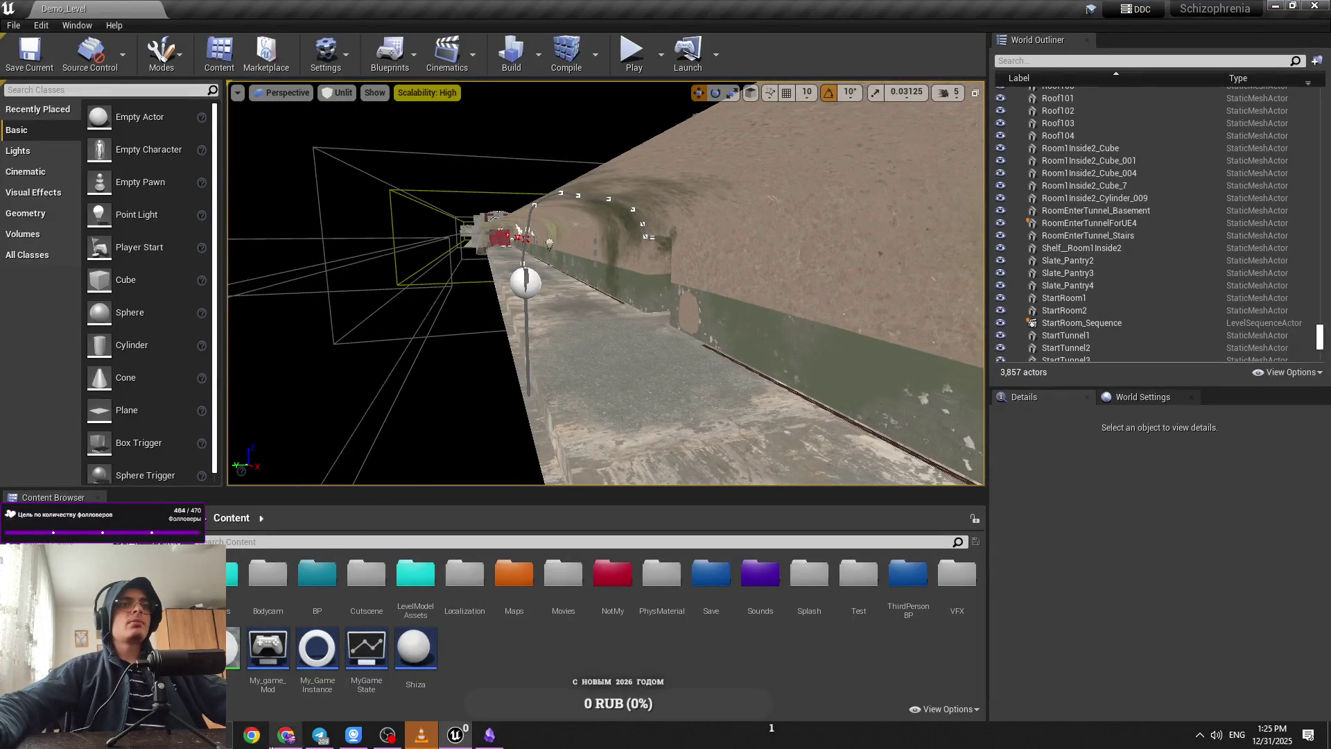
pyautogui.moveTo(258, 742)
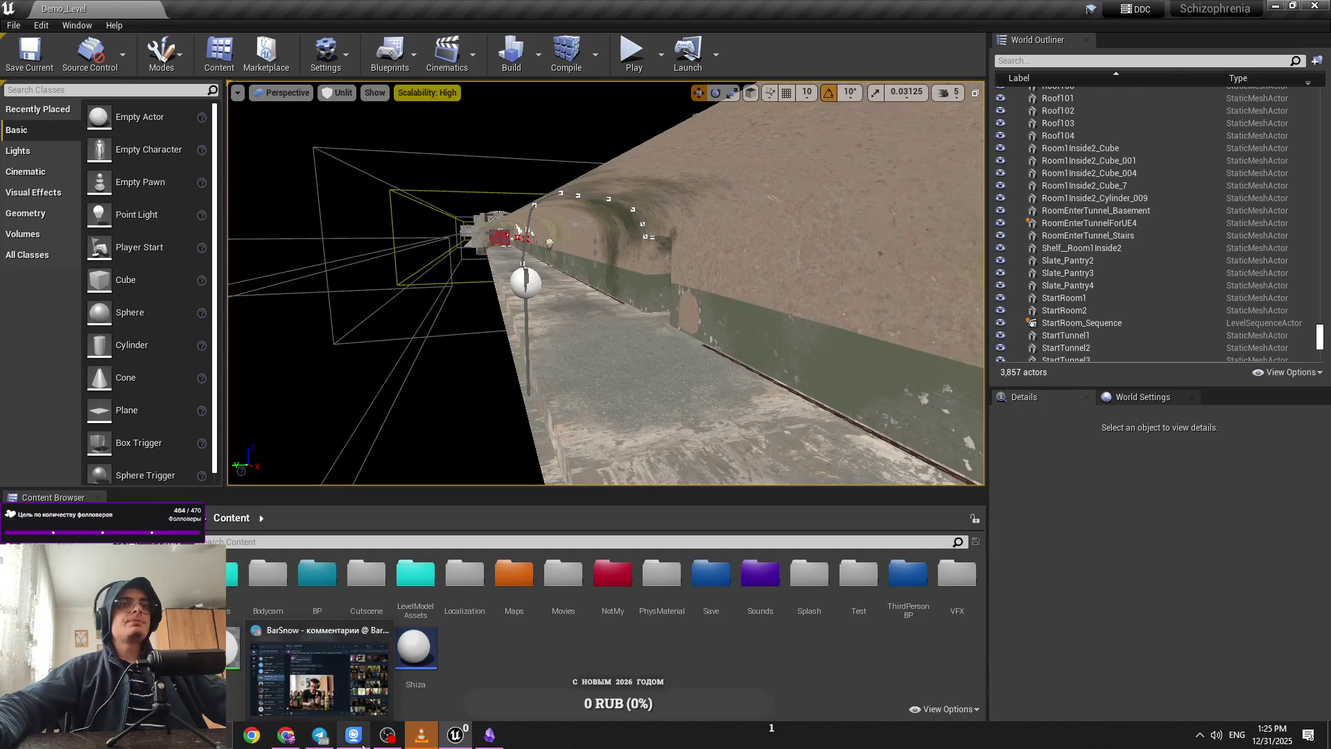
pyautogui.moveTo(603, 277); pyautogui.dragTo(793, 270)
pyautogui.hotkey('alt', 'Tab')
pyautogui.hotkey('alt', 'Tab')
pyautogui.hotkey('alt', 'Tab')
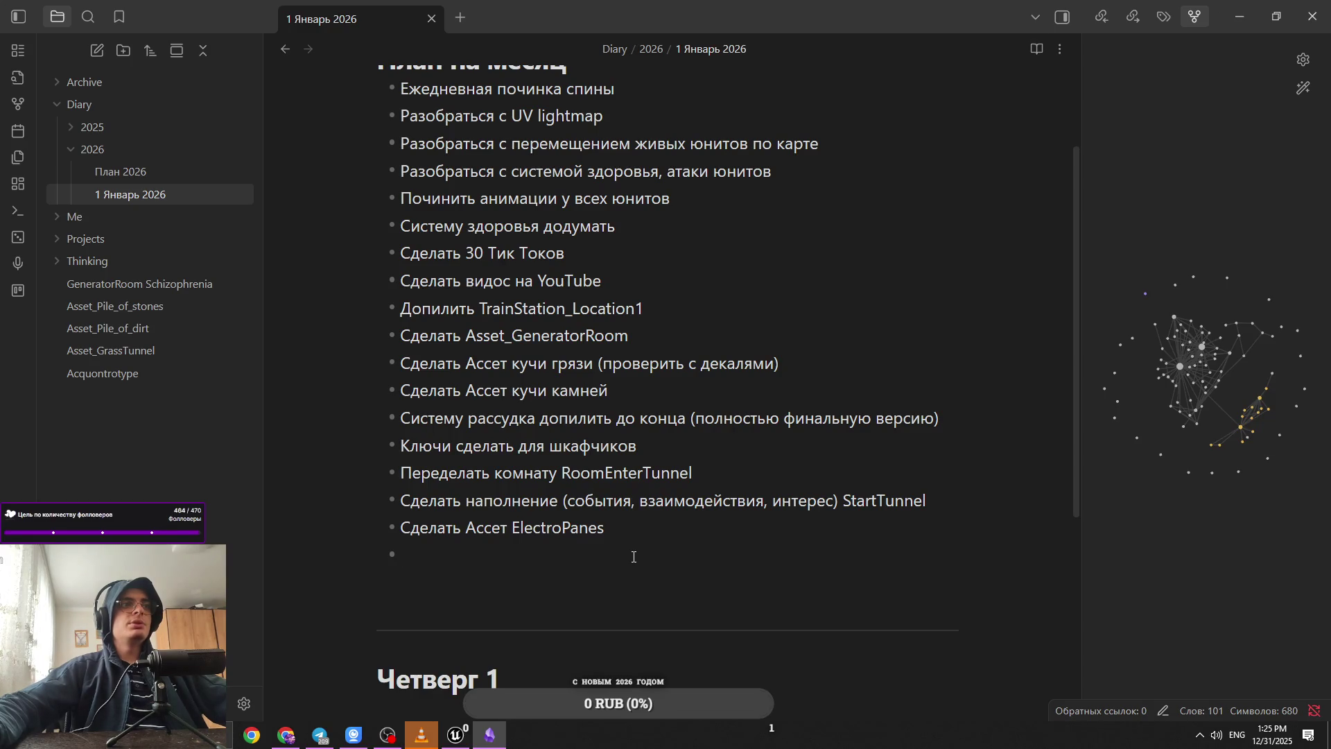
pyautogui.hotkey('alt', 'Tab')
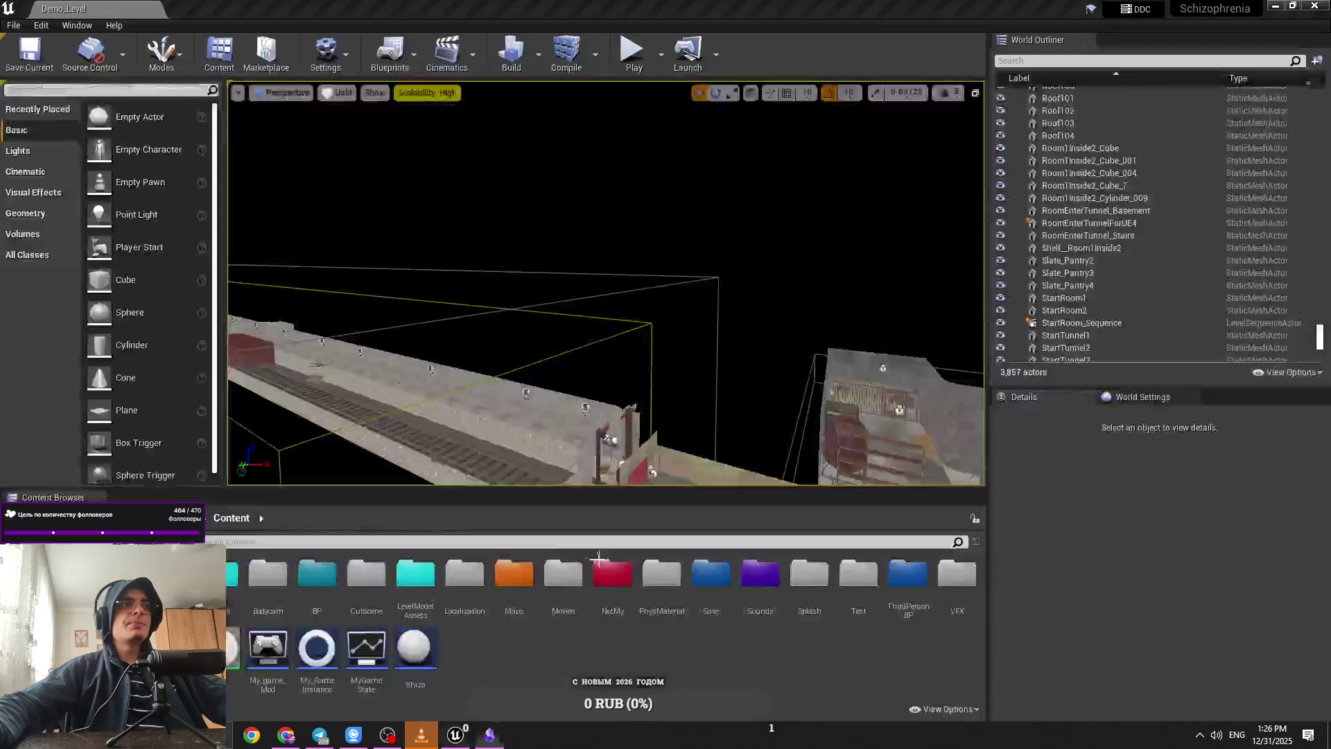
pyautogui.click(513, 320)
# Step: Deselect the VFX7 fog volume and switch the viewport view mode to Lit
pyautogui.click(527, 214)
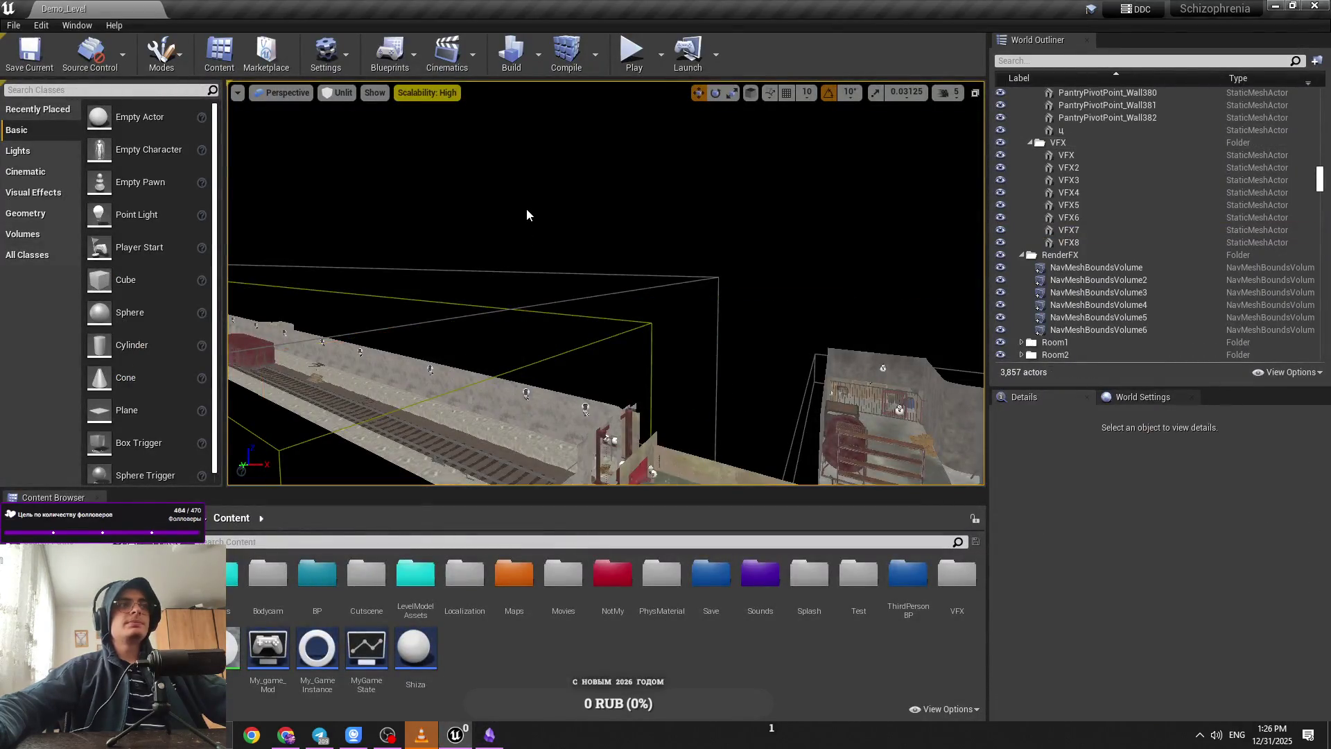
pyautogui.moveTo(527, 215)
pyautogui.mouseDown()
pyautogui.moveTo(610, 166)
pyautogui.moveTo(582, 250)
pyautogui.moveTo(555, 201)
pyautogui.moveTo(526, 201)
pyautogui.moveTo(540, 197)
pyautogui.mouseUp()
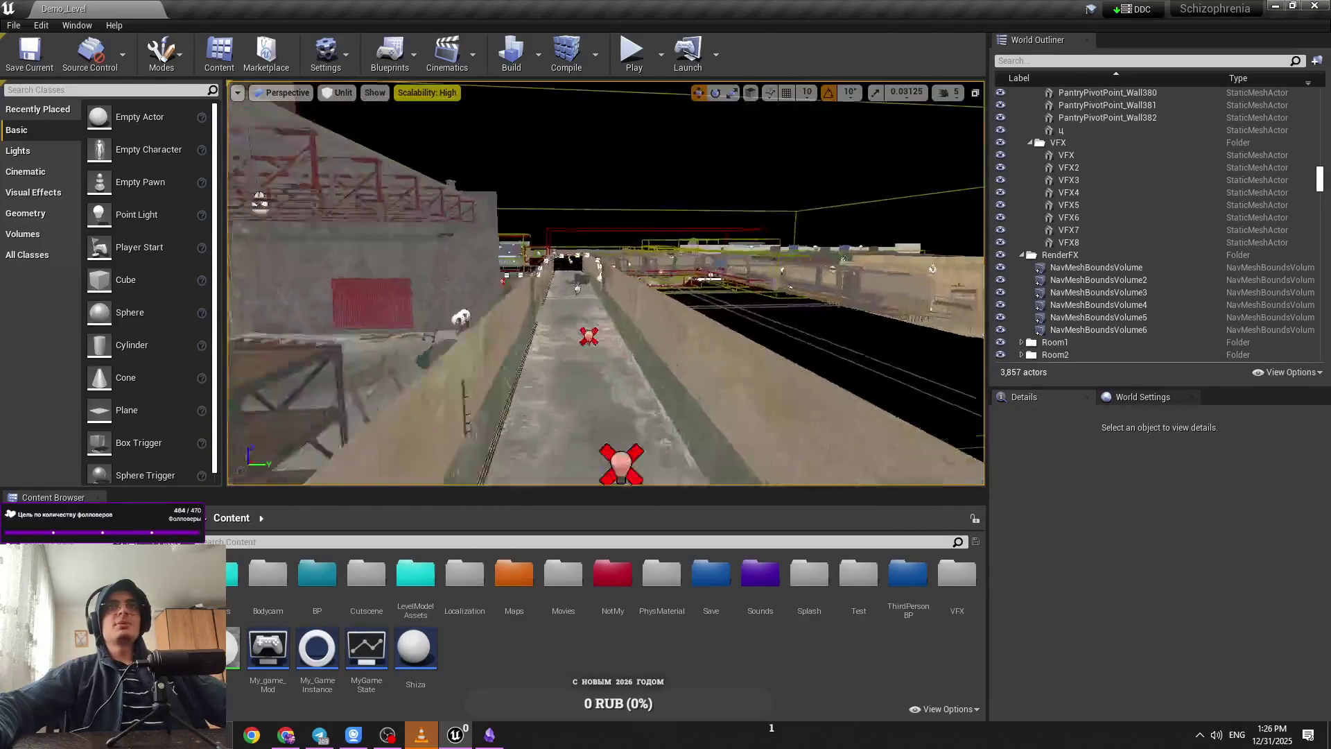
pyautogui.click(339, 92)
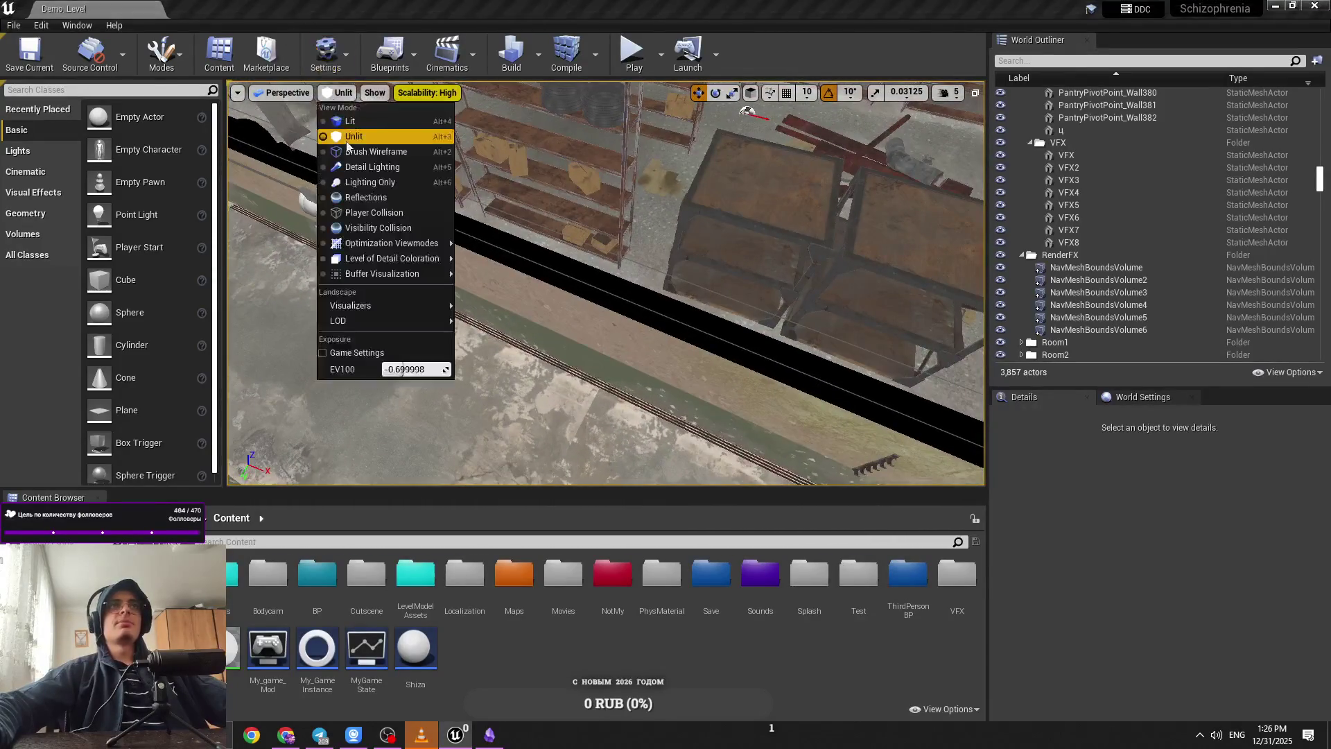
pyautogui.click(346, 111)
pyautogui.moveTo(481, 243); pyautogui.dragTo(486, 239)
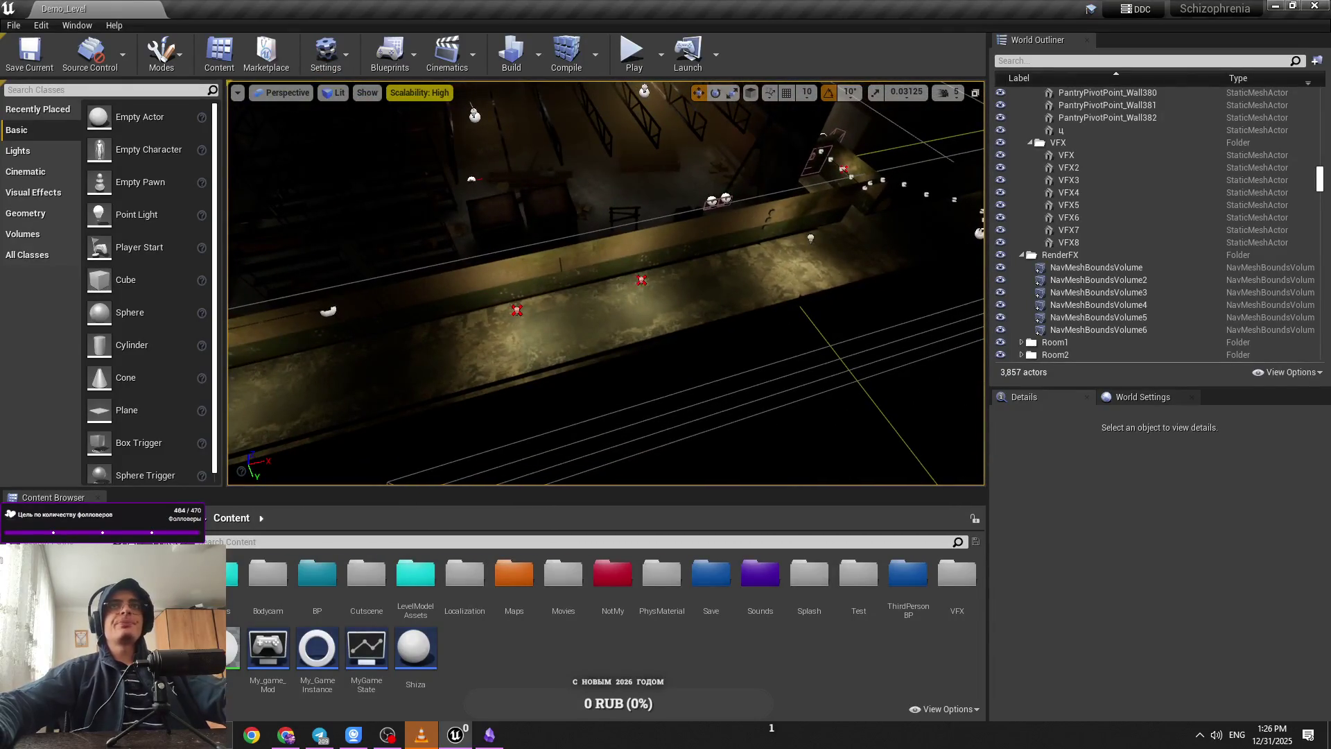
# Step: Delete PointLight16, restore it with Ctrl+Z, and fly down the shelved corridor
pyautogui.click(641, 280)
pyautogui.press('Delete')
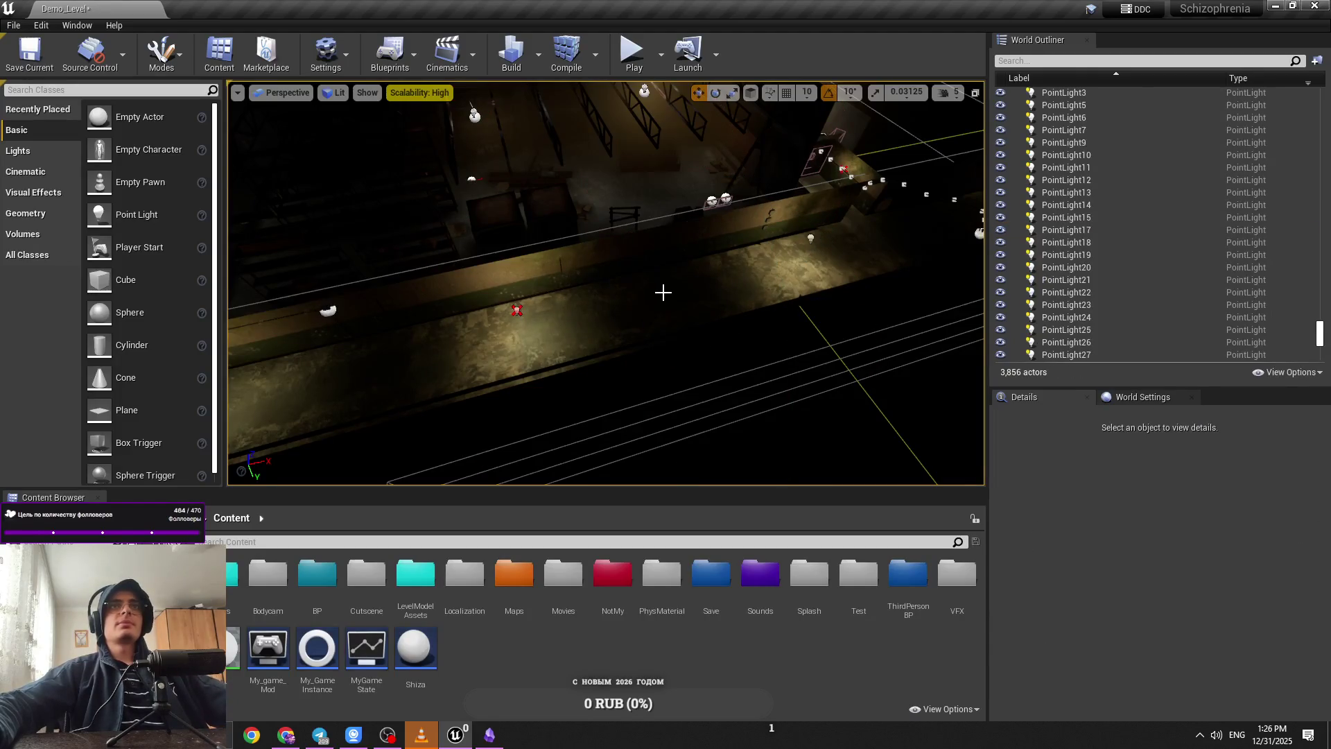
pyautogui.hotkey('ctrl', 'z')
pyautogui.press('Escape')
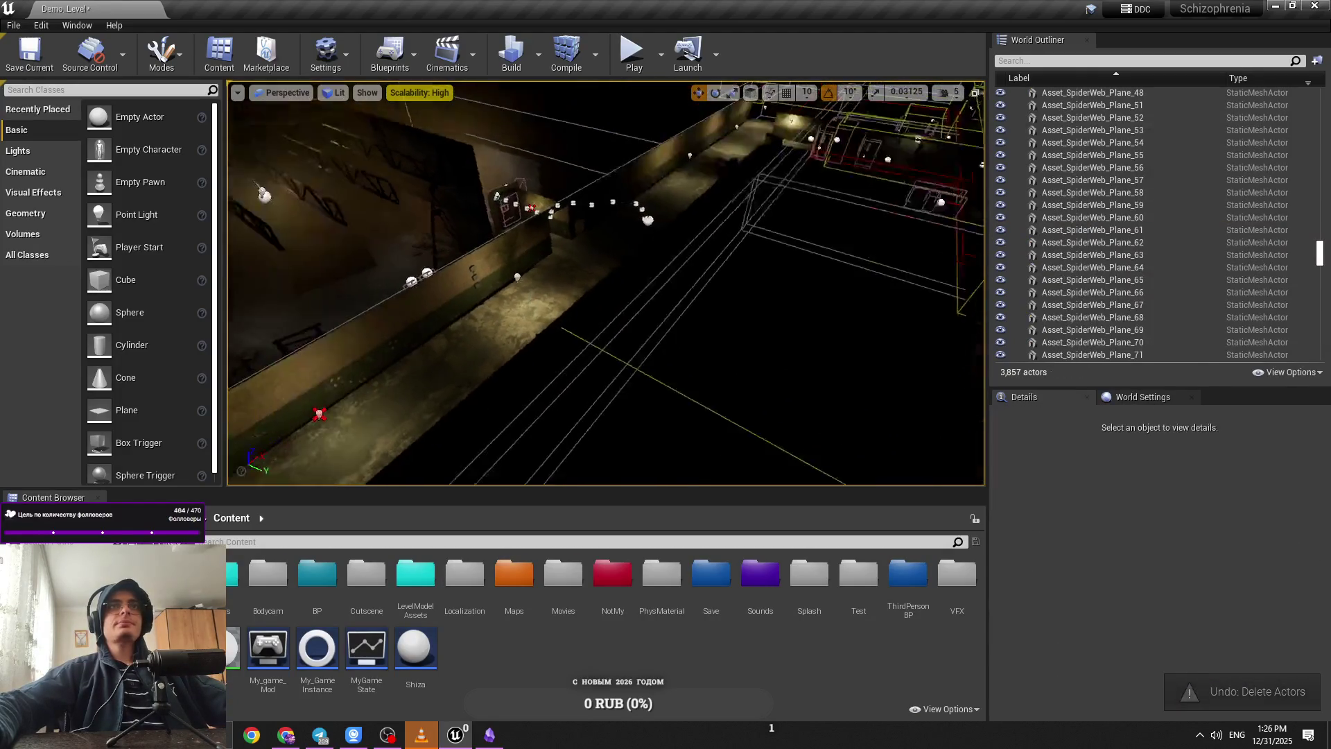
pyautogui.moveTo(603, 277); pyautogui.dragTo(575, 278)
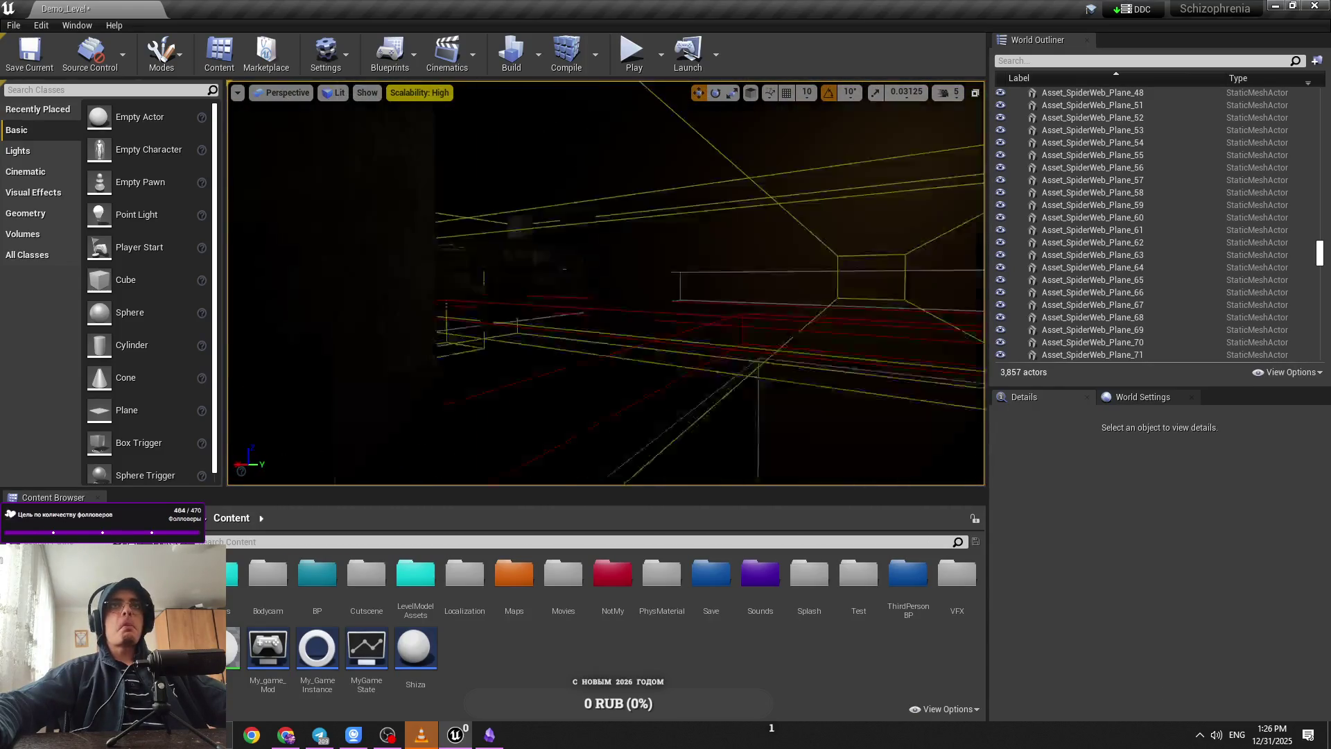
pyautogui.moveTo(603, 277)
pyautogui.mouseDown()
pyautogui.moveTo(603, 249)
pyautogui.moveTo(603, 305)
pyautogui.mouseUp()
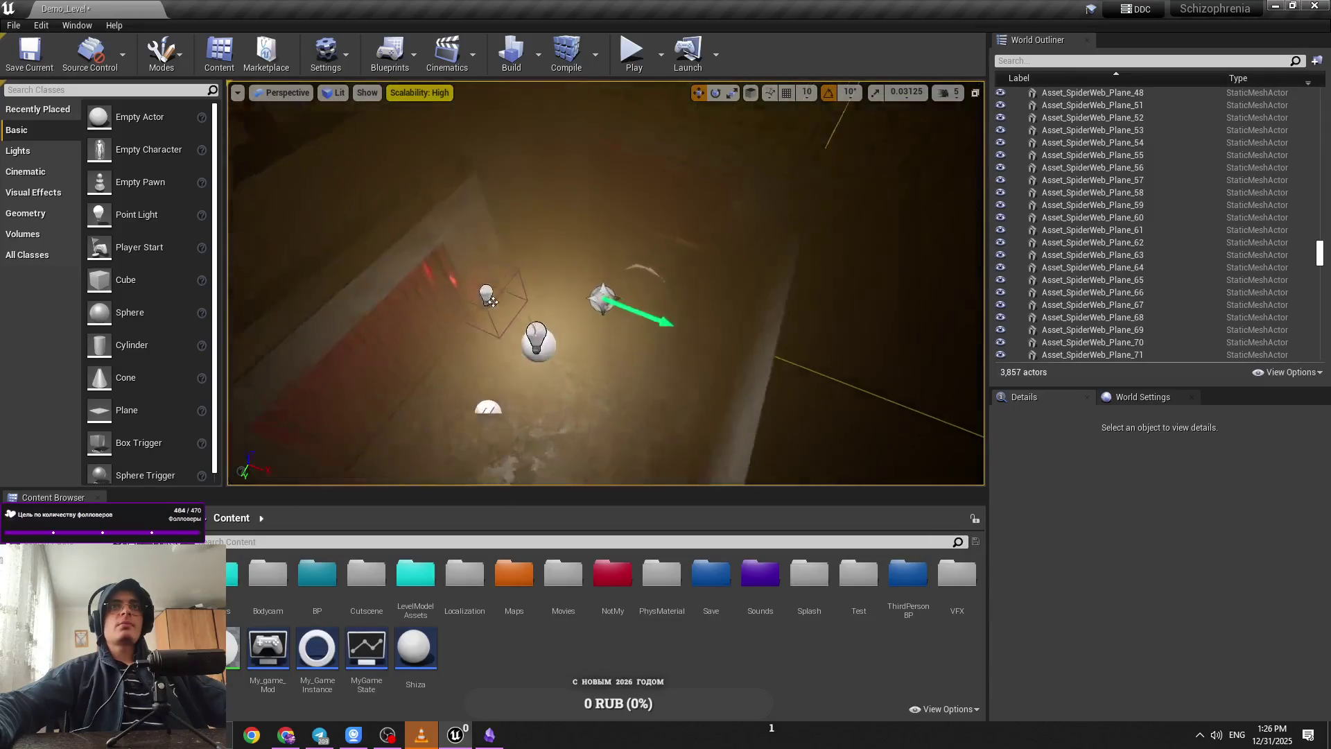
pyautogui.moveTo(603, 277)
pyautogui.mouseDown()
pyautogui.moveTo(603, 291)
pyautogui.moveTo(610, 243)
pyautogui.moveTo(603, 256)
pyautogui.mouseUp()
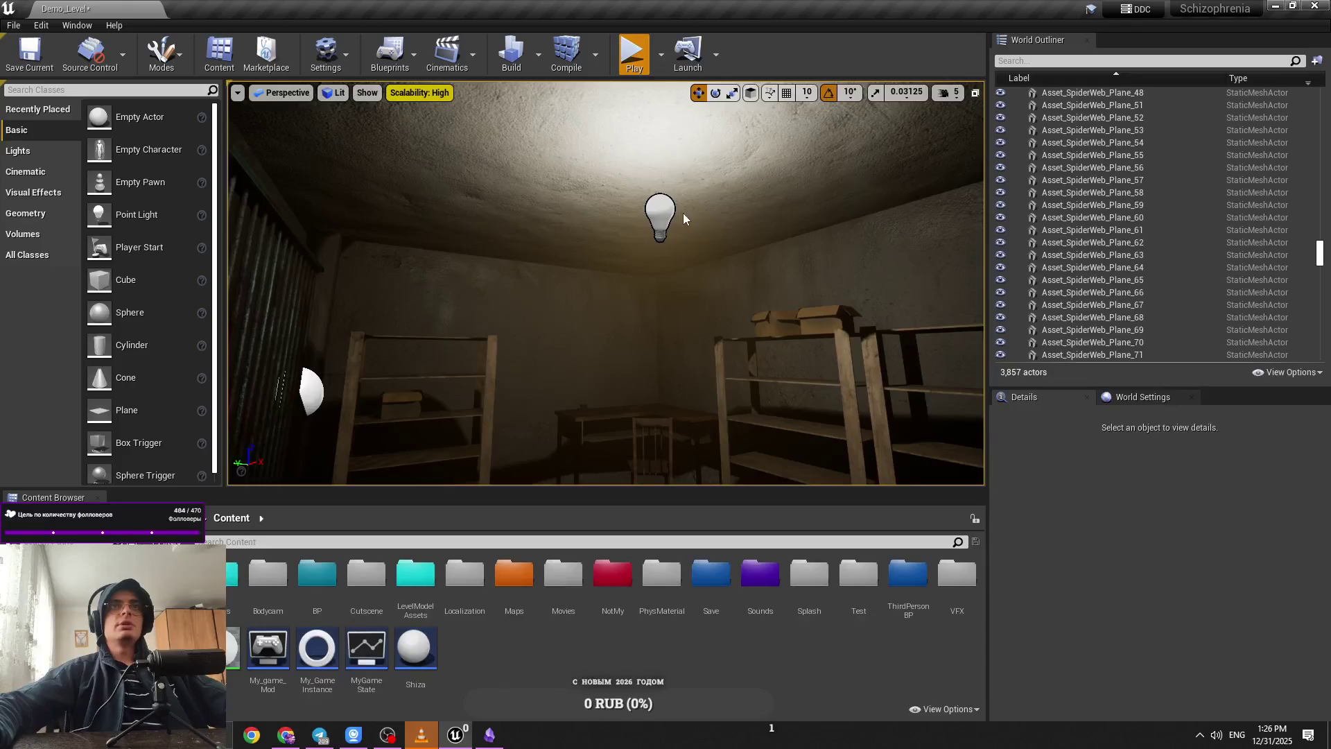
pyautogui.hotkey('alt', 'p')
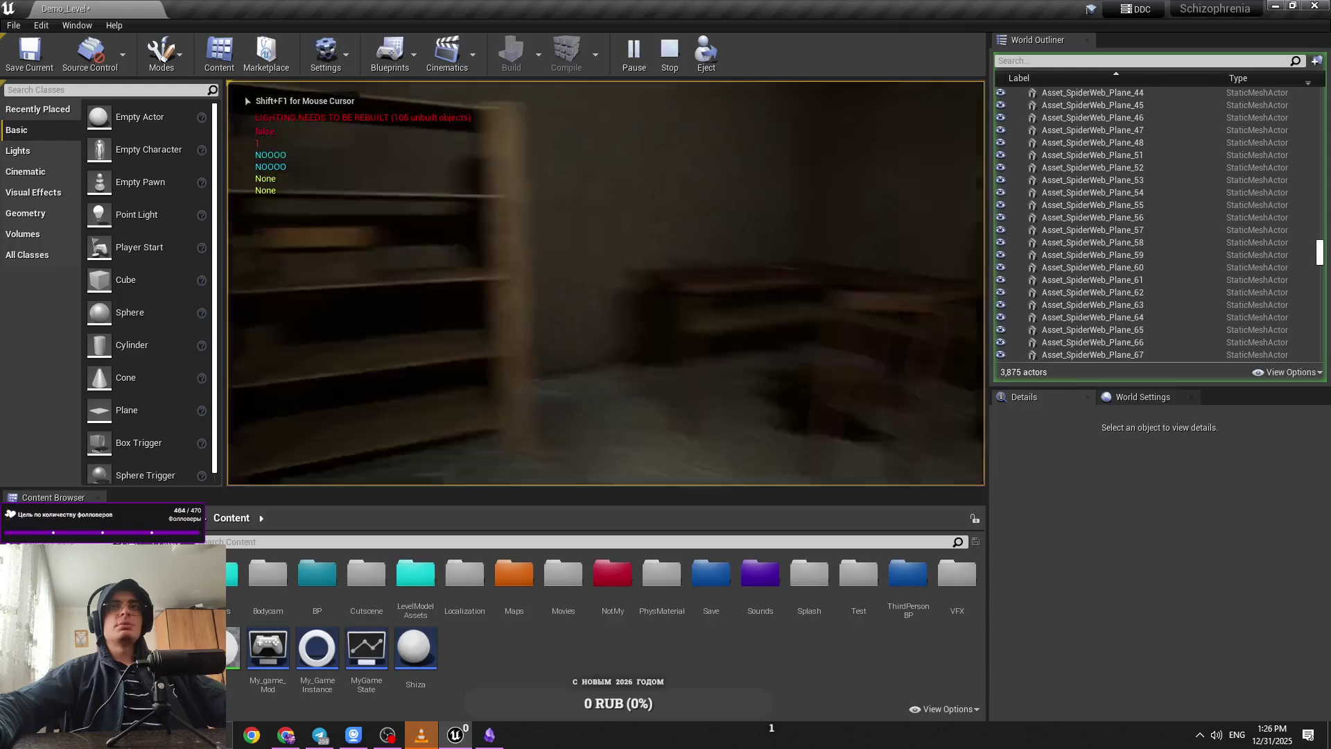
pyautogui.press('w')
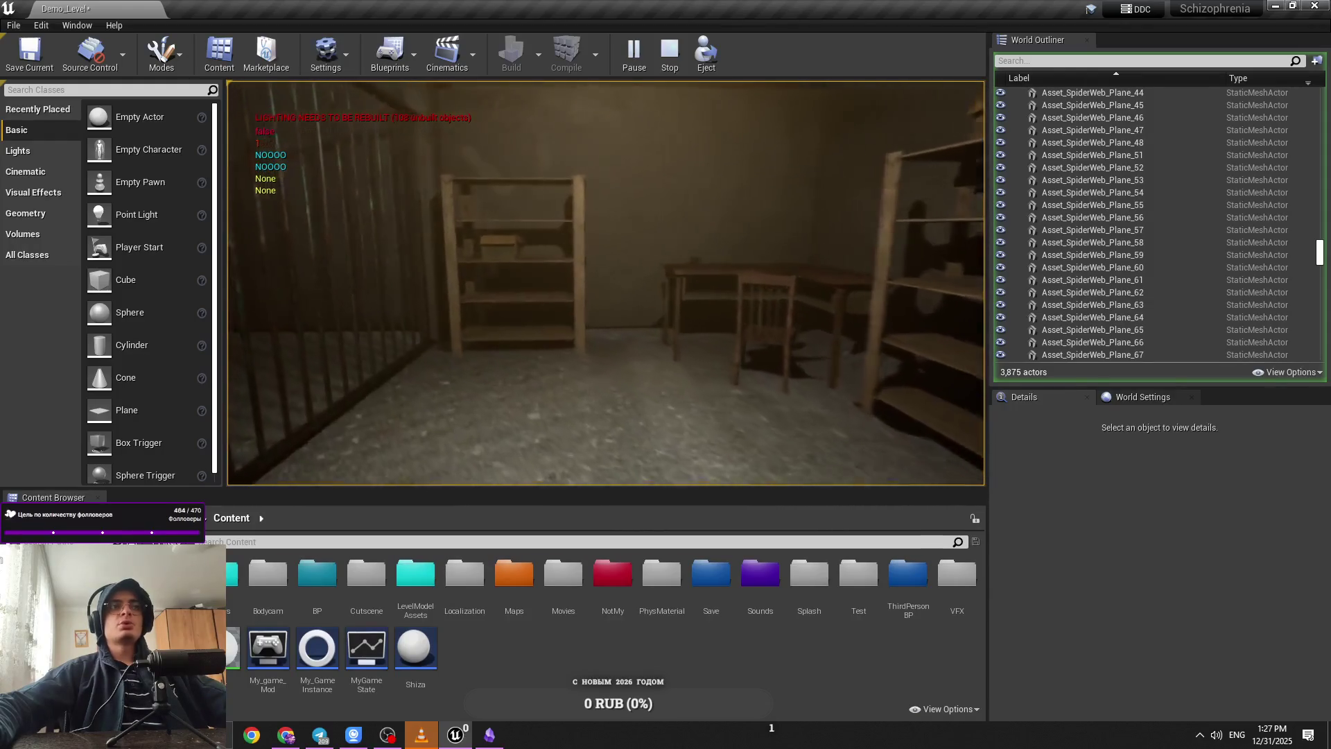
pyautogui.press('Escape')
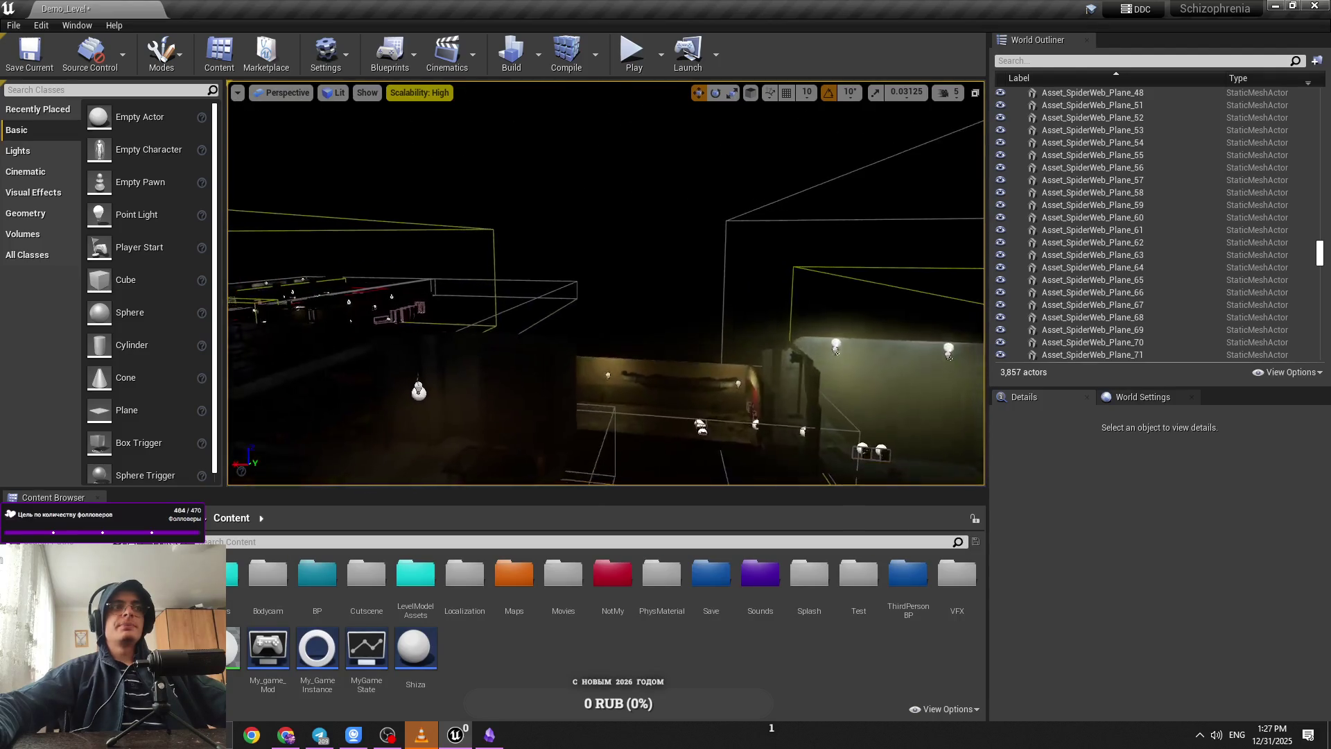
# Step: Fly with WASD into the tunnels, past the red door and the pipe
pyautogui.press('w')
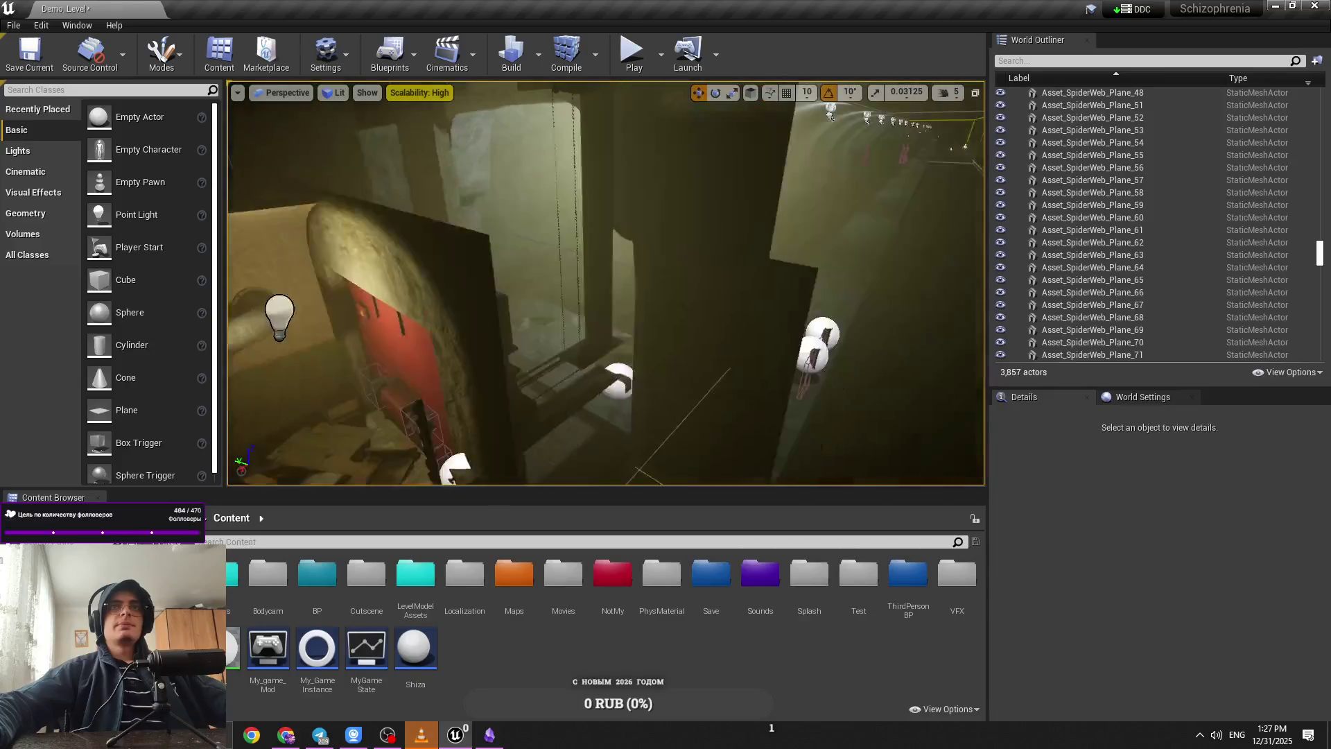
pyautogui.press('w')
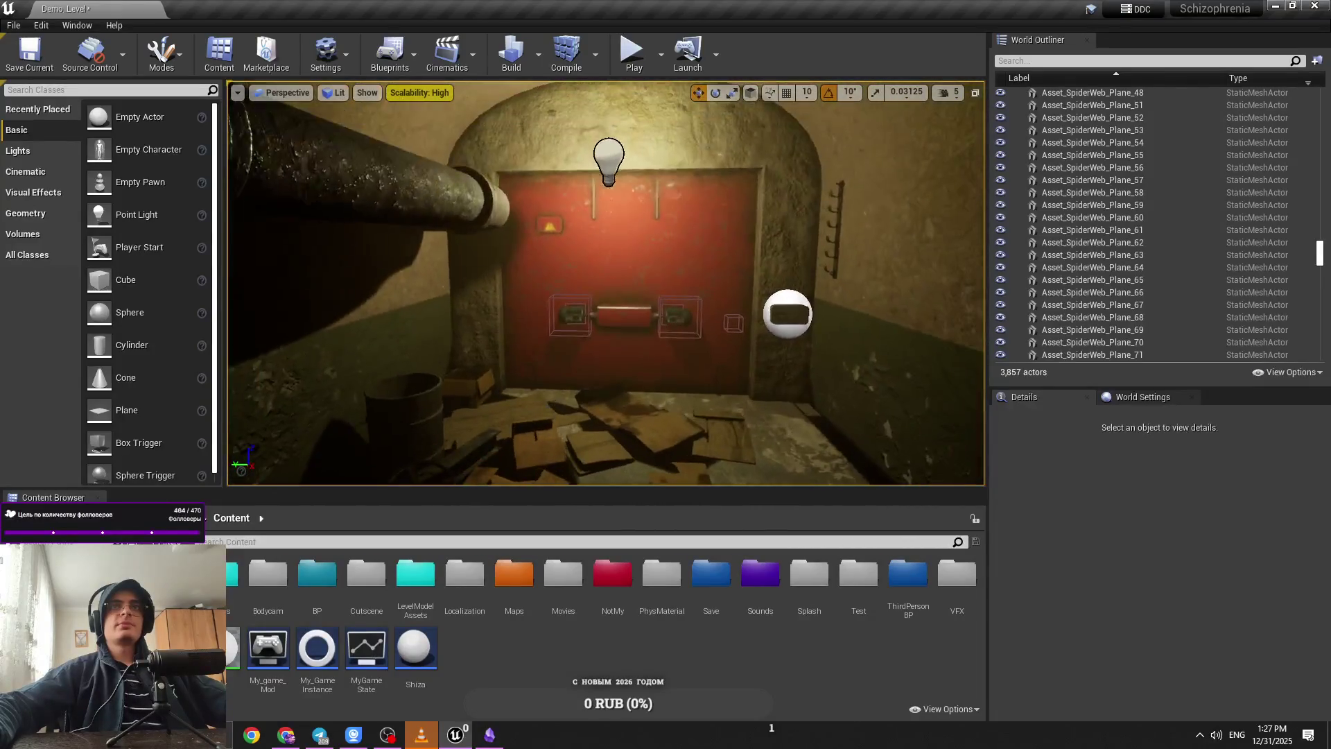
pyautogui.press('a')
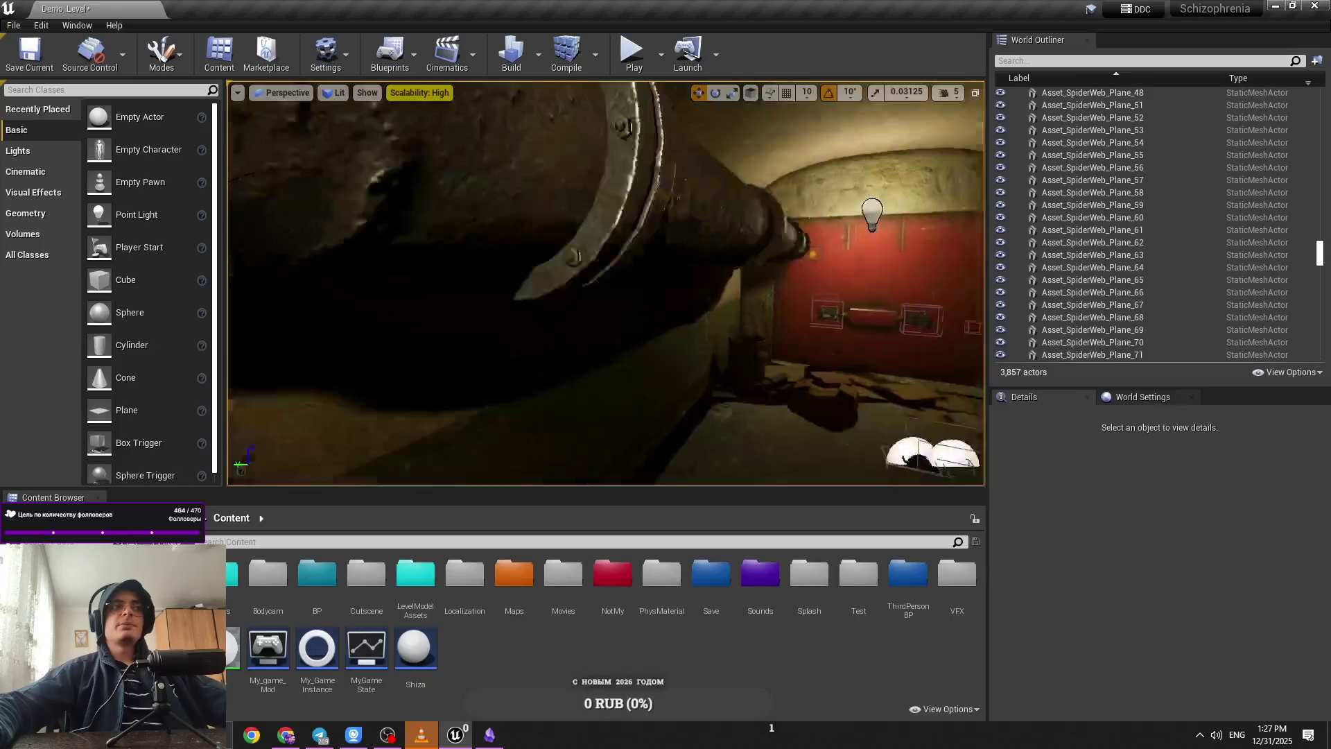
pyautogui.press('s')
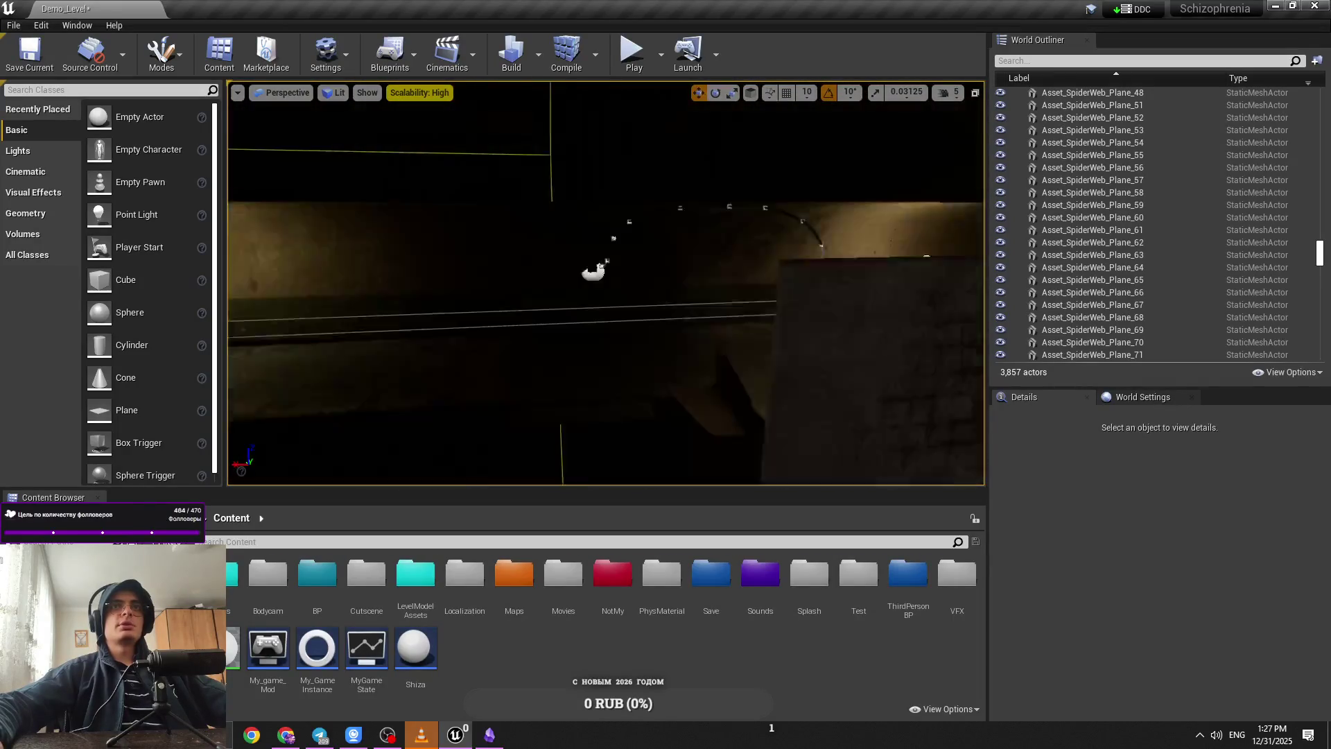
pyautogui.press('w')
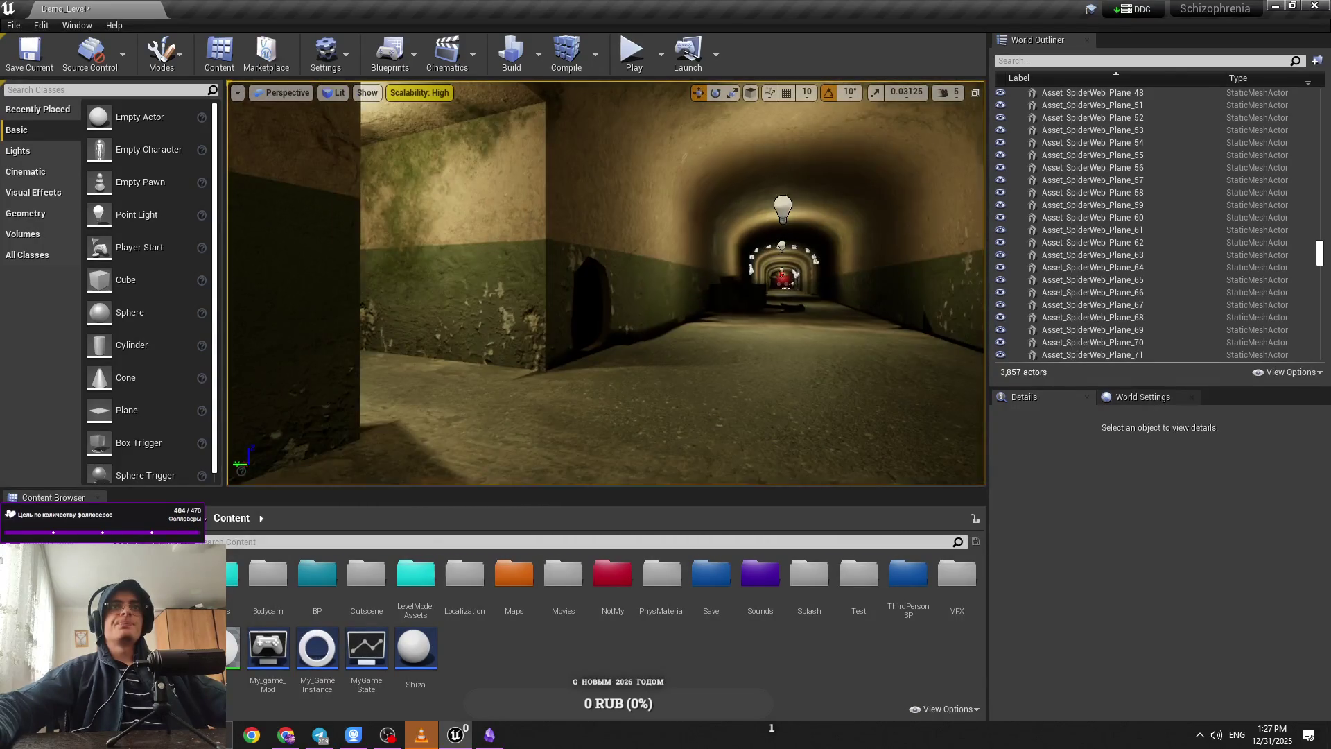
# Step: Lower the camera speed to 4 and fly along the corridor, rising for an overhead look
pyautogui.click(948, 92)
pyautogui.moveTo(1001, 125); pyautogui.dragTo(959, 126)
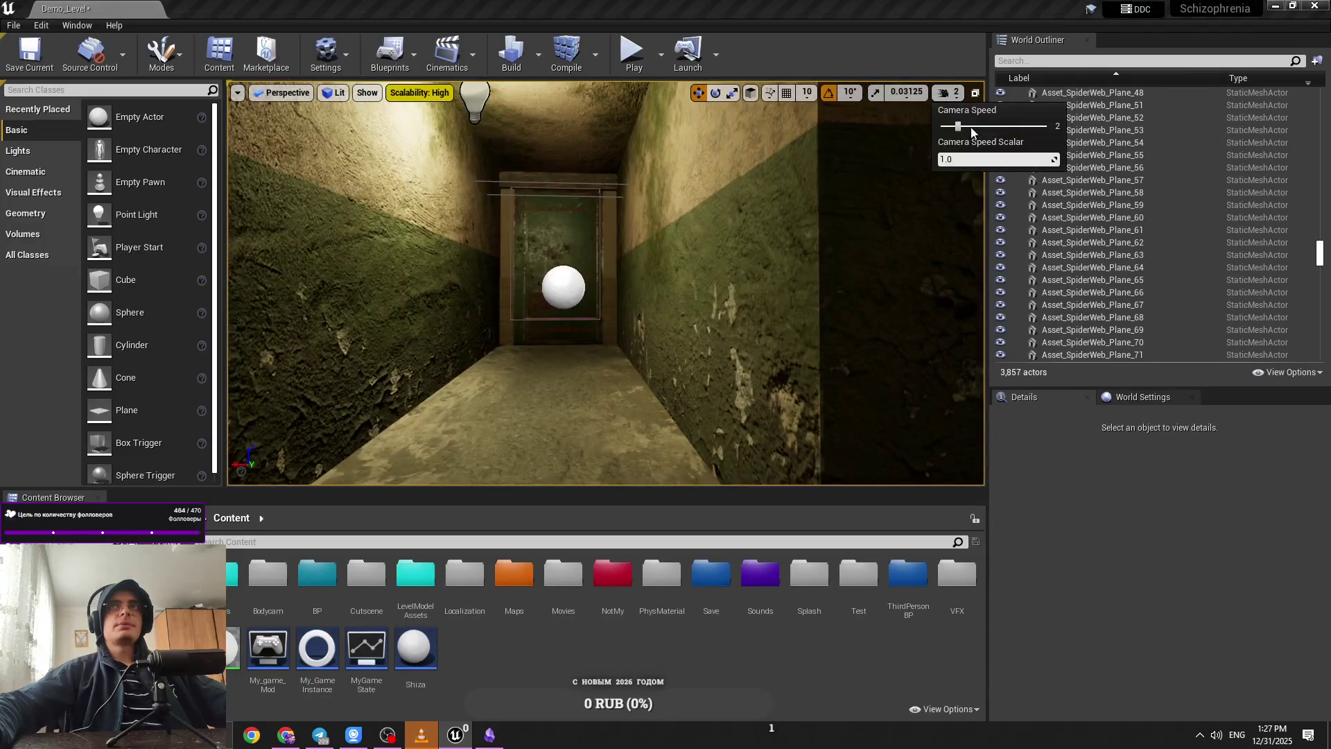
pyautogui.rightClick(704, 244)
pyautogui.press('w')
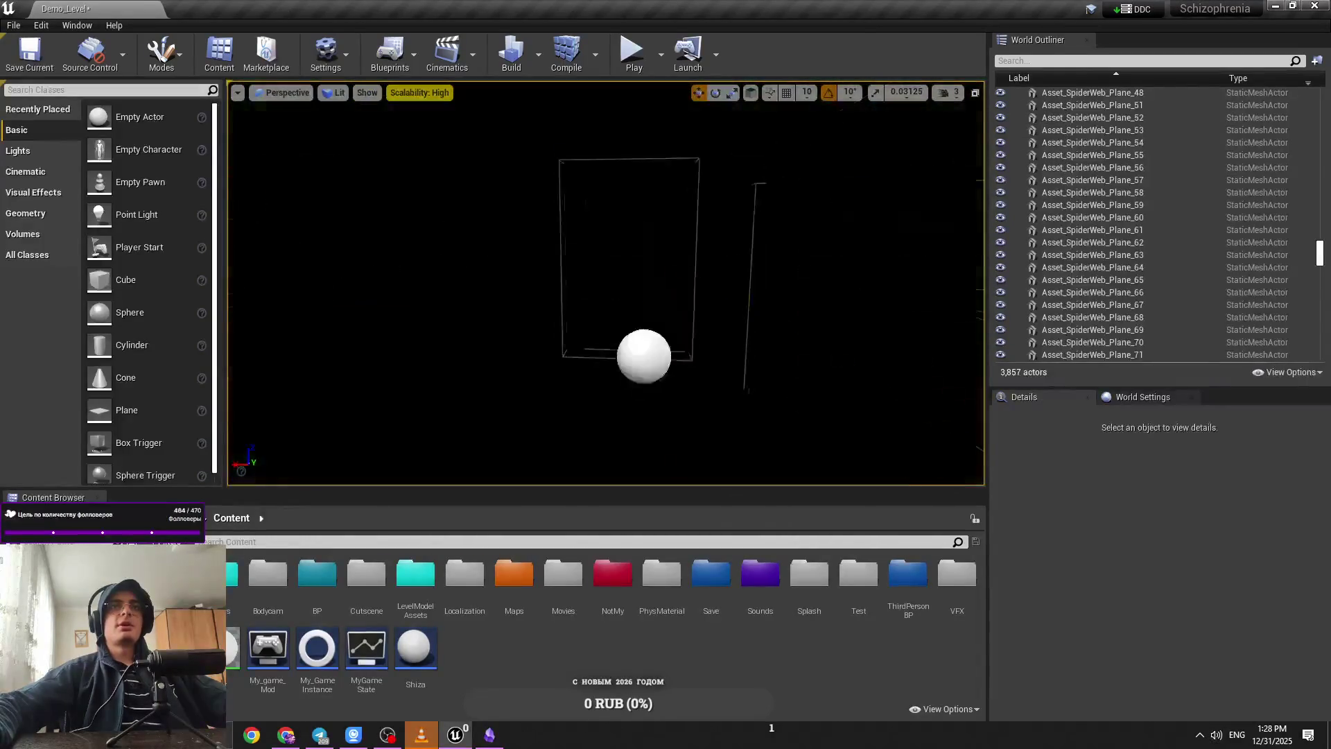
pyautogui.press('e')
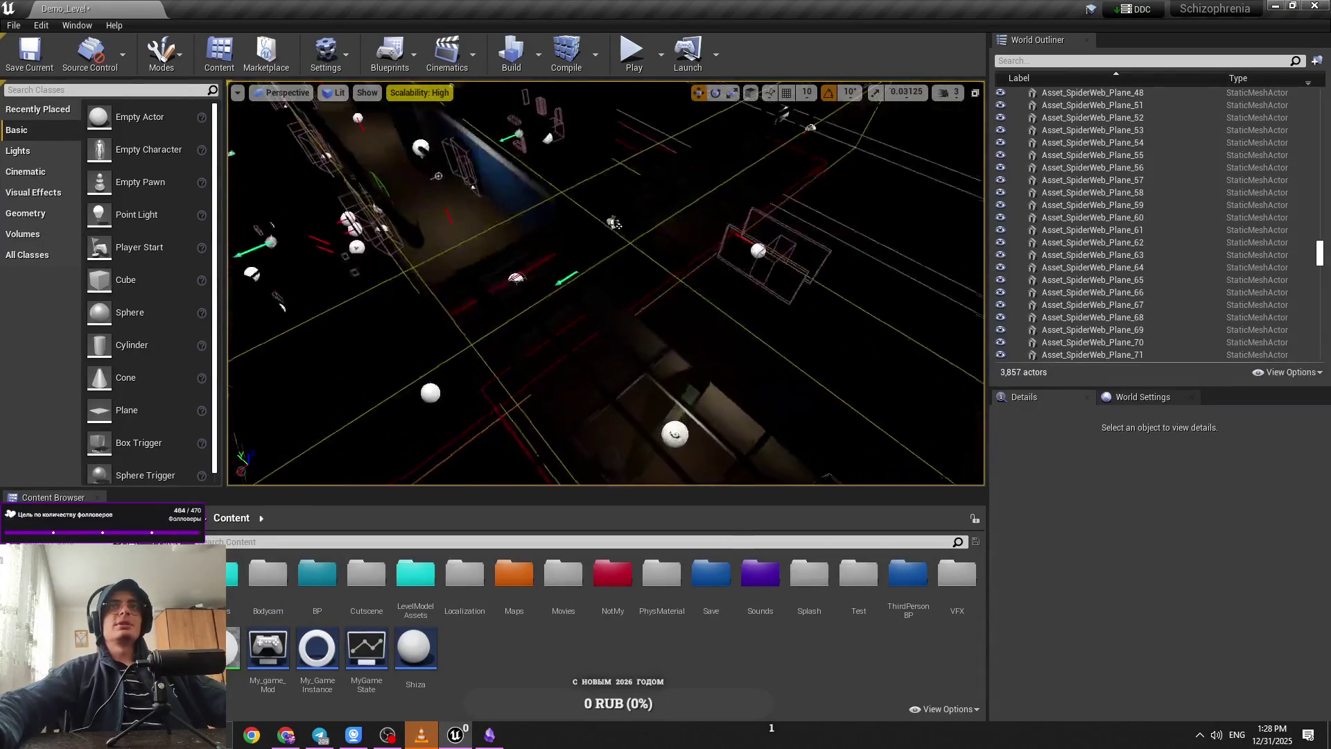
pyautogui.press('q')
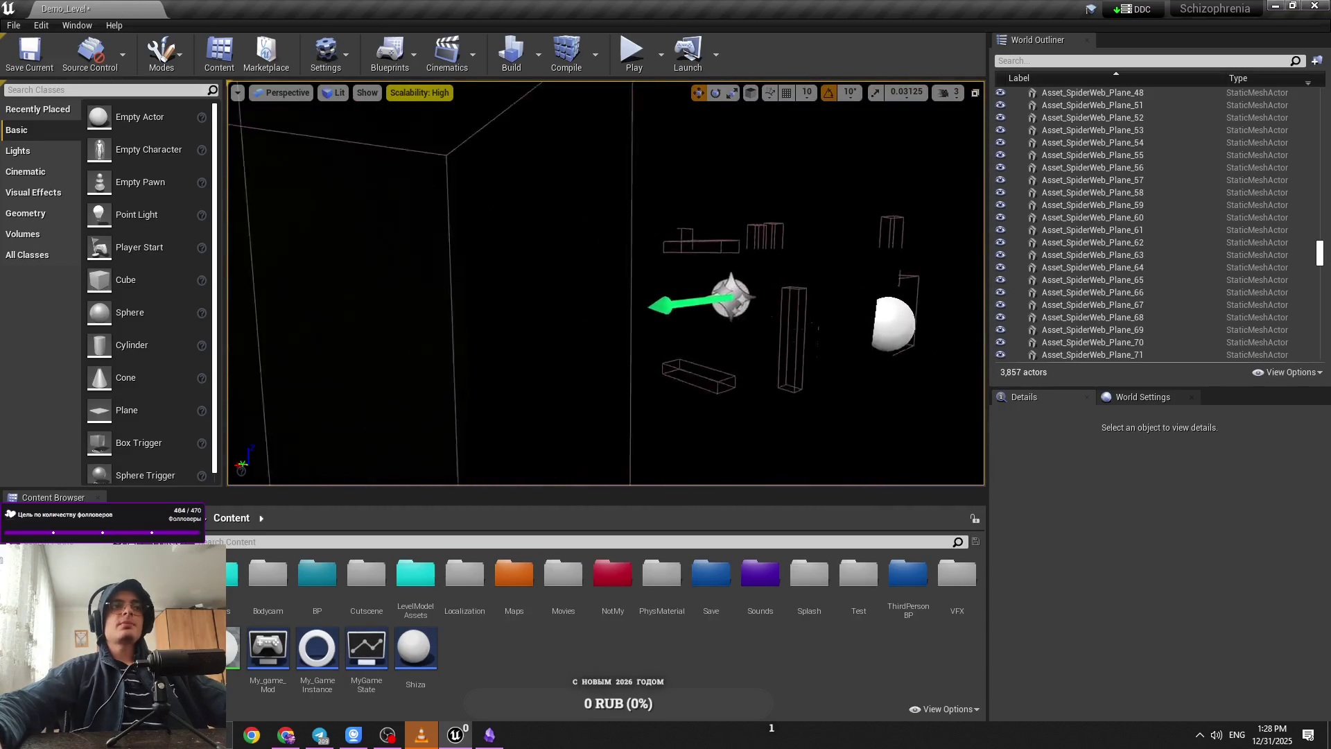
pyautogui.press('w')
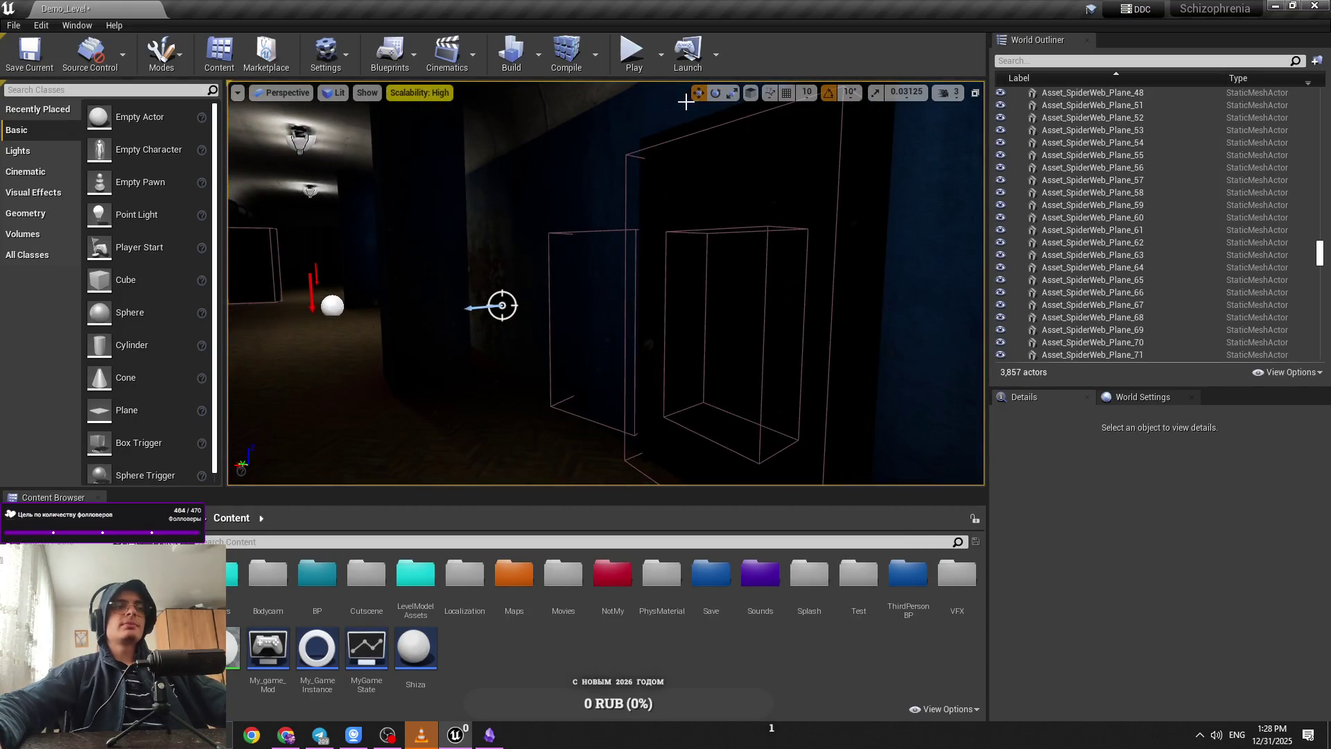
# Step: Turn into the furnished room and switch the viewport to Unlit
pyautogui.click(948, 92)
pyautogui.moveTo(841, 250); pyautogui.dragTo(327, 320)
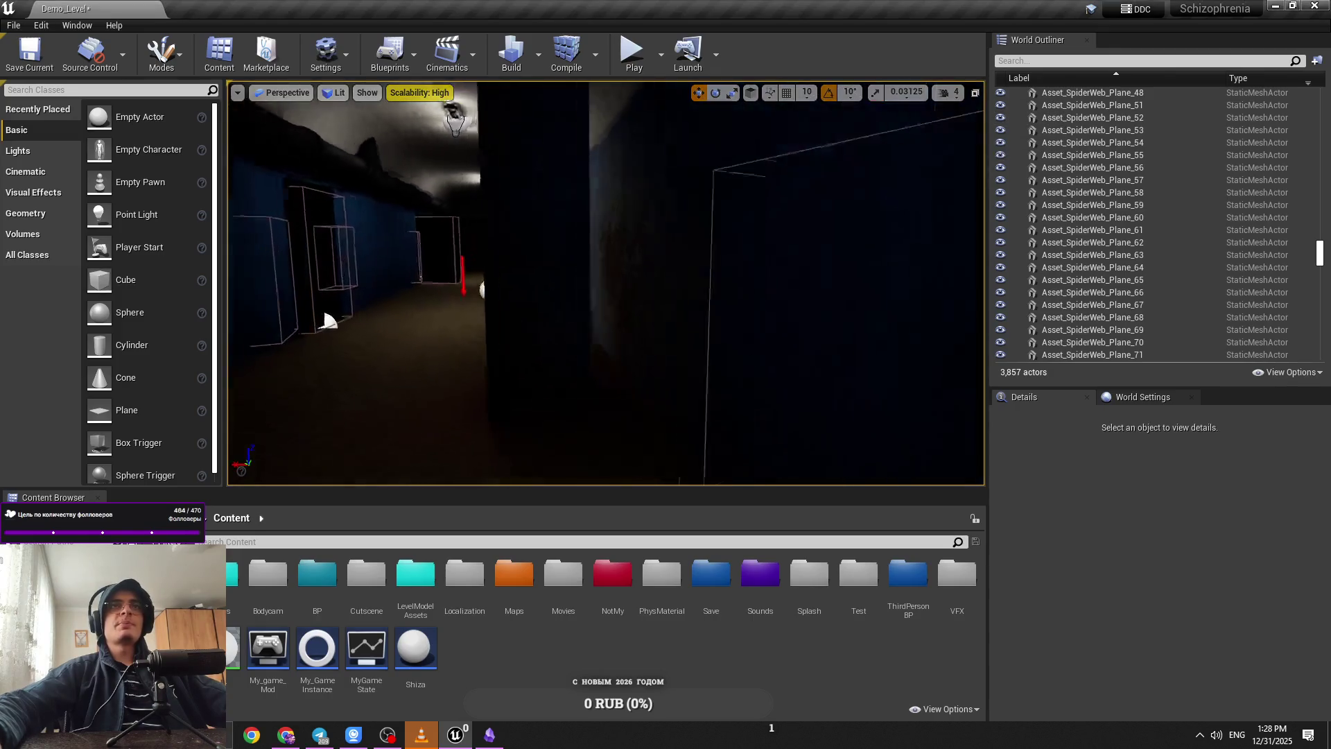
pyautogui.moveTo(586, 249); pyautogui.dragTo(374, 139)
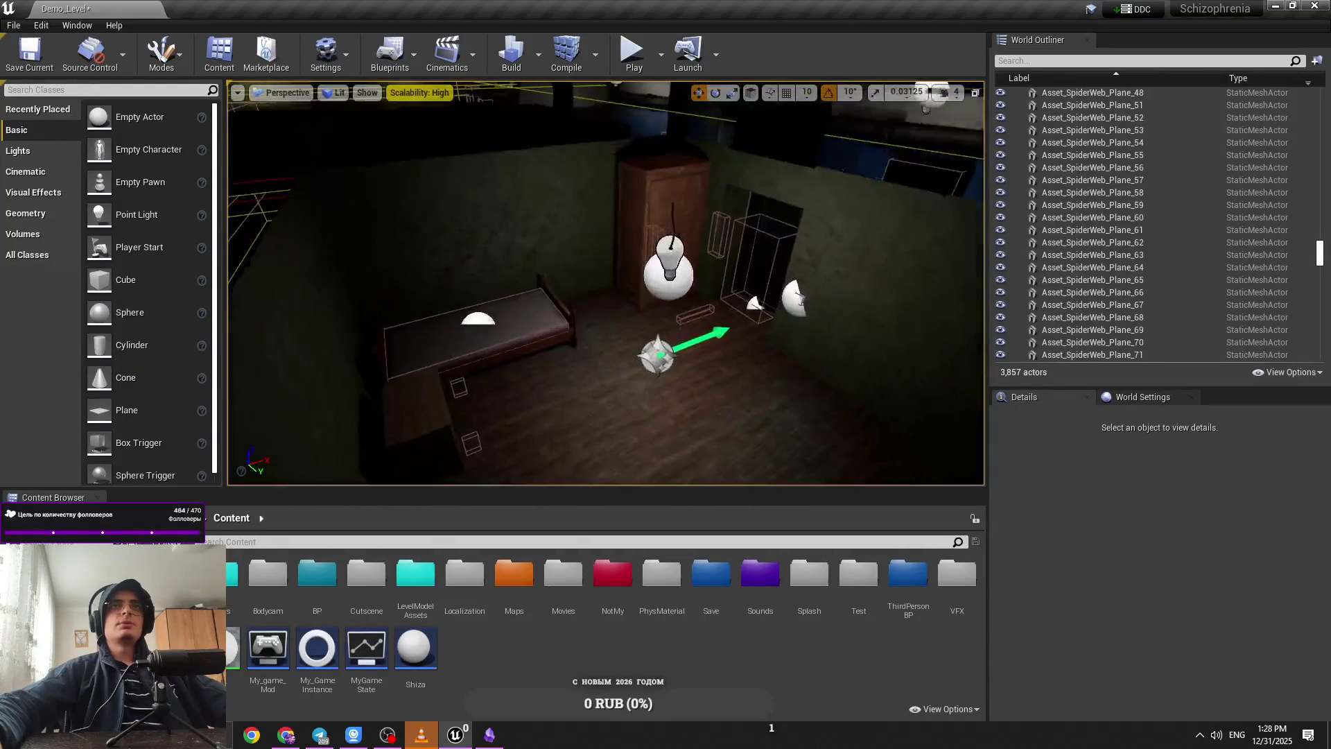
pyautogui.click(334, 92)
pyautogui.click(346, 131)
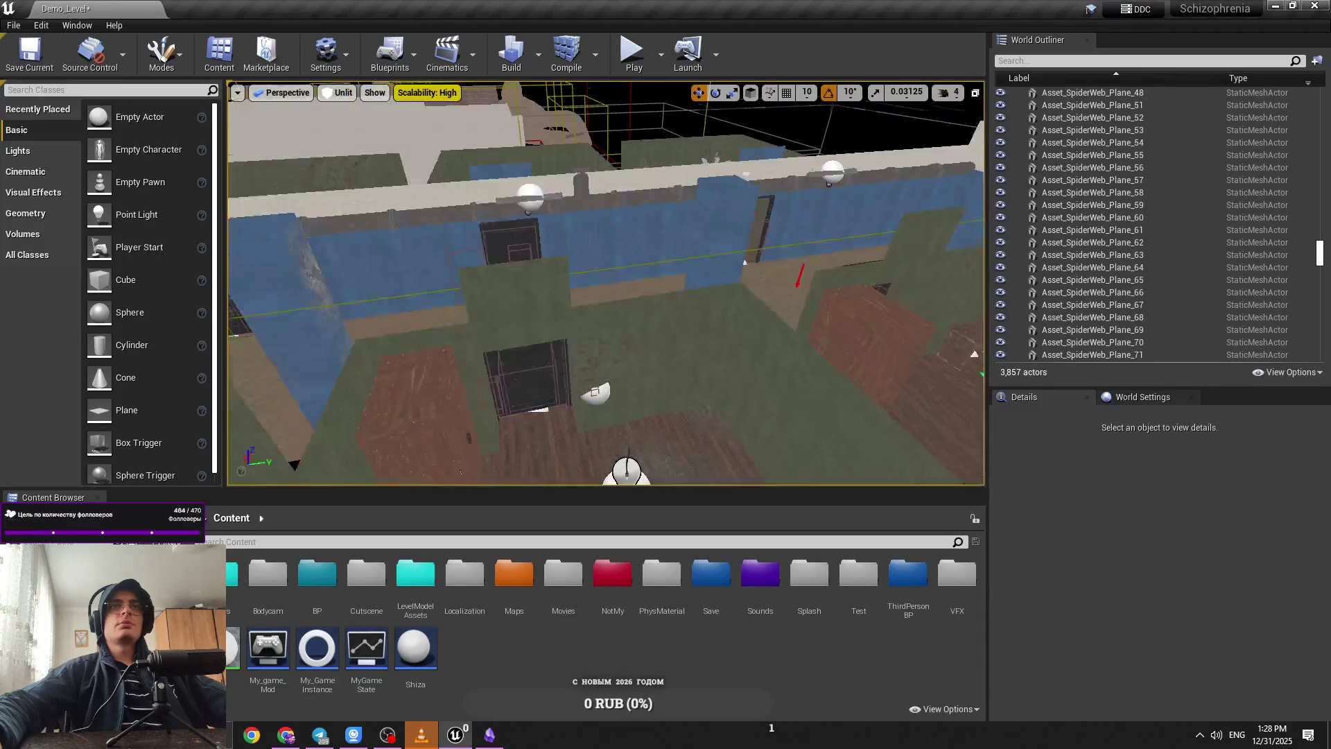
pyautogui.moveTo(603, 278); pyautogui.dragTo(582, 277)
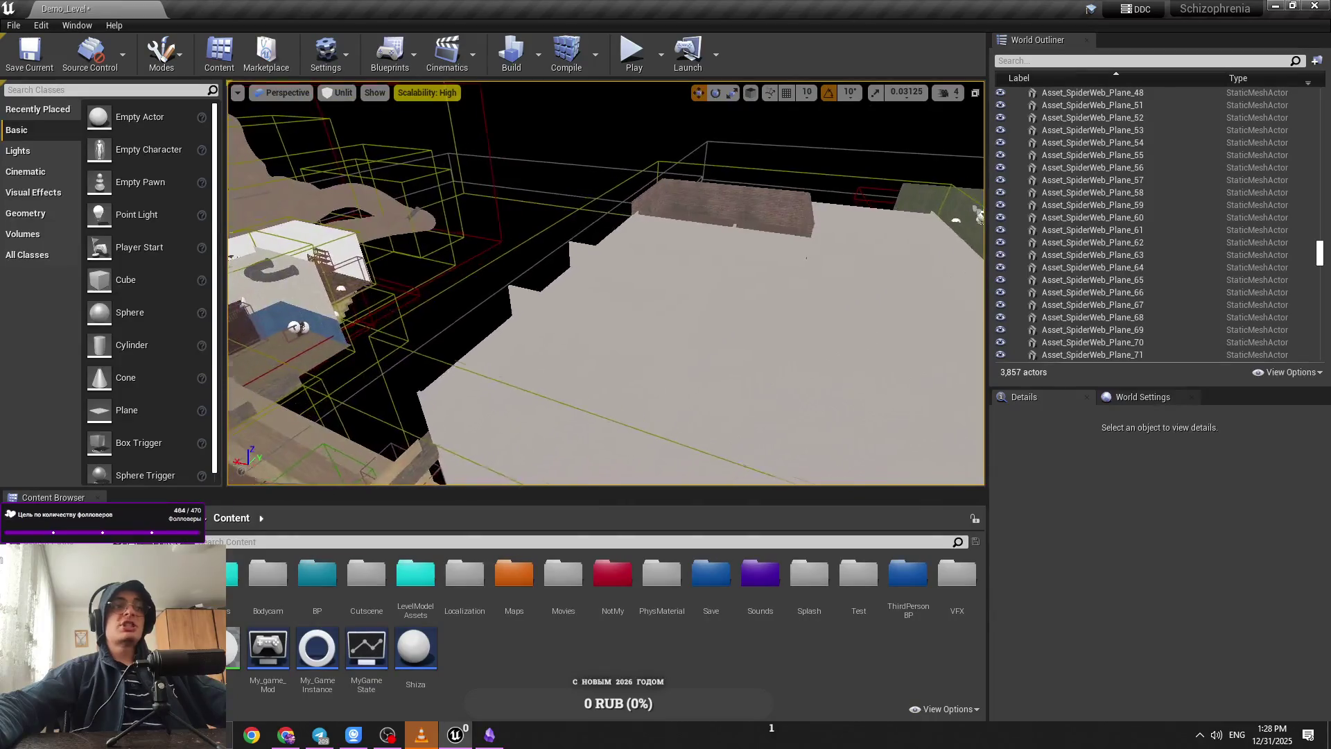
pyautogui.moveTo(603, 277); pyautogui.dragTo(582, 298)
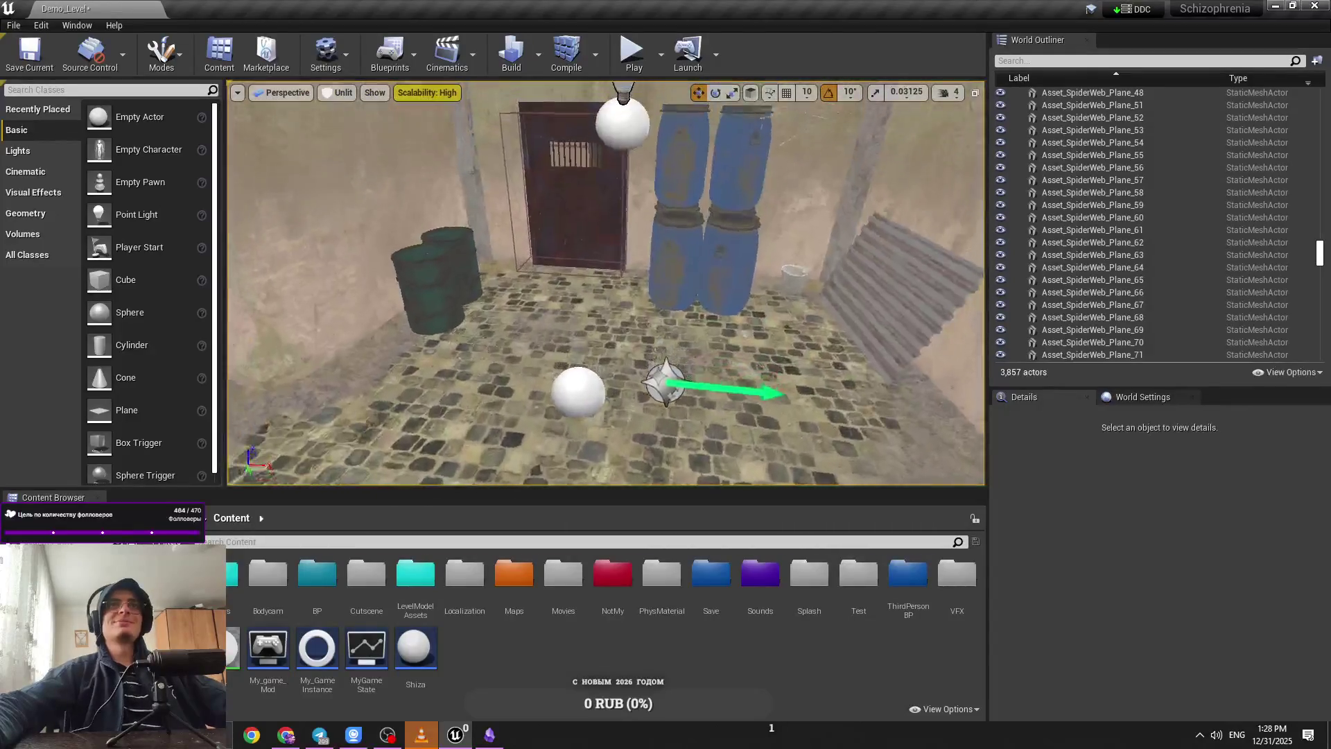
pyautogui.moveTo(603, 278); pyautogui.dragTo(693, 277)
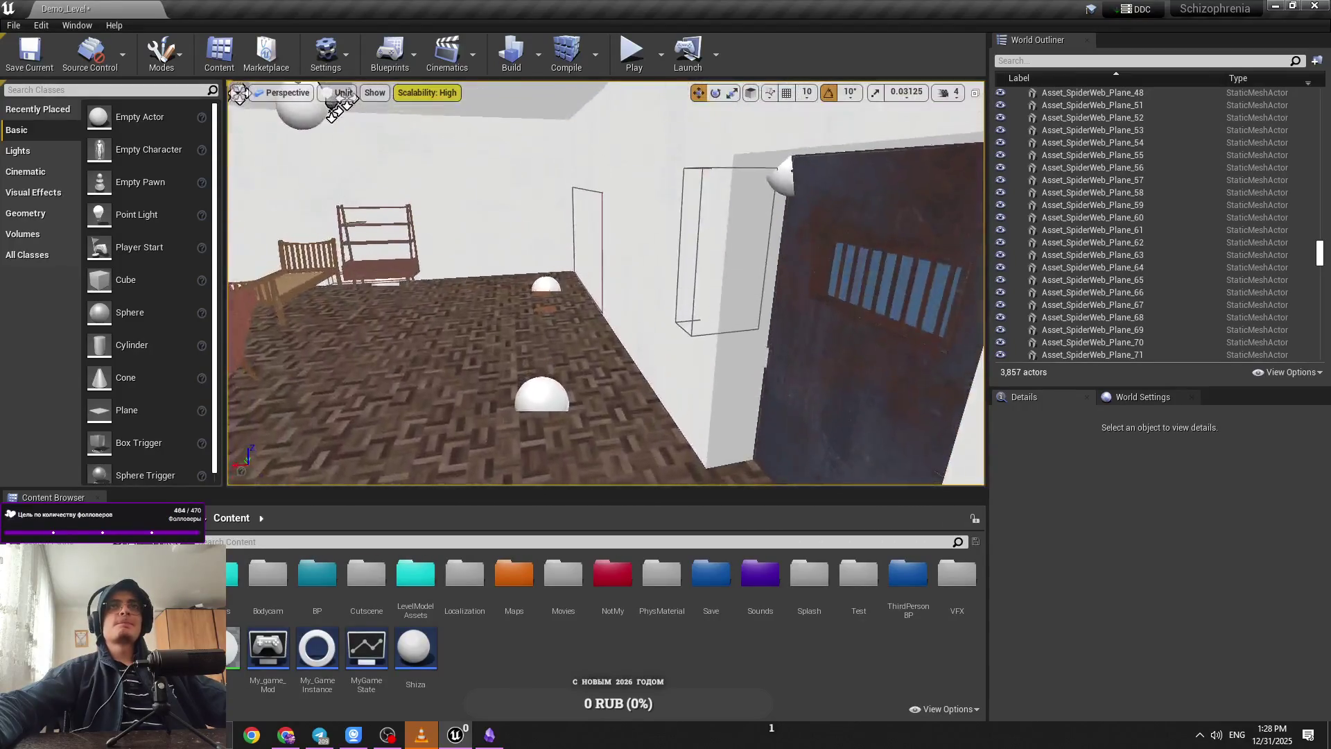
pyautogui.moveTo(603, 277); pyautogui.dragTo(603, 319)
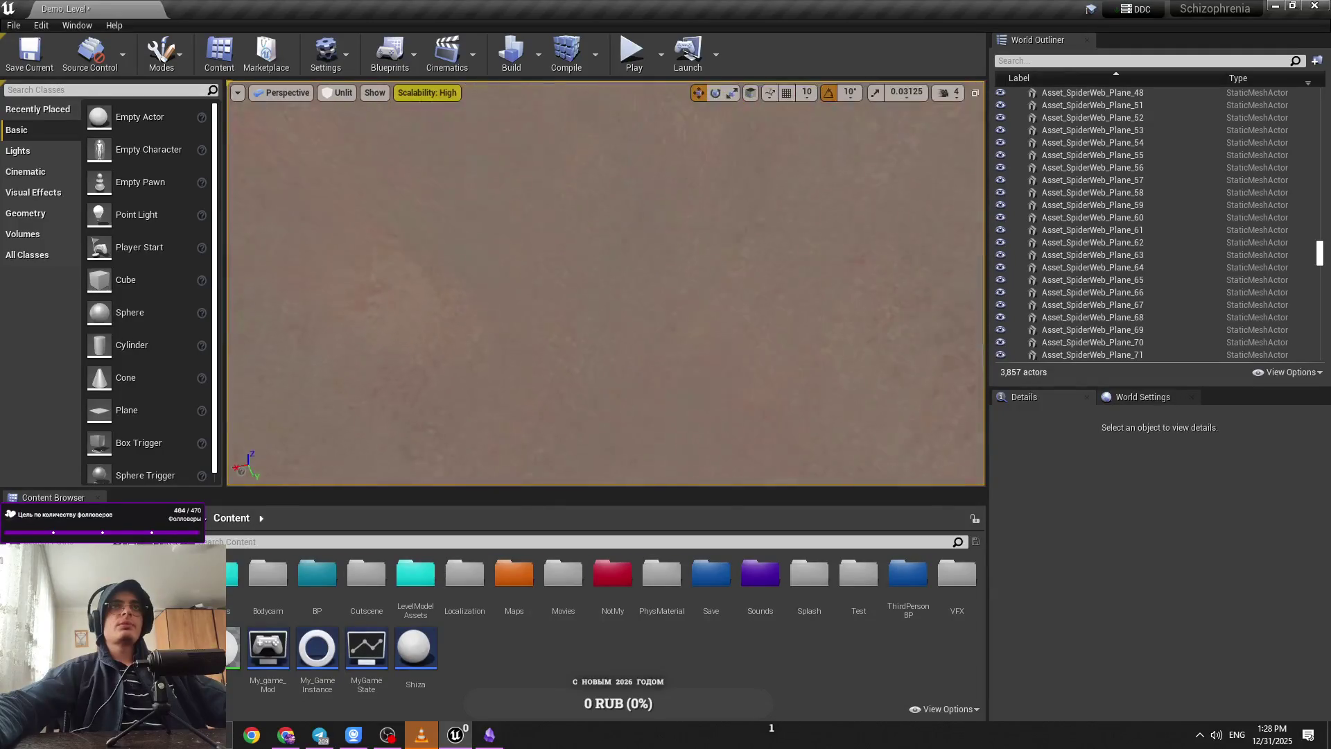
pyautogui.moveTo(603, 285)
pyautogui.mouseDown()
pyautogui.moveTo(610, 305)
pyautogui.moveTo(589, 291)
pyautogui.moveTo(599, 287)
pyautogui.moveTo(589, 294)
pyautogui.mouseUp()
pyautogui.doubleClick(218, 574)
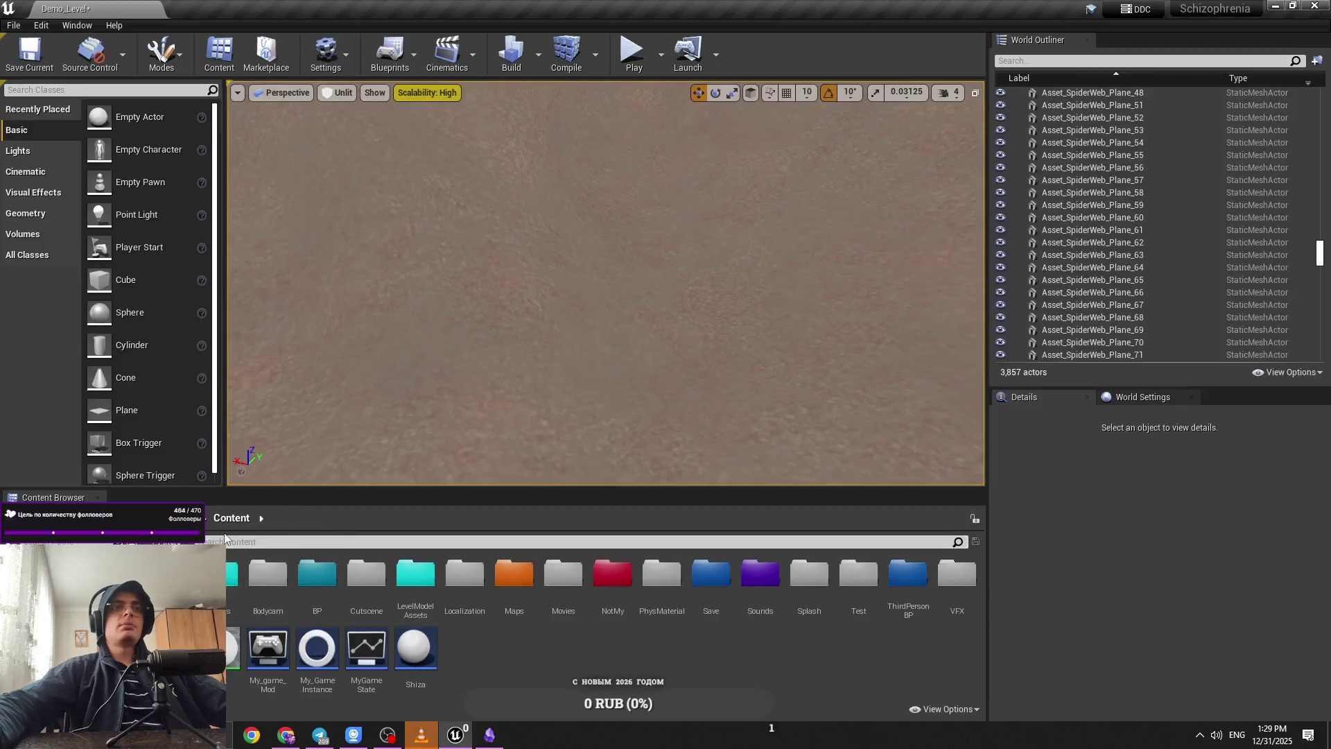
# Step: Drag BP_Flashlight_Base from BP > Inventory > BP_Items onto the level floor and press Play
pyautogui.click(234, 520)
pyautogui.doubleClick(306, 596)
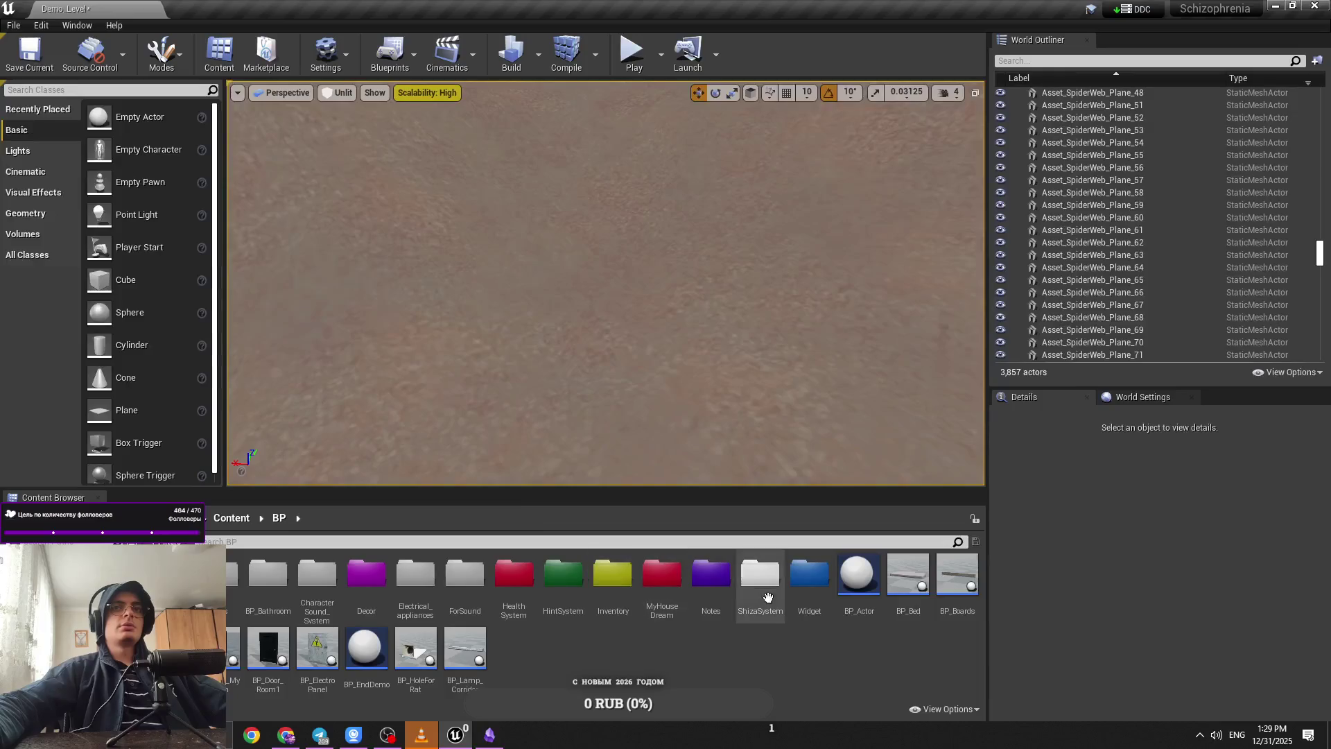
pyautogui.click(563, 582)
pyautogui.doubleClick(607, 594)
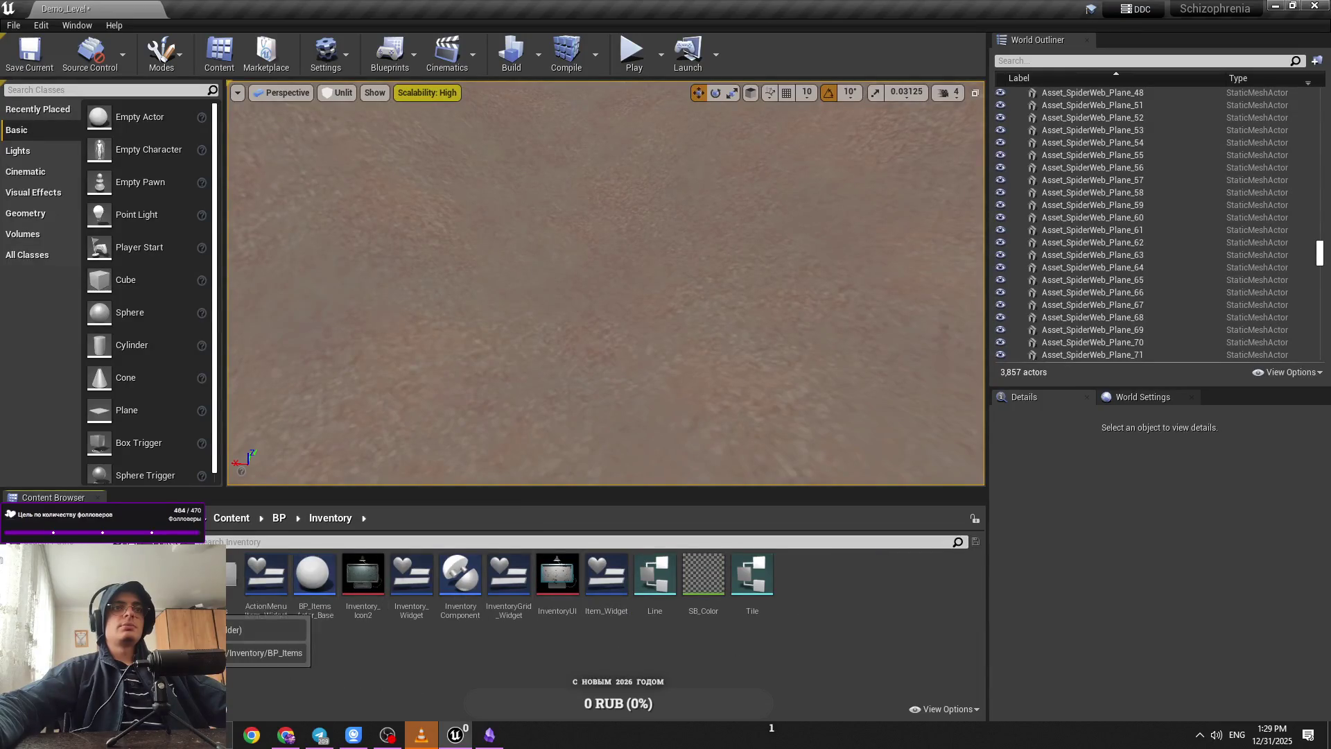
pyautogui.doubleClick(268, 645)
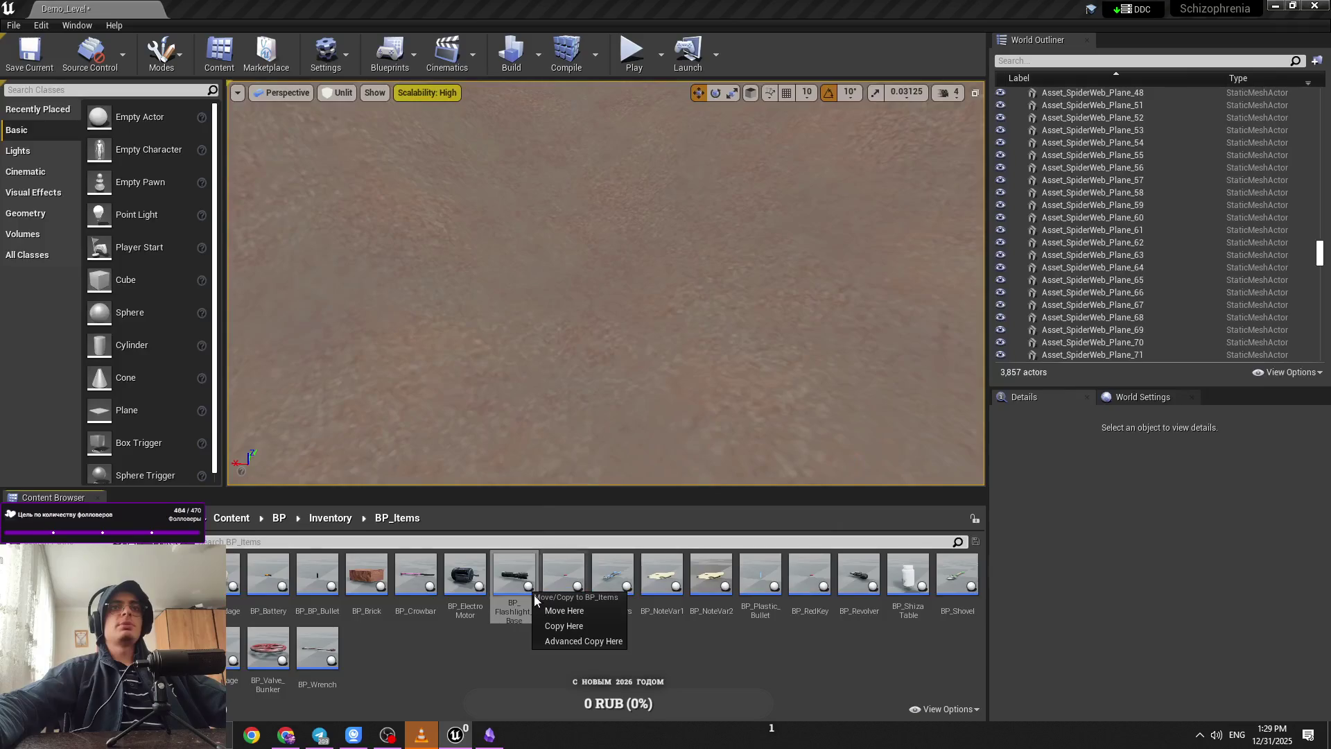
pyautogui.moveTo(514, 579); pyautogui.dragTo(534, 364)
pyautogui.click(631, 52)
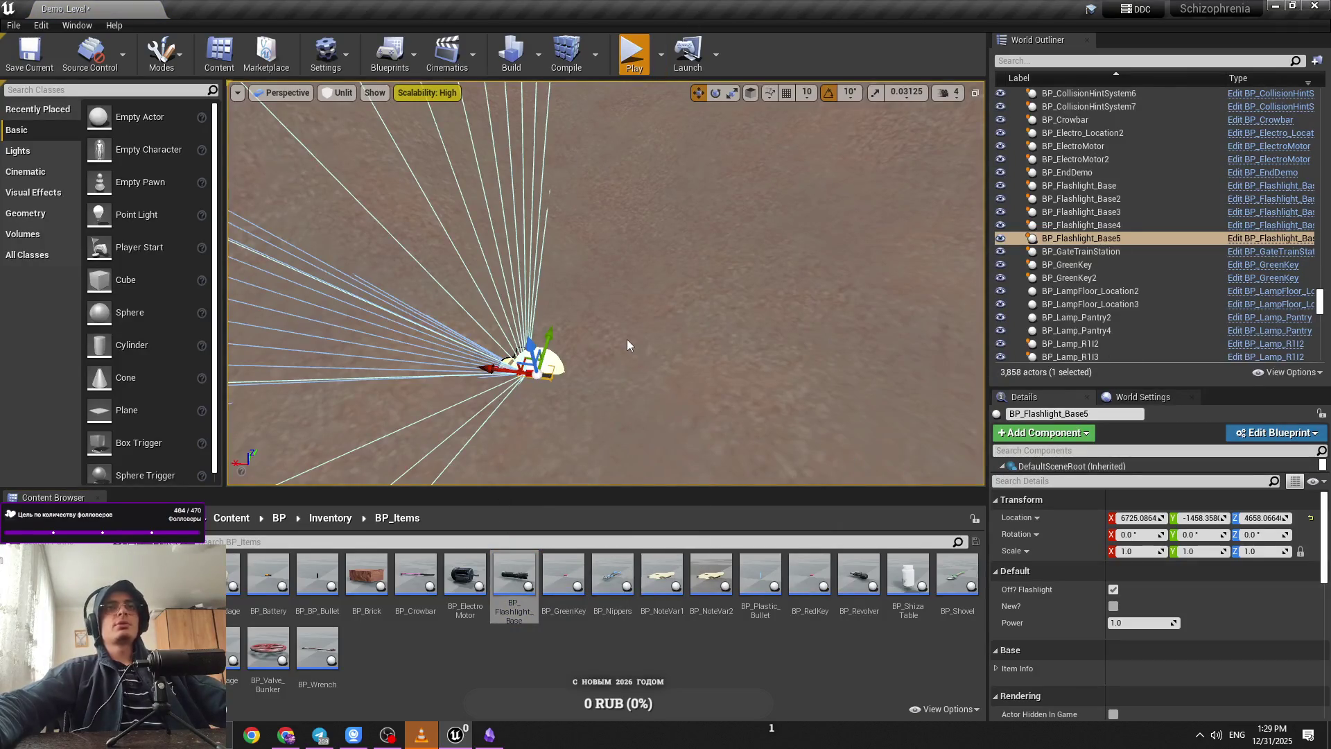
# Step: In play, pick up the flashlight with E, switch it on with F, then stop the session
pyautogui.press('e')
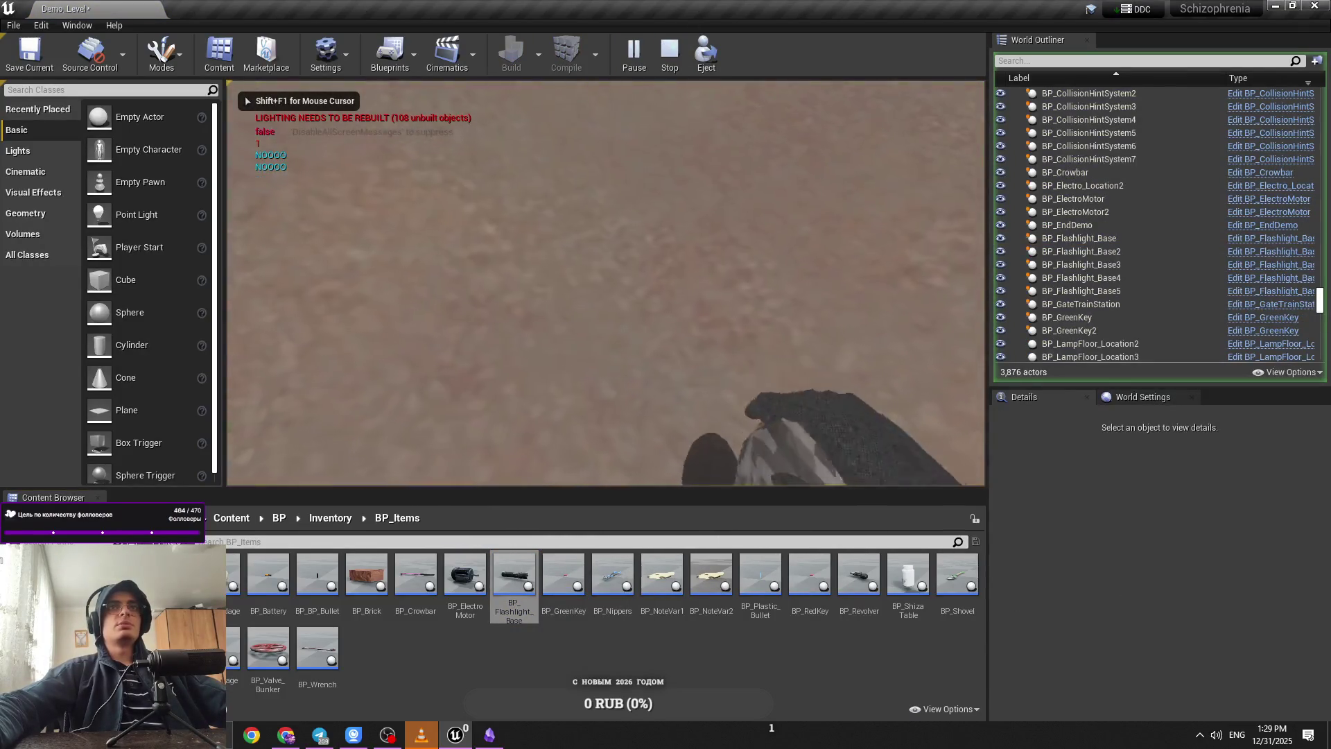
pyautogui.press('f')
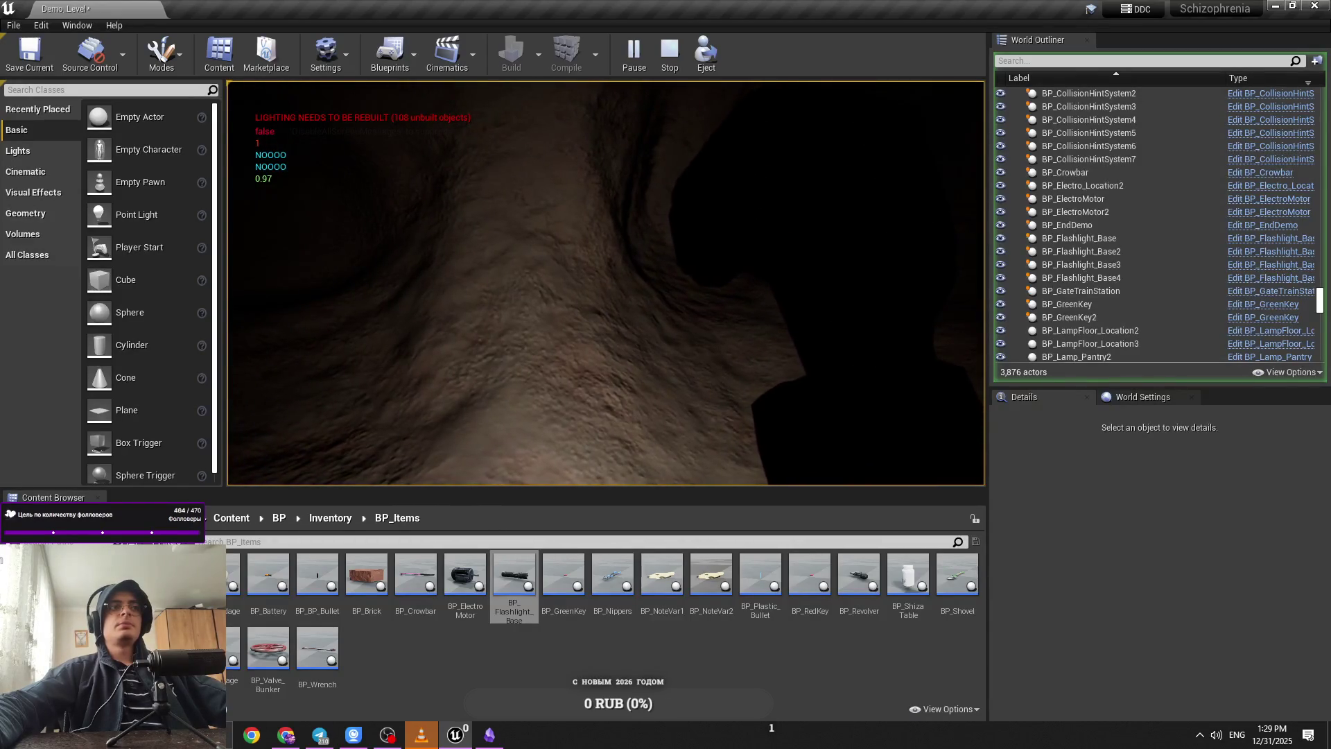
pyautogui.hotkey('shift', 'F1')
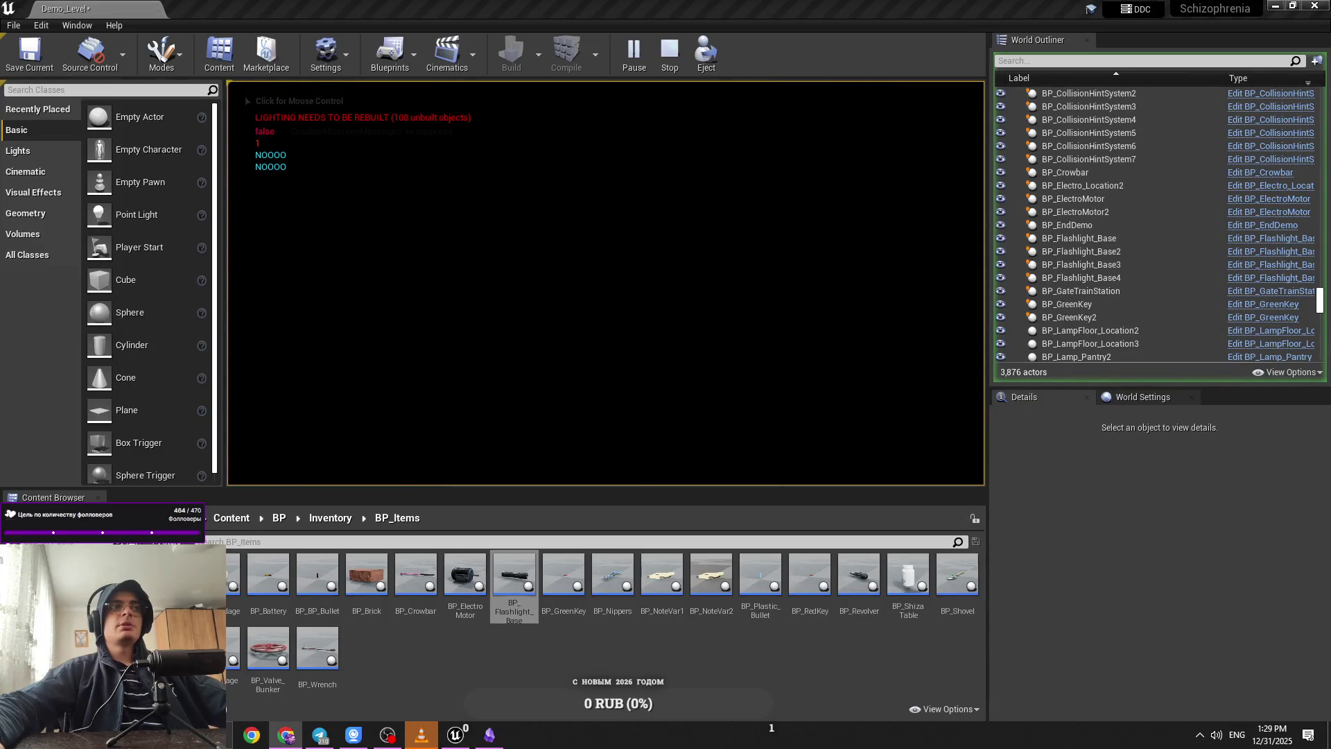
pyautogui.click(580, 331)
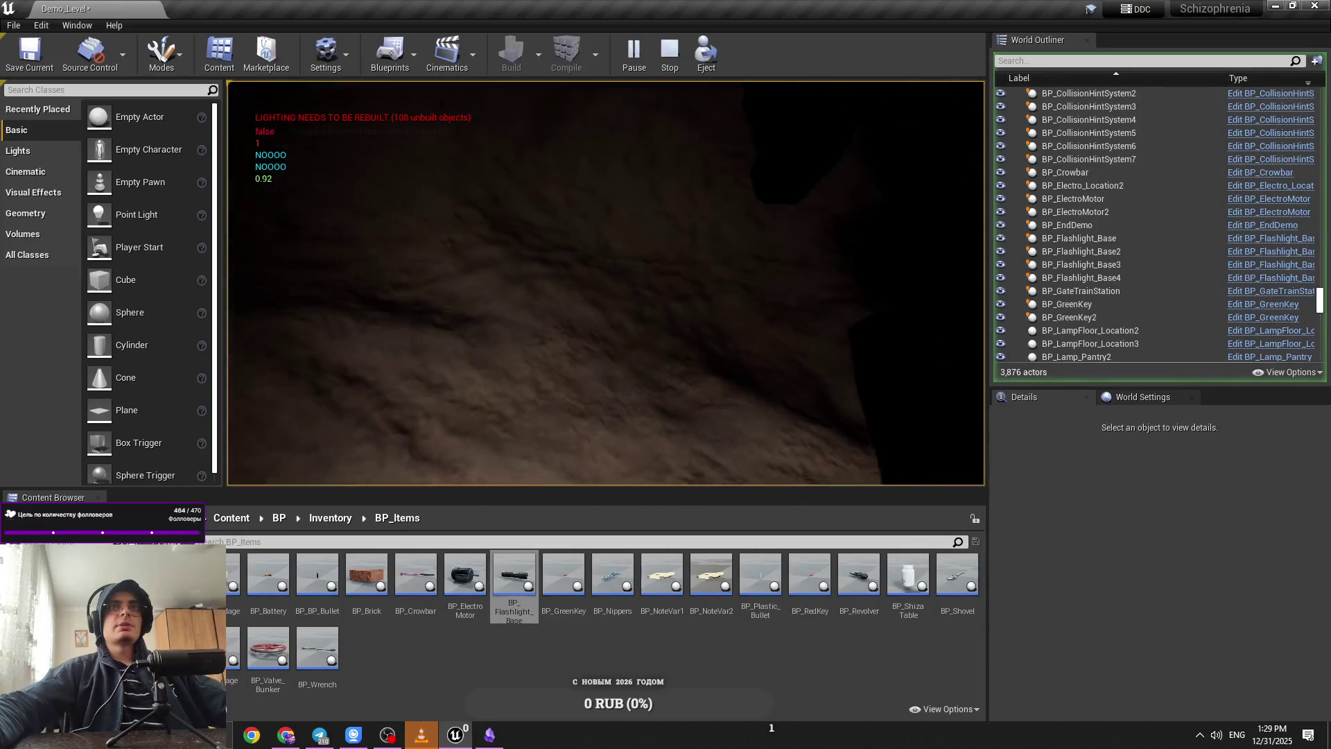
pyautogui.press('Escape')
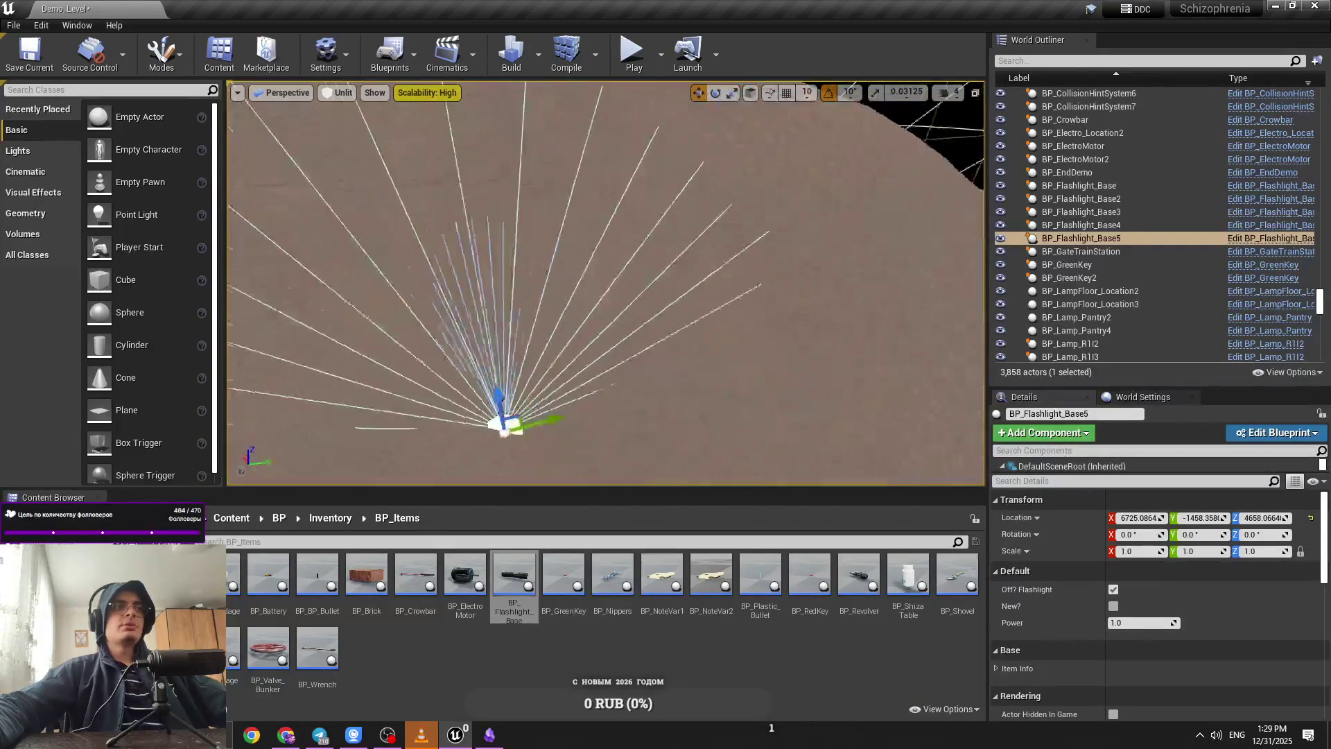
pyautogui.press('Escape')
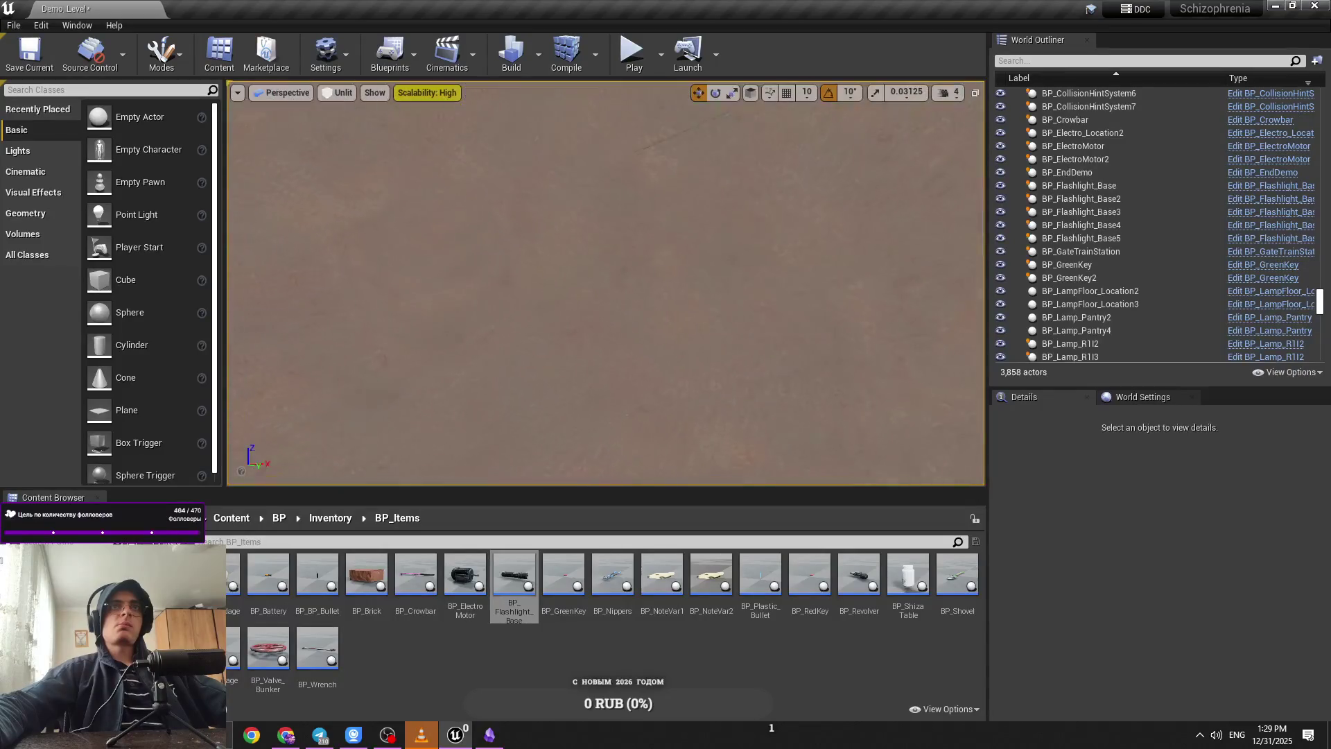
# Step: Play the level again, look around, and exit with Esc
pyautogui.click(631, 52)
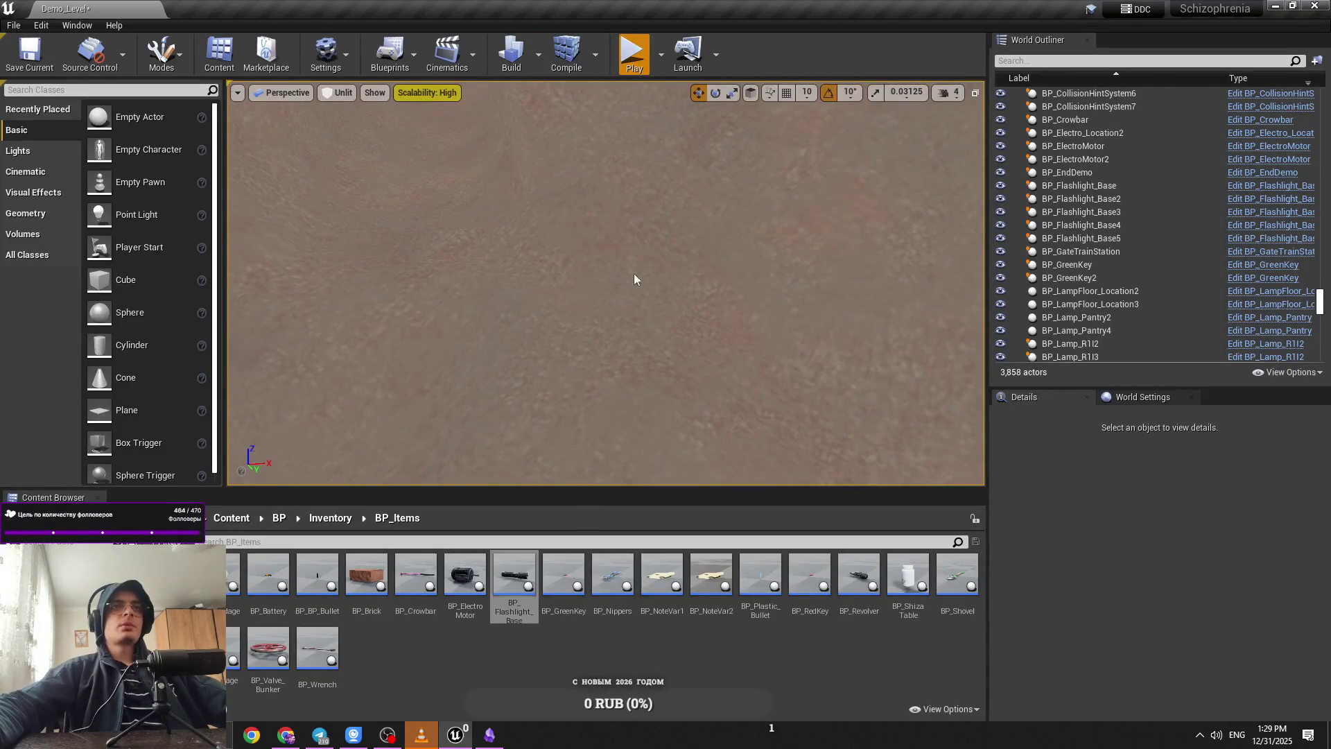
pyautogui.press('e')
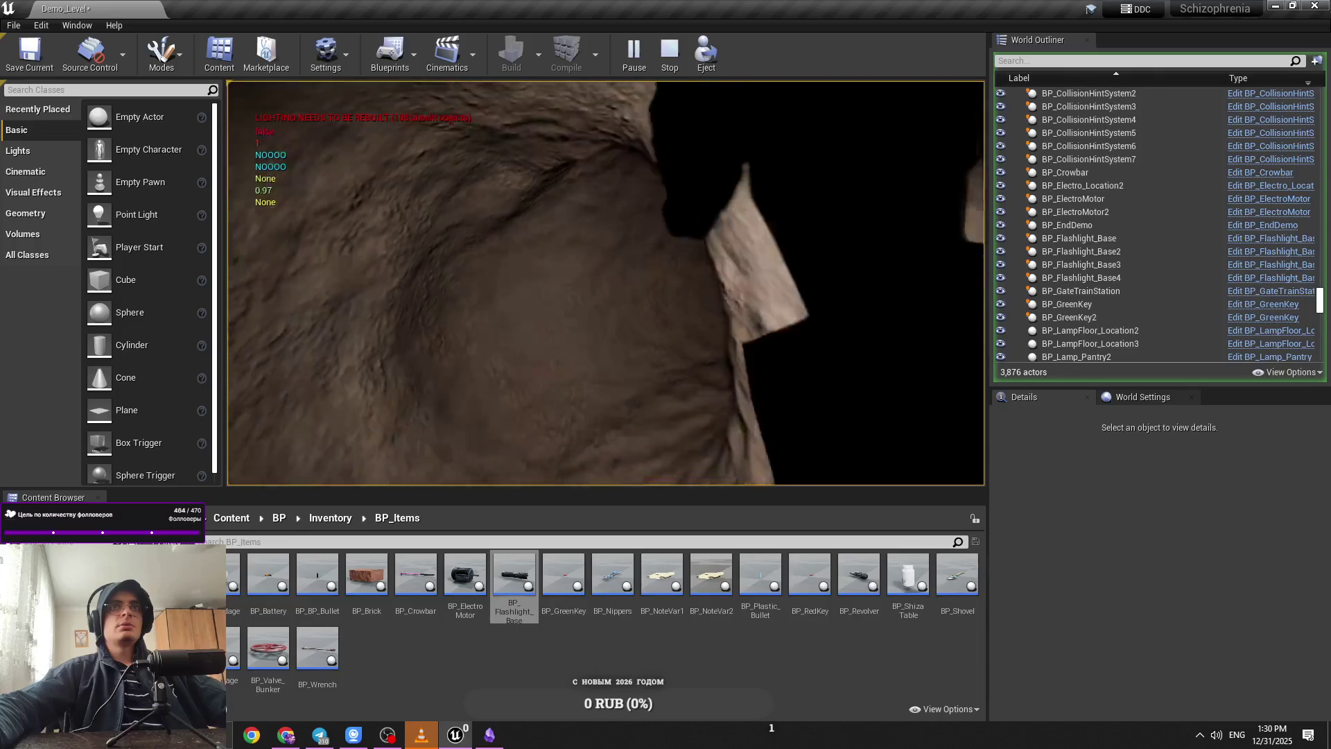
pyautogui.press('Escape')
pyautogui.click(948, 92)
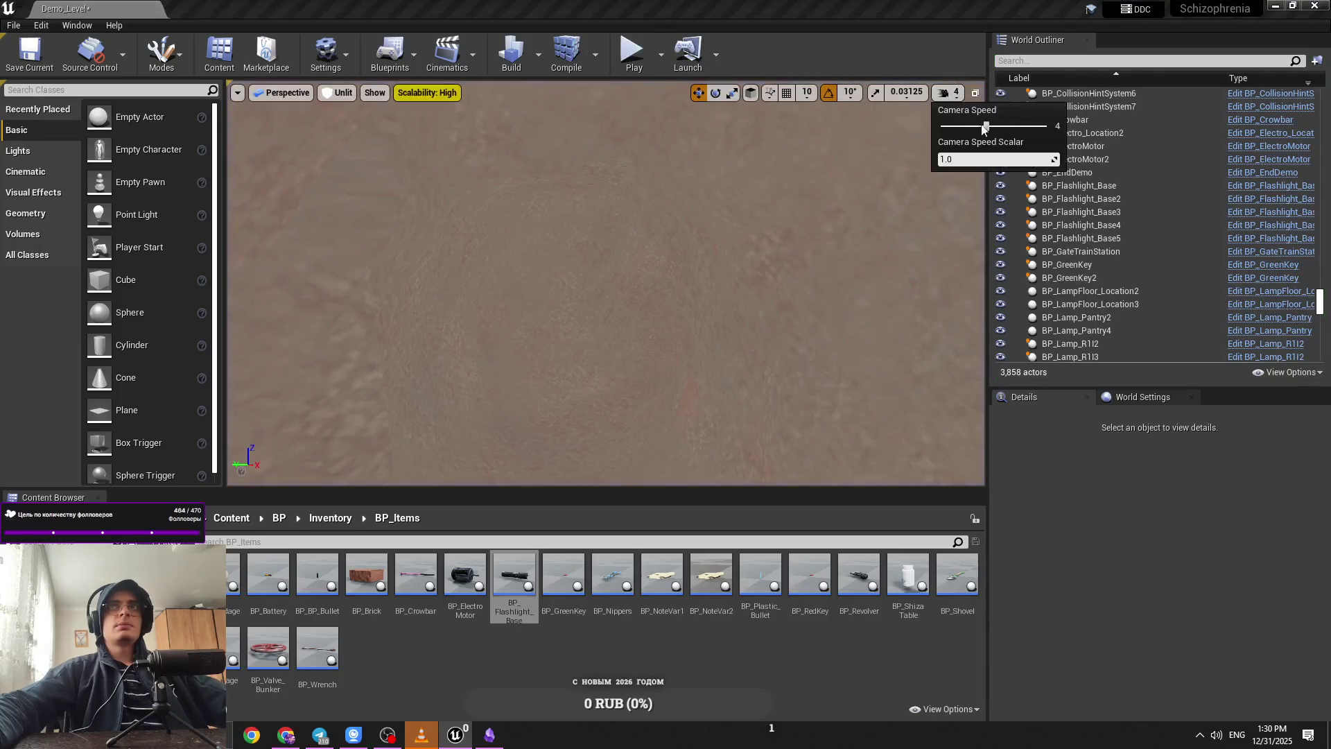
# Step: Alt-drag to duplicate the pipe pair, slide the copies left, and reselect both pieces
pyautogui.moveTo(501, 196); pyautogui.dragTo(673, 203)
pyautogui.click(673, 202)
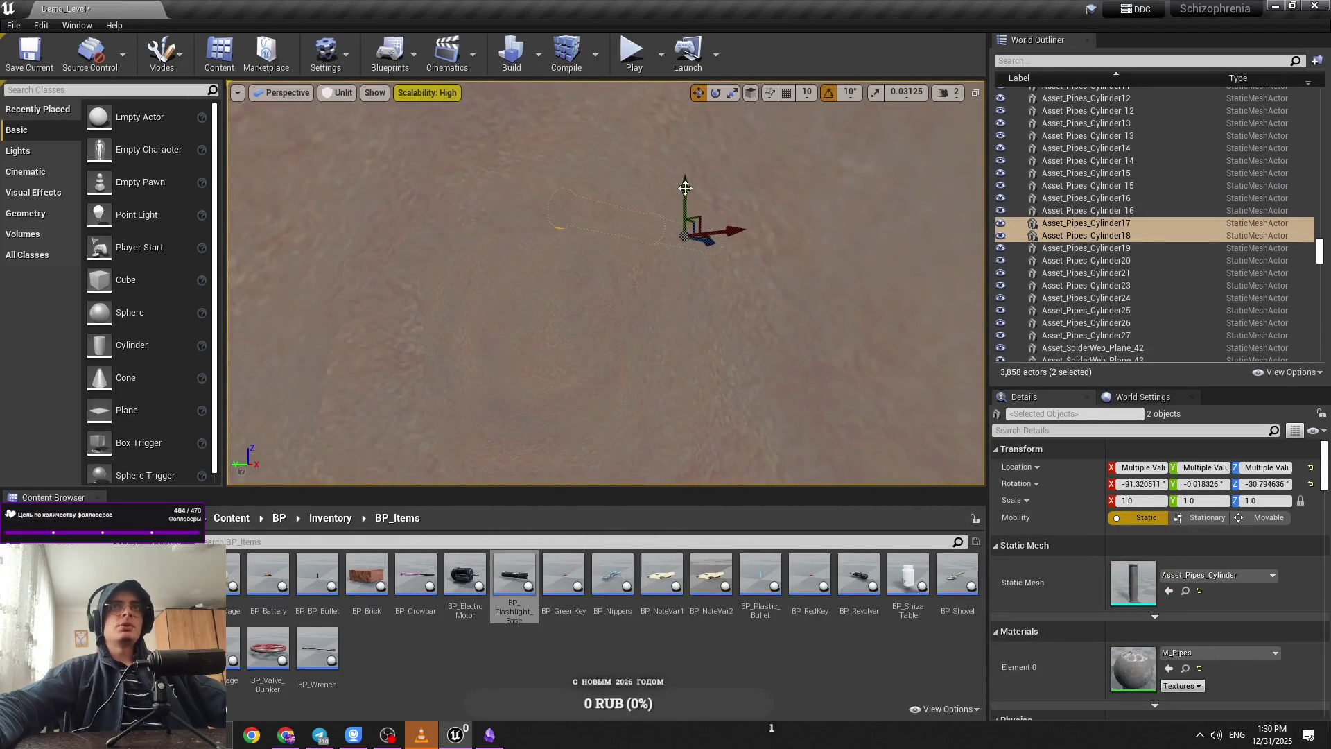
pyautogui.keyDown('alt'); pyautogui.moveTo(675, 181); pyautogui.dragTo(675, 258); pyautogui.keyUp('alt')
pyautogui.moveTo(714, 300)
pyautogui.mouseDown()
pyautogui.moveTo(556, 342)
pyautogui.moveTo(559, 326)
pyautogui.moveTo(686, 335)
pyautogui.mouseUp()
pyautogui.press('e')
pyautogui.press('w')
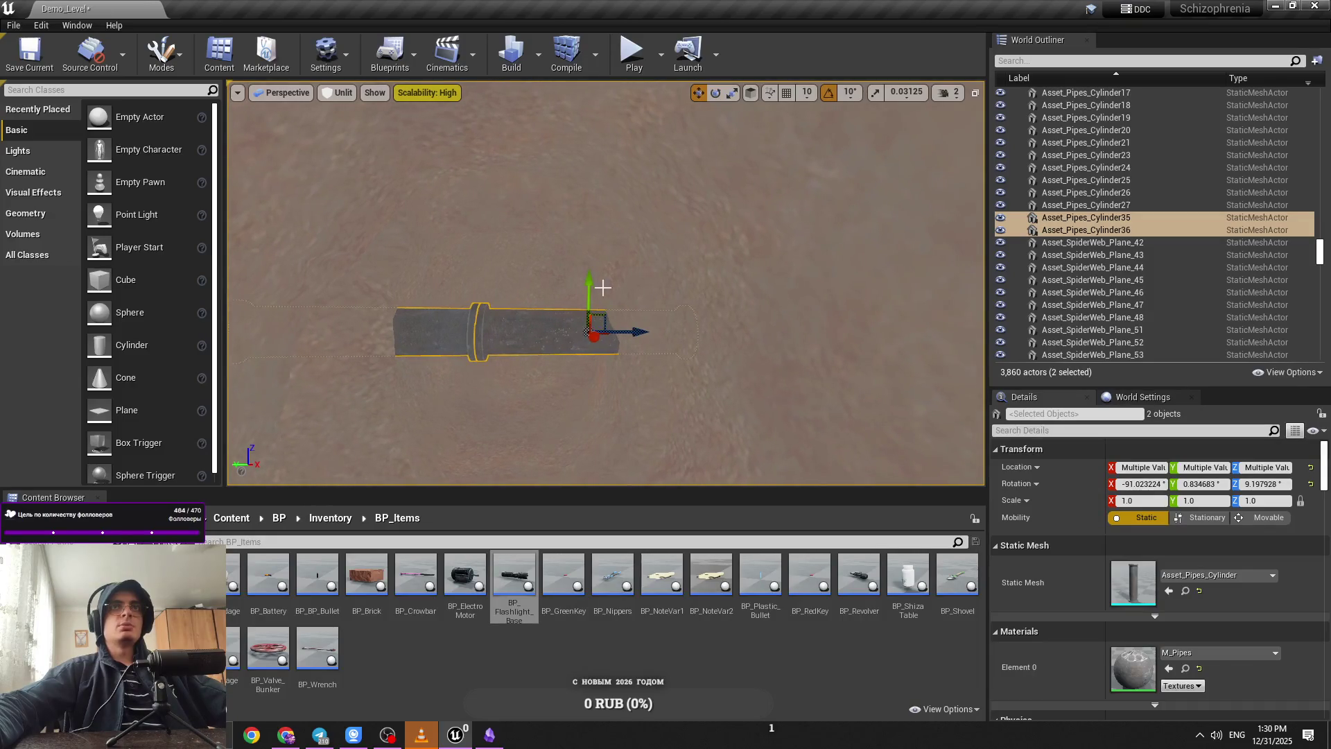
pyautogui.click(607, 235)
pyautogui.click(490, 327)
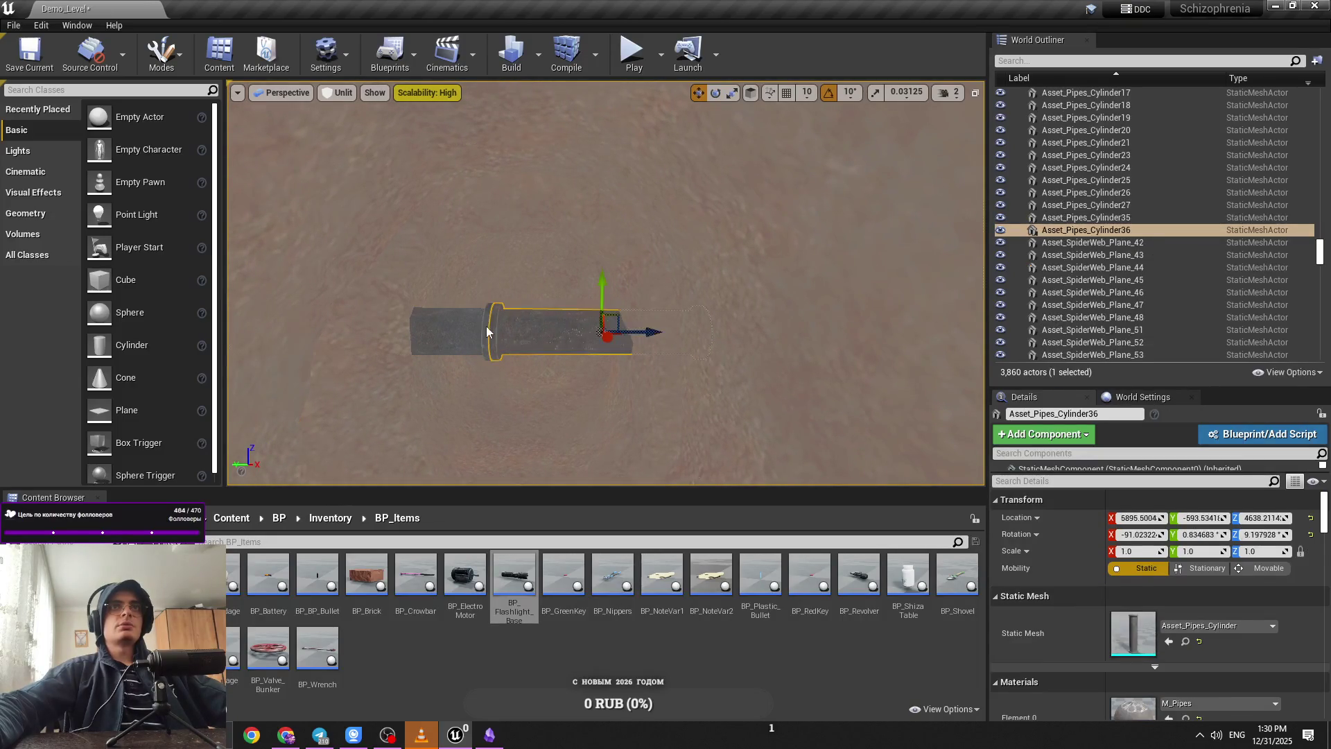
pyautogui.keyDown('ctrl'); pyautogui.click(490, 327); pyautogui.keyUp('ctrl')
# Step: Place a new Point Light above the copied pipe, toggling between Lit and Unlit shading
pyautogui.click(343, 92)
pyautogui.click(350, 121)
pyautogui.click(338, 93)
pyautogui.click(350, 135)
pyautogui.moveTo(146, 222)
pyautogui.mouseDown()
pyautogui.moveTo(596, 387)
pyautogui.moveTo(596, 208)
pyautogui.mouseUp()
pyautogui.click(338, 93)
pyautogui.click(350, 121)
pyautogui.click(491, 312)
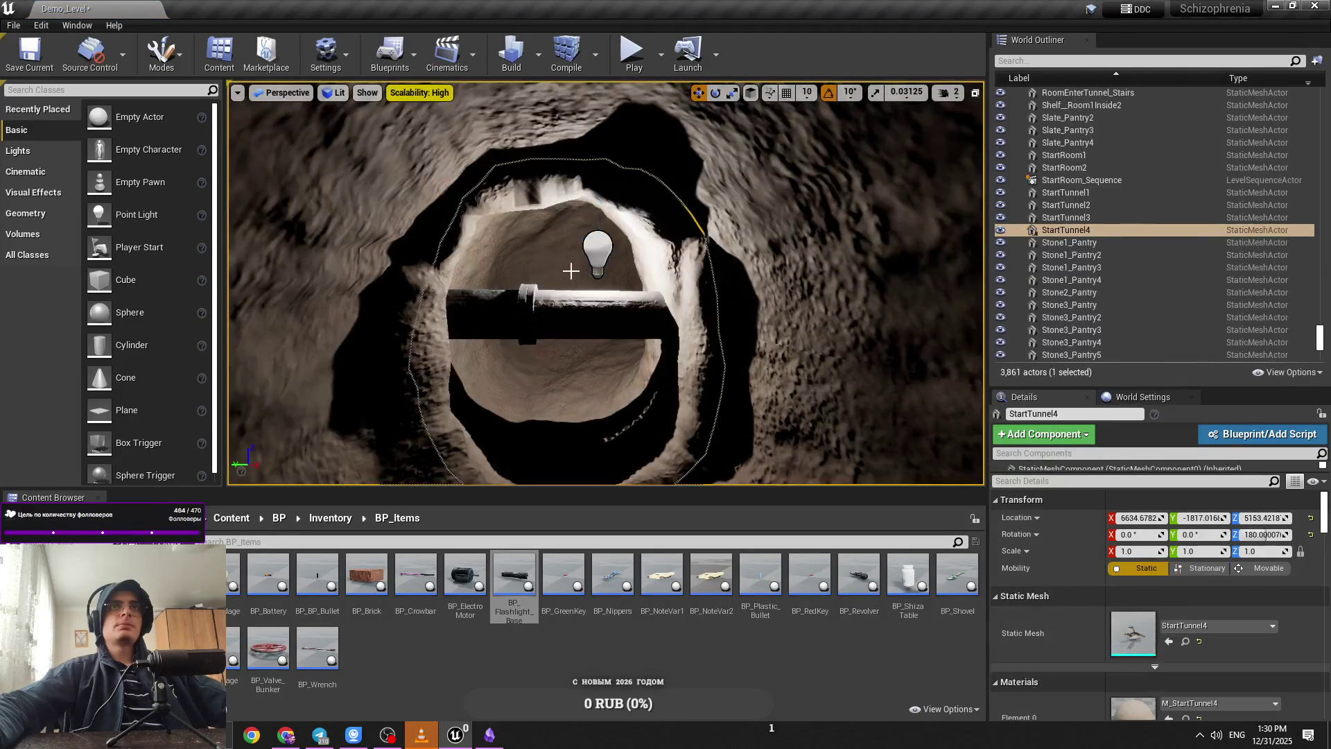
# Step: Select both copied pipes, Asset_Pipes_Cylinder35 and 36, and orbit to a side-on view
pyautogui.keyDown('ctrl'); pyautogui.click(491, 312); pyautogui.keyUp('ctrl')
pyautogui.moveTo(478, 326); pyautogui.dragTo(478, 325)
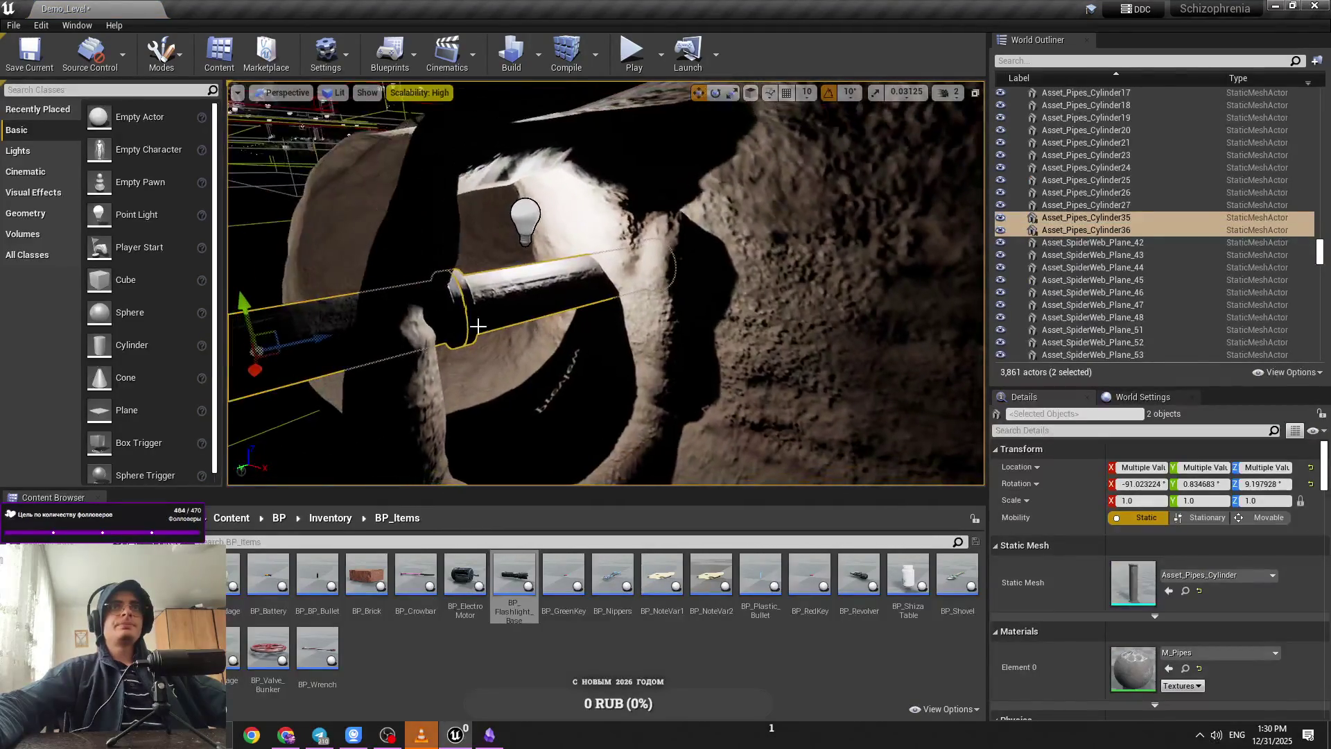
pyautogui.moveTo(319, 340)
pyautogui.mouseDown()
pyautogui.moveTo(377, 374)
pyautogui.moveTo(415, 361)
pyautogui.moveTo(392, 347)
pyautogui.mouseUp()
pyautogui.moveTo(344, 270); pyautogui.dragTo(342, 196)
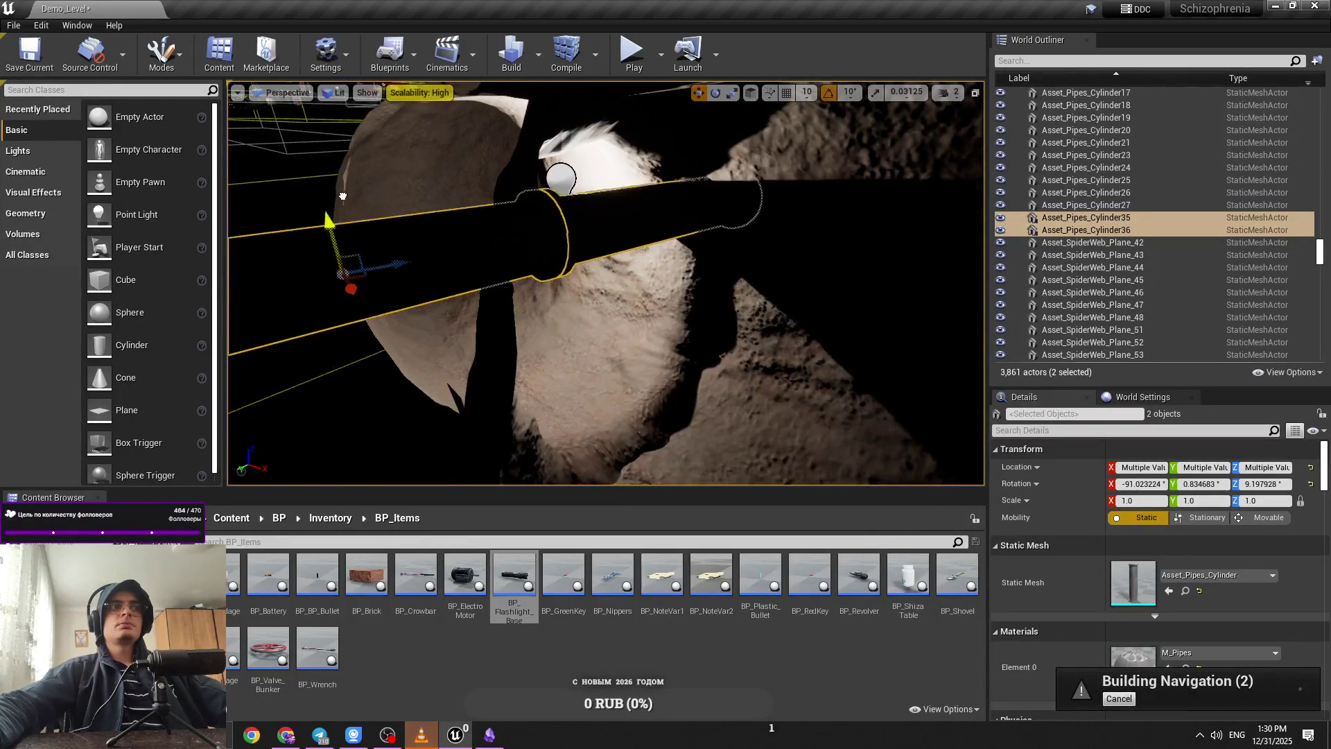
pyautogui.moveTo(561, 240); pyautogui.dragTo(416, 306)
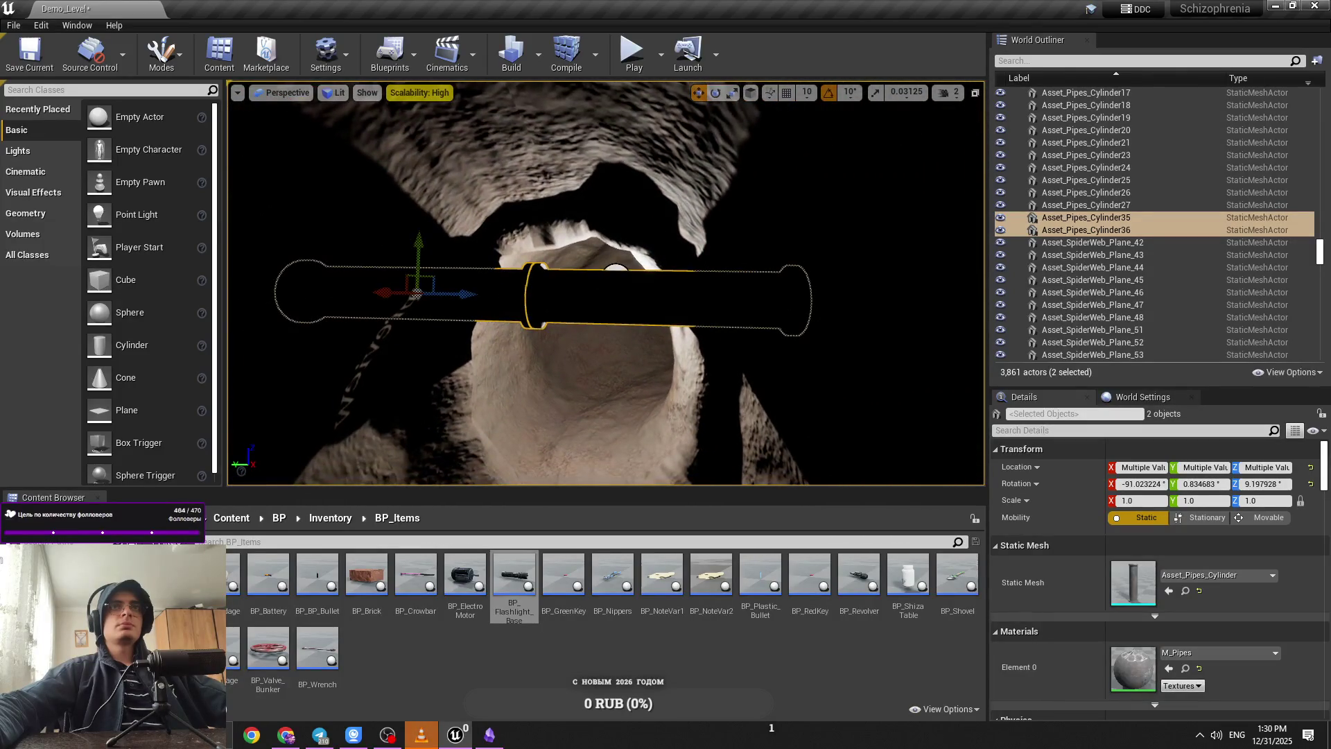
# Step: Move the nearby point light, undo it, then nudge it slightly along the tunnel
pyautogui.click(616, 270)
pyautogui.moveTo(621, 290)
pyautogui.mouseDown()
pyautogui.moveTo(582, 290)
pyautogui.moveTo(540, 320)
pyautogui.moveTo(616, 302)
pyautogui.moveTo(600, 290)
pyautogui.moveTo(550, 326)
pyautogui.moveTo(576, 323)
pyautogui.mouseUp()
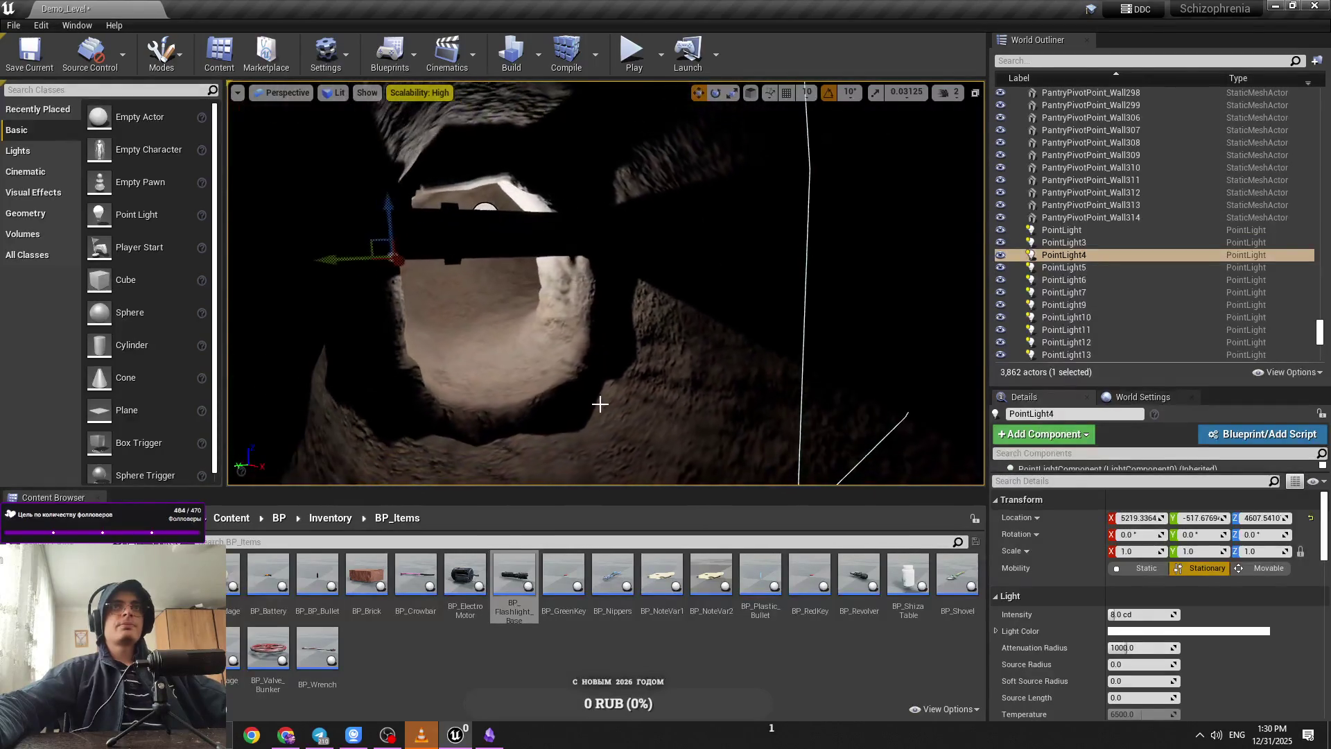
pyautogui.hotkey('ctrl', 'z')
pyautogui.moveTo(516, 325); pyautogui.dragTo(685, 413)
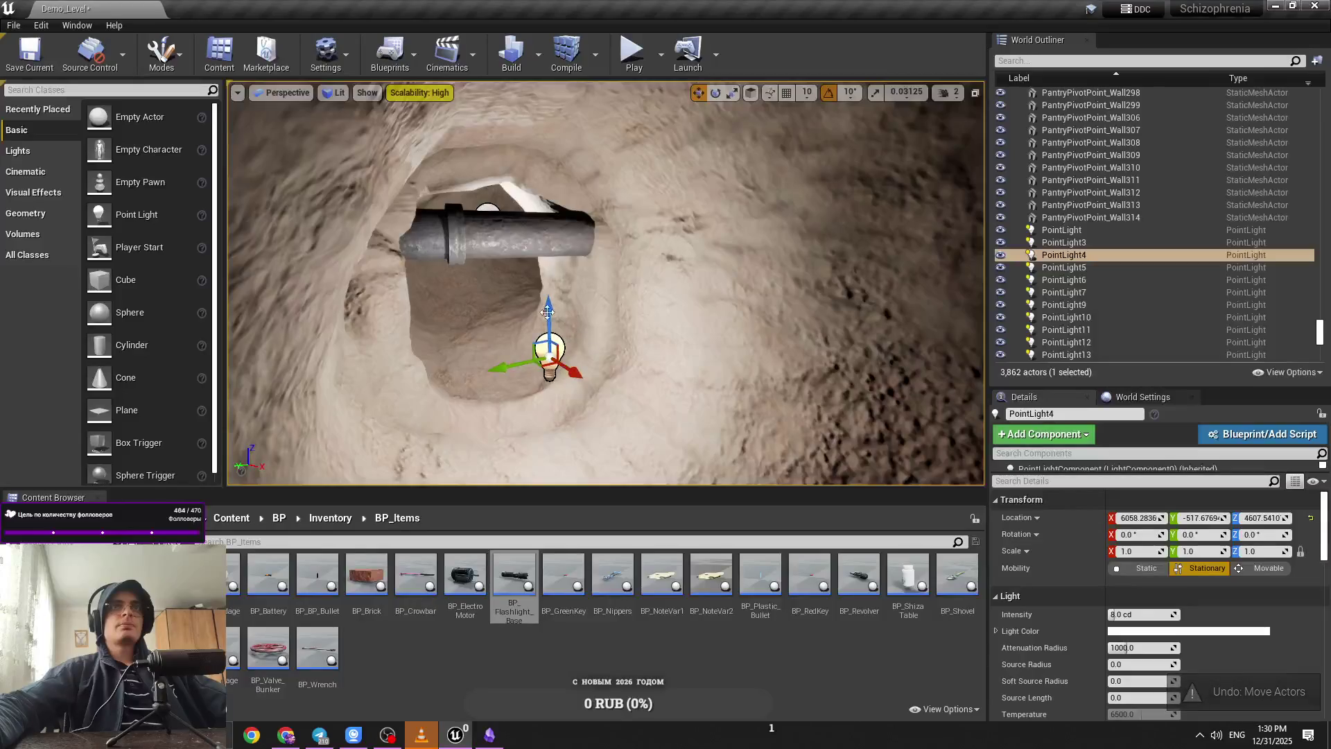
pyautogui.click(547, 312)
pyautogui.scroll(5, 606, 283)
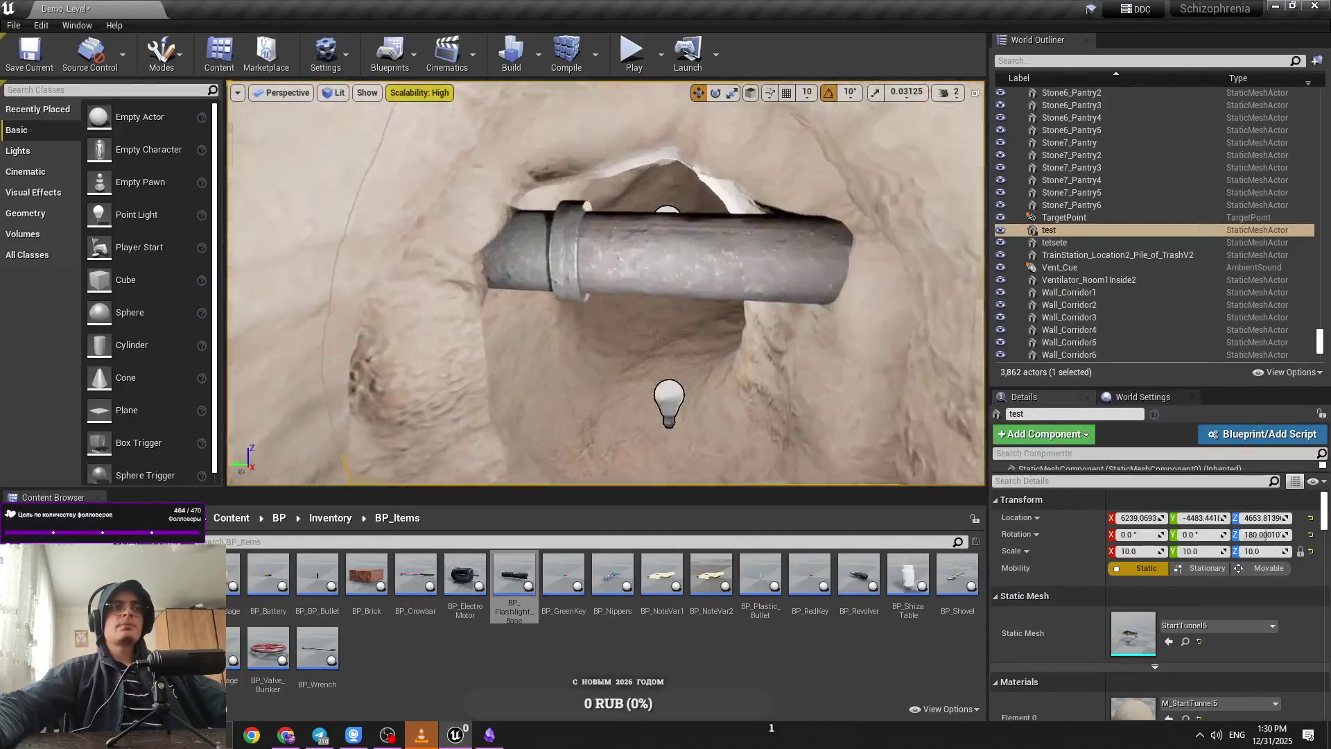
pyautogui.scroll(2, 590, 299)
# Step: Rotate the two pipe pieces 20° about the vertical axis, undoing the stray changes
pyautogui.click(762, 257)
pyautogui.keyDown('ctrl'); pyautogui.click(532, 266); pyautogui.keyUp('ctrl')
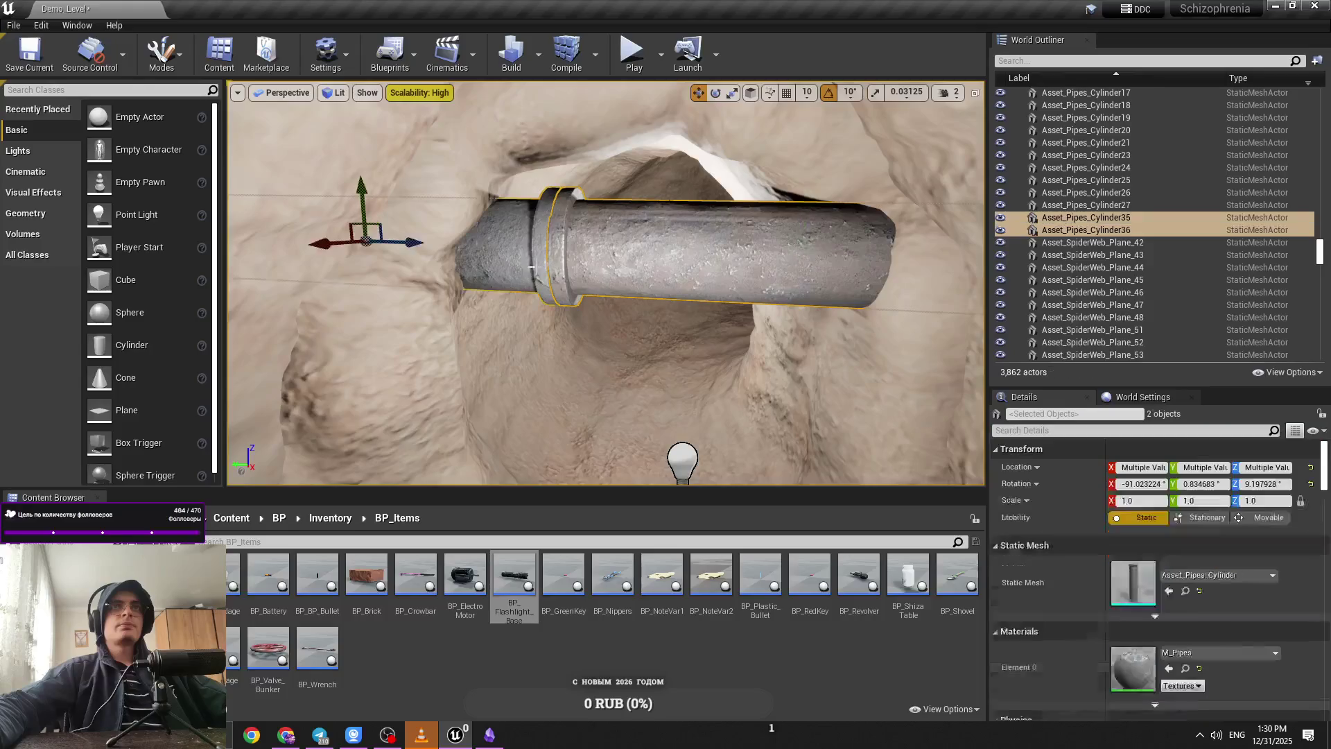
pyautogui.moveTo(323, 245); pyautogui.dragTo(274, 208)
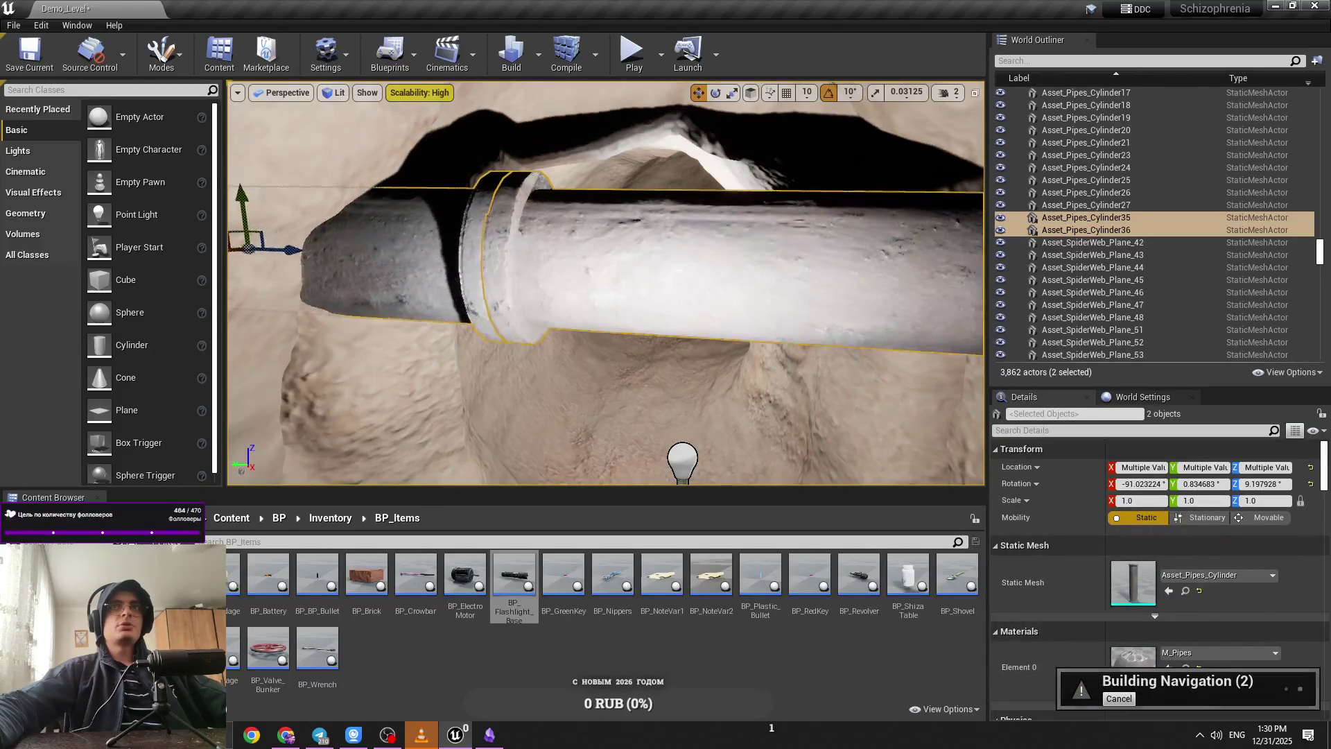
pyautogui.press('e')
pyautogui.moveTo(409, 250); pyautogui.dragTo(357, 262)
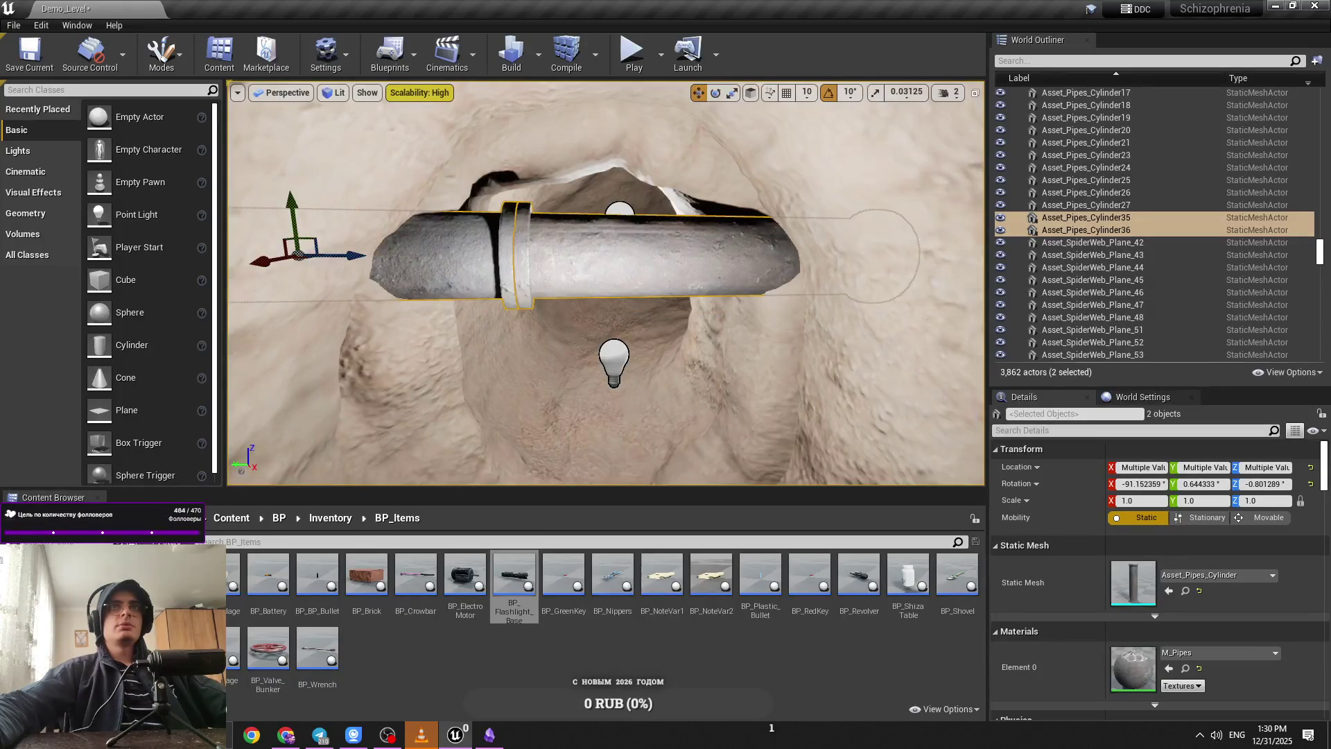
pyautogui.moveTo(553, 244); pyautogui.dragTo(553, 244)
pyautogui.hotkey('ctrl', 'z')
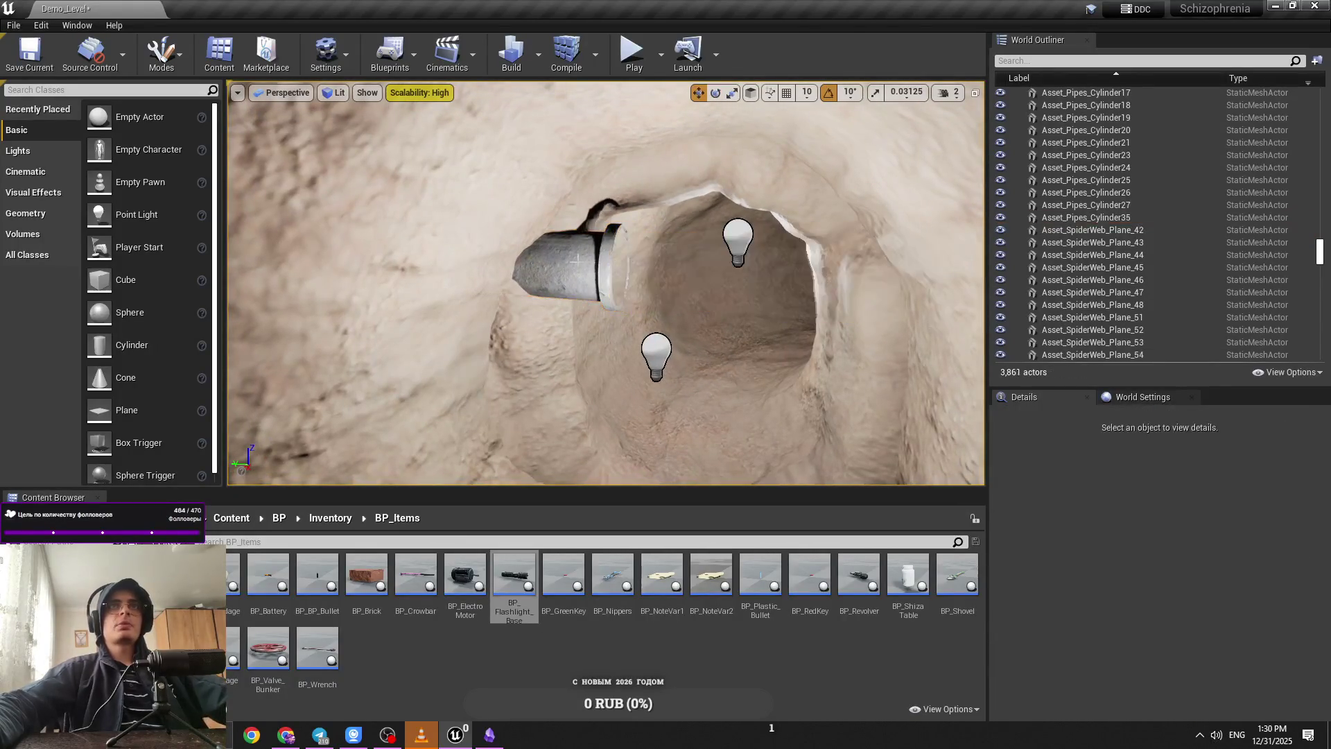
pyautogui.hotkey('ctrl', 'z')
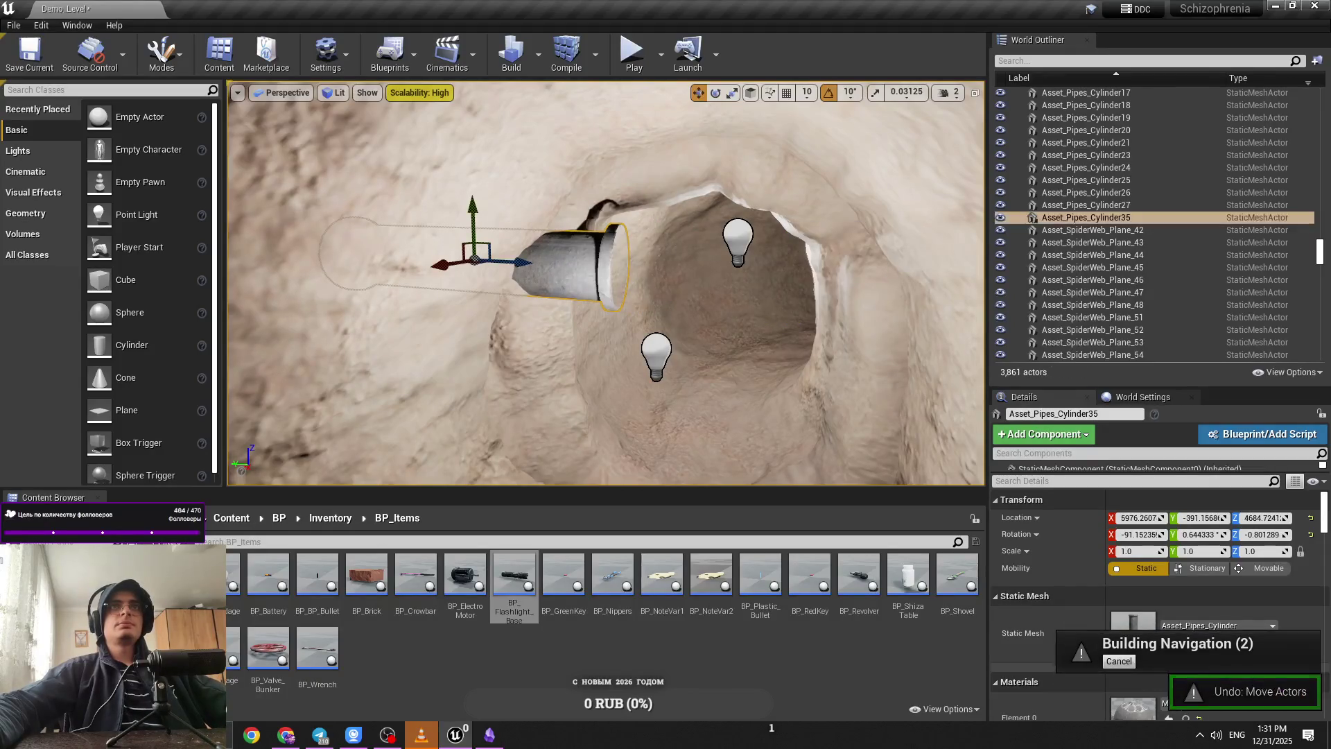
pyautogui.hotkey('ctrl', 'z')
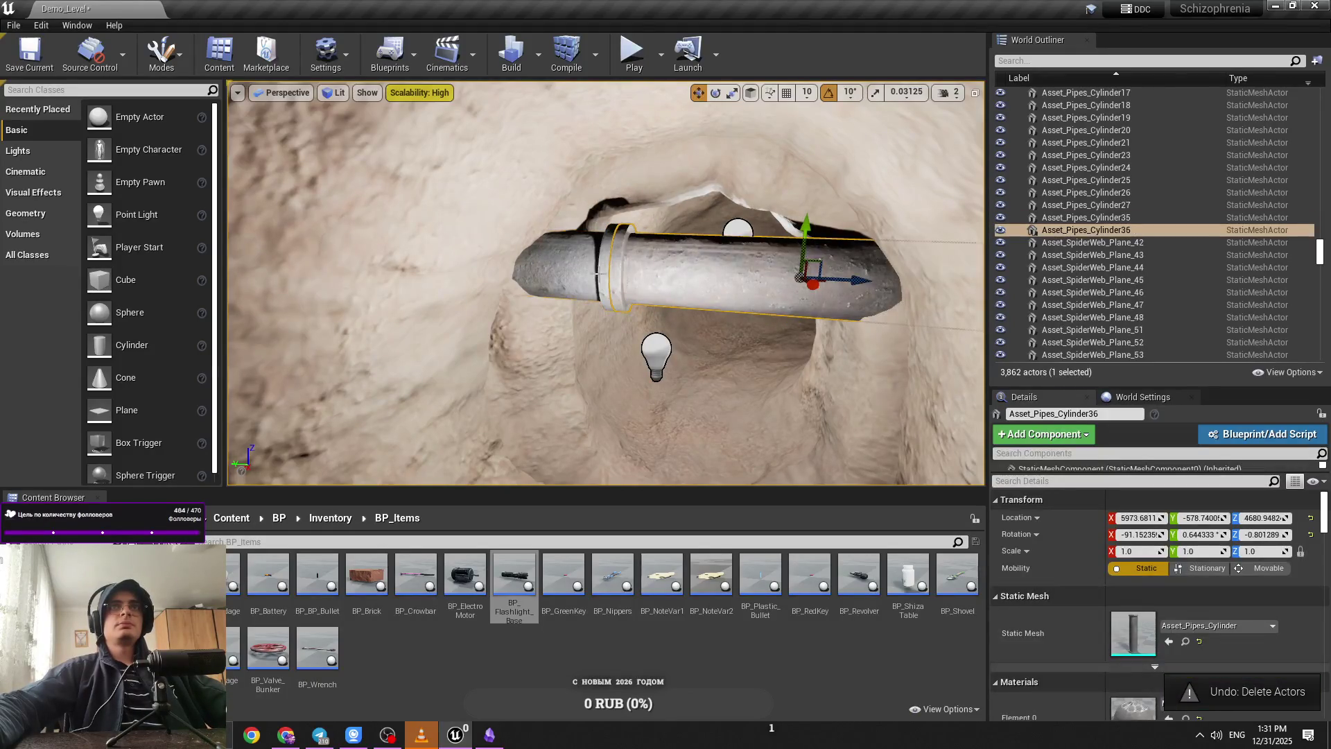
# Step: Raise both pipe pieces slightly on Z, frame them, and launch a play test
pyautogui.keyDown('ctrl'); pyautogui.click(614, 273); pyautogui.keyUp('ctrl')
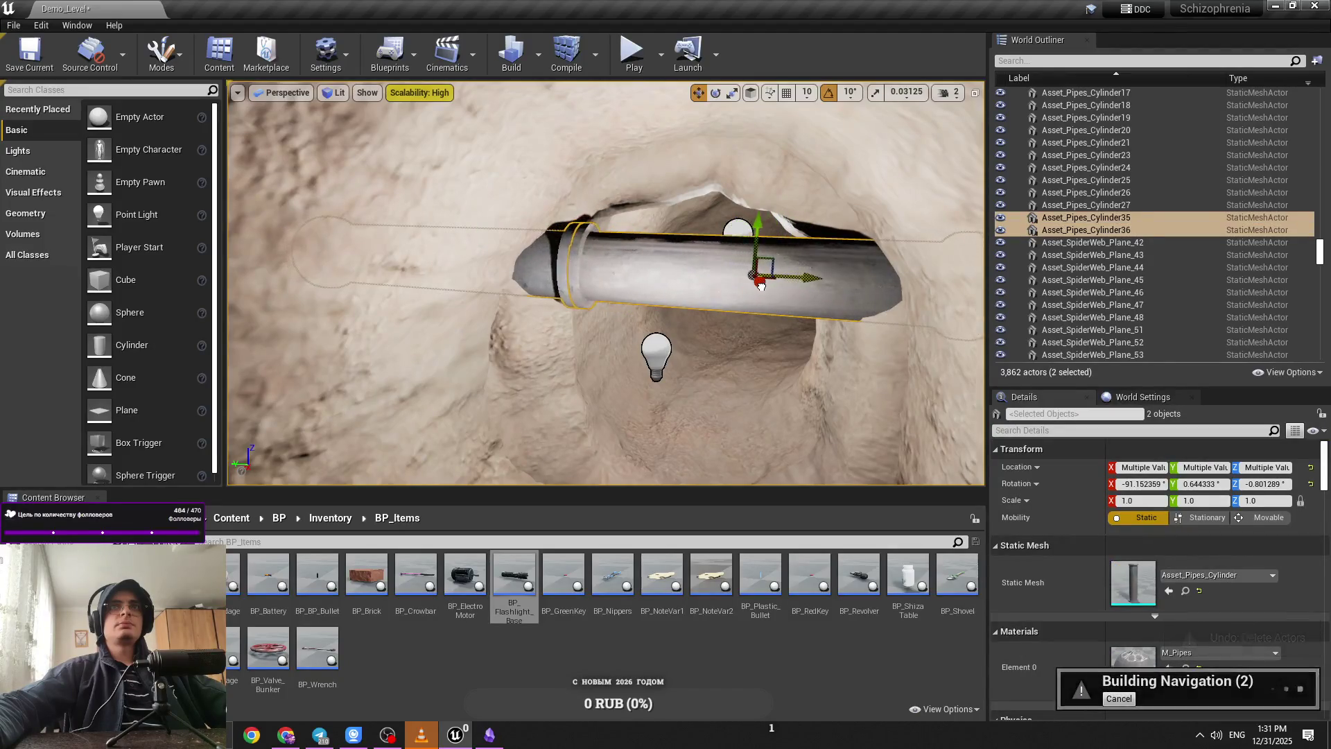
pyautogui.moveTo(746, 229); pyautogui.dragTo(753, 209)
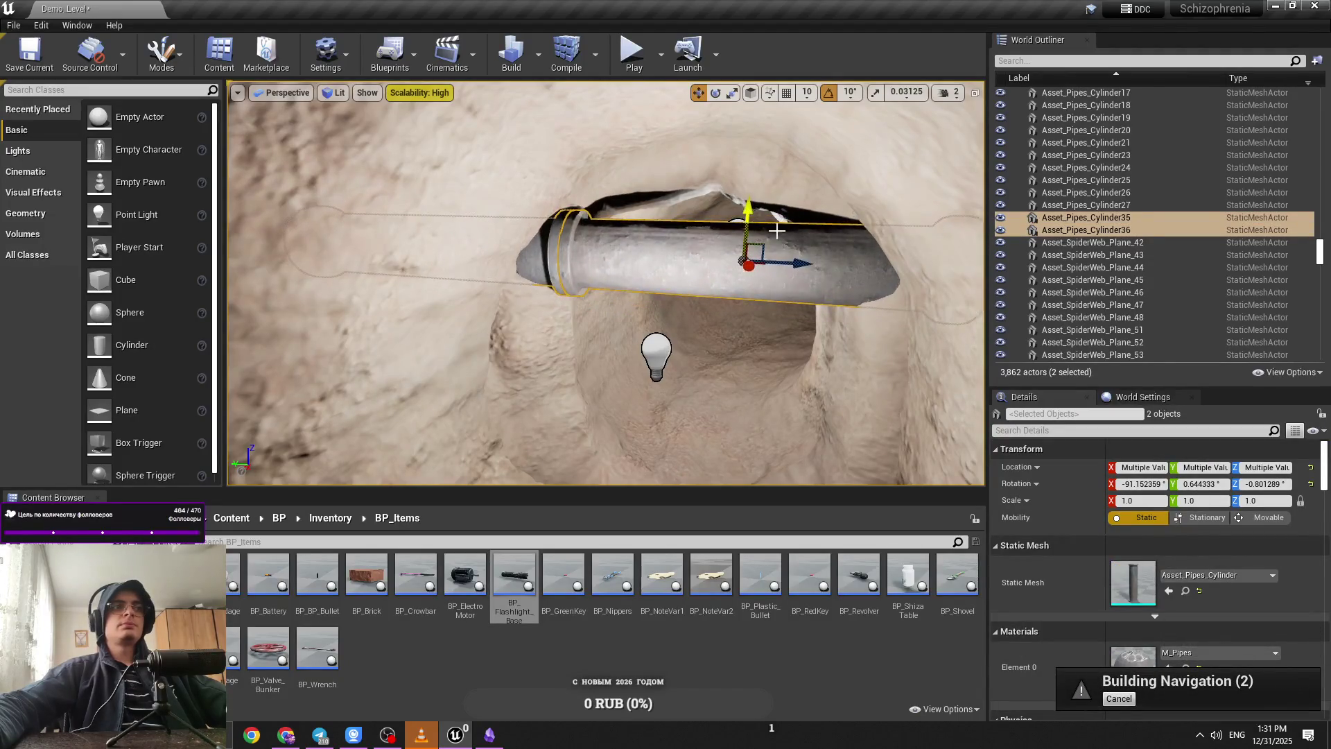
pyautogui.scroll(3, 776, 230)
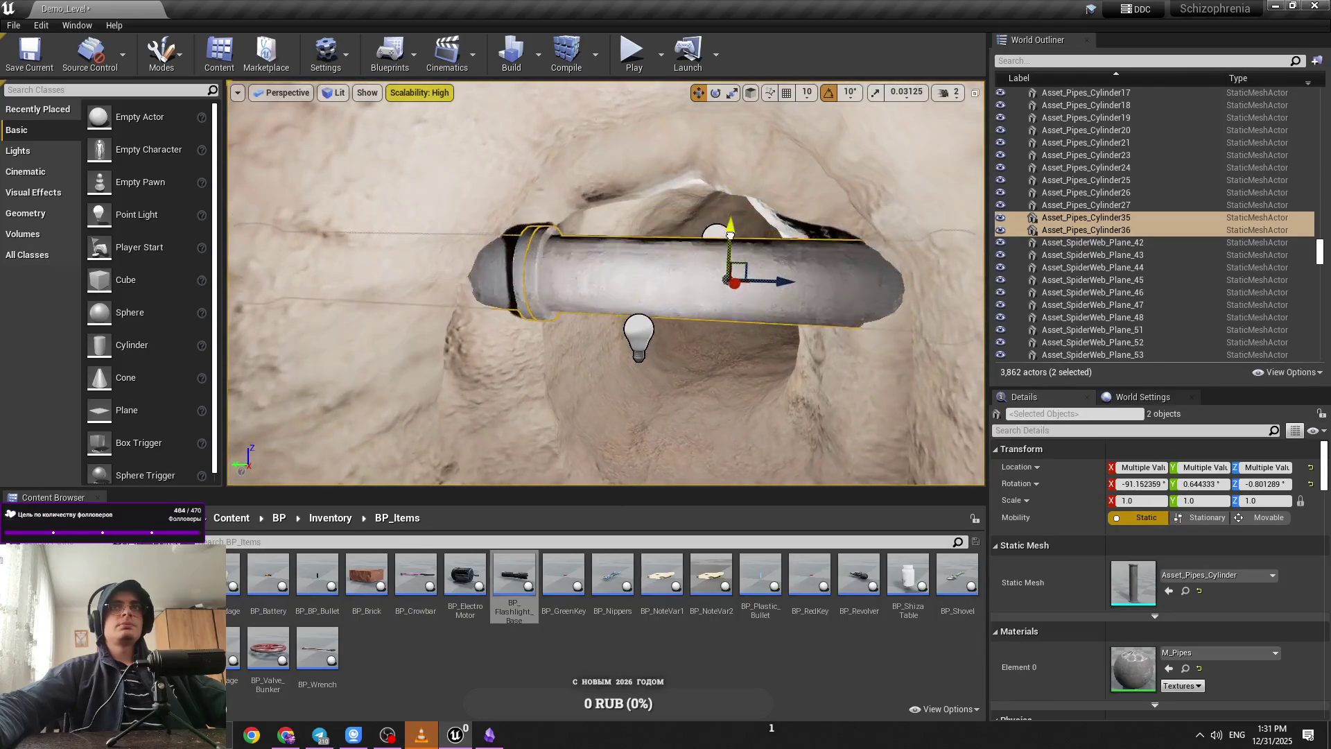
pyautogui.press('f')
pyautogui.moveTo(624, 294); pyautogui.dragTo(683, 294)
pyautogui.moveTo(547, 343); pyautogui.dragTo(659, 343)
pyautogui.scroll(-3, 605, 283)
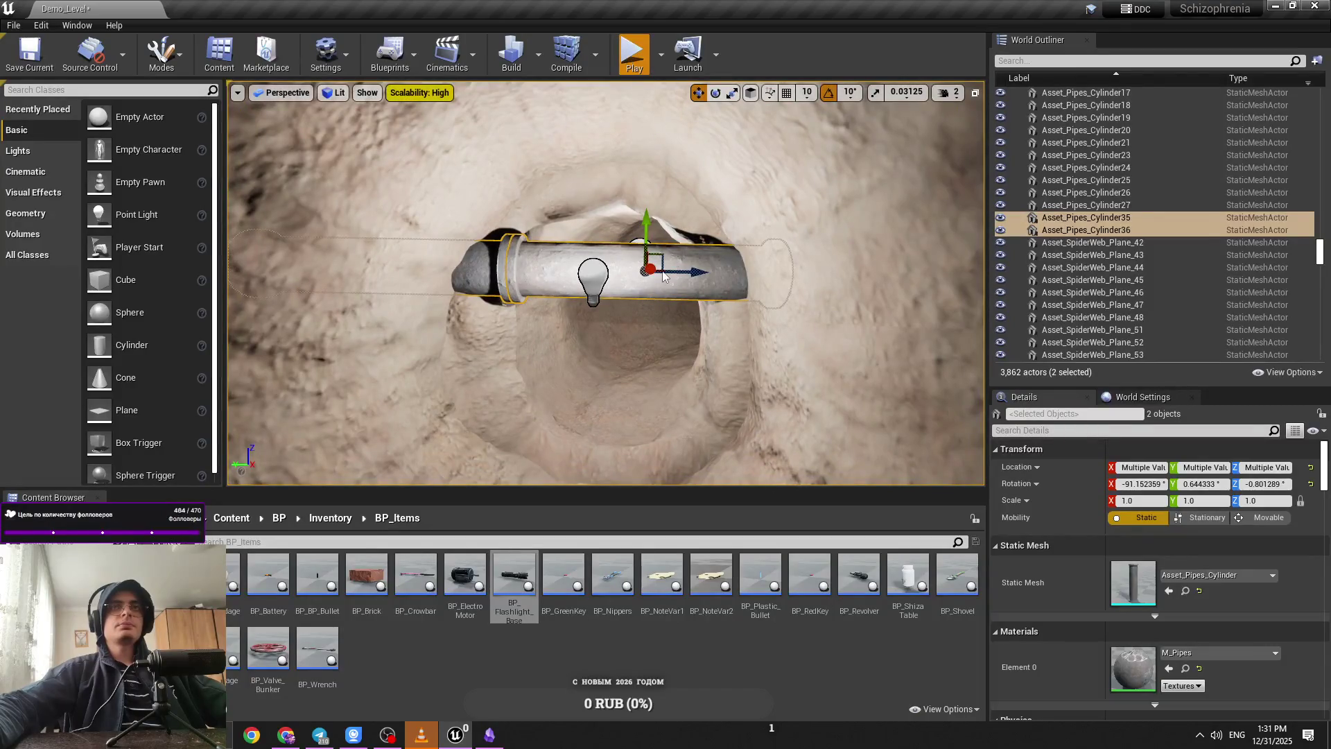
pyautogui.hotkey('alt', 'p')
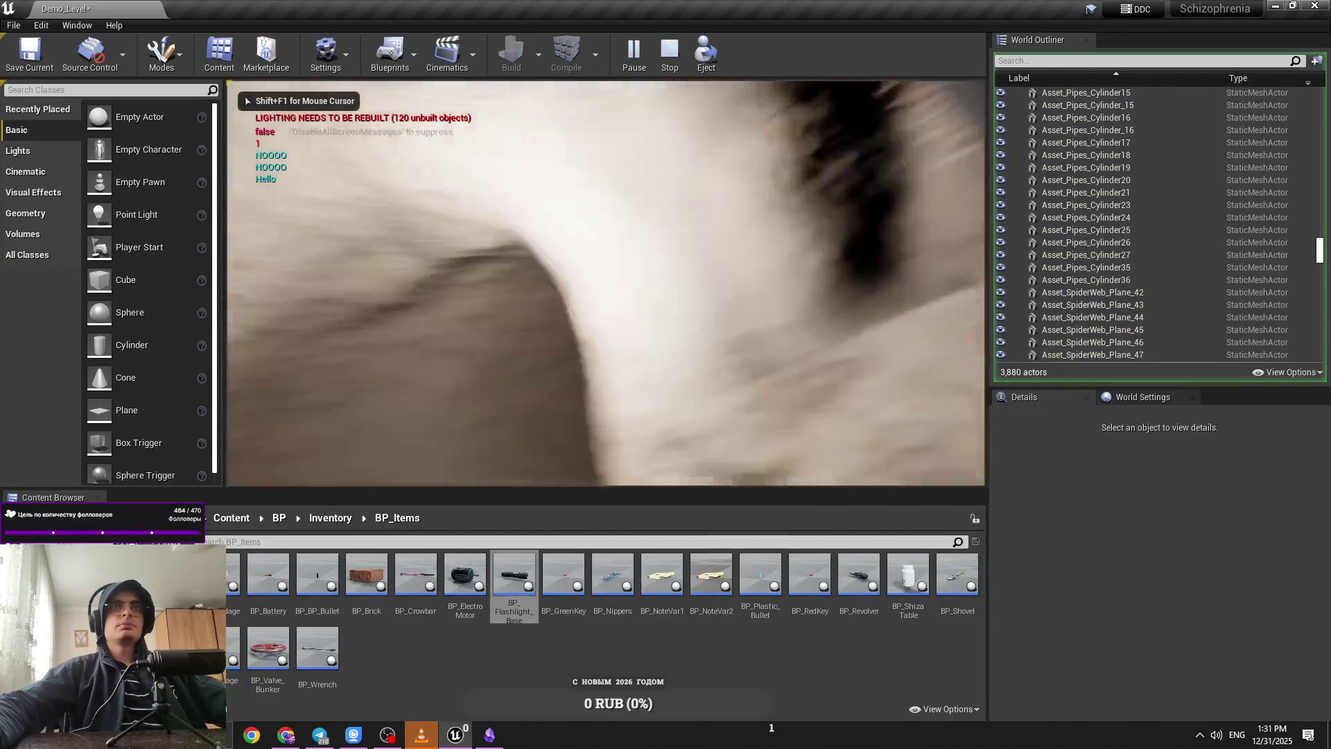
# Step: Raise the new pipes higher in the tunnel and play-test the level again
pyautogui.press('Escape')
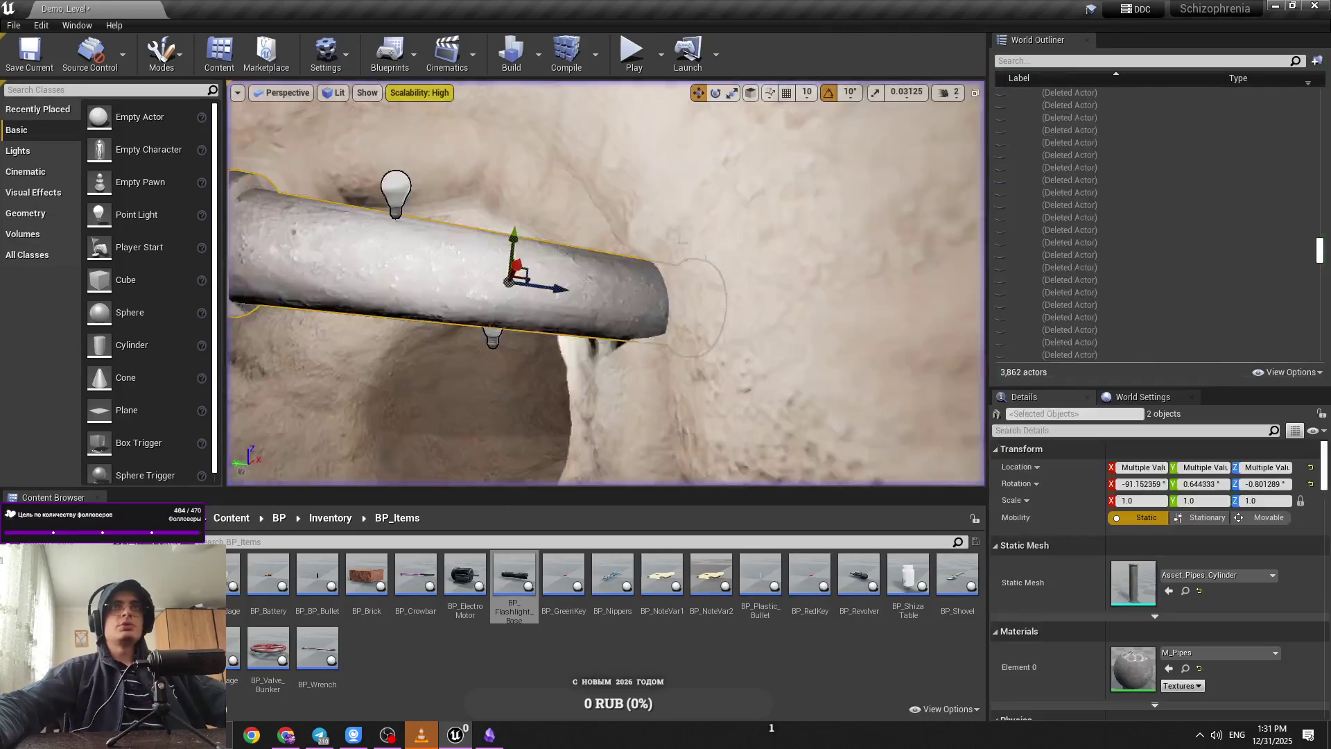
pyautogui.moveTo(677, 217); pyautogui.dragTo(677, 178)
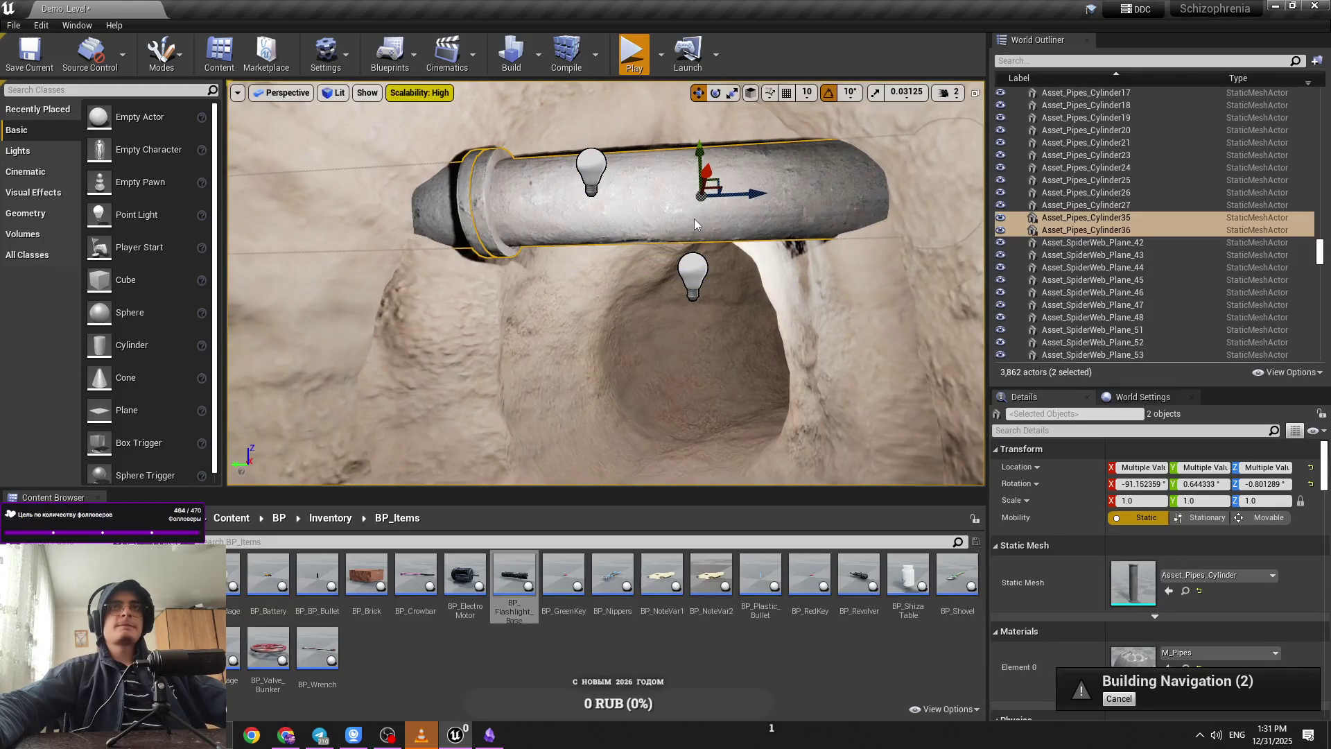
pyautogui.hotkey('alt', 'p')
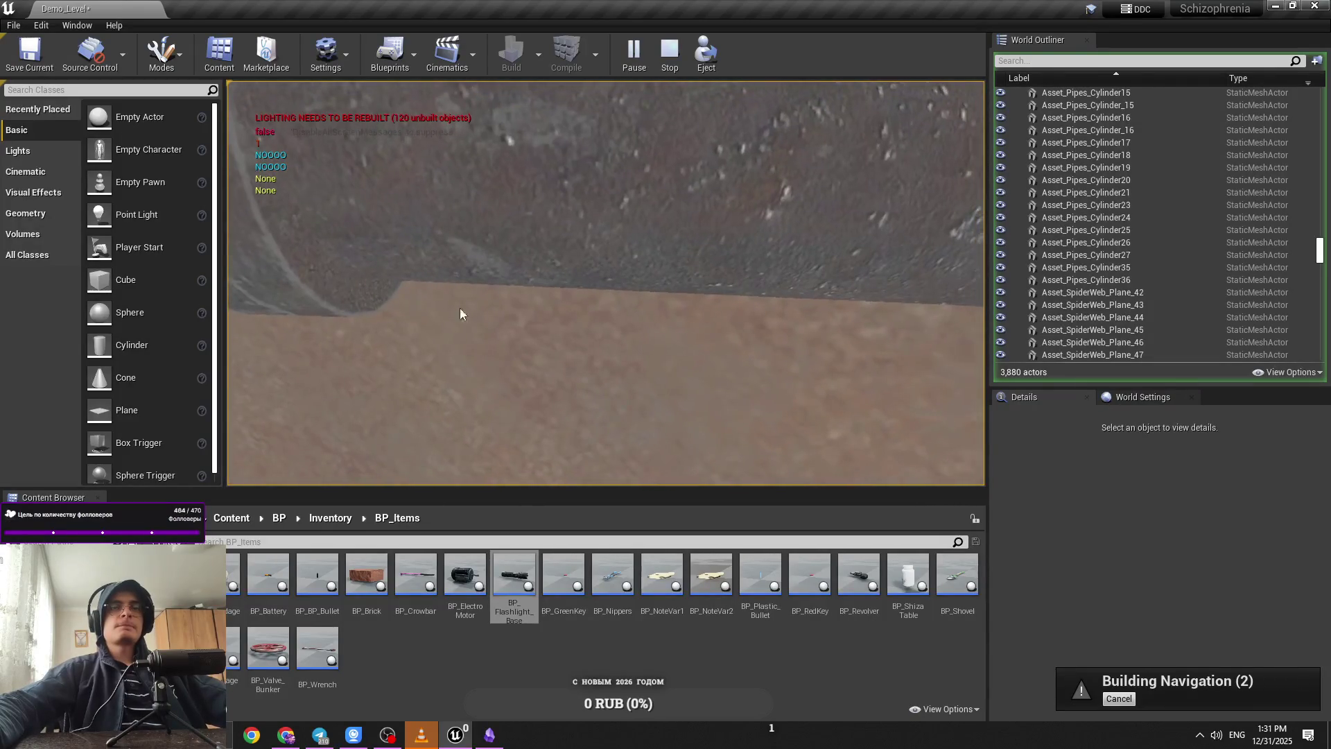
pyautogui.press('Escape')
# Step: Select the Asset_Pipes_Cylinder17 and 18 pipe pair further along the tunnel
pyautogui.click(335, 92)
pyautogui.click(350, 135)
pyautogui.moveTo(702, 271)
pyautogui.mouseDown()
pyautogui.moveTo(659, 214)
pyautogui.moveTo(686, 208)
pyautogui.moveTo(684, 190)
pyautogui.mouseUp()
pyautogui.click(659, 215)
pyautogui.hotkey('alt', '4')
pyautogui.keyDown('ctrl'); pyautogui.click(535, 238); pyautogui.keyUp('ctrl')
# Step: Turn the Cylinder17/18 pipe pair 40° about the vertical axis
pyautogui.click(684, 189)
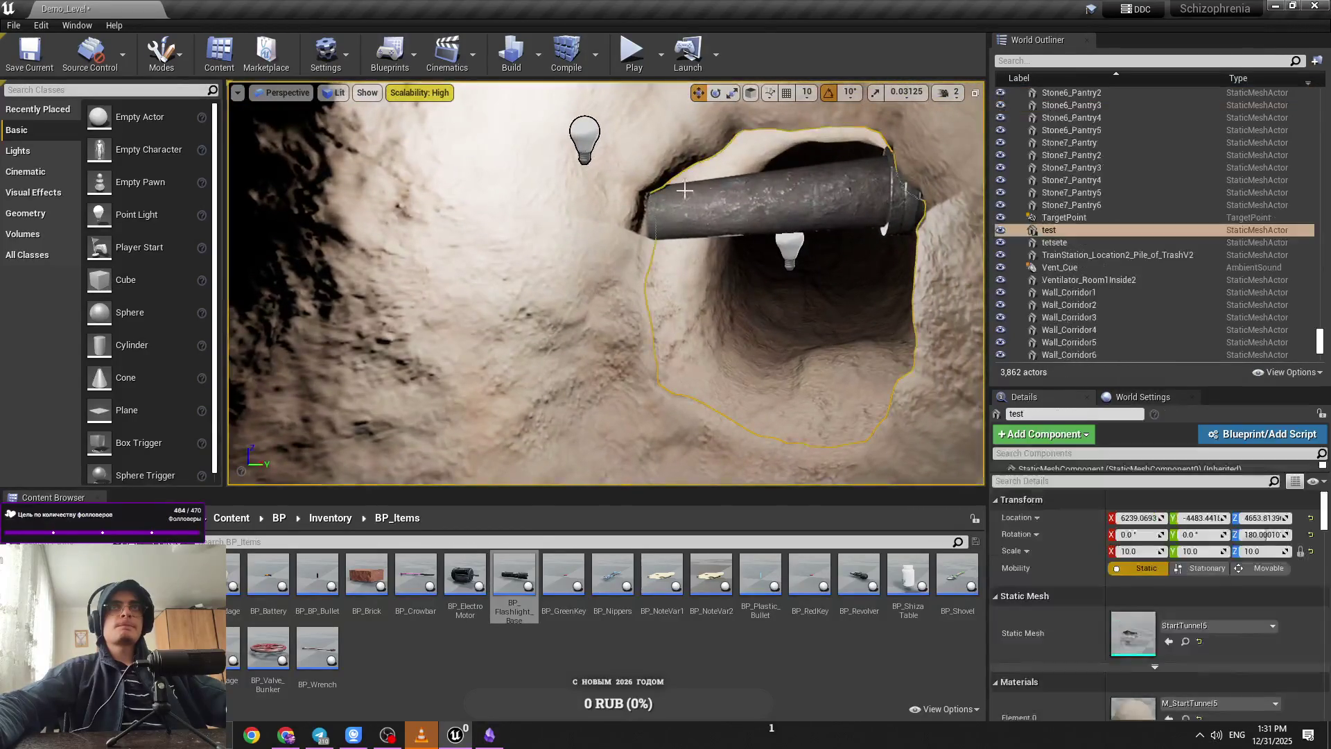
pyautogui.click(577, 139)
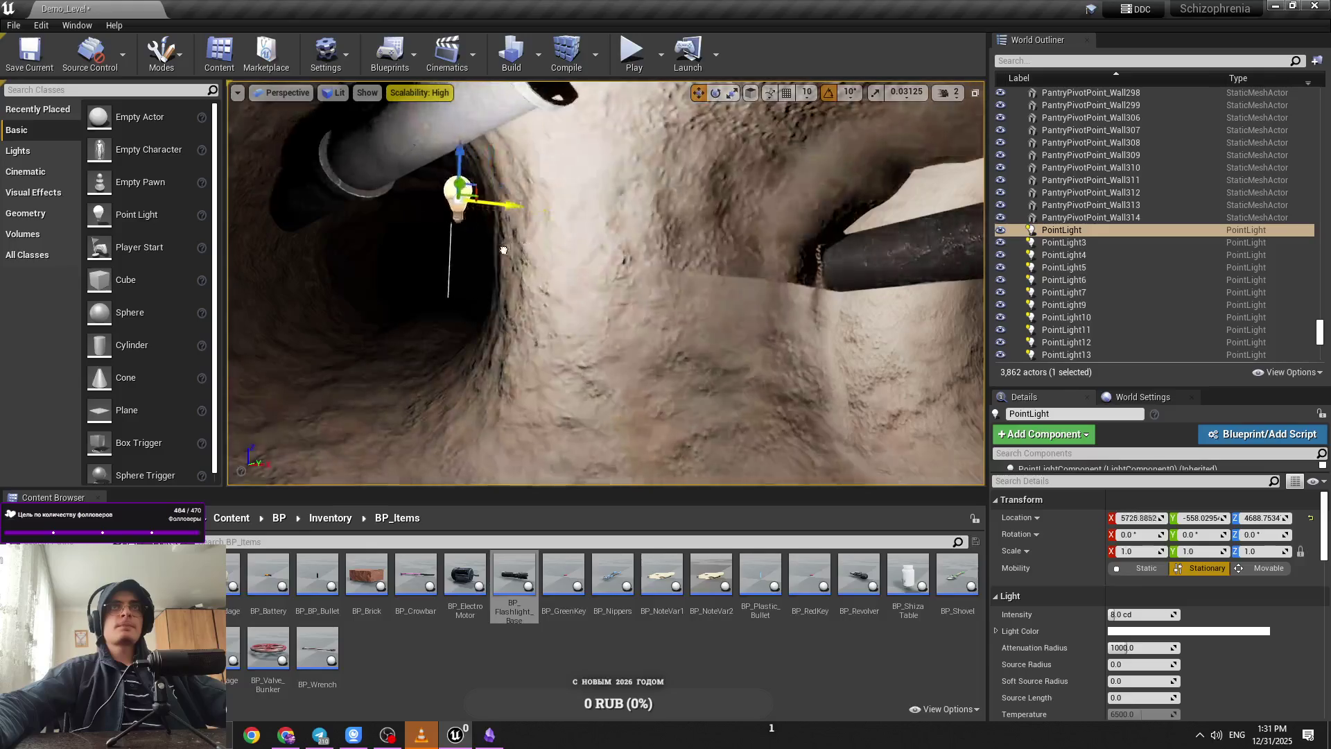
pyautogui.click(552, 196)
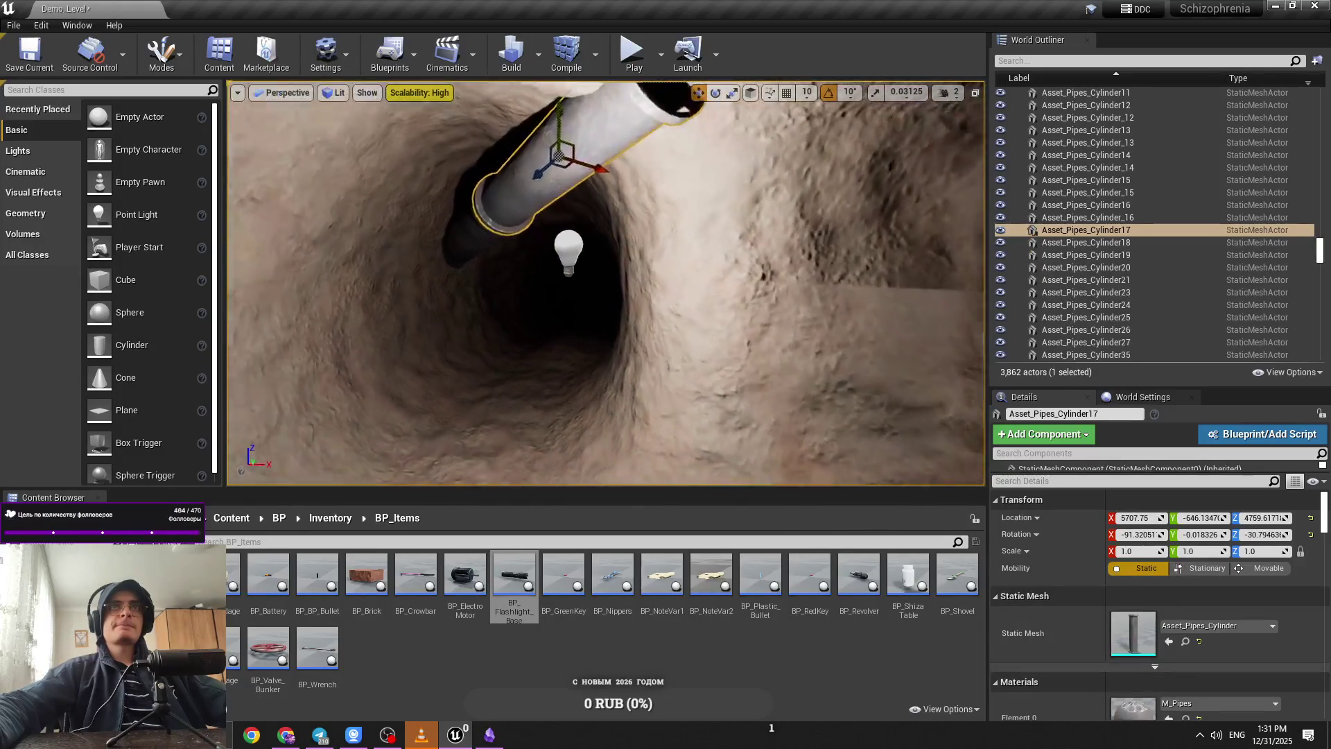
pyautogui.moveTo(535, 232)
pyautogui.mouseDown()
pyautogui.moveTo(543, 285)
pyautogui.moveTo(401, 209)
pyautogui.mouseUp()
pyautogui.moveTo(603, 278); pyautogui.dragTo(603, 109)
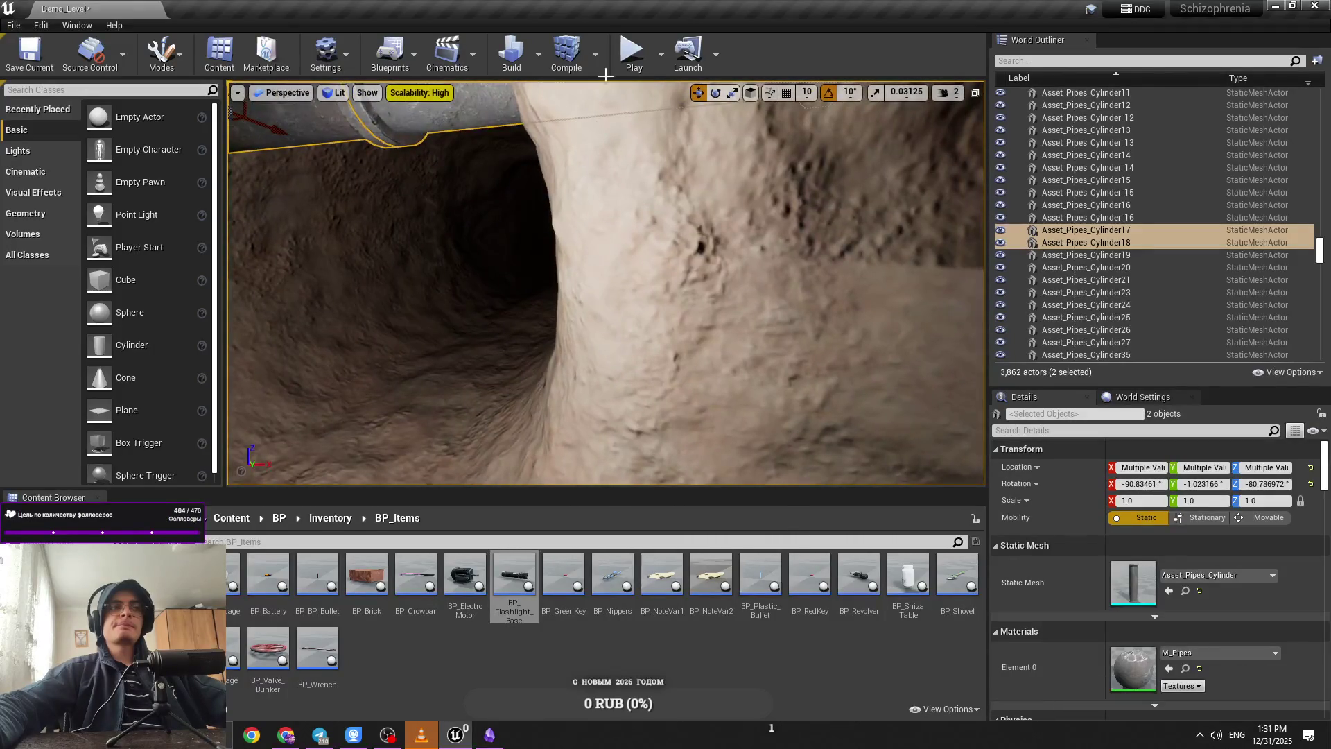
pyautogui.click(607, 81)
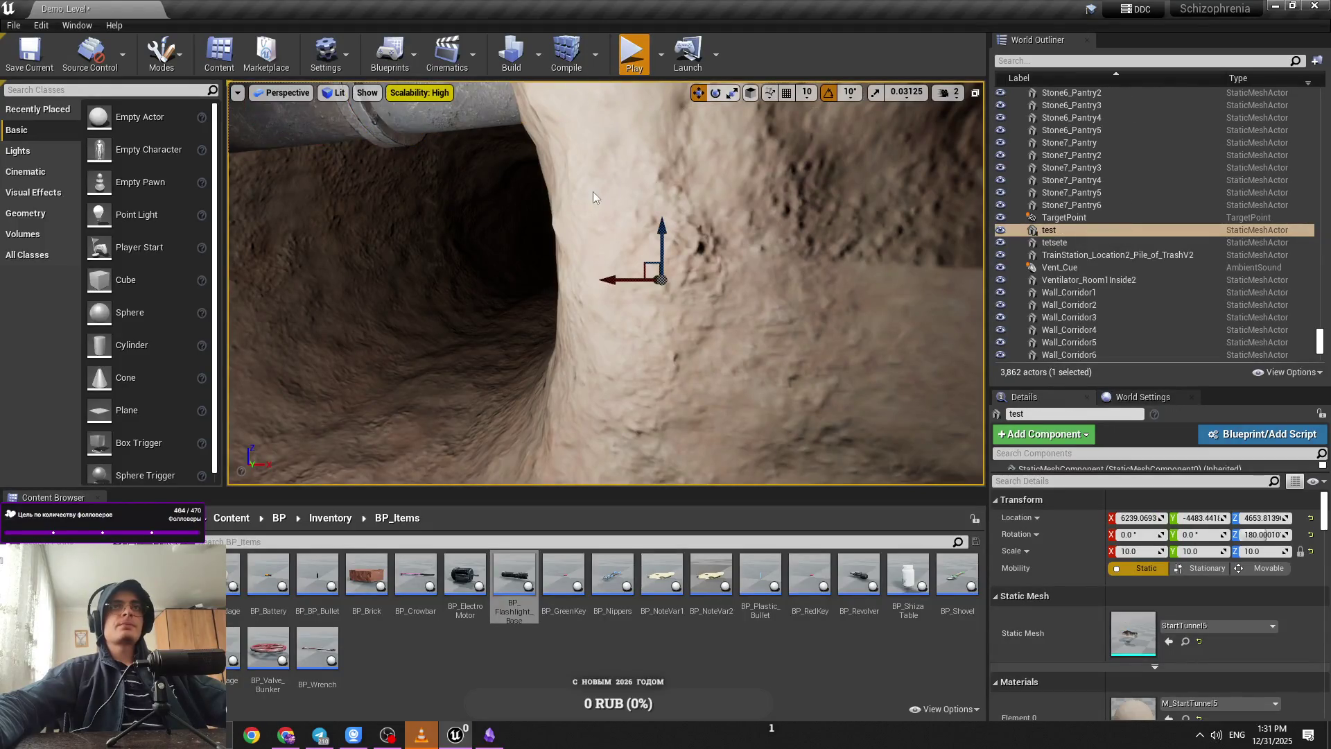
pyautogui.press('Escape')
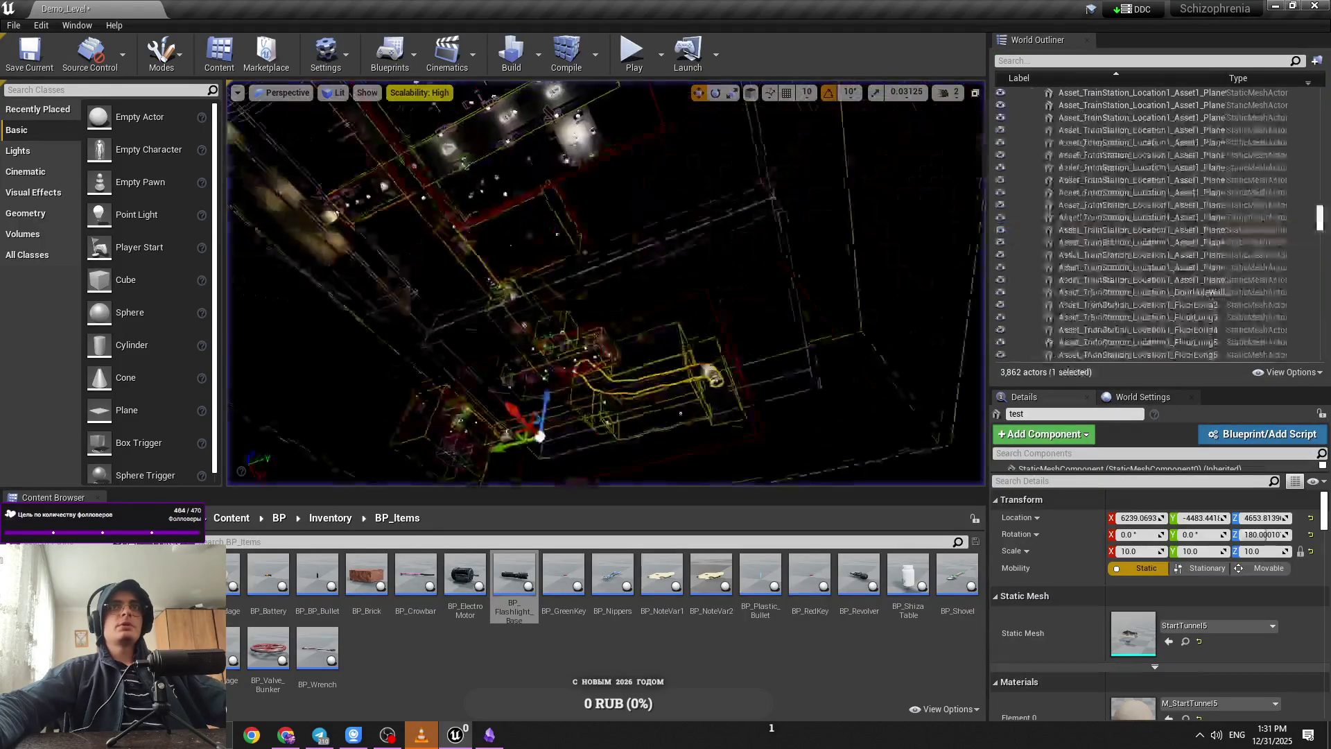
# Step: Switch the viewport to Unlit and lower the camera speed to 2 inside the lit tunnel
pyautogui.click(955, 95)
pyautogui.moveTo(797, 284); pyautogui.dragTo(770, 232)
pyautogui.click(334, 92)
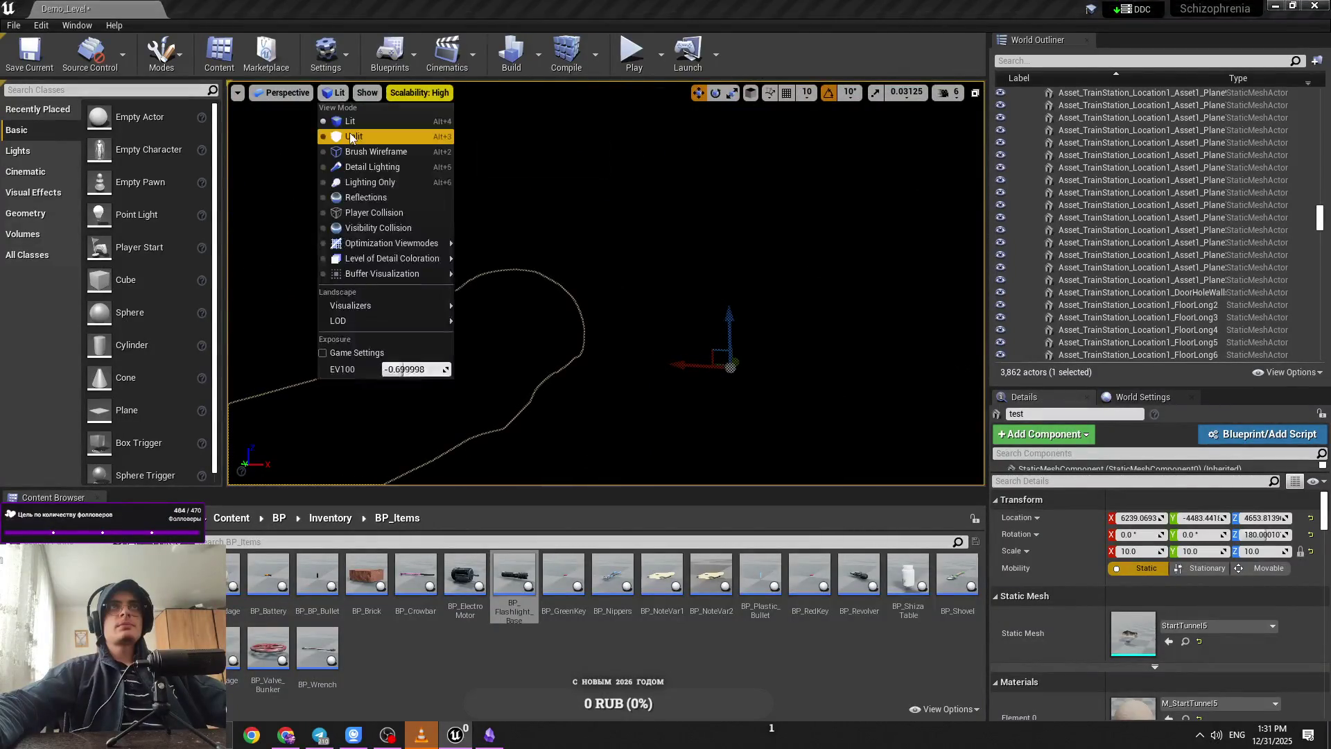
pyautogui.click(329, 136)
pyautogui.click(955, 92)
pyautogui.moveTo(966, 126); pyautogui.dragTo(950, 126)
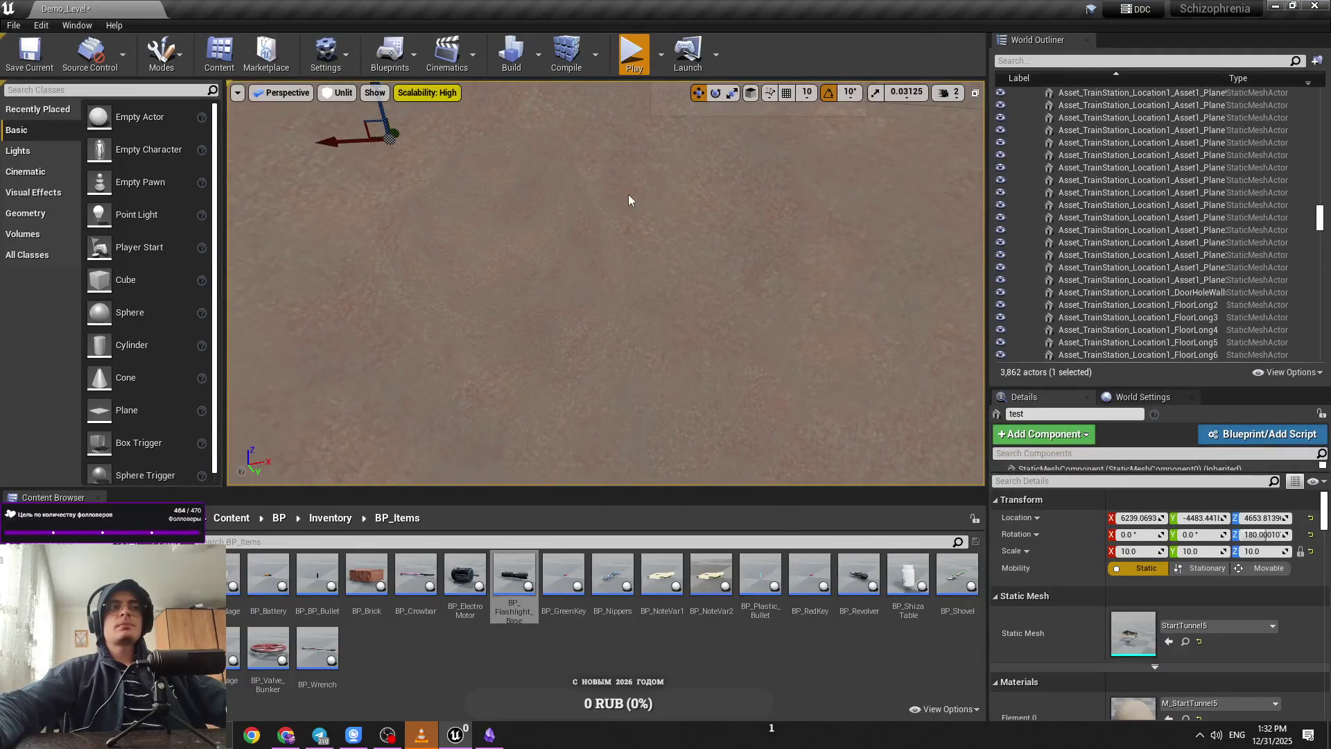
# Step: Play-test the level with Alt+P, then stop and select the pipe pair in the tunnel
pyautogui.hotkey('alt', 'p')
pyautogui.press('e')
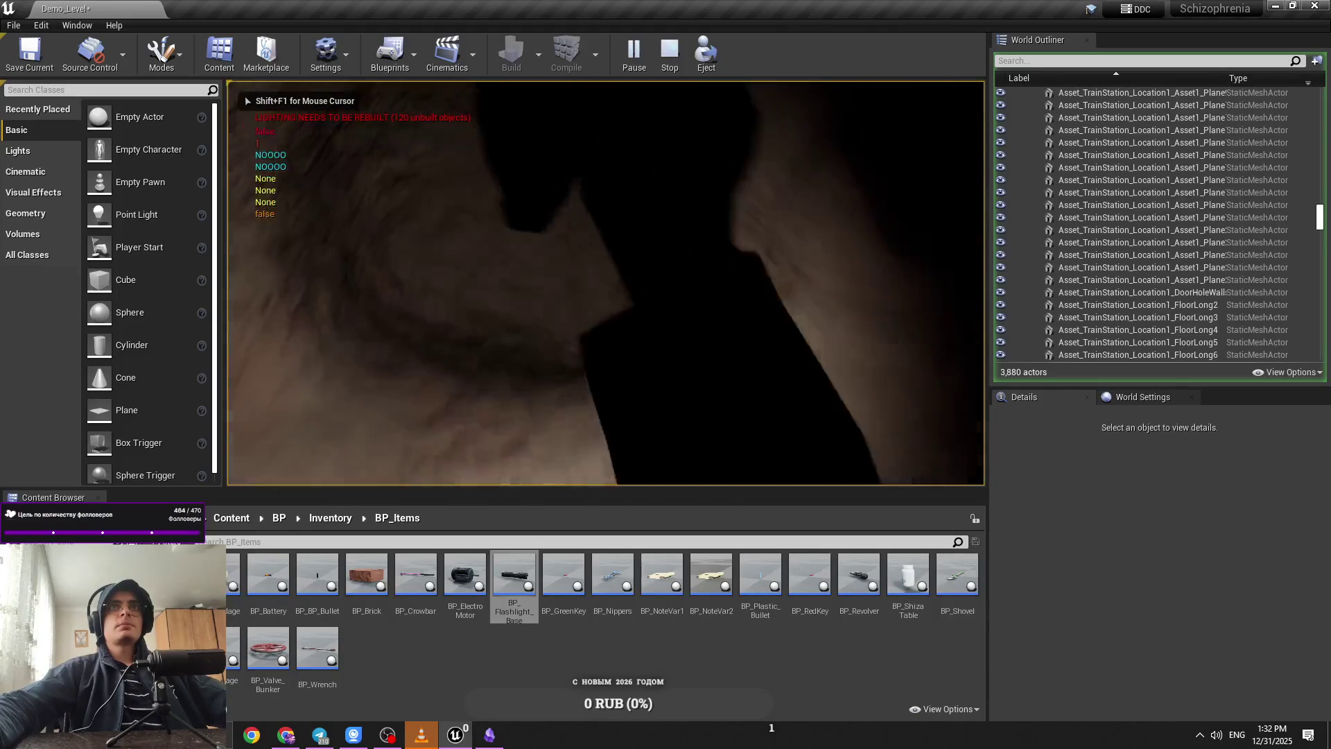
pyautogui.press('e')
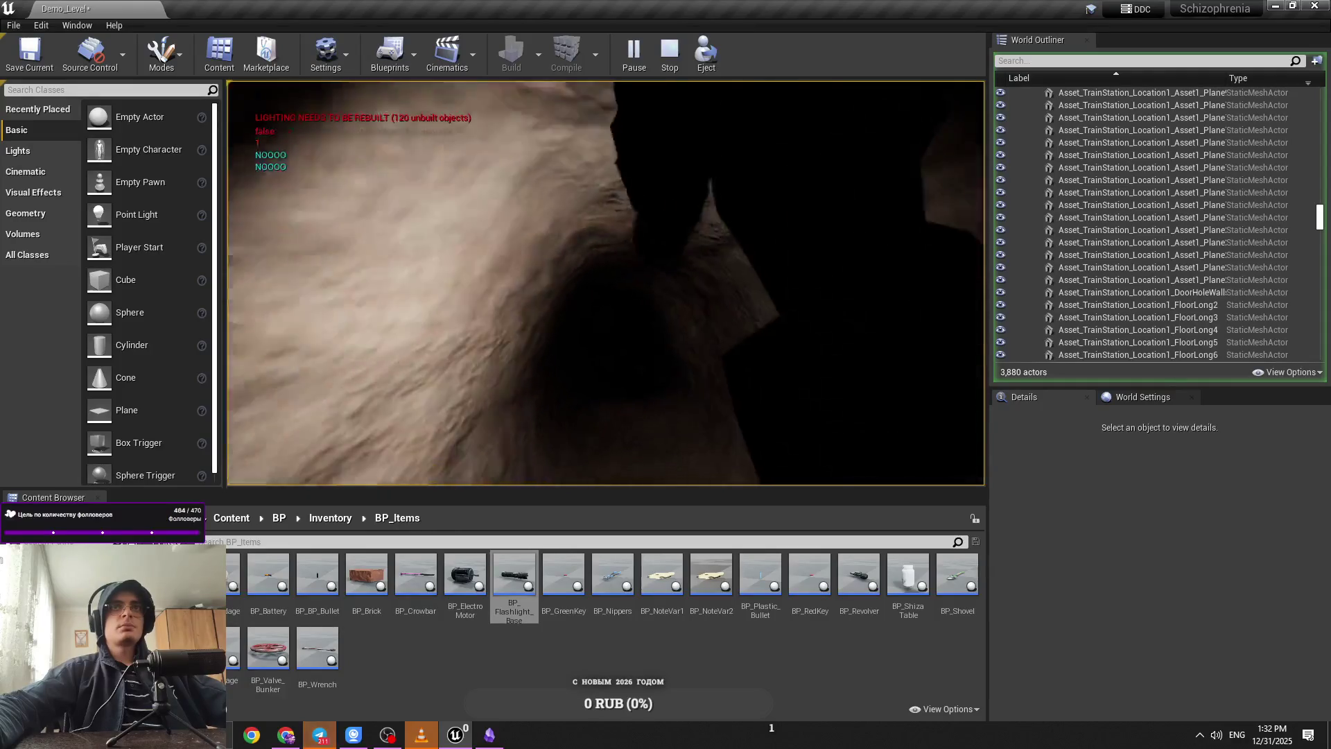
pyautogui.press('Escape')
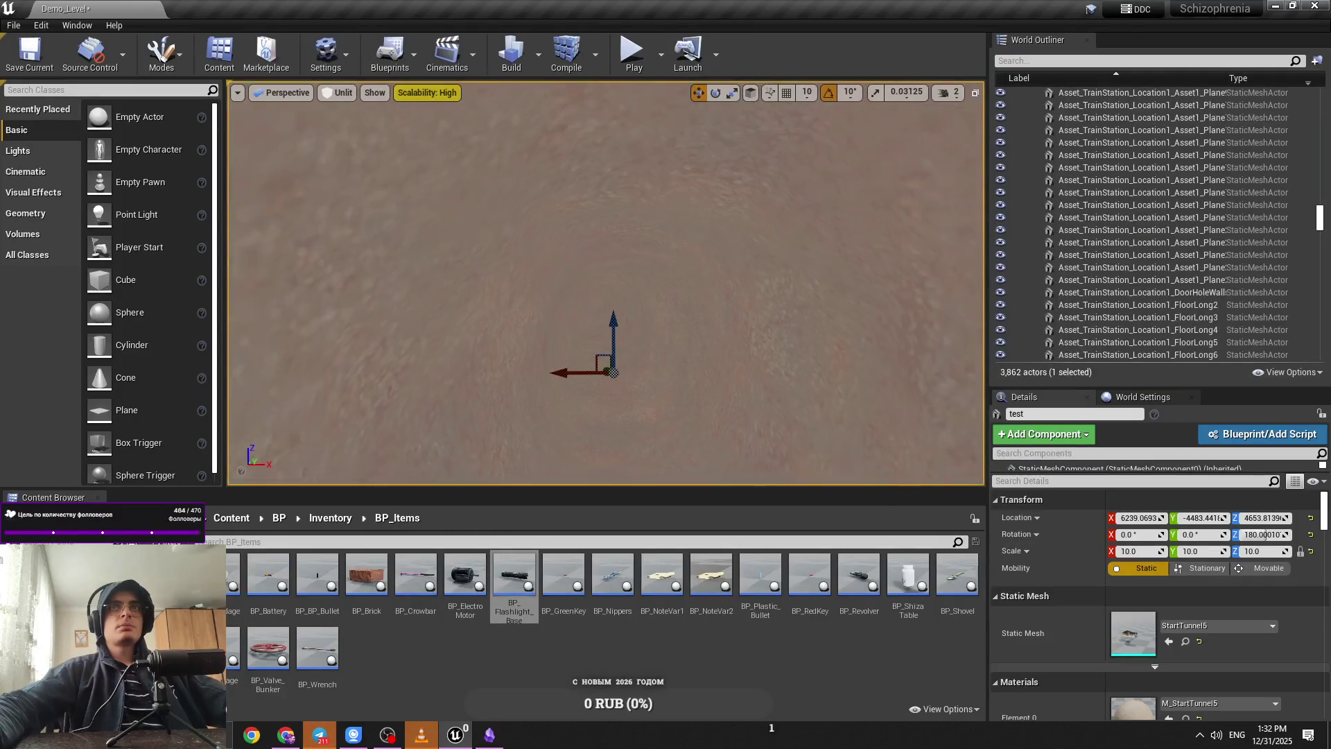
pyautogui.moveTo(652, 253)
pyautogui.mouseDown()
pyautogui.moveTo(758, 259)
pyautogui.moveTo(603, 300)
pyautogui.moveTo(342, 326)
pyautogui.moveTo(449, 298)
pyautogui.moveTo(464, 416)
pyautogui.mouseUp()
pyautogui.click(788, 285)
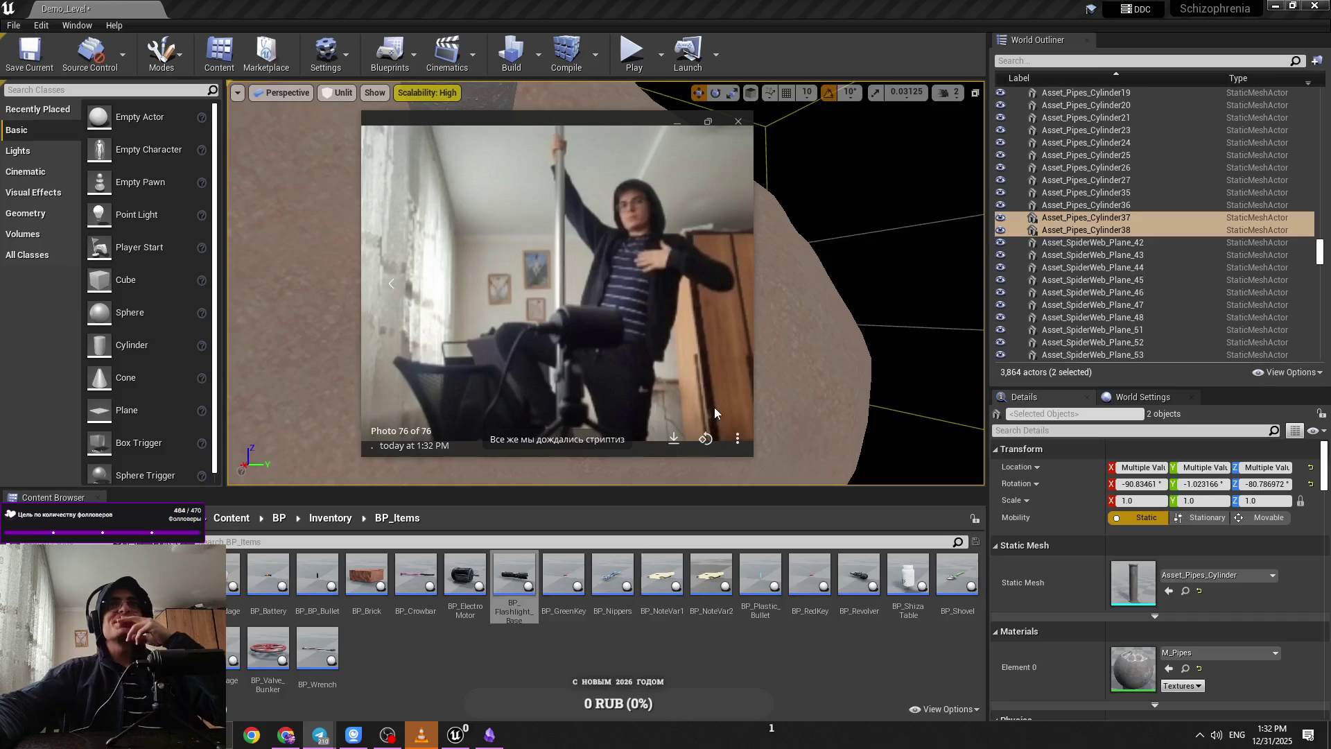
# Step: Close the photo viewer and frame the selected pipes side-on
pyautogui.click(737, 122)
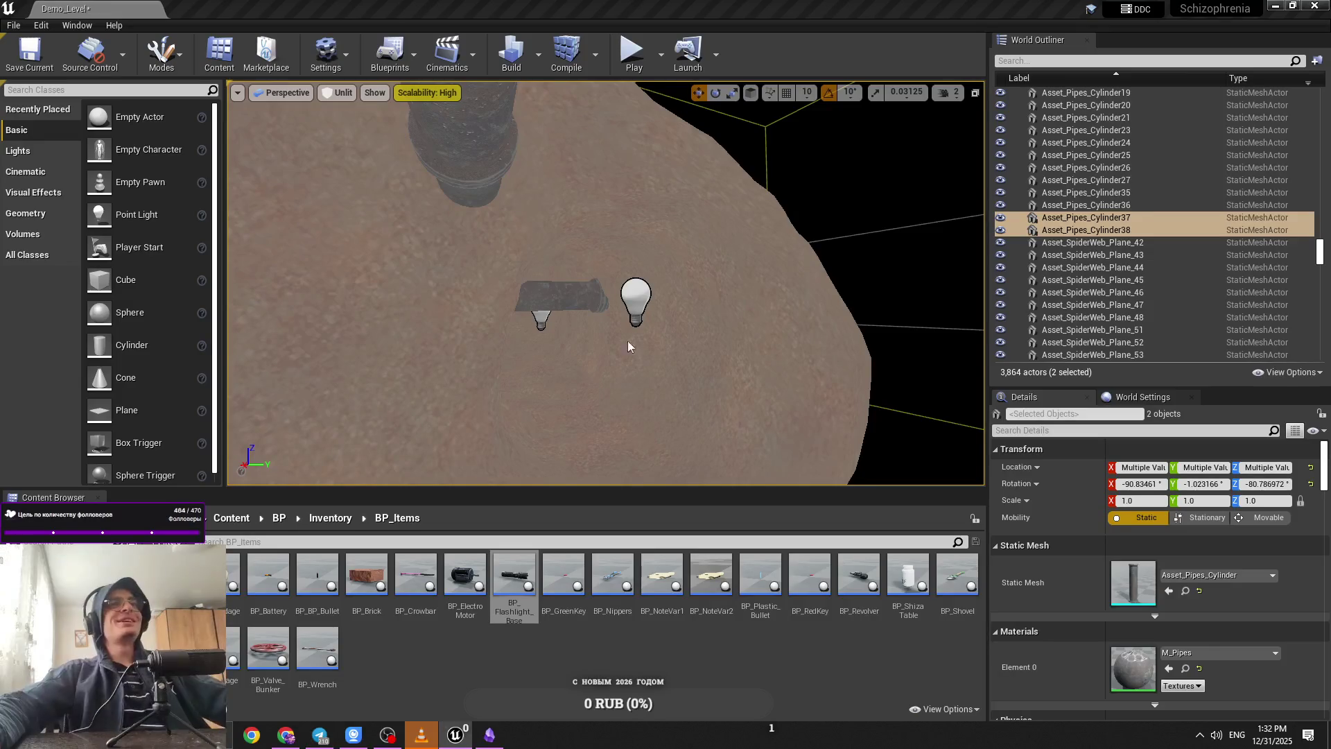
pyautogui.press('f')
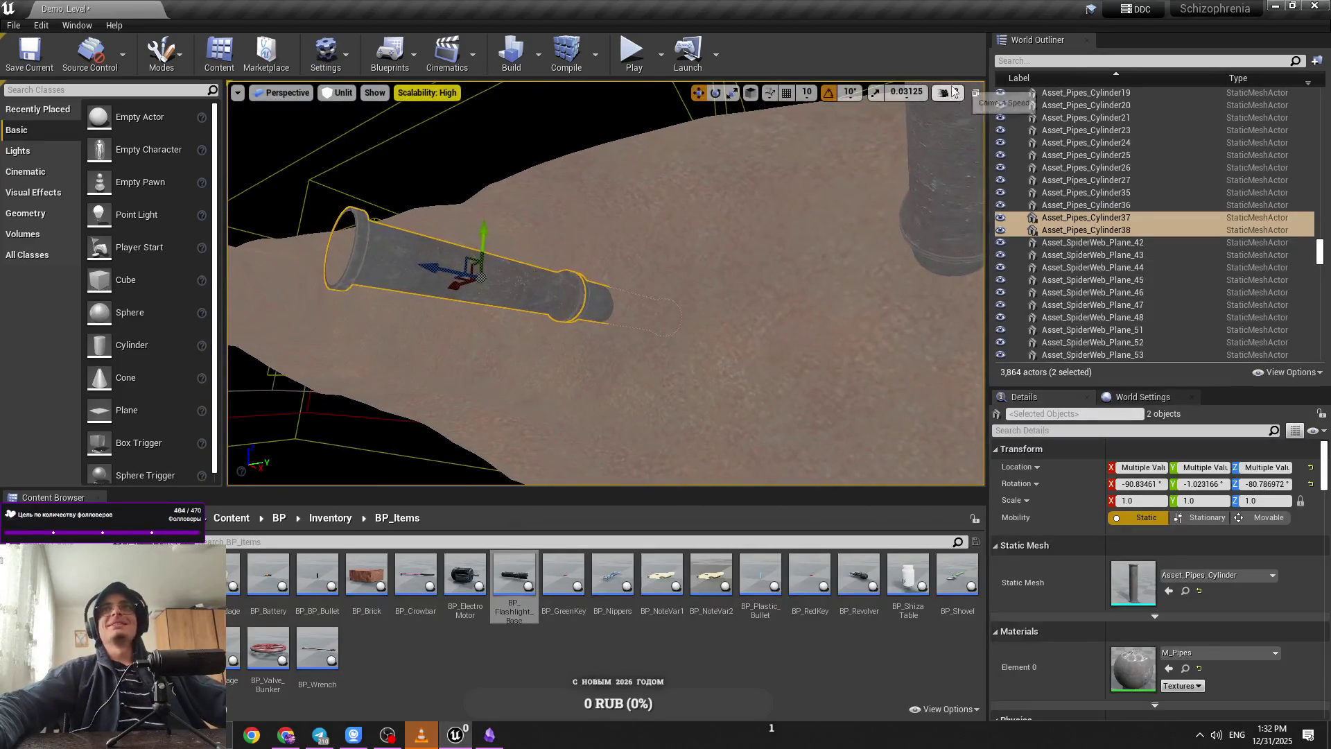
pyautogui.click(949, 92)
pyautogui.moveTo(624, 278); pyautogui.dragTo(545, 193)
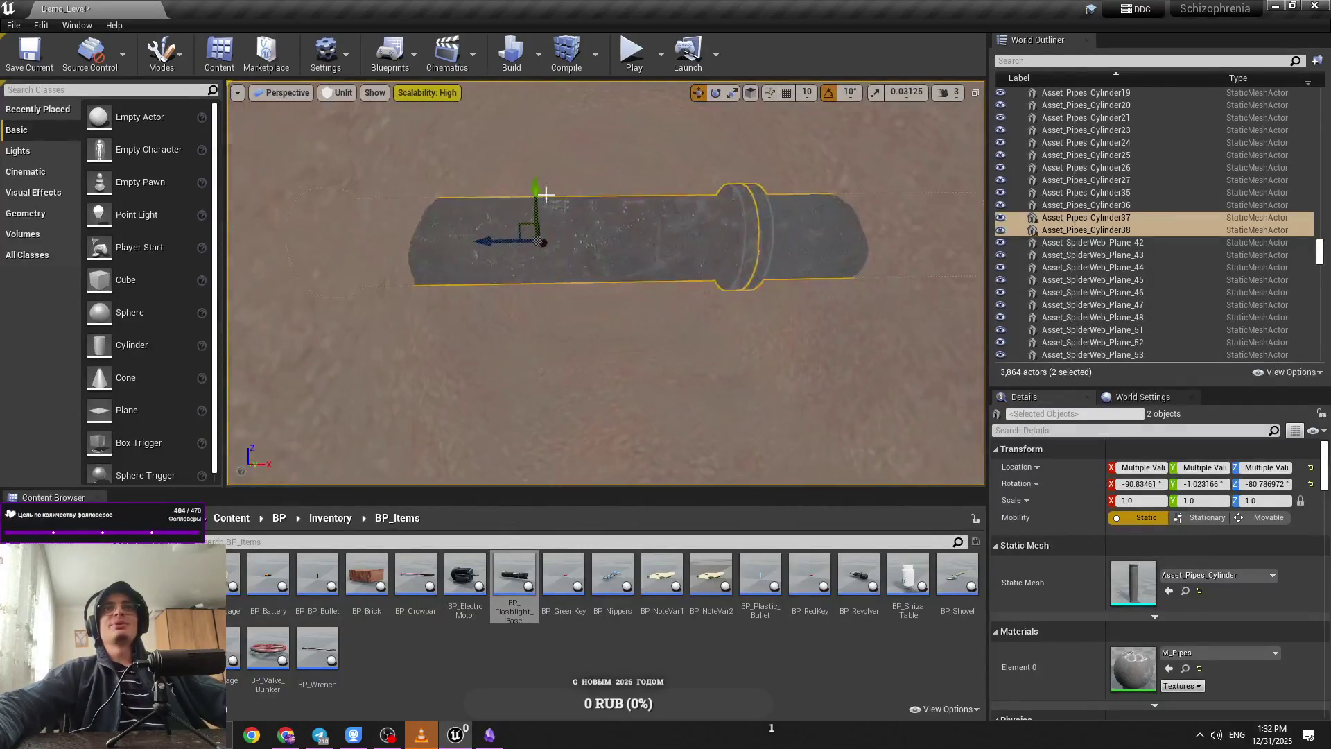
# Step: Switch the viewport to Lit and start a test play near the cave floor
pyautogui.click(337, 92)
pyautogui.click(350, 132)
pyautogui.moveTo(485, 277)
pyautogui.mouseDown()
pyautogui.moveTo(485, 347)
pyautogui.moveTo(577, 284)
pyautogui.mouseUp()
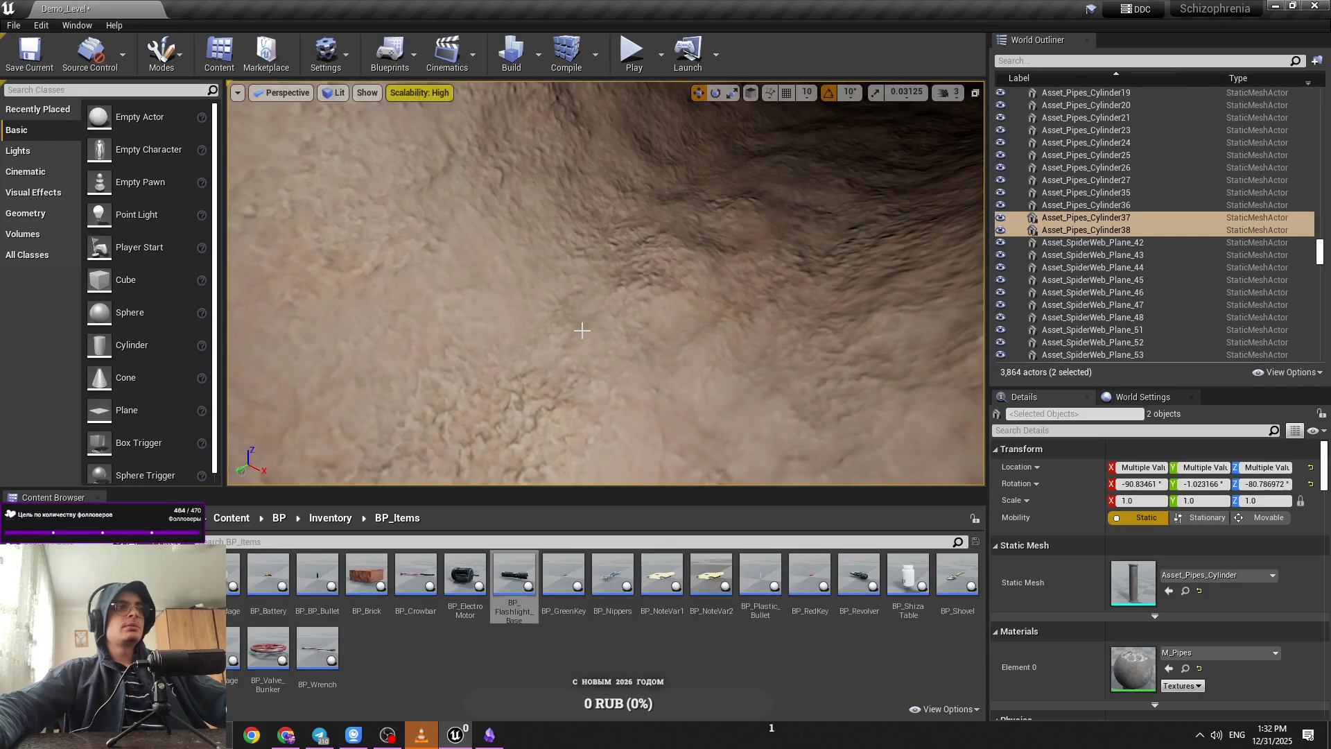
pyautogui.hotkey('alt', 'p')
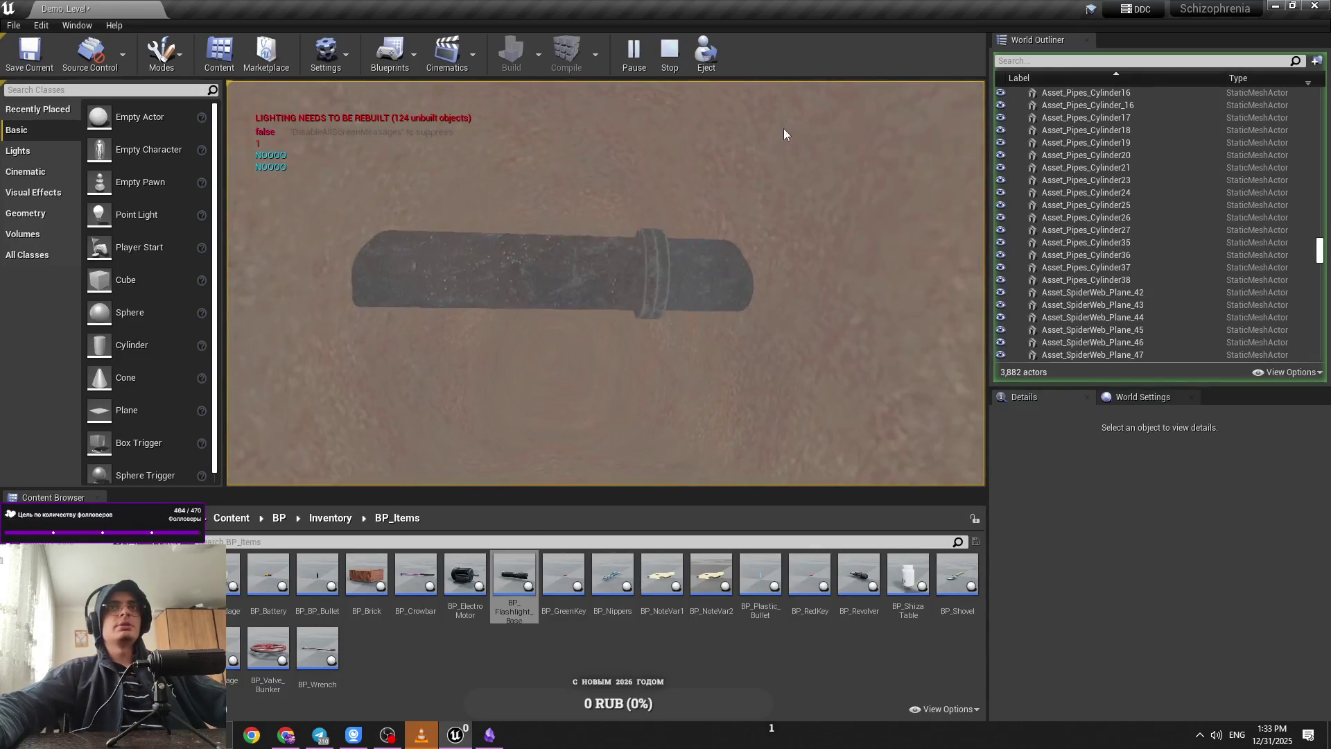
# Step: Stop the test play, switch back to Unlit, and raise both pipes higher in the tunnel
pyautogui.press('Escape')
pyautogui.click(335, 92)
pyautogui.click(353, 138)
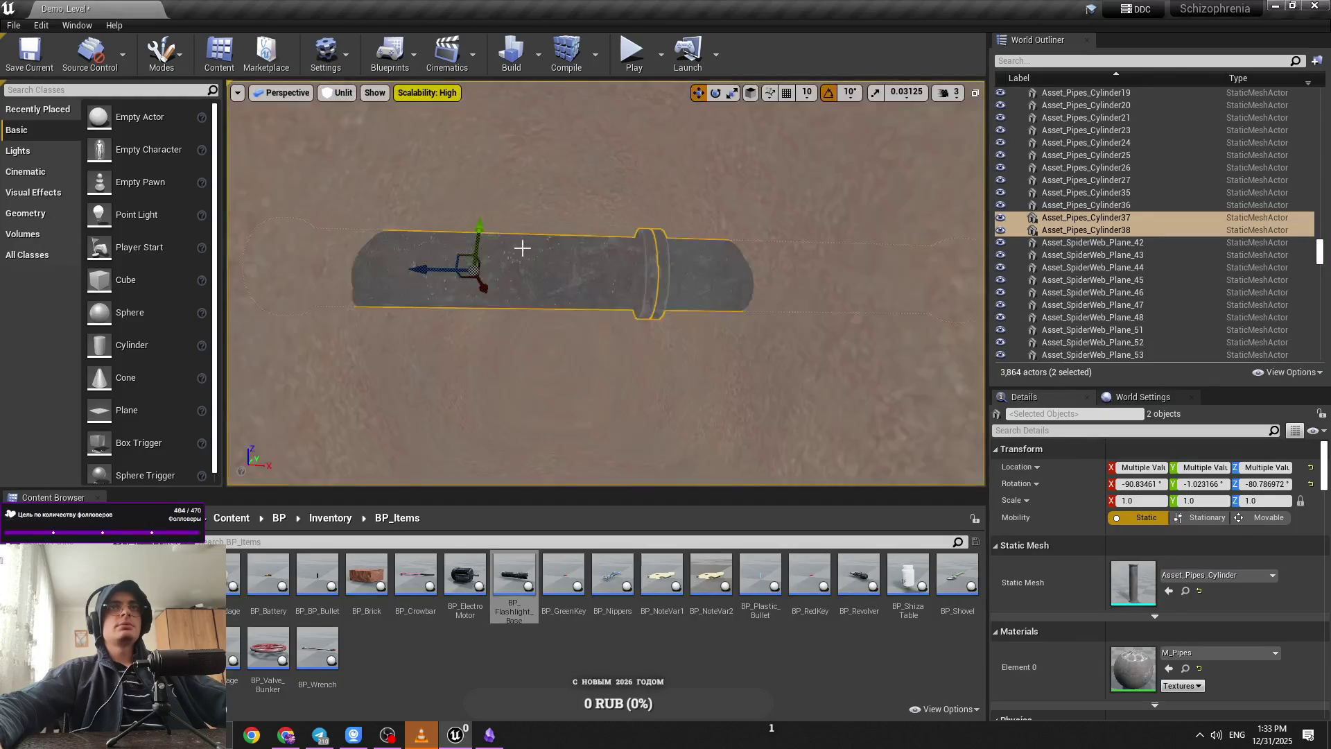
pyautogui.moveTo(477, 220); pyautogui.dragTo(479, 164)
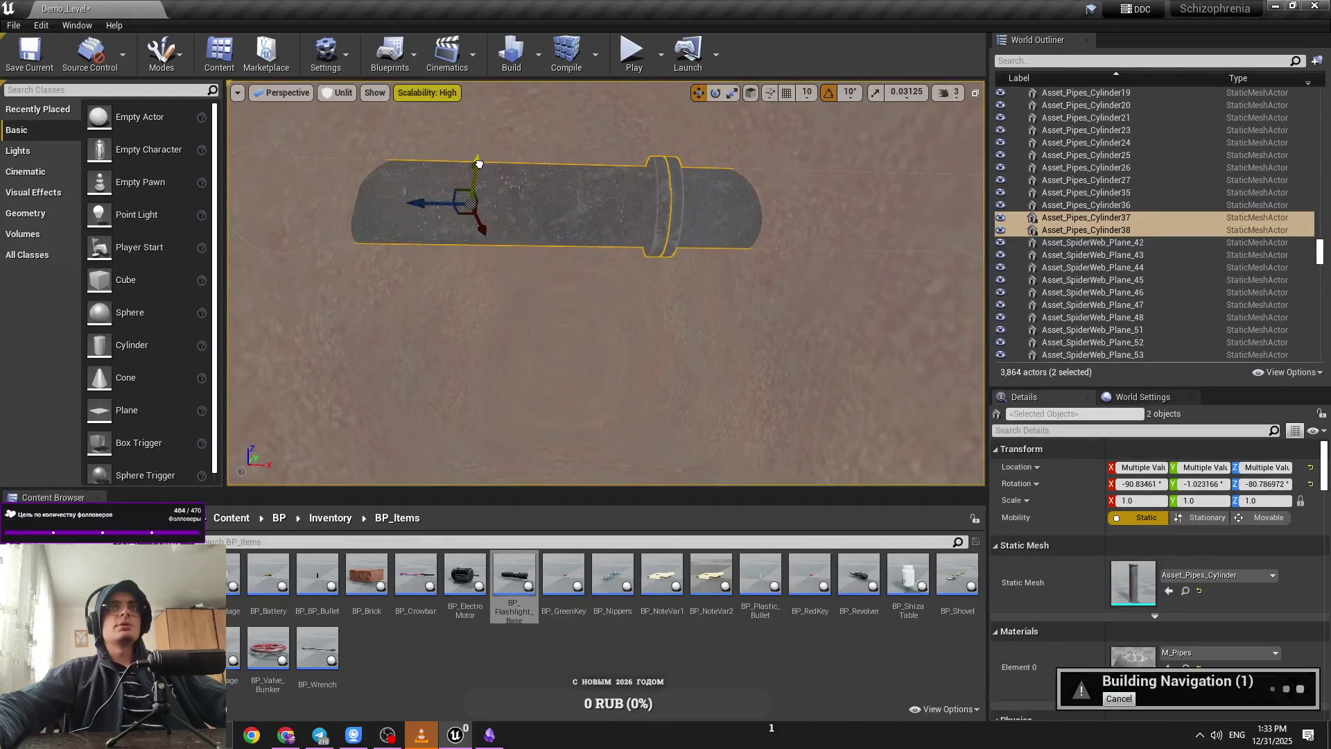
# Step: Play-test the raised pipes, then refocus the view on them
pyautogui.hotkey('alt', 'p')
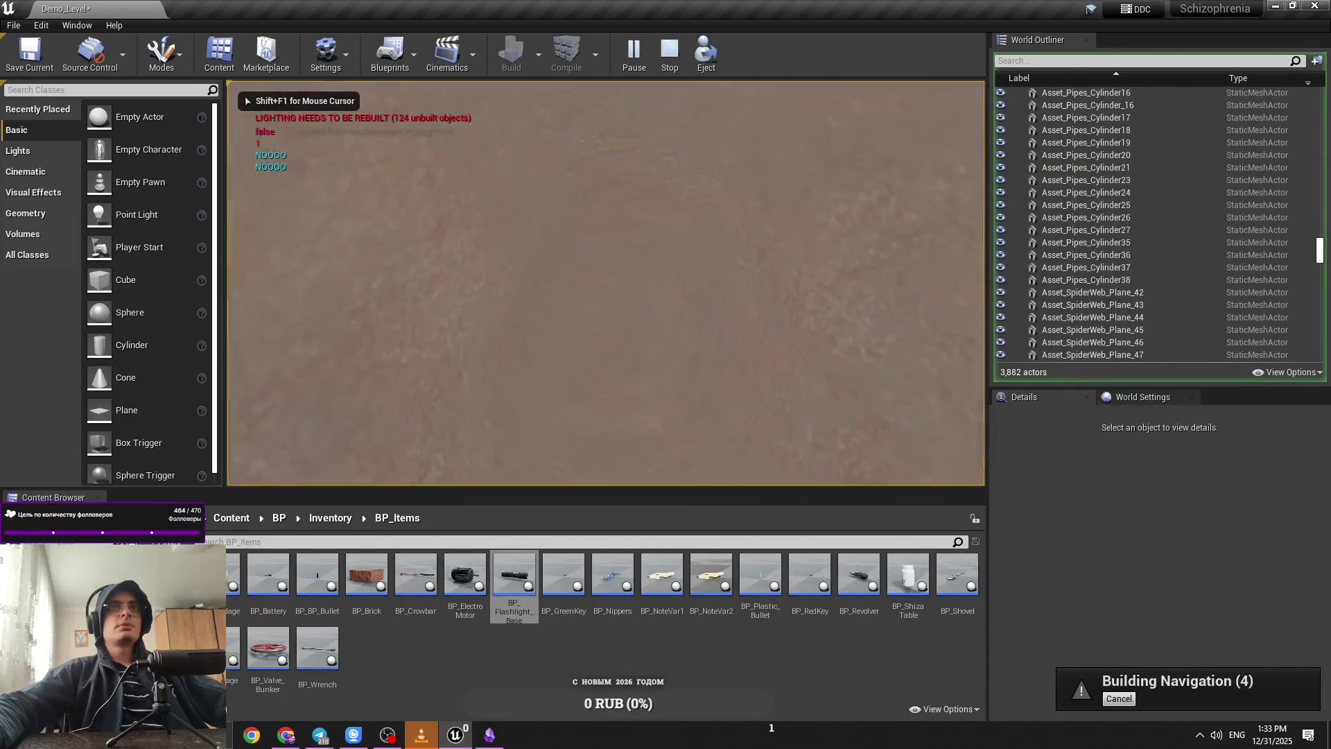
pyautogui.press('Escape')
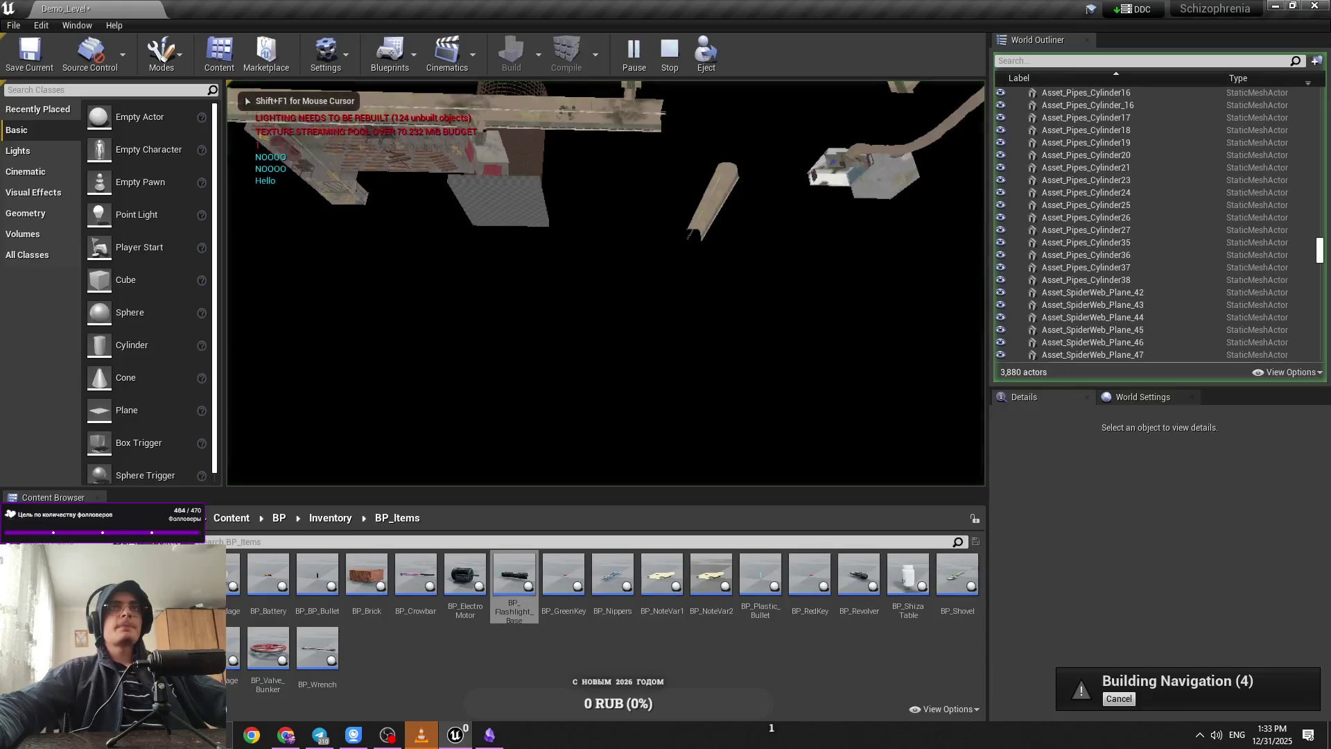
pyautogui.press('Escape')
pyautogui.click(946, 93)
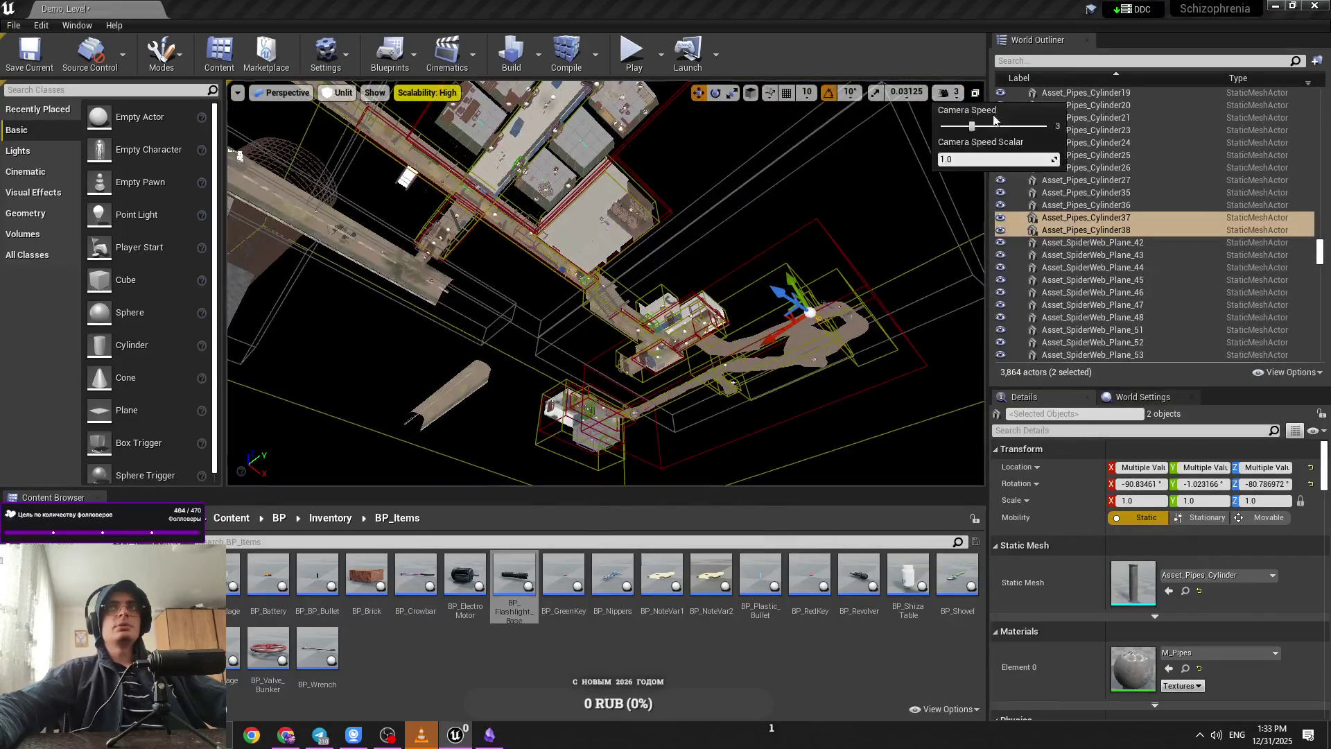
pyautogui.press('f')
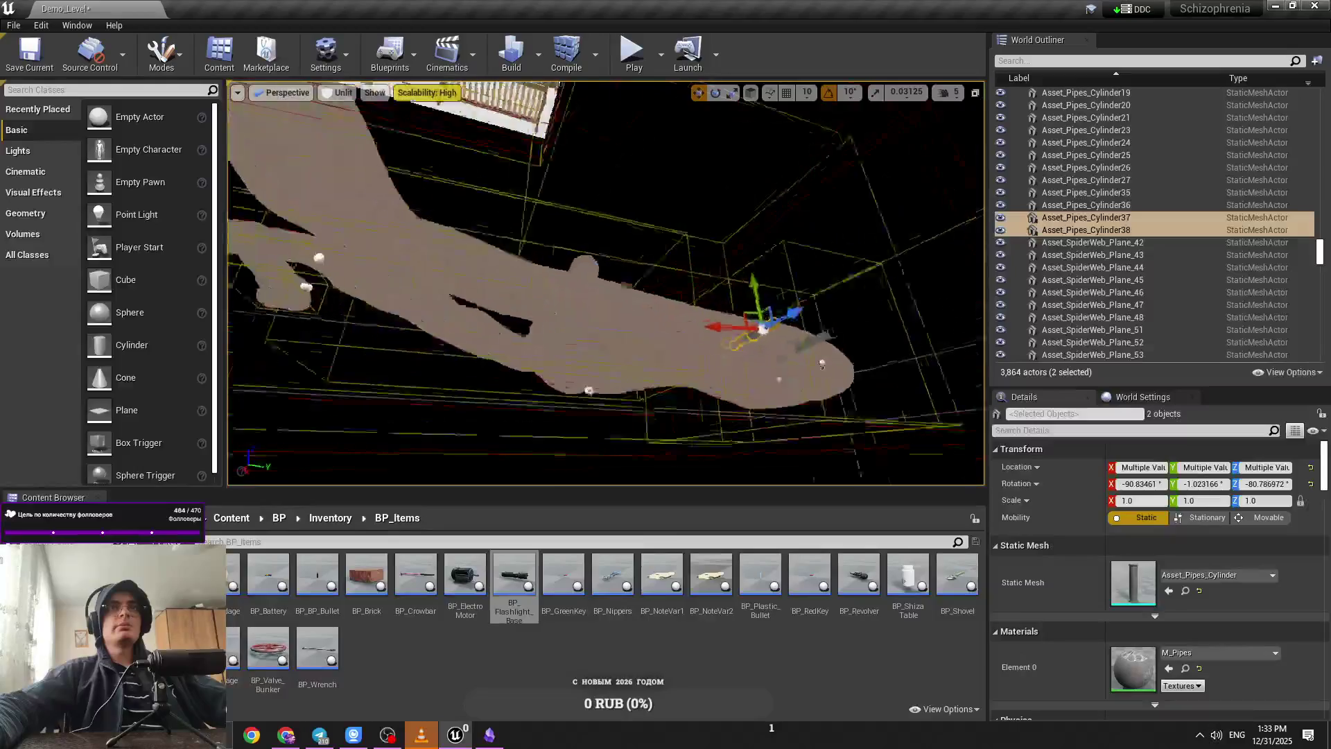
pyautogui.moveTo(712, 238); pyautogui.dragTo(712, 238)
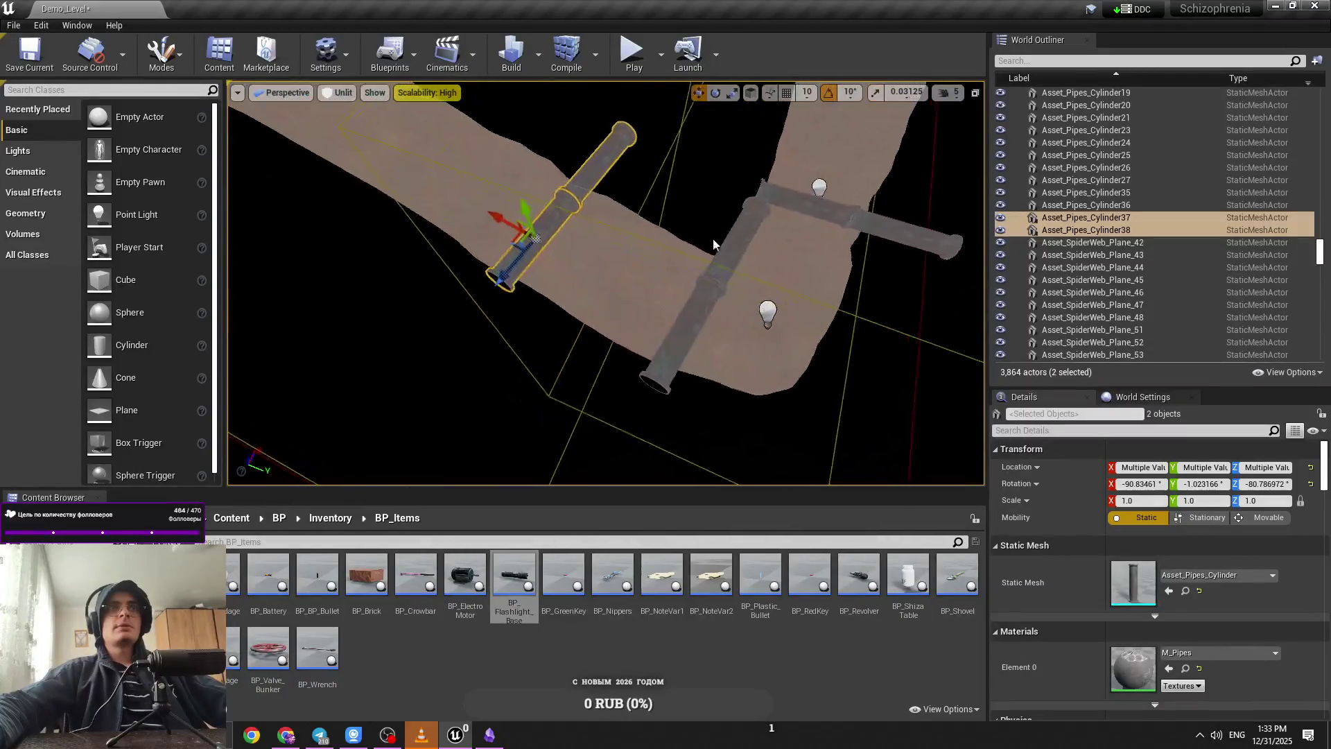
# Step: Play-test from the PlayerStart, then select pipe Asset_Pipes_Cylinder38
pyautogui.click(610, 291)
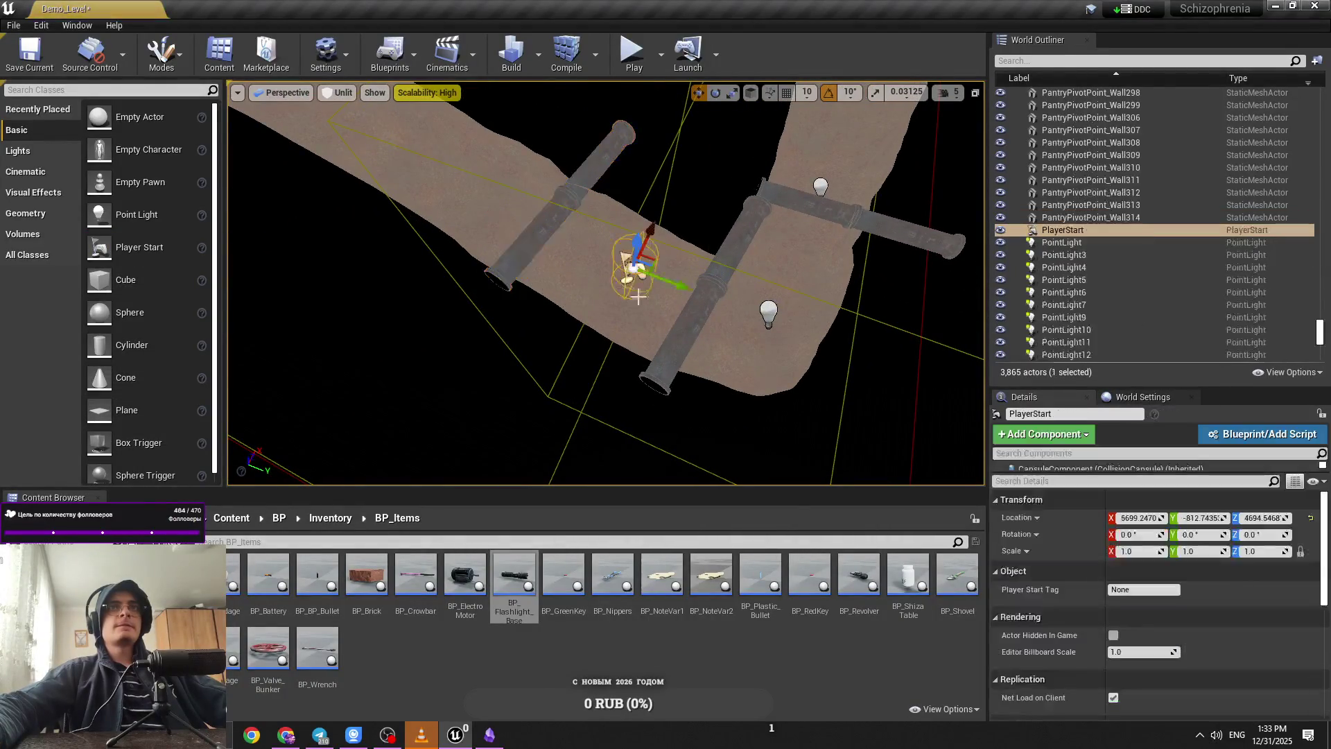
pyautogui.press('f')
pyautogui.hotkey('alt', 'p')
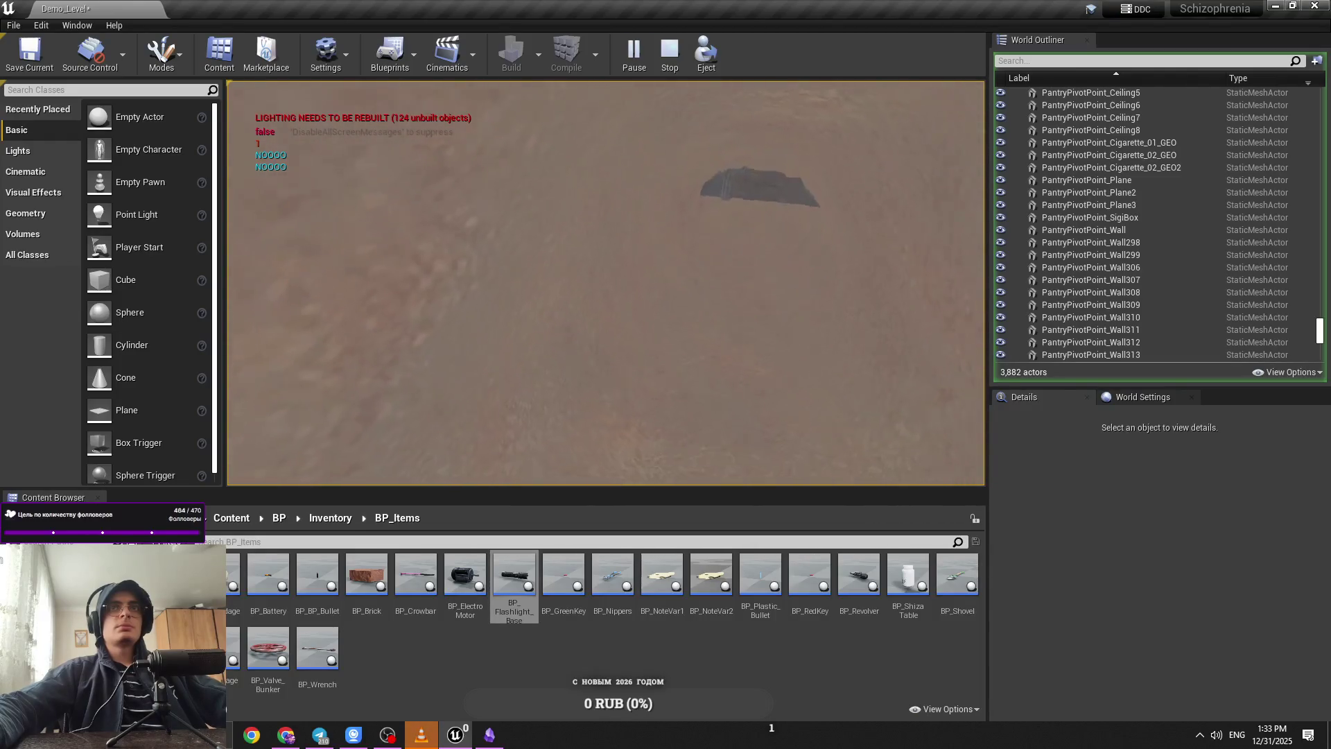
pyautogui.press('Escape')
pyautogui.click(716, 164)
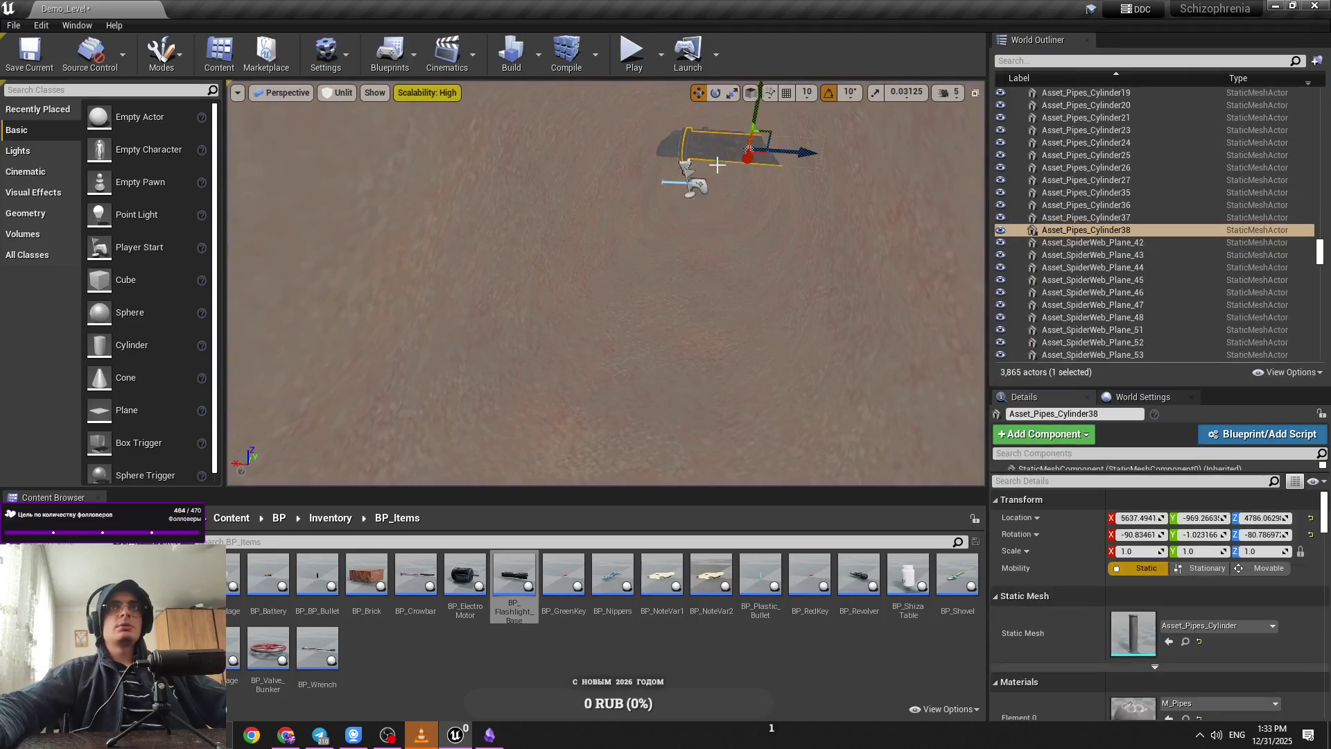
# Step: Duplicate the pipe pair farther down the tunnel as Asset_Pipes_Cylinder39 and 40
pyautogui.keyDown('ctrl'); pyautogui.click(620, 158); pyautogui.keyUp('ctrl')
pyautogui.moveTo(567, 180); pyautogui.dragTo(633, 373)
pyautogui.moveTo(725, 354); pyautogui.dragTo(540, 314)
pyautogui.press('f')
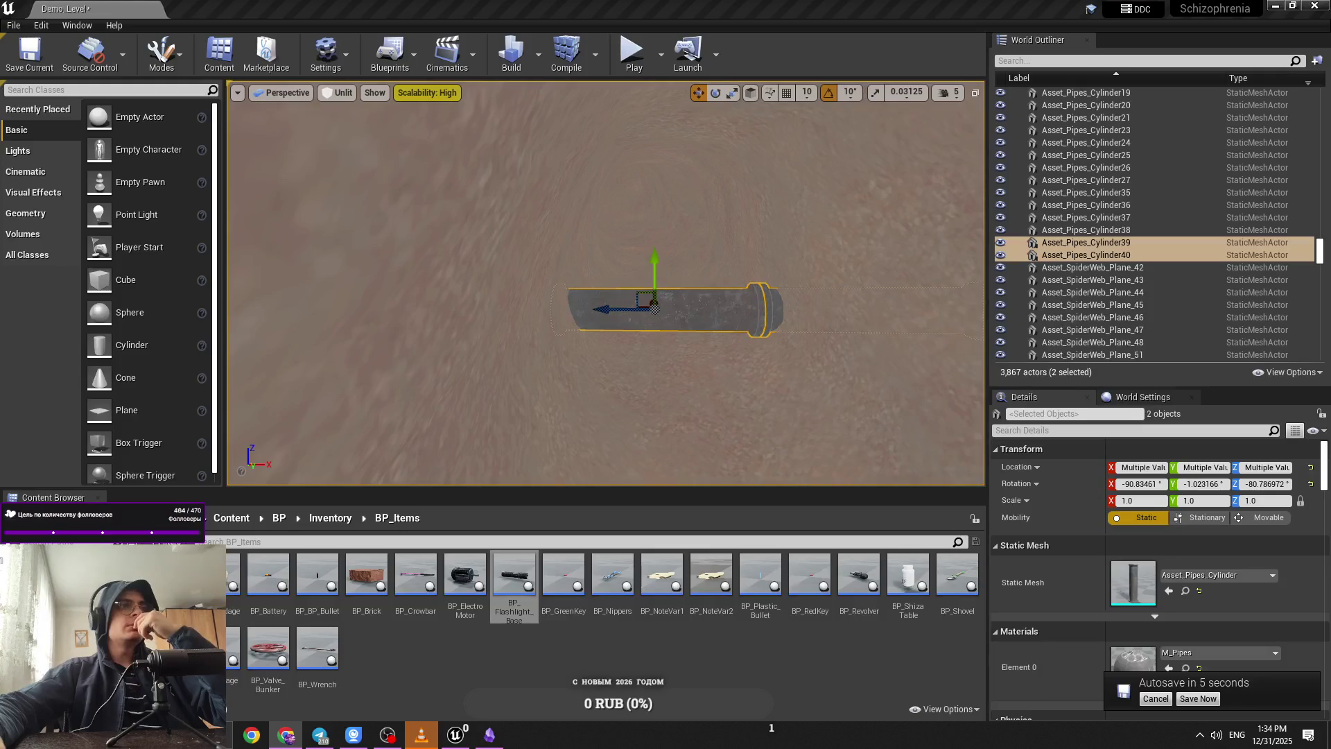
# Step: Play-test the new pipes, refocus on them, and start another test play
pyautogui.click(632, 54)
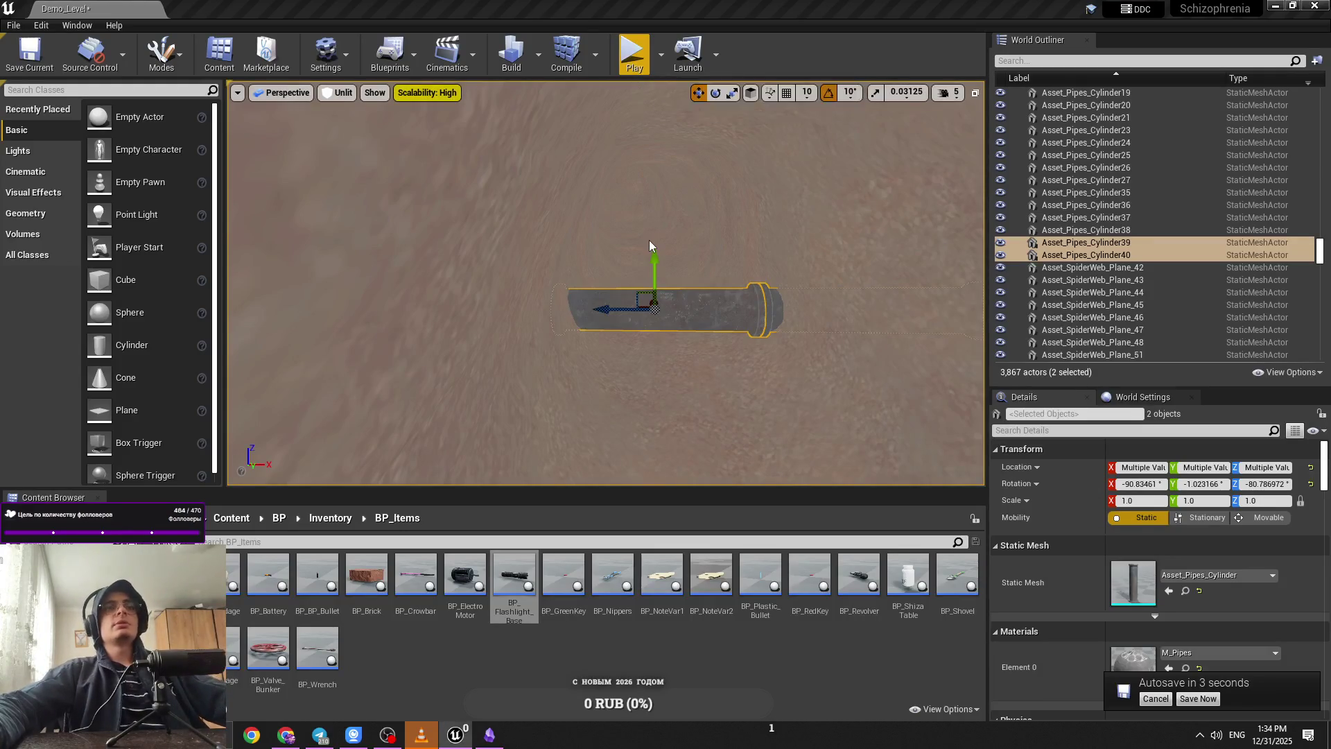
pyautogui.press('Escape')
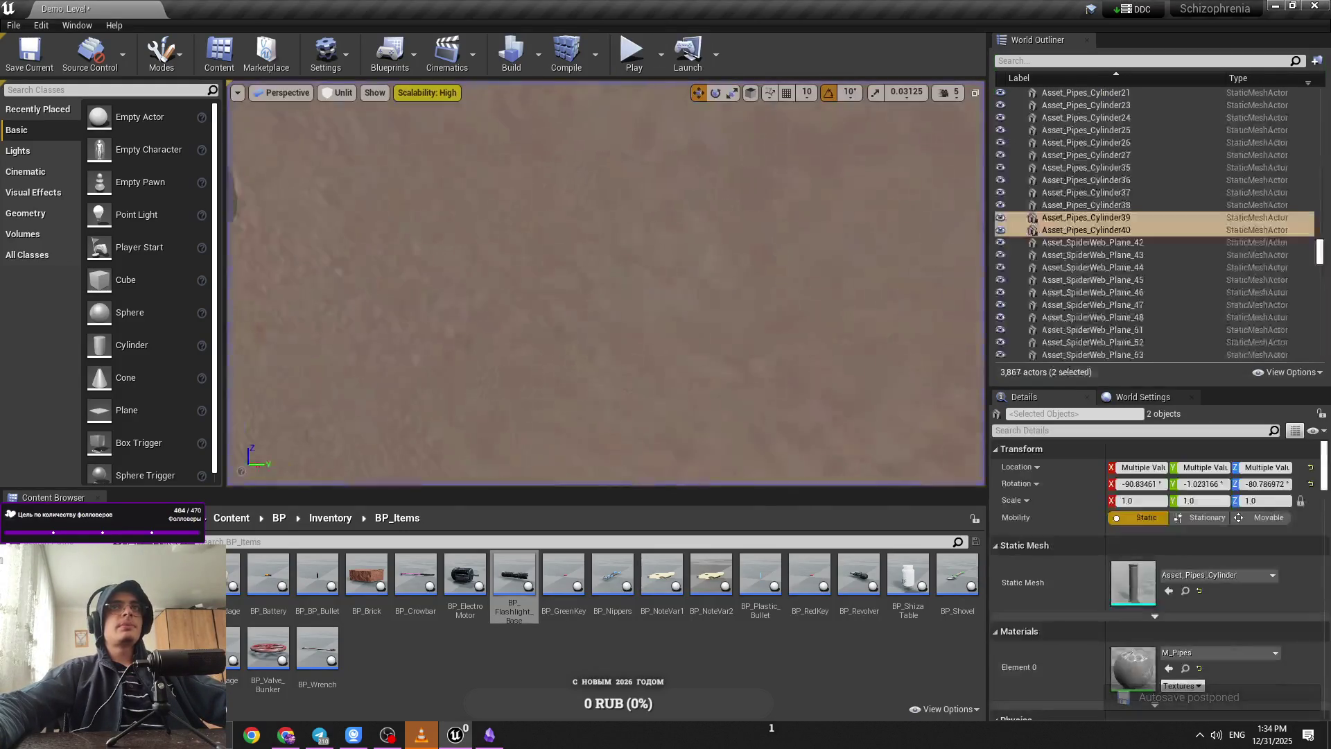
pyautogui.press('f')
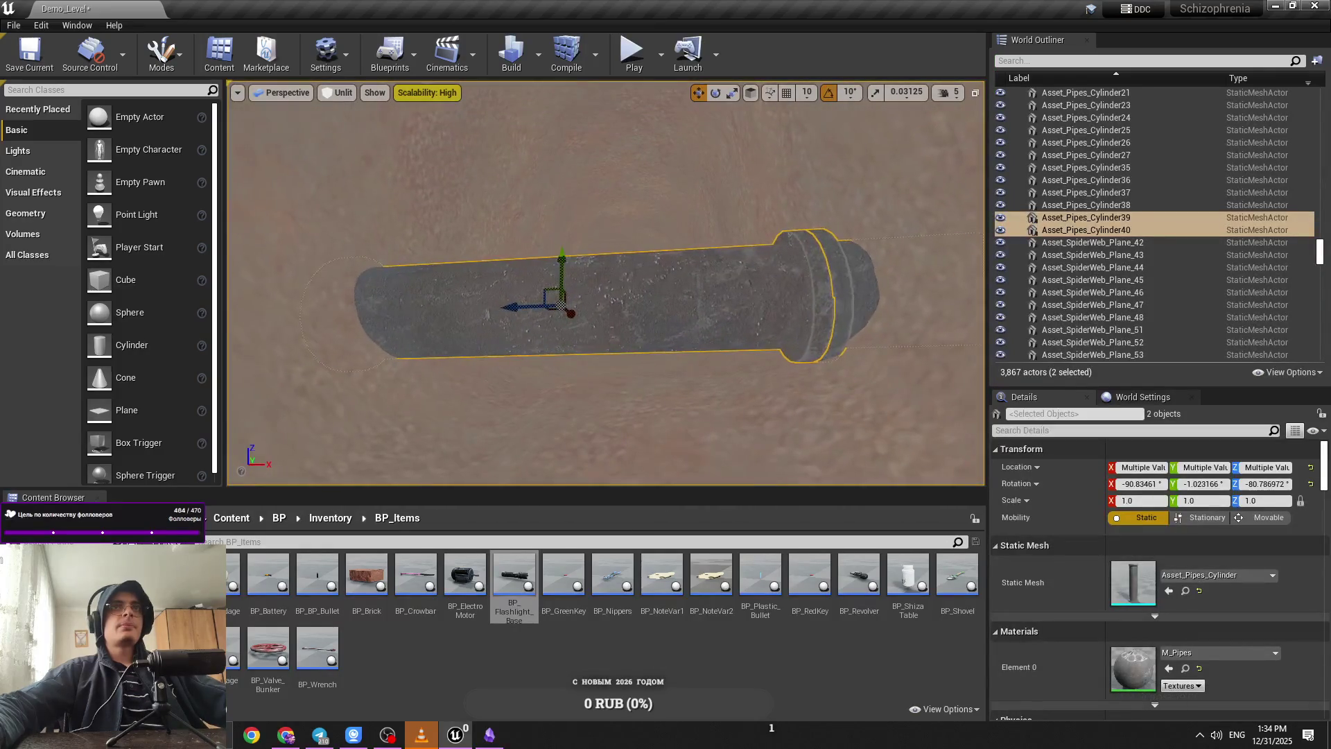
pyautogui.press('f')
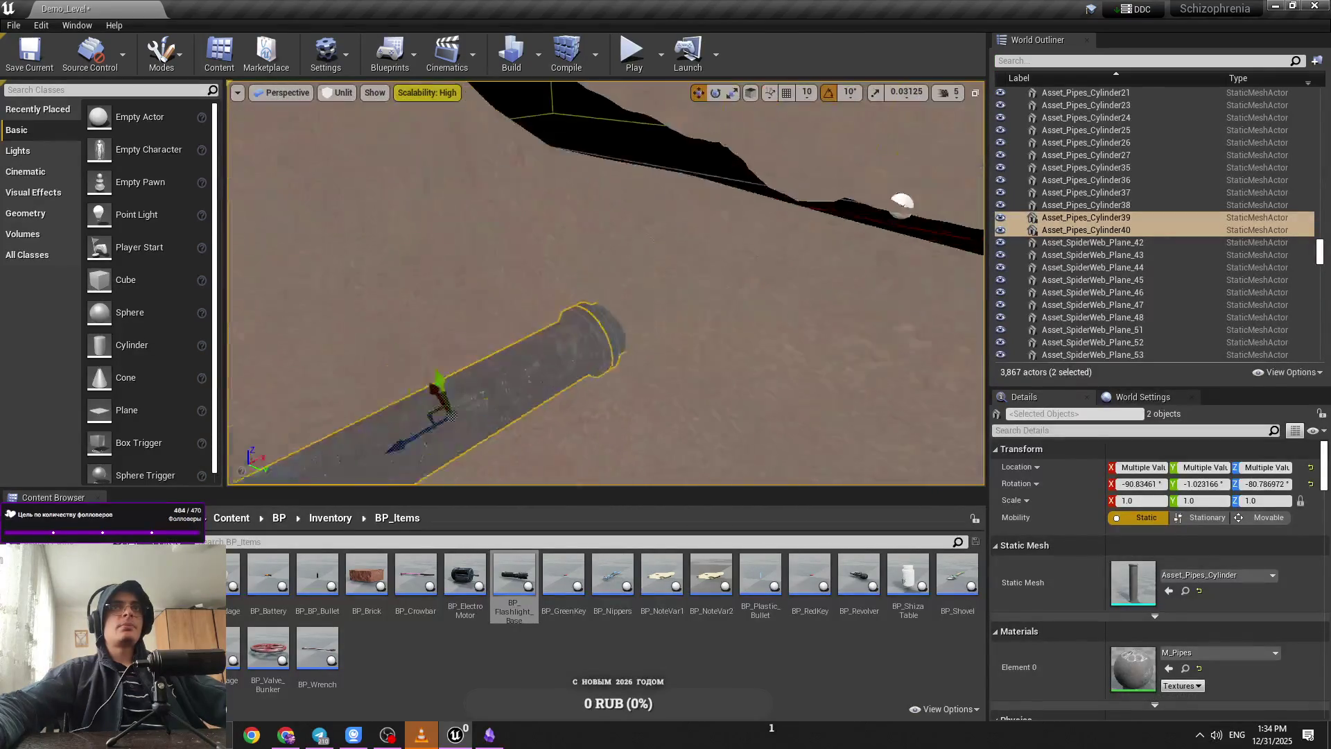
pyautogui.moveTo(519, 282)
pyautogui.mouseDown()
pyautogui.moveTo(550, 365)
pyautogui.moveTo(559, 249)
pyautogui.moveTo(571, 250)
pyautogui.moveTo(469, 218)
pyautogui.mouseUp()
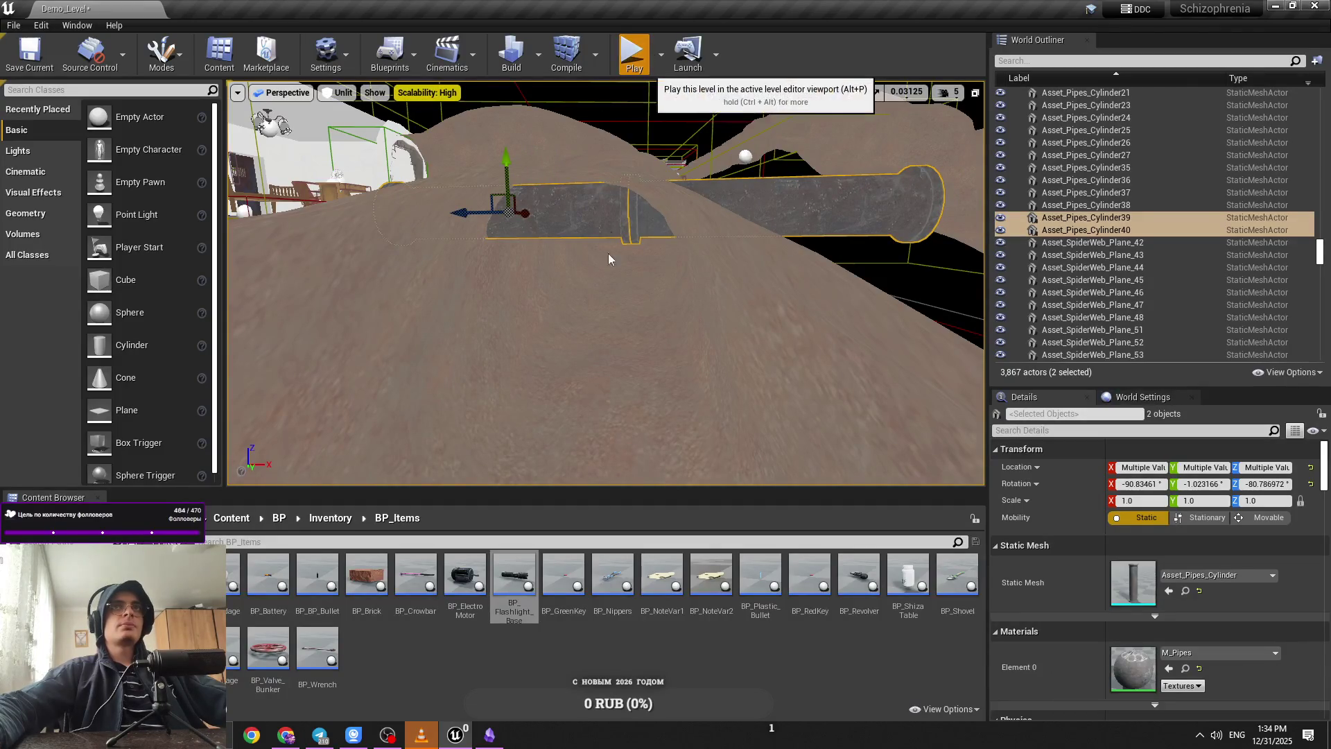
pyautogui.hotkey('alt', 'p')
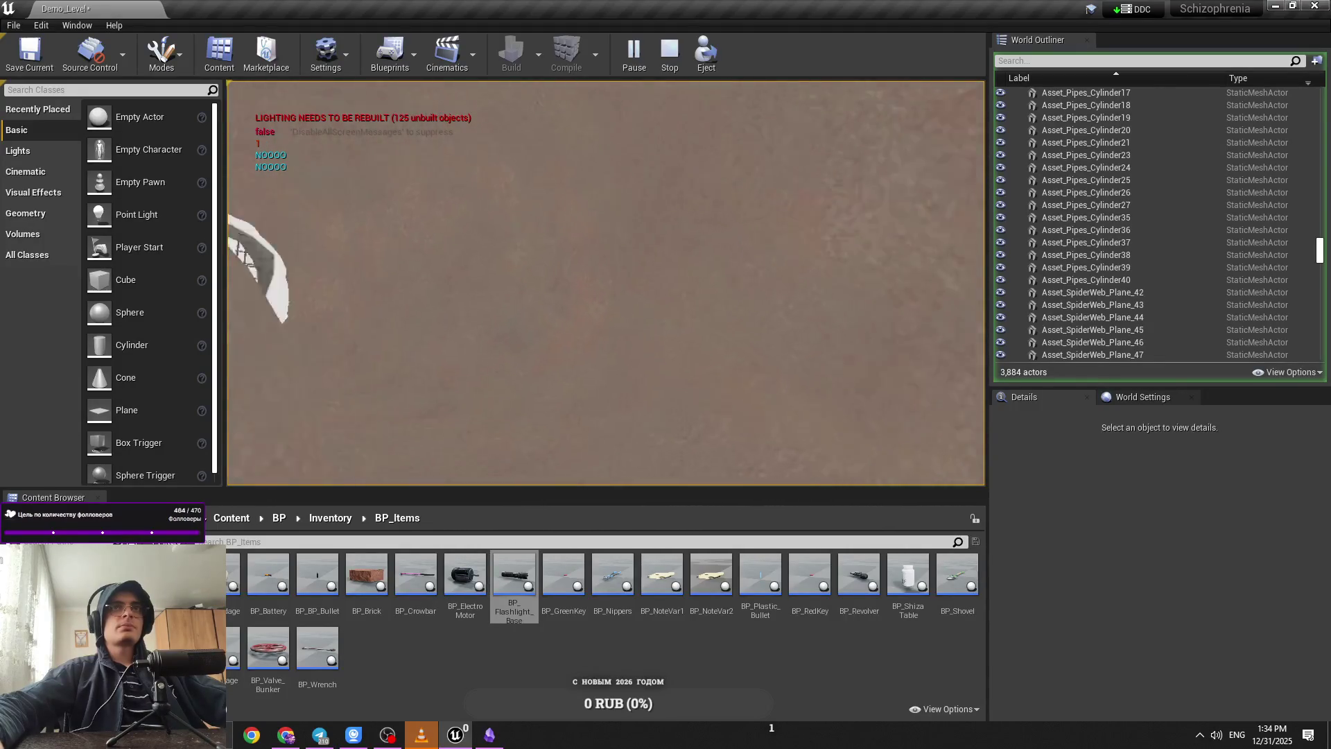
pyautogui.press('Escape')
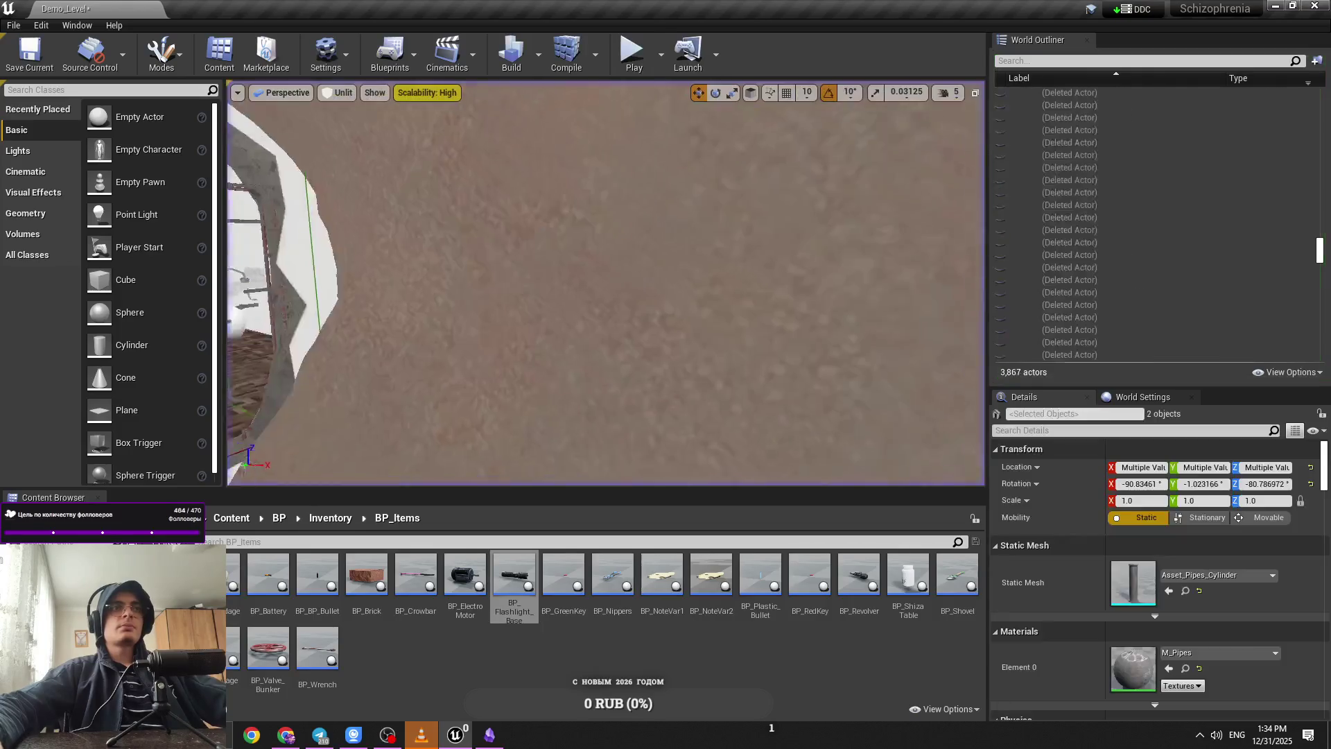
pyautogui.press('f')
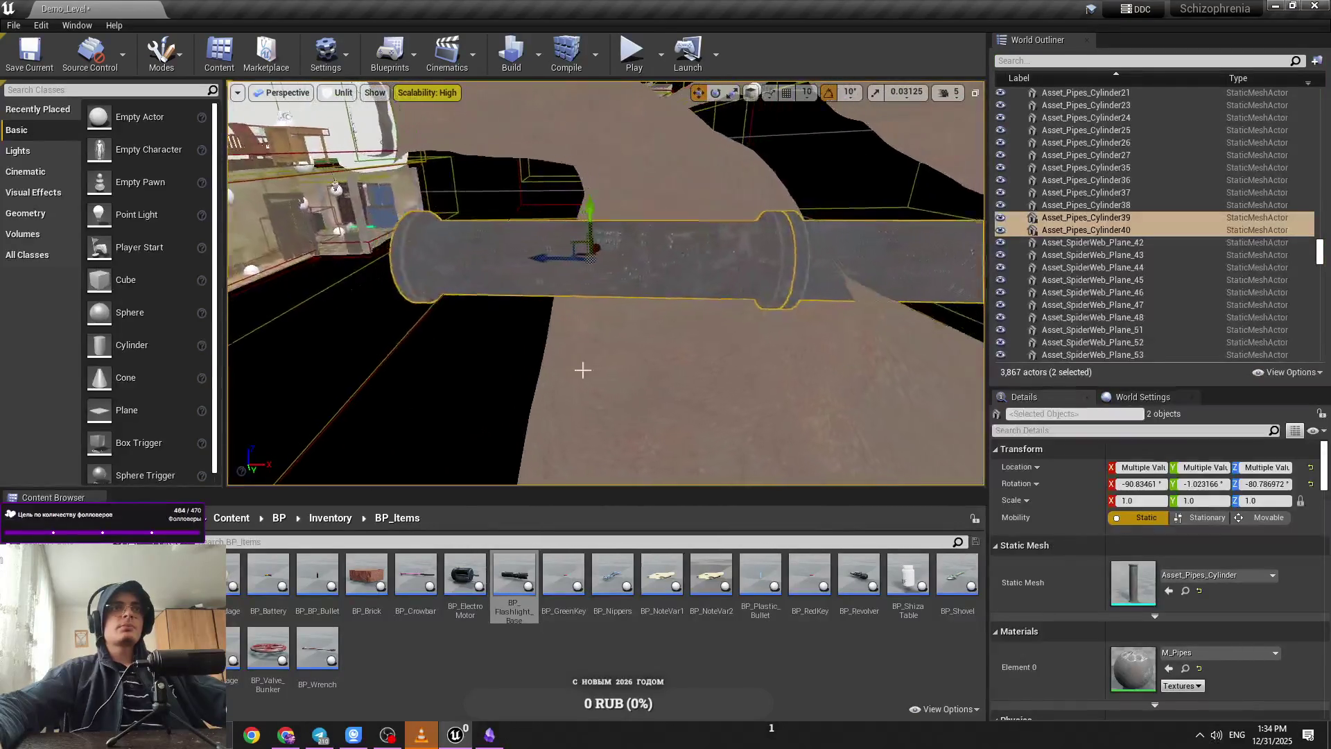
pyautogui.click(330, 518)
# Step: Open the Assets > MainLVL folder in the Content Browser
pyautogui.click(260, 517)
pyautogui.click(291, 250)
pyautogui.scroll(-3, 251, 588)
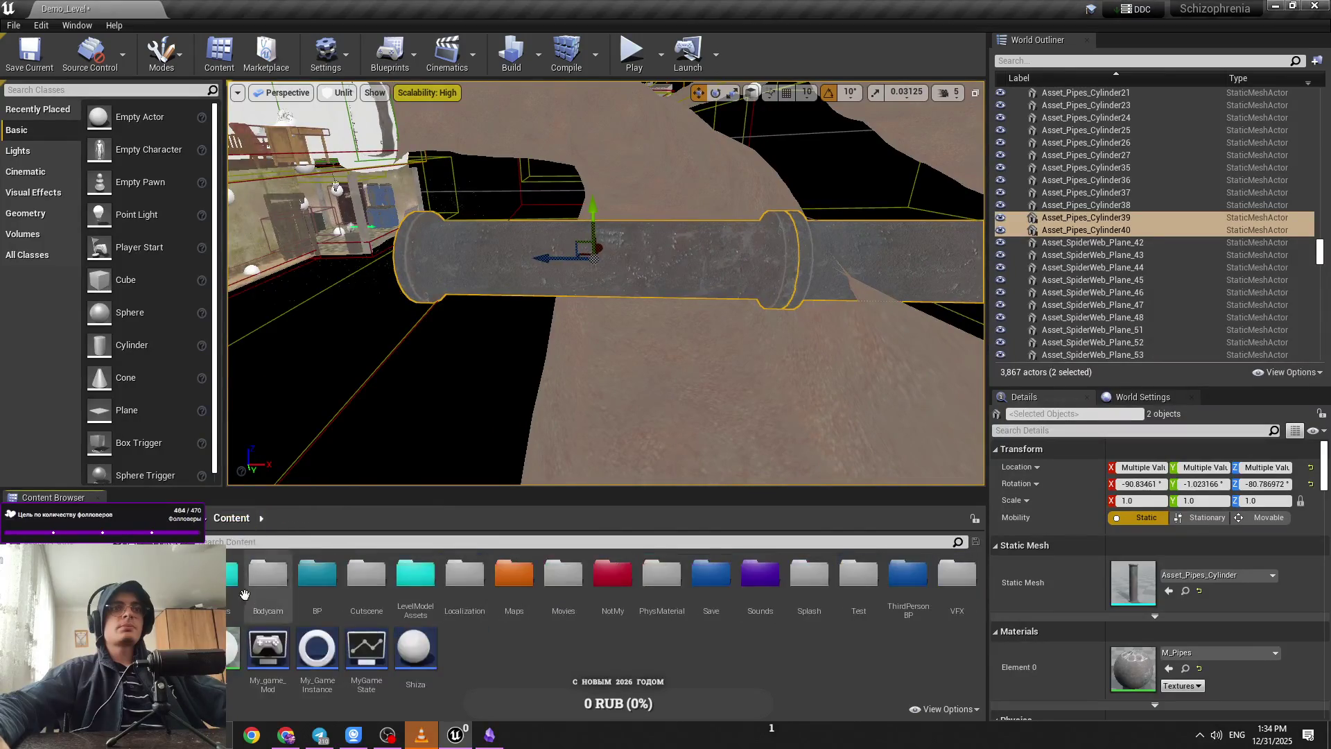
pyautogui.doubleClick(251, 588)
# Step: Set camera speed to 3, delete pipe Asset_Pipes_Cylinder39, and slide the remaining pipe right
pyautogui.moveTo(554, 333); pyautogui.dragTo(594, 363)
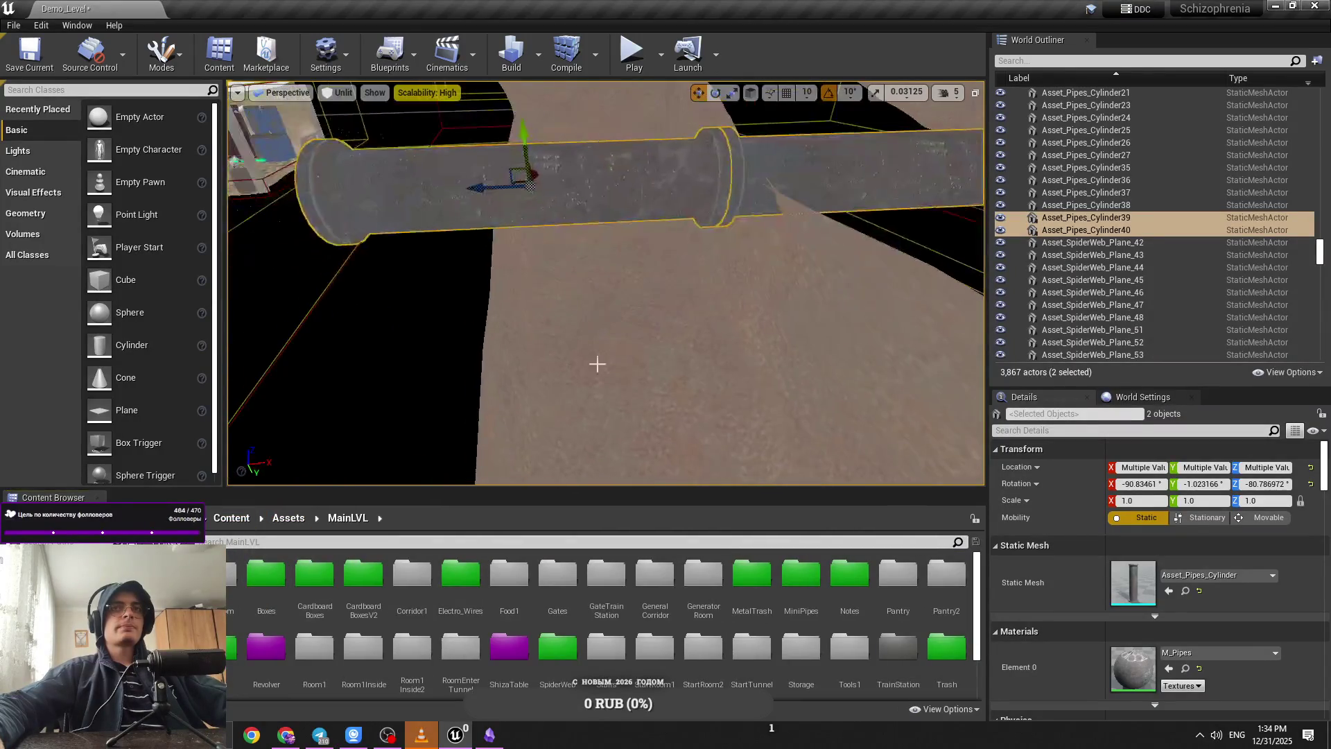
pyautogui.click(952, 106)
pyautogui.click(950, 92)
pyautogui.click(977, 135)
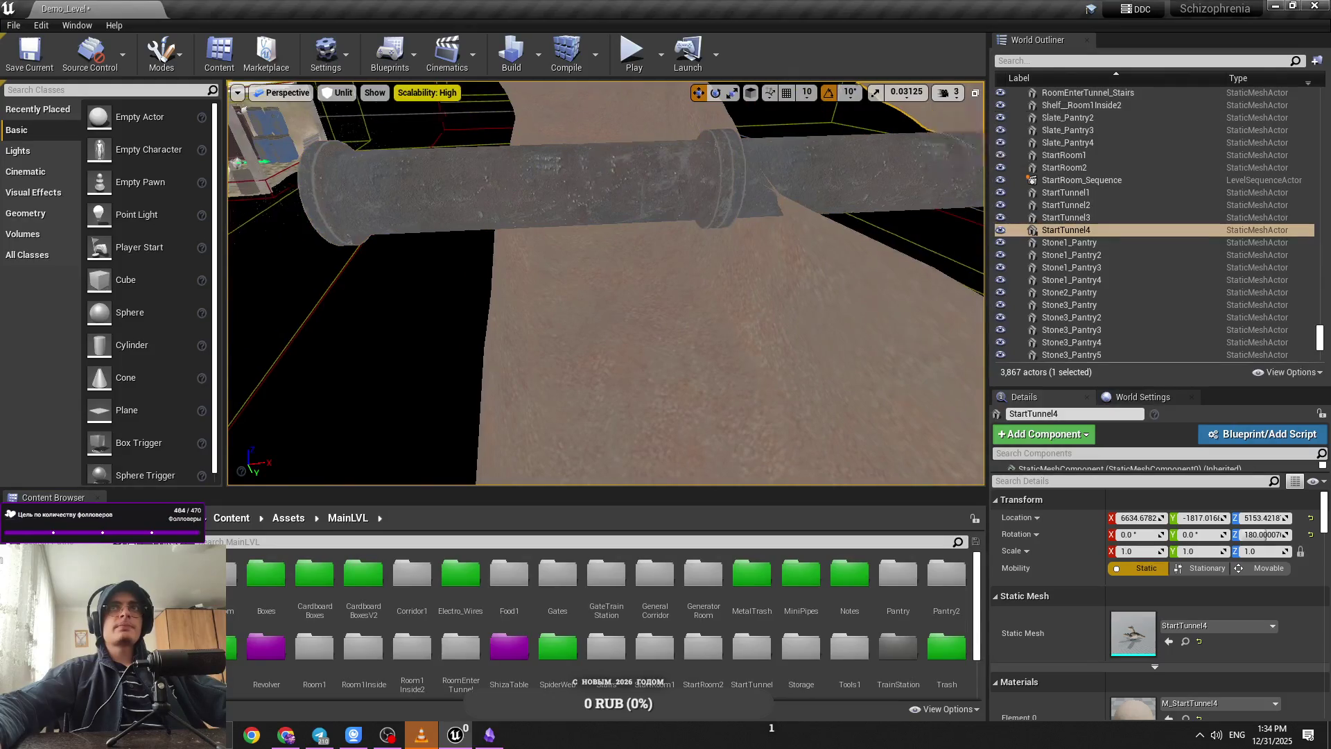
pyautogui.click(621, 242)
pyautogui.press('Delete')
pyautogui.click(451, 253)
pyautogui.moveTo(450, 253)
pyautogui.mouseDown()
pyautogui.moveTo(534, 254)
pyautogui.moveTo(539, 239)
pyautogui.moveTo(478, 194)
pyautogui.mouseUp()
pyautogui.moveTo(904, 230); pyautogui.dragTo(906, 214)
# Step: Browse the Boxes, CardboardBoxesV2 and Electro_Wires asset folders in MainLVL
pyautogui.moveTo(474, 108); pyautogui.dragTo(474, 107)
pyautogui.doubleClick(266, 576)
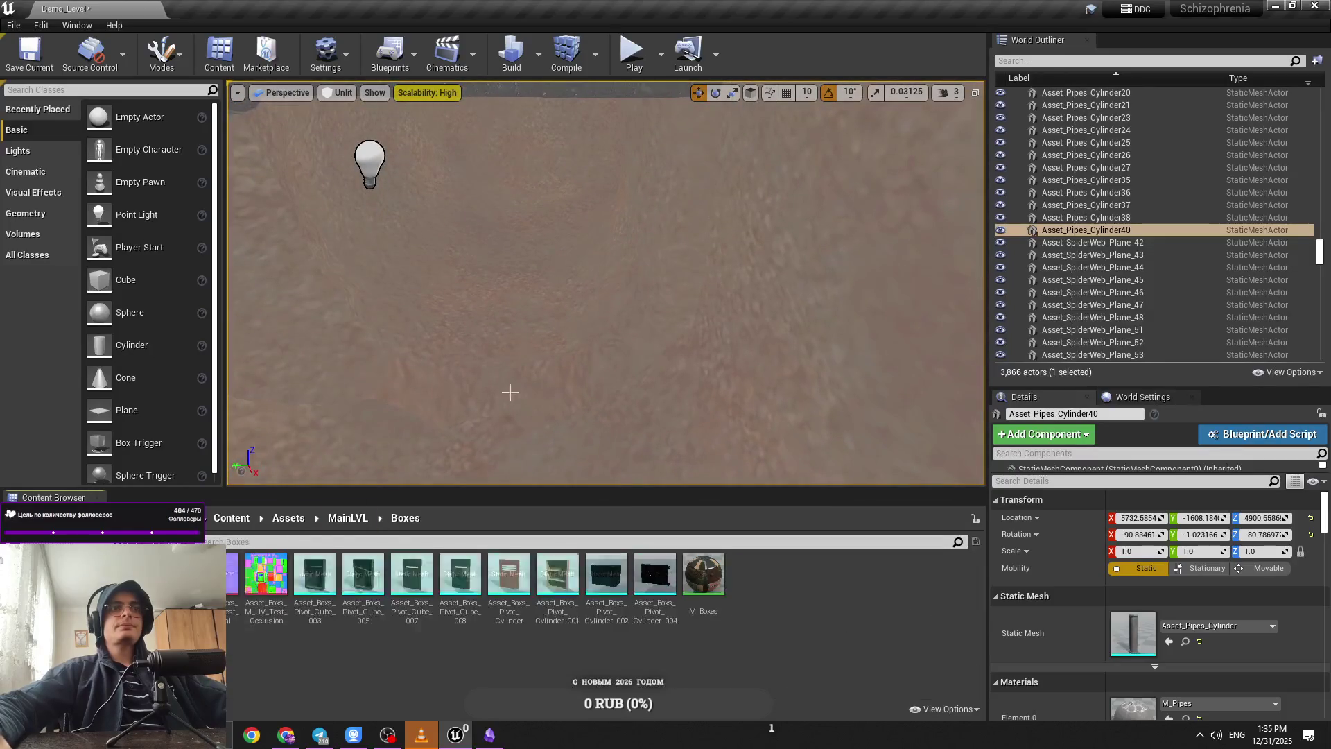
pyautogui.moveTo(511, 389); pyautogui.dragTo(511, 389)
pyautogui.moveTo(499, 451); pyautogui.dragTo(499, 451)
pyautogui.click(360, 521)
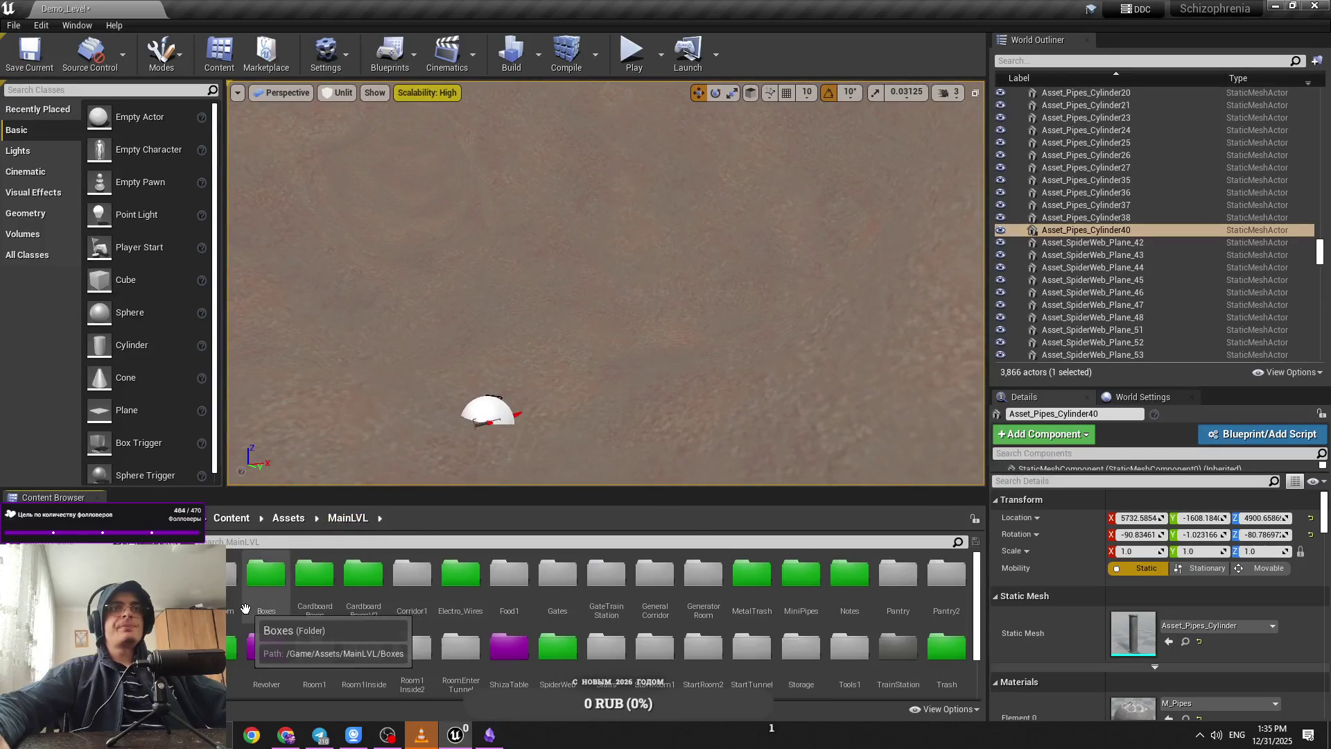
pyautogui.doubleClick(263, 577)
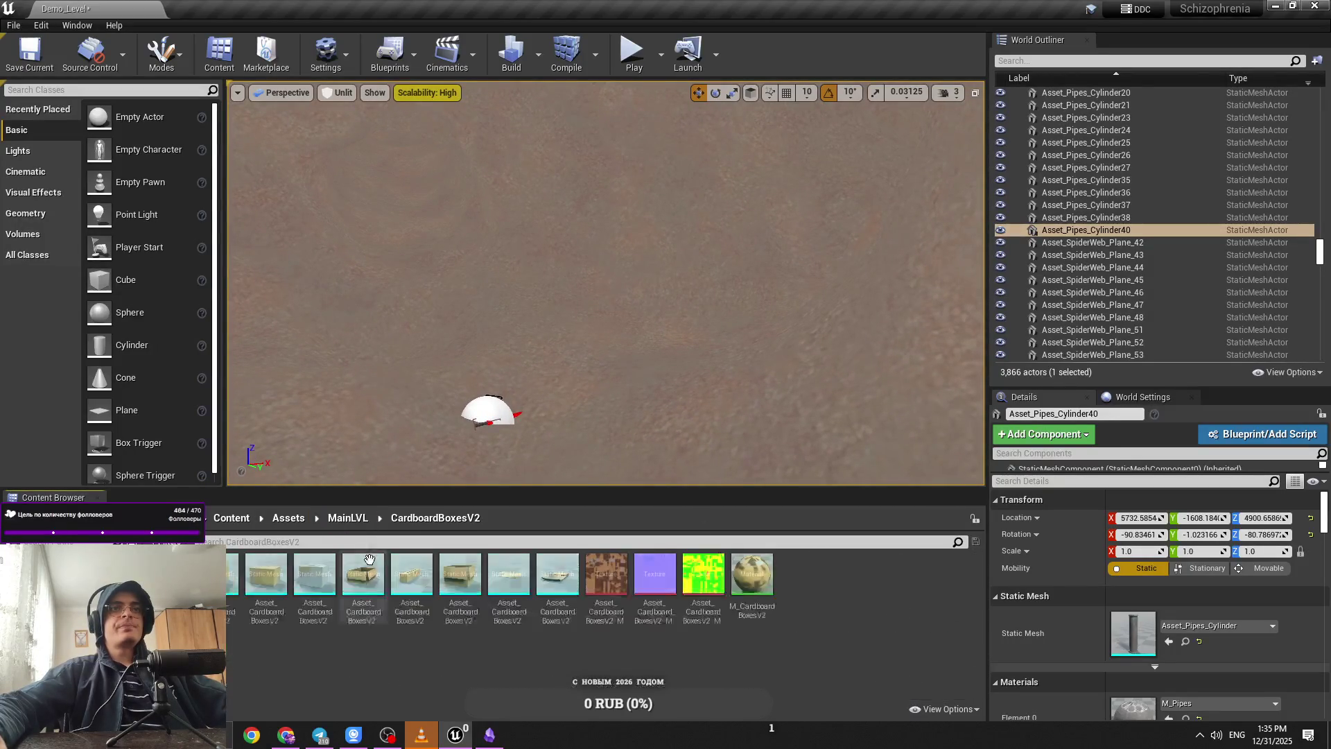
pyautogui.click(348, 519)
pyautogui.doubleClick(505, 572)
# Step: Open the WoodenTrash folder and bring the selected pipe back into view
pyautogui.moveTo(497, 452); pyautogui.dragTo(497, 452)
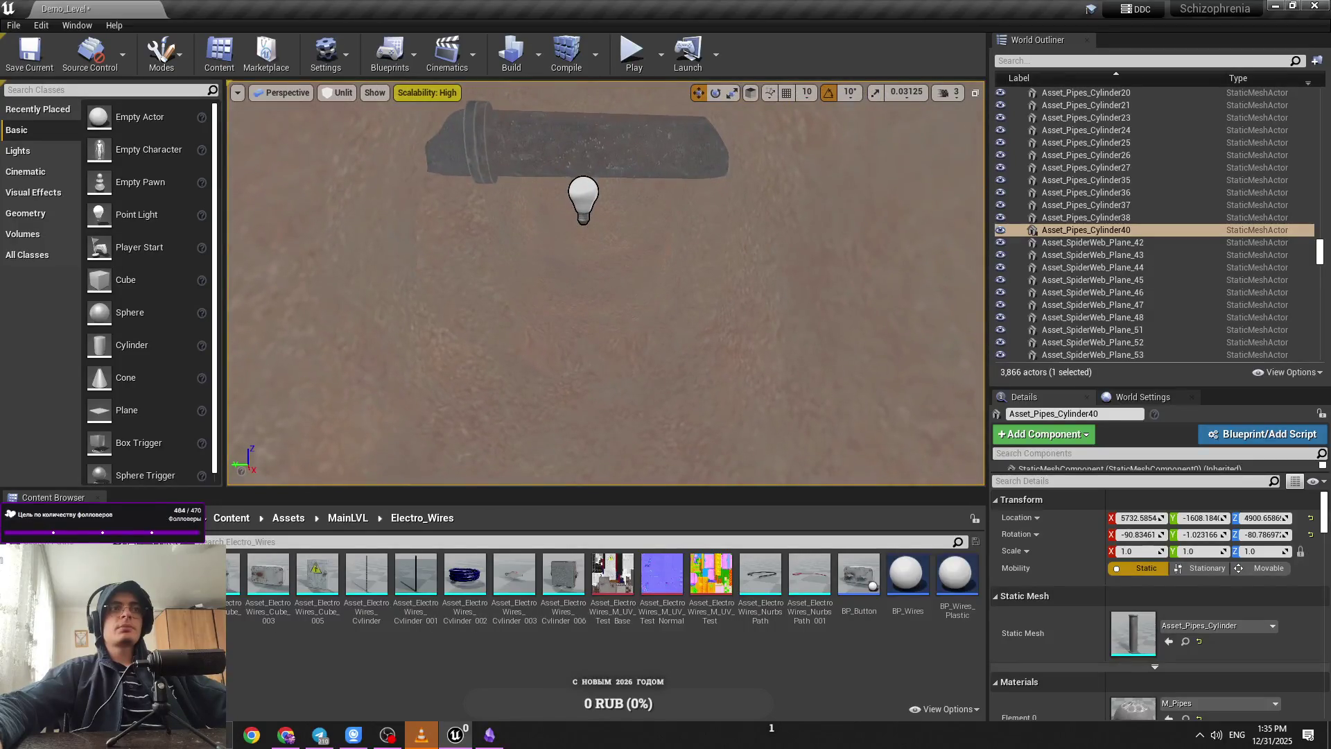
pyautogui.click(348, 519)
pyautogui.scroll(-2, 402, 582)
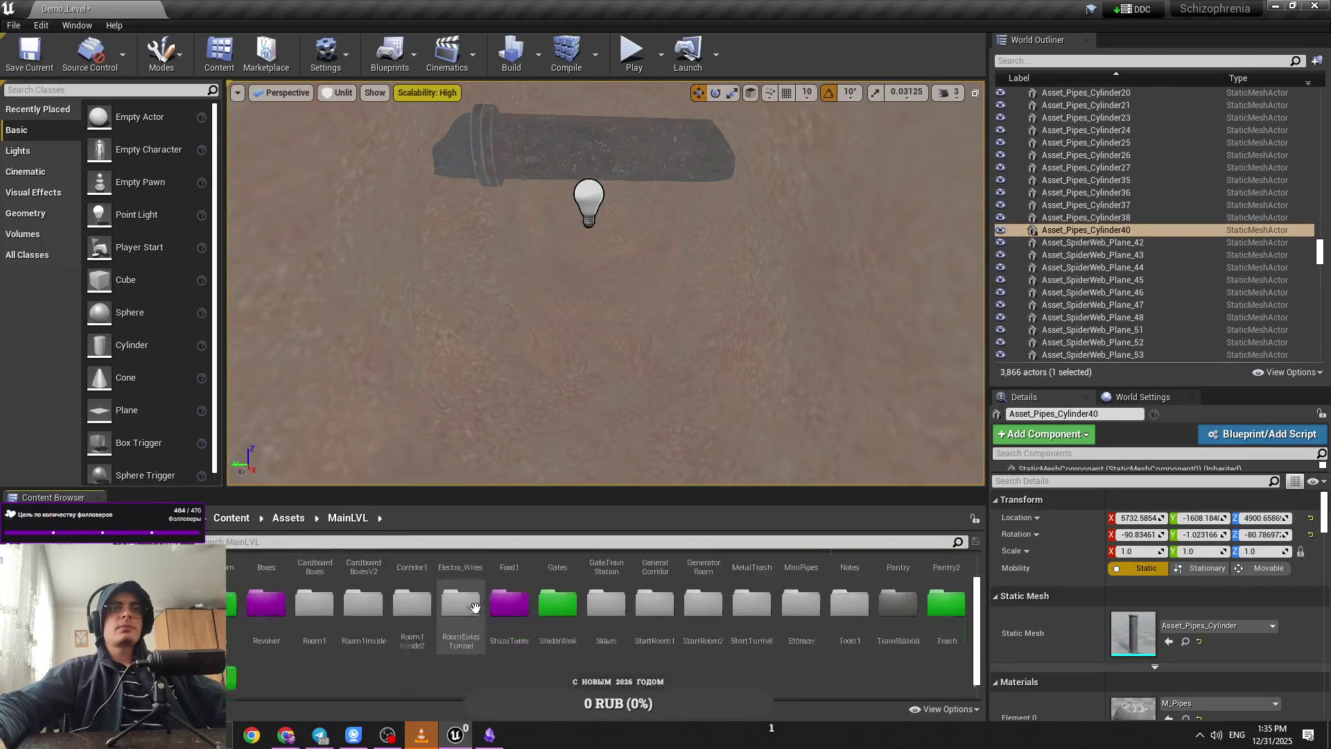
pyautogui.doubleClick(315, 655)
pyautogui.moveTo(511, 394); pyautogui.dragTo(511, 394)
pyautogui.press('f')
pyautogui.press('f')
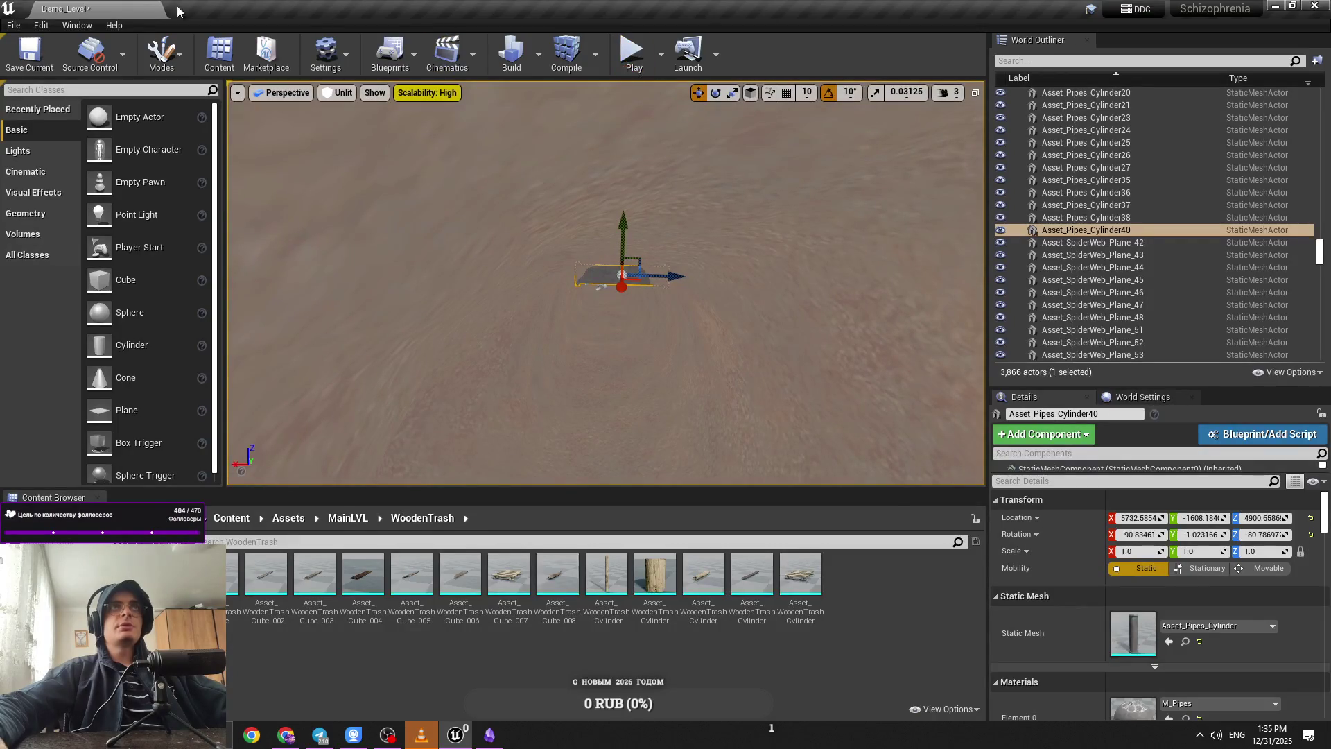
pyautogui.scroll(-5, 693, 208)
# Step: Deselect the pipe, raise camera speed to 6, and fly toward the corridors
pyautogui.click(713, 181)
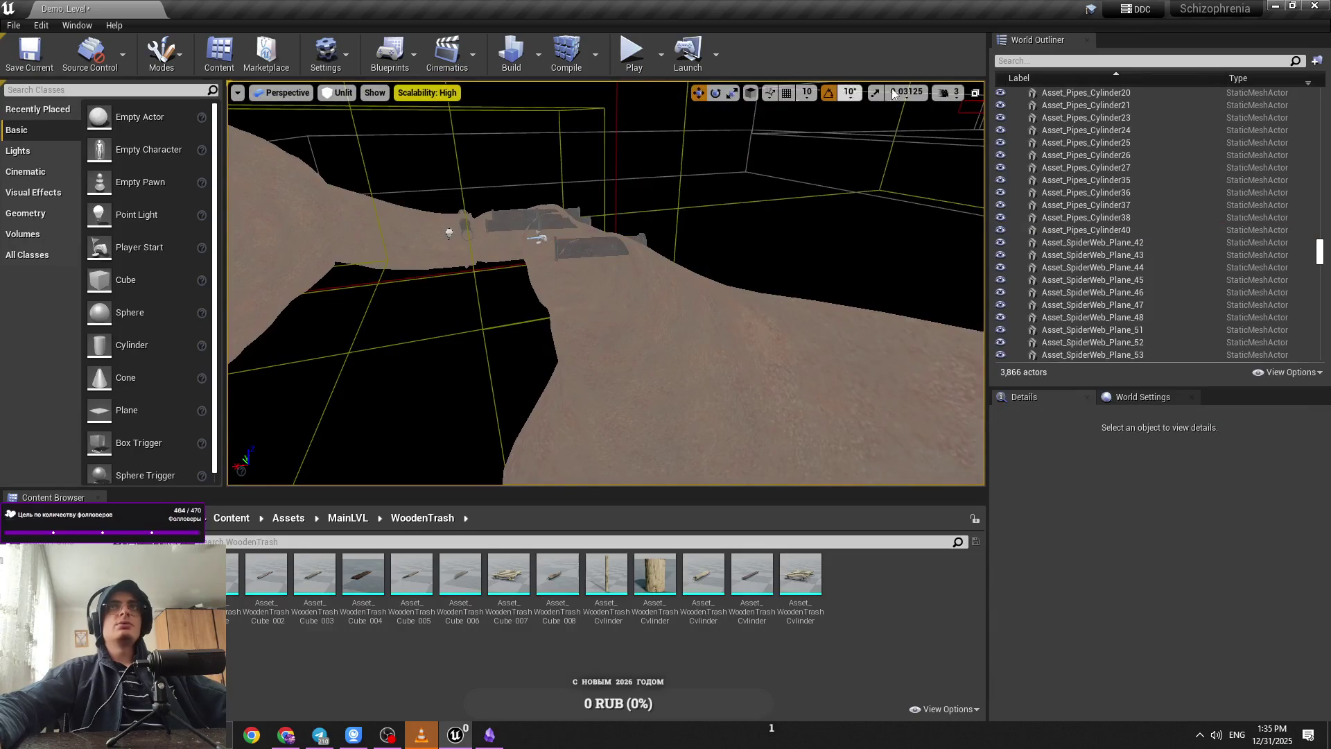
pyautogui.click(948, 92)
pyautogui.click(1018, 126)
pyautogui.scroll(-5, 603, 278)
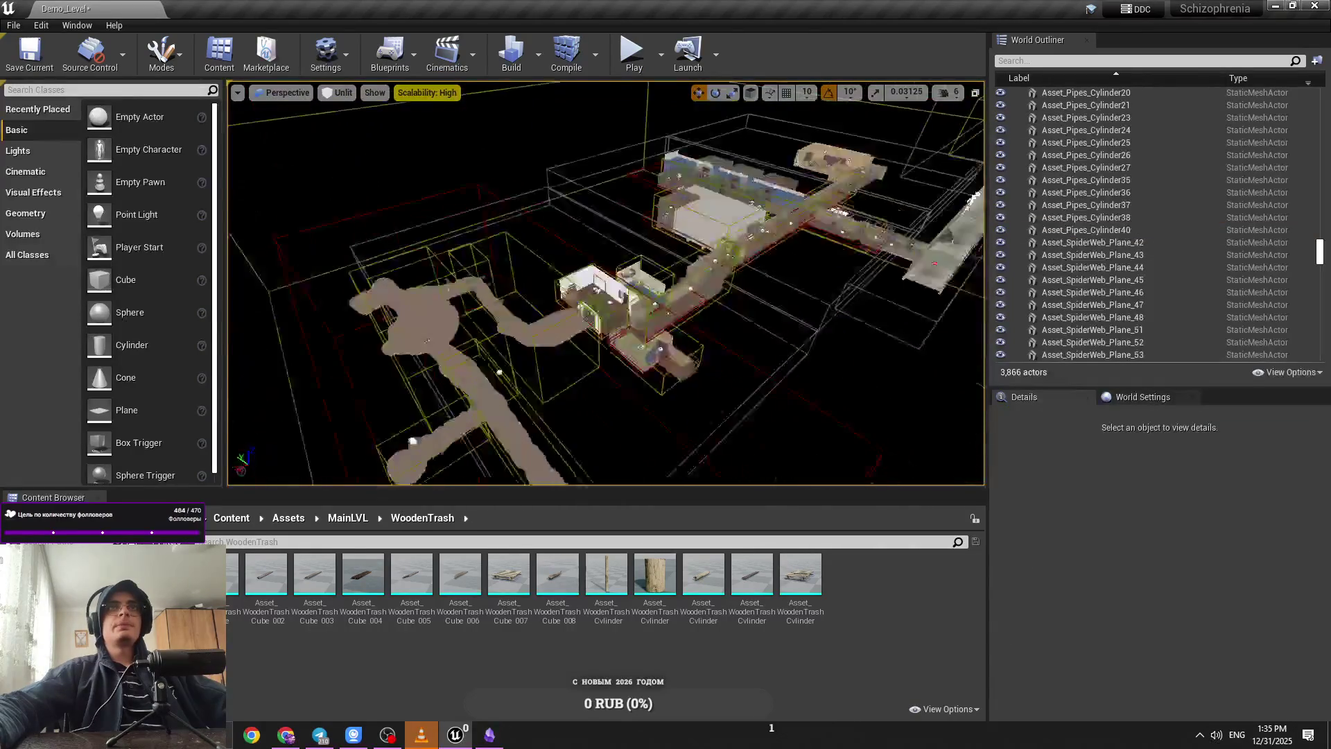
pyautogui.press('w')
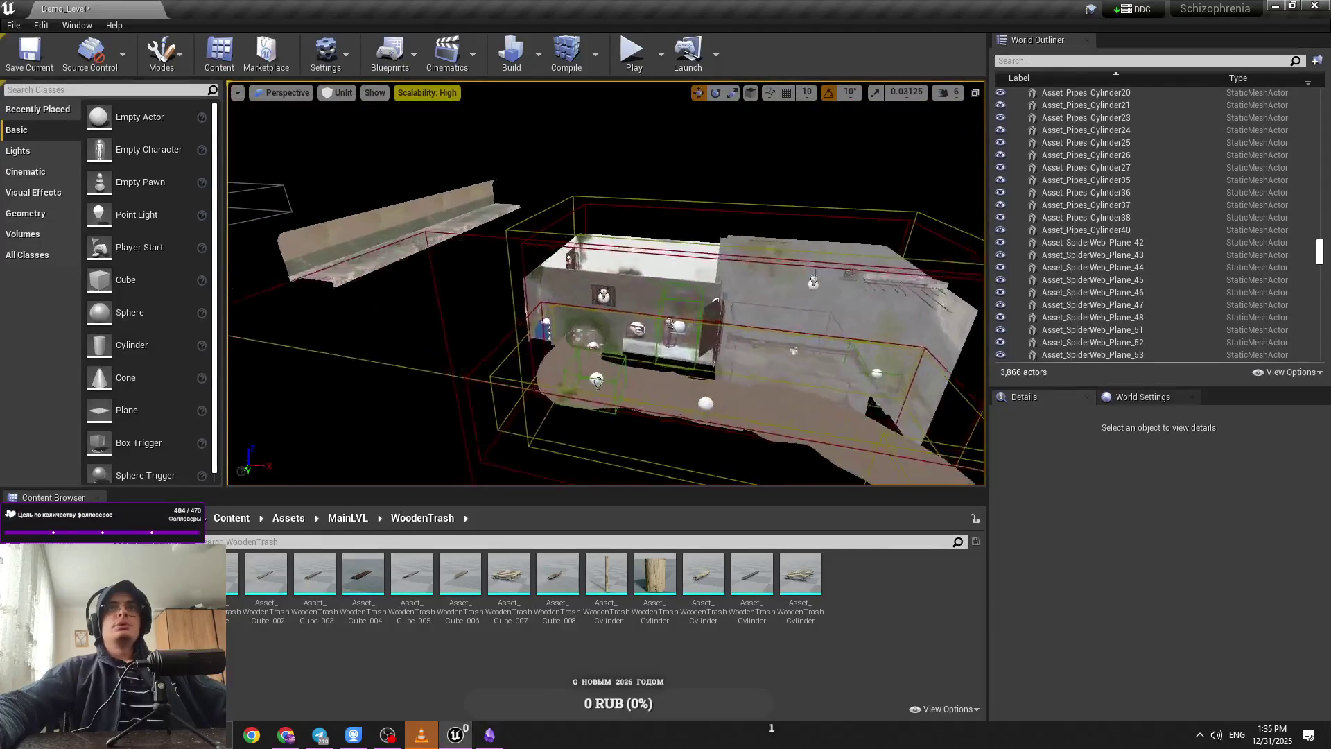
# Step: Fly over the white building, then switch to the Obsidian diary note
pyautogui.hotkey('alt', 'Tab')
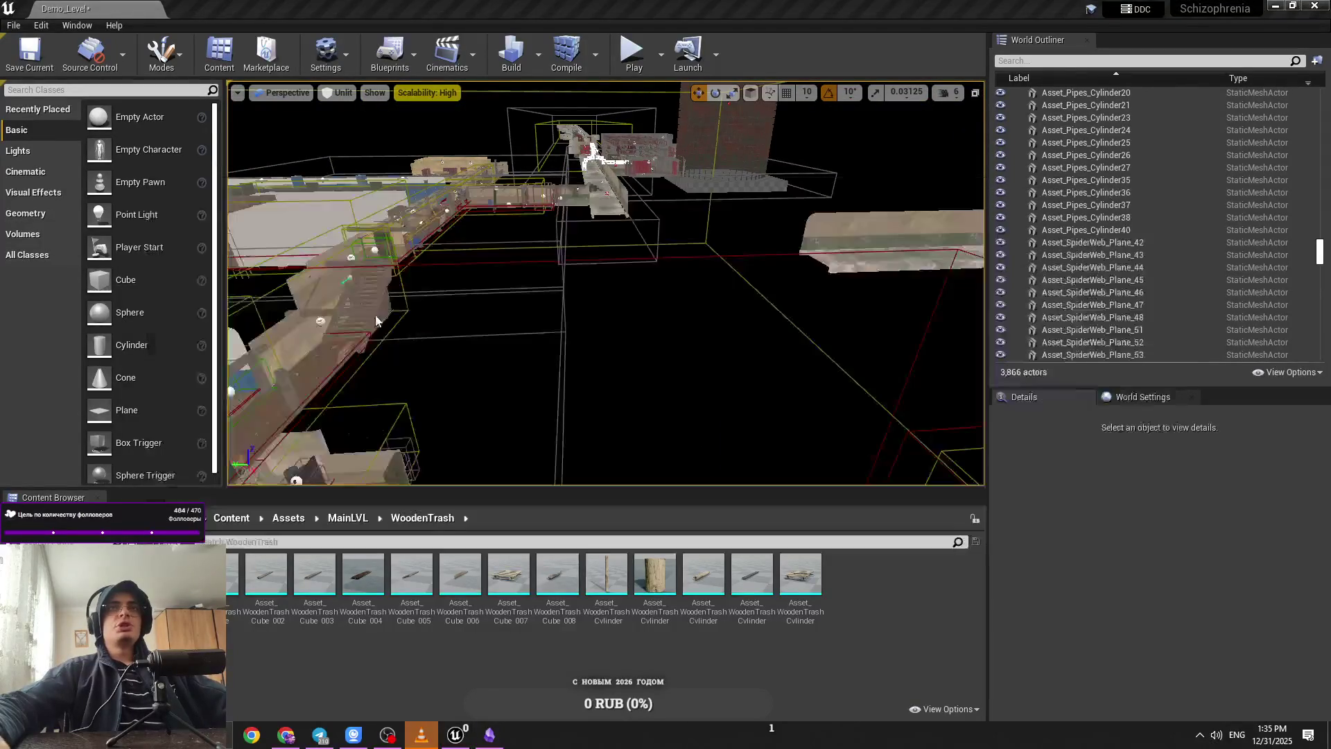
pyautogui.click(948, 92)
pyautogui.rightClick(595, 151)
pyautogui.press('w')
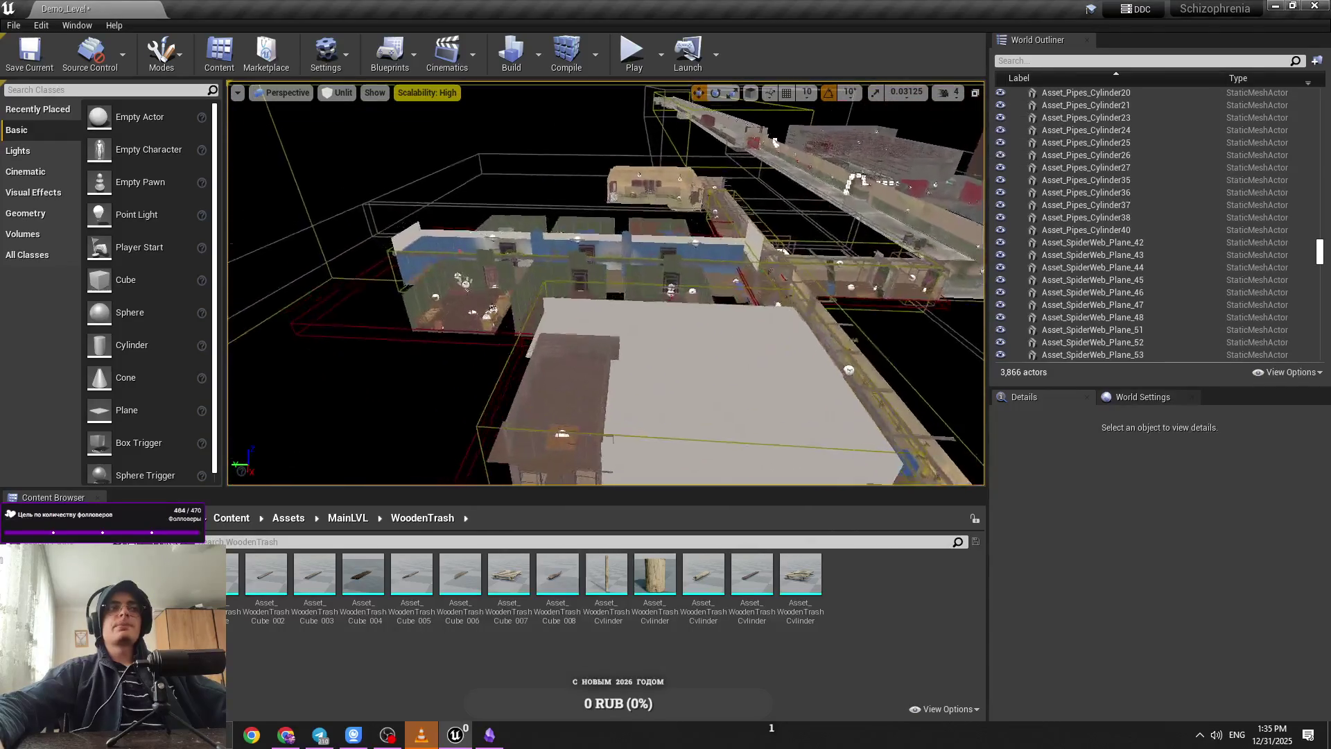
pyautogui.hotkey('alt', 'Tab')
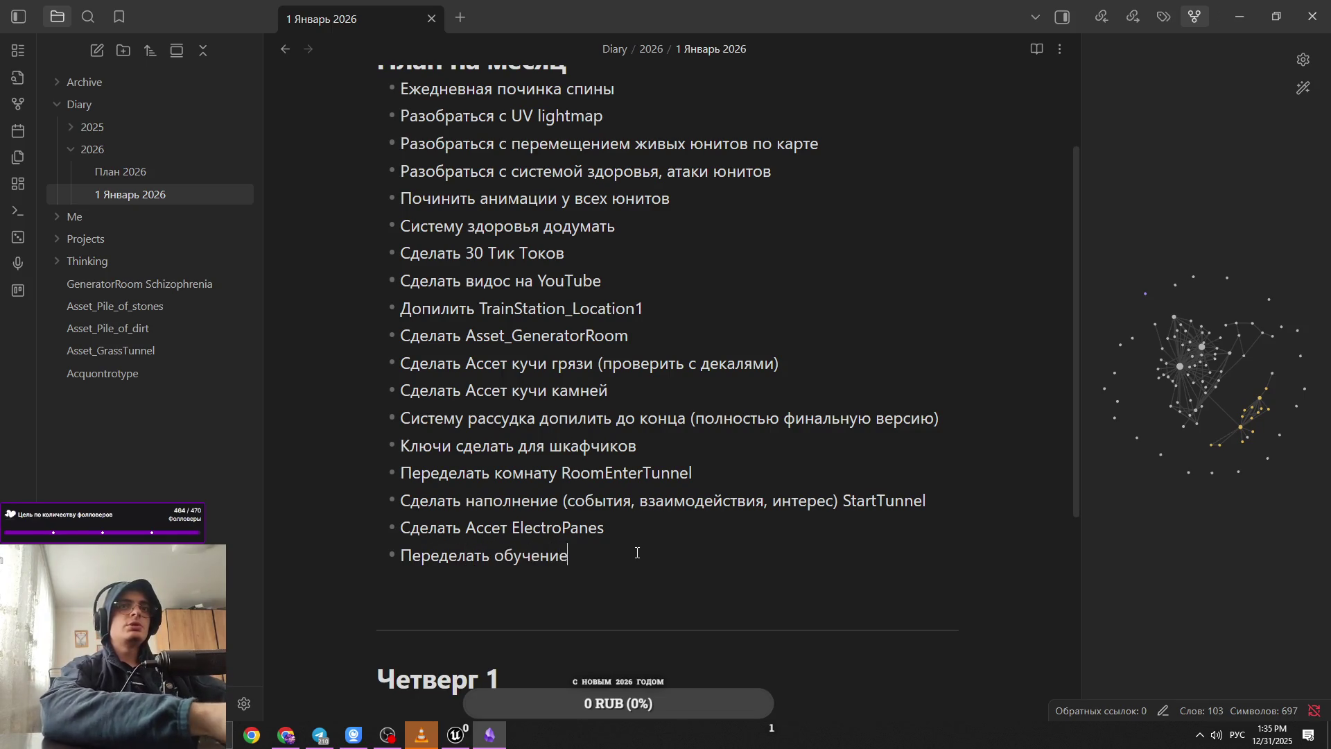
# Step: Add the bullet 'Добавить еще подсказки' after 'Переделать обучение', followed by an empty line
pyautogui.press('Return')
pyautogui.write('Добавить еще подсказки')
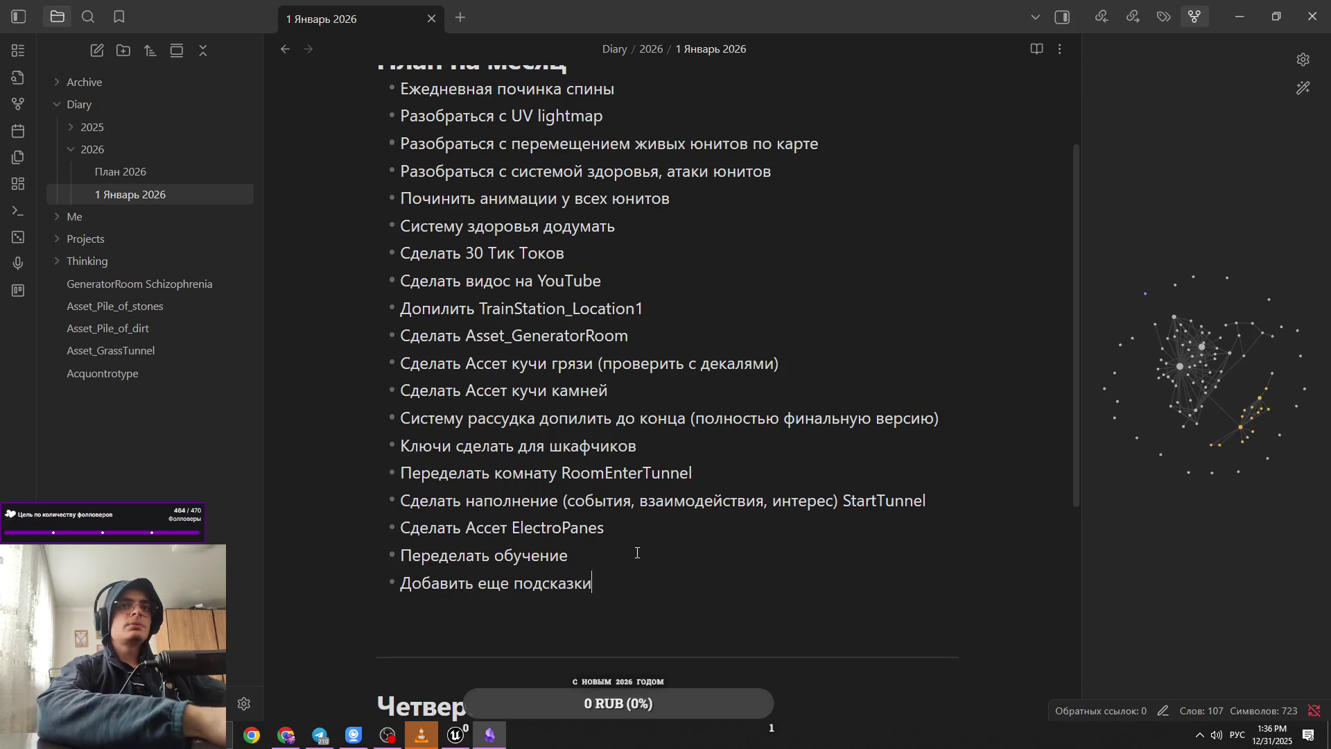
pyautogui.press('Return')
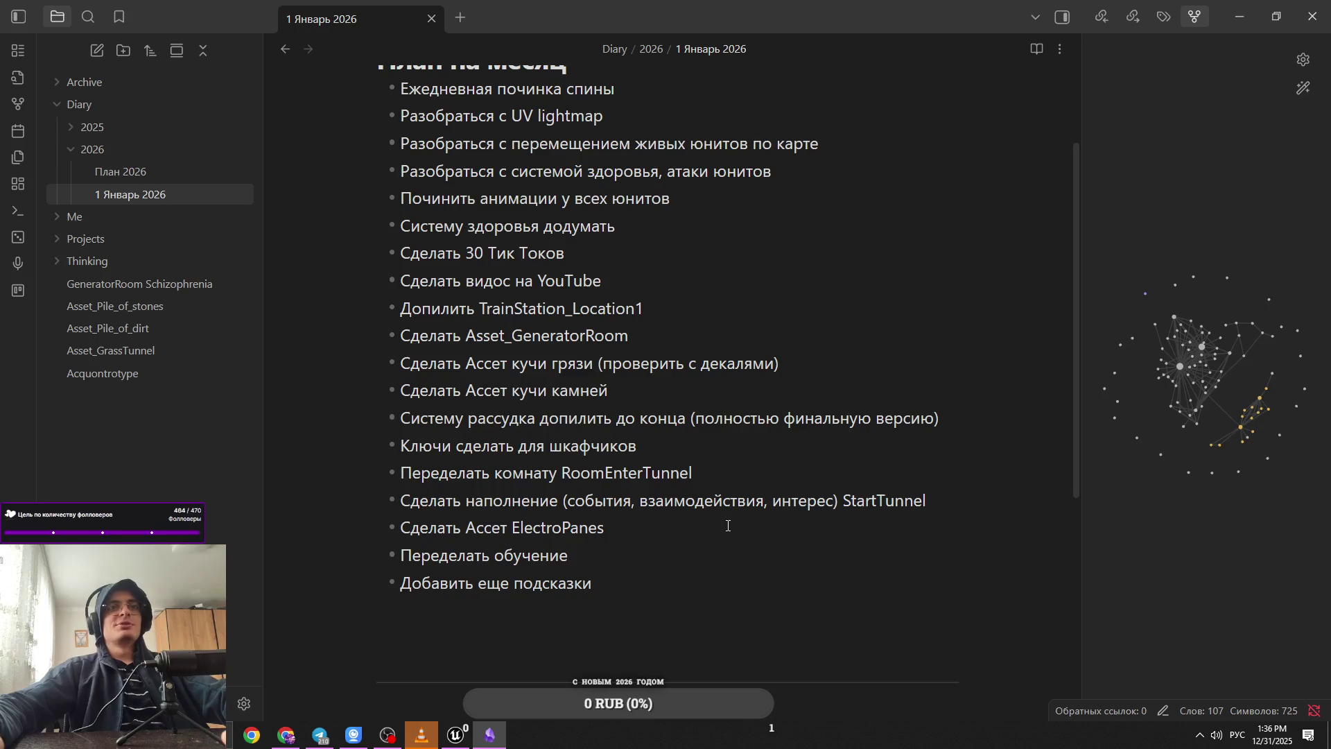
pyautogui.press('Return')
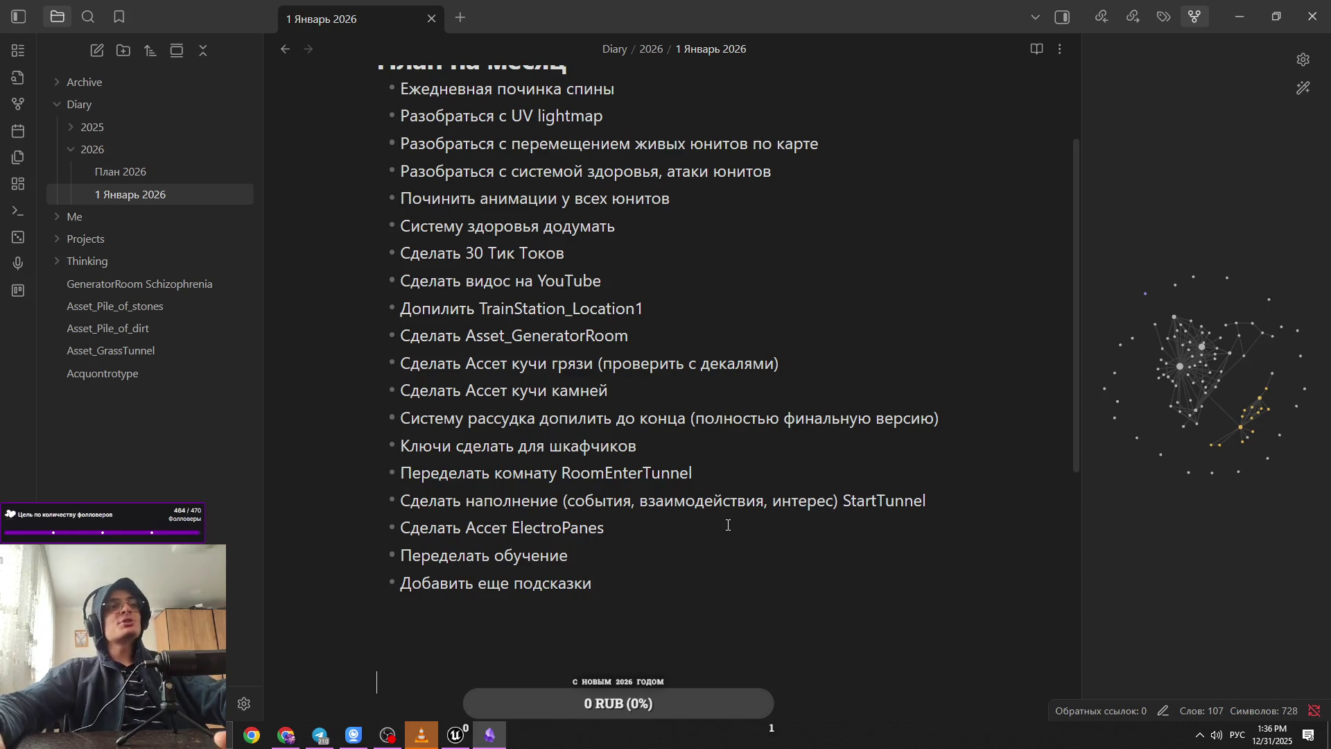
pyautogui.scroll(-2, 727, 524)
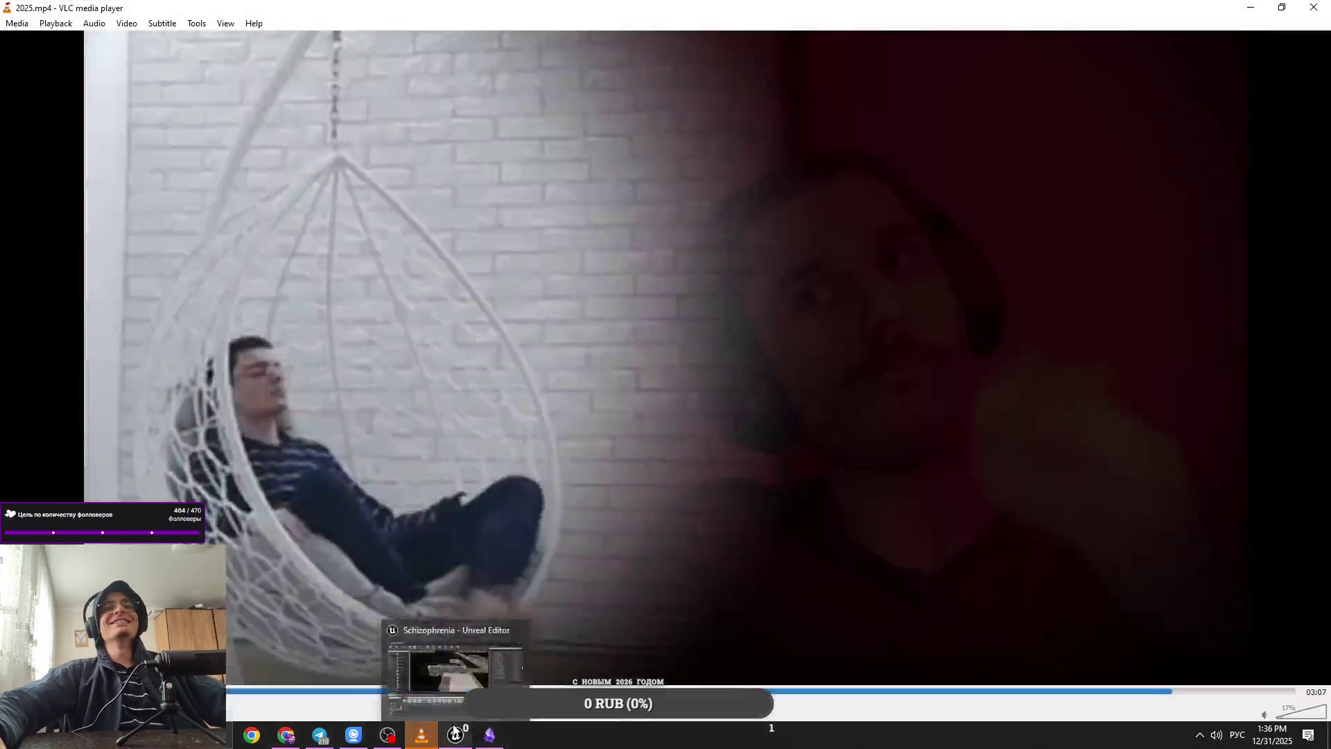
# Step: Return from VLC to the Unreal Editor window via the taskbar
pyautogui.click(456, 735)
pyautogui.scroll(2, 605, 283)
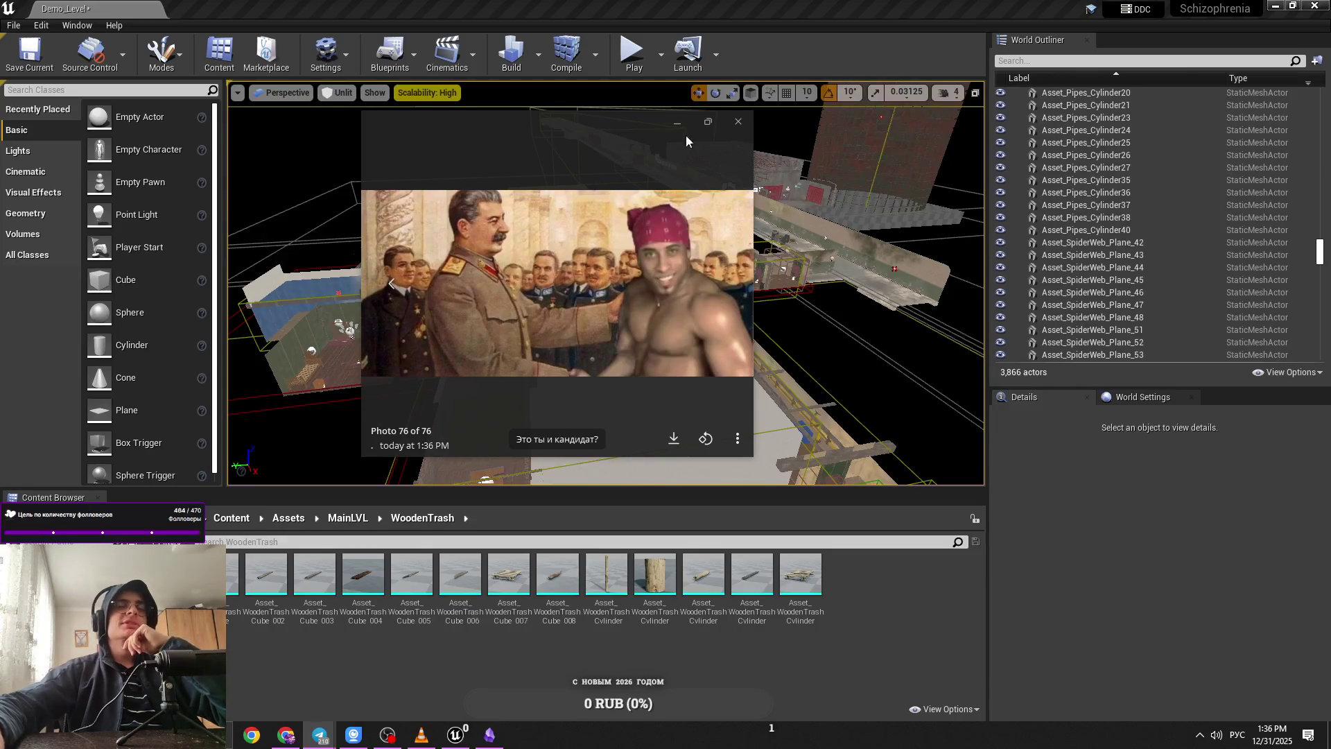
# Step: Close the Telegram photo viewer covering the level overview
pyautogui.click(736, 122)
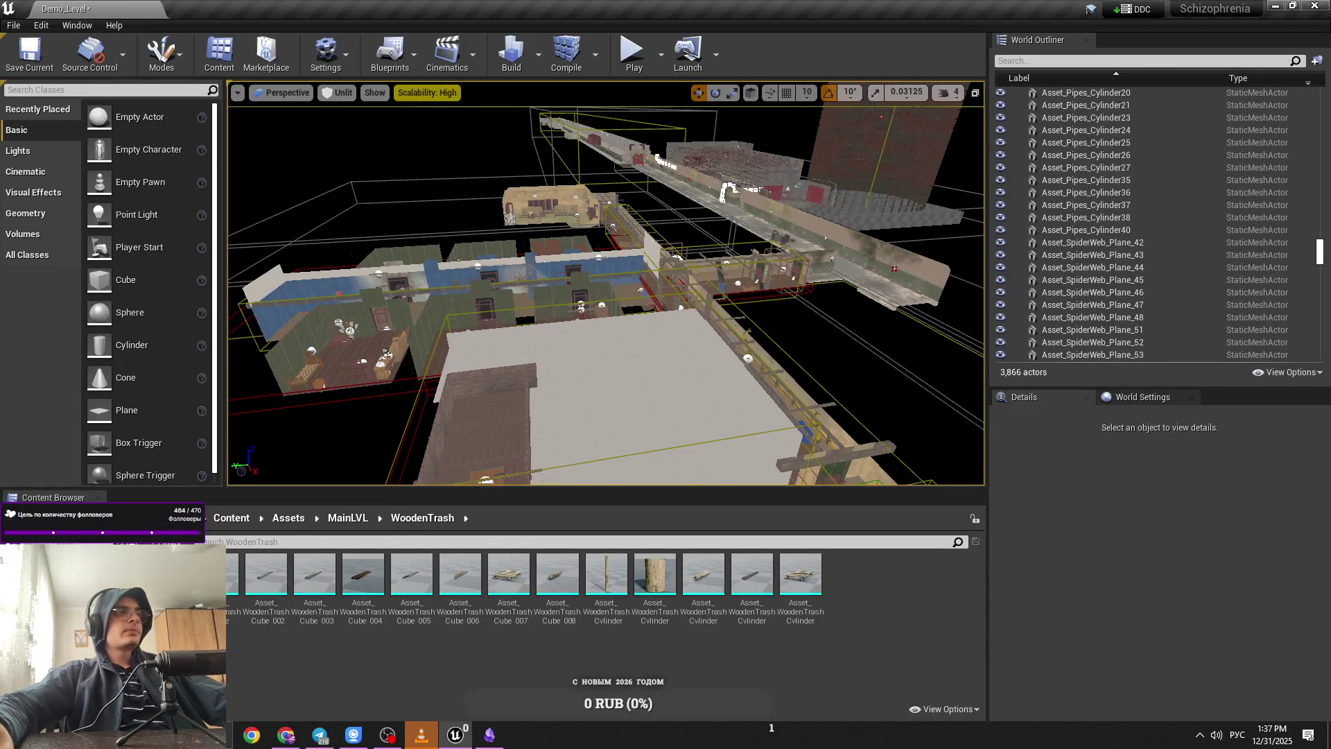
# Step: Fly across the level toward the stairway corridor and play-test it
pyautogui.press('Right')
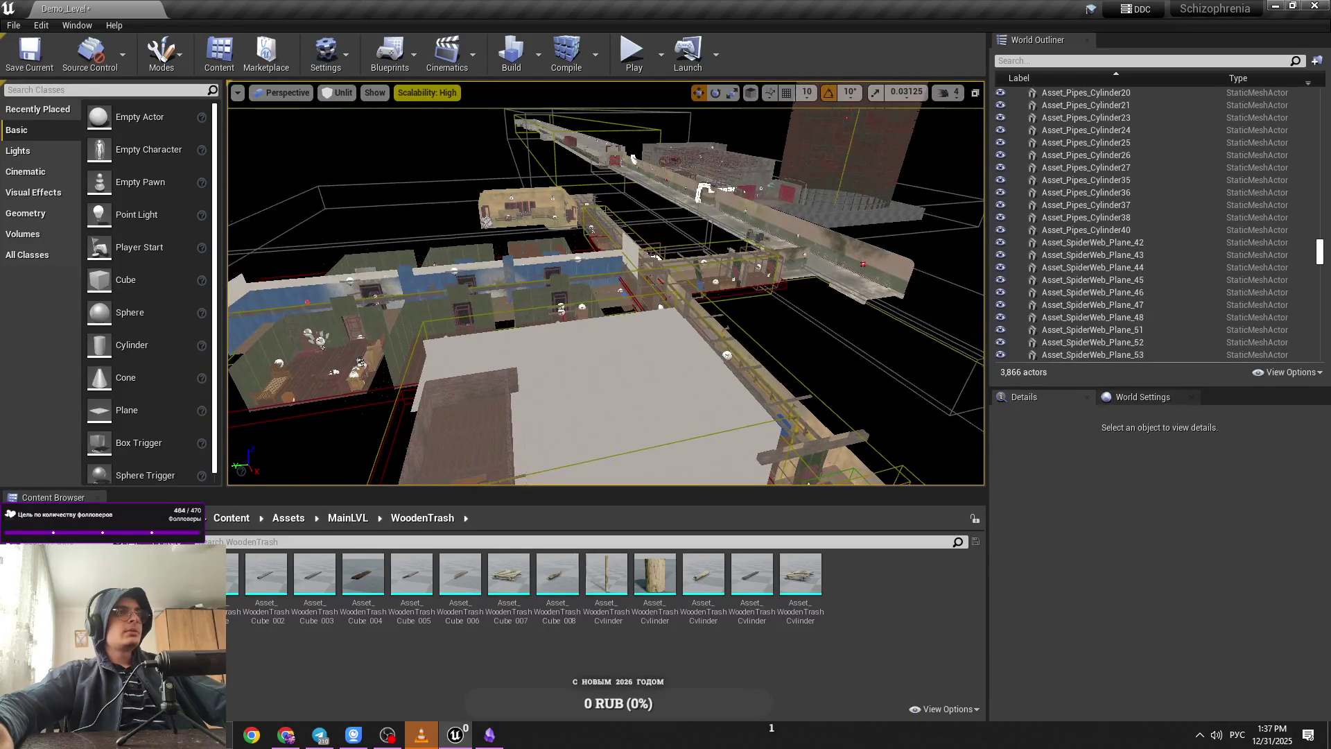
pyautogui.press('Right')
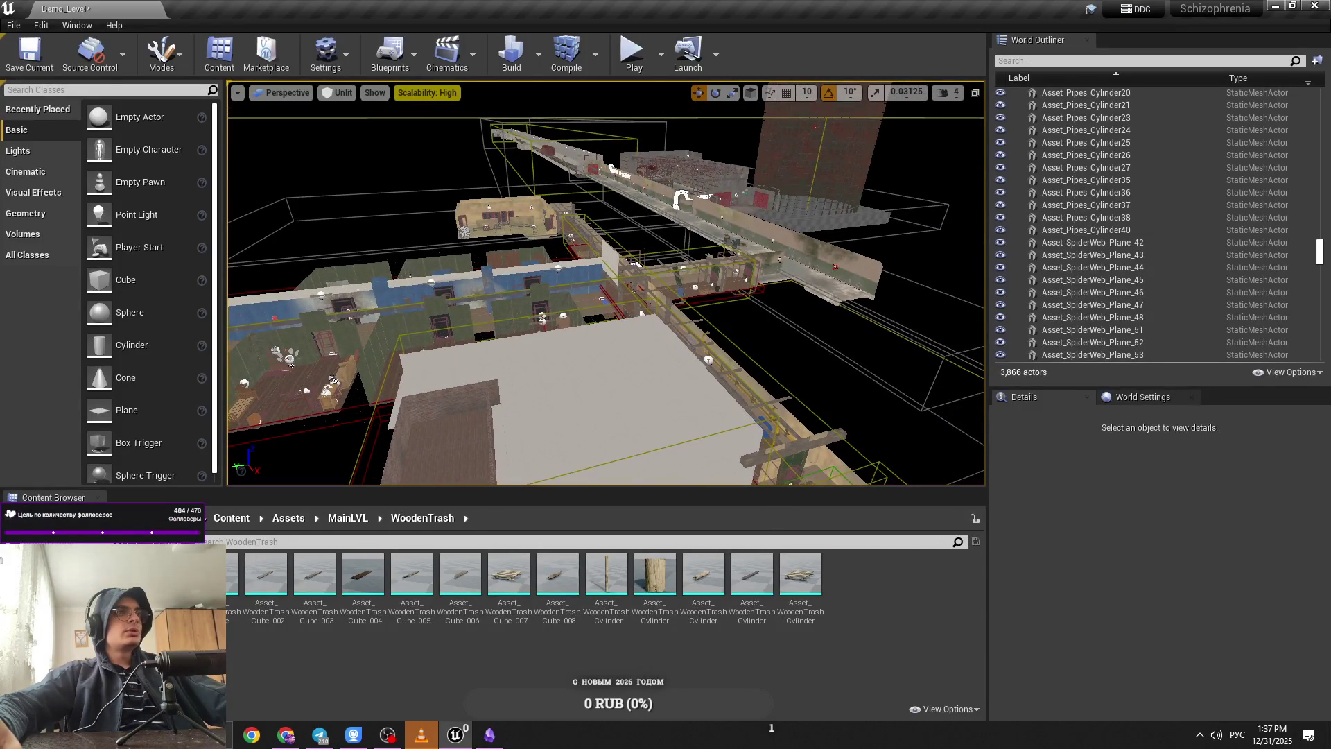
pyautogui.press('Up')
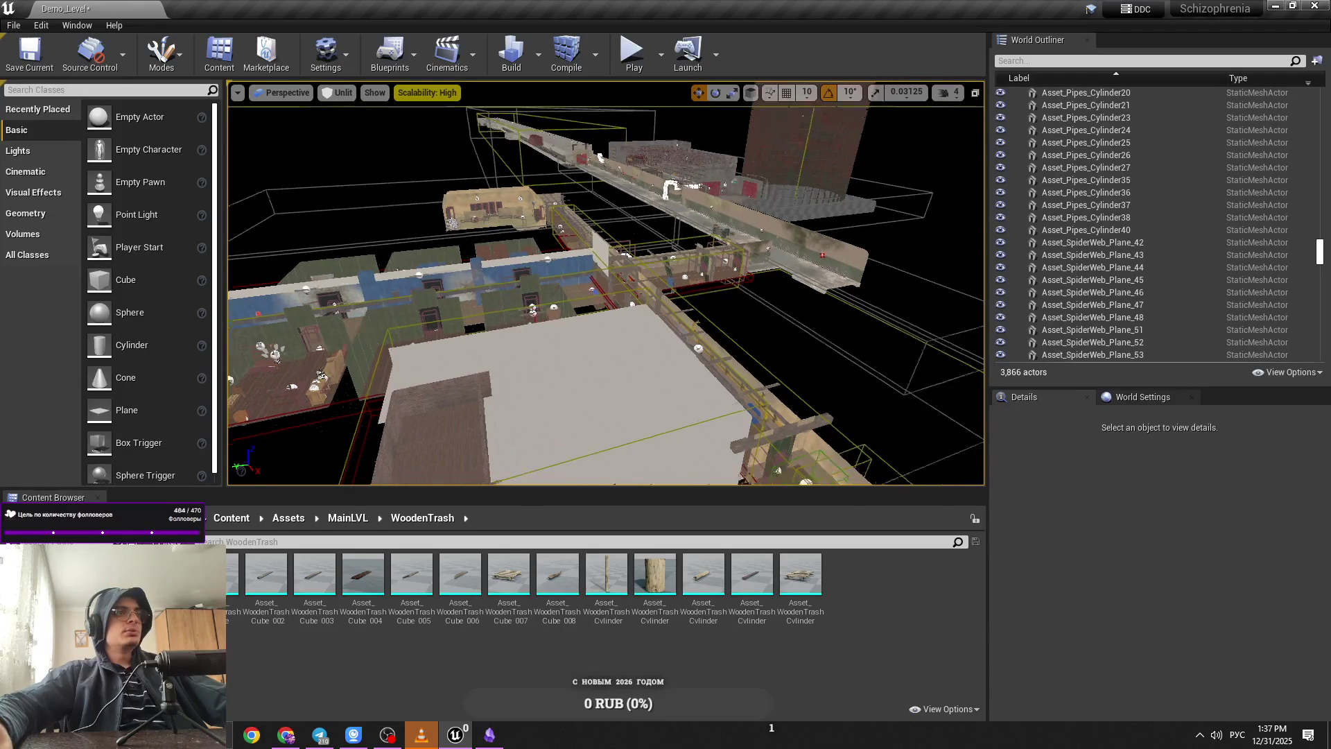
pyautogui.press('Right')
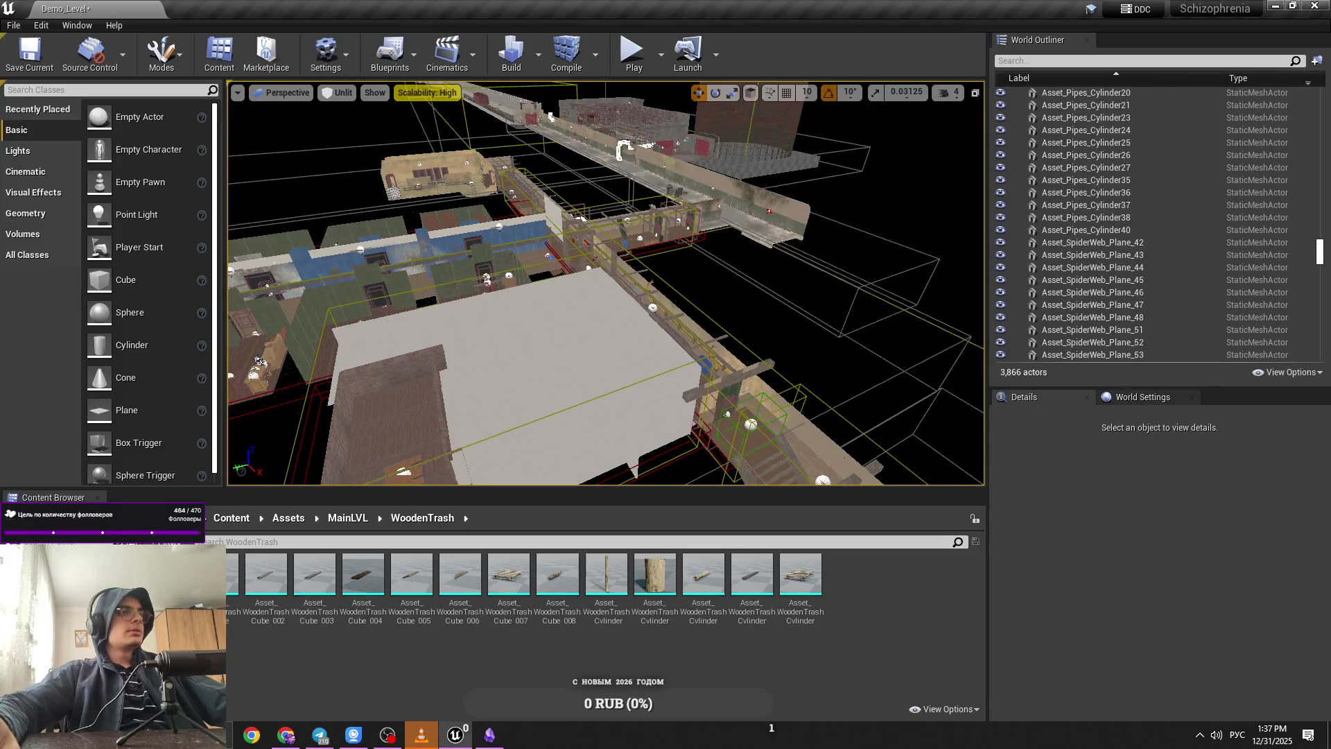
pyautogui.moveTo(400, 296); pyautogui.dragTo(478, 281)
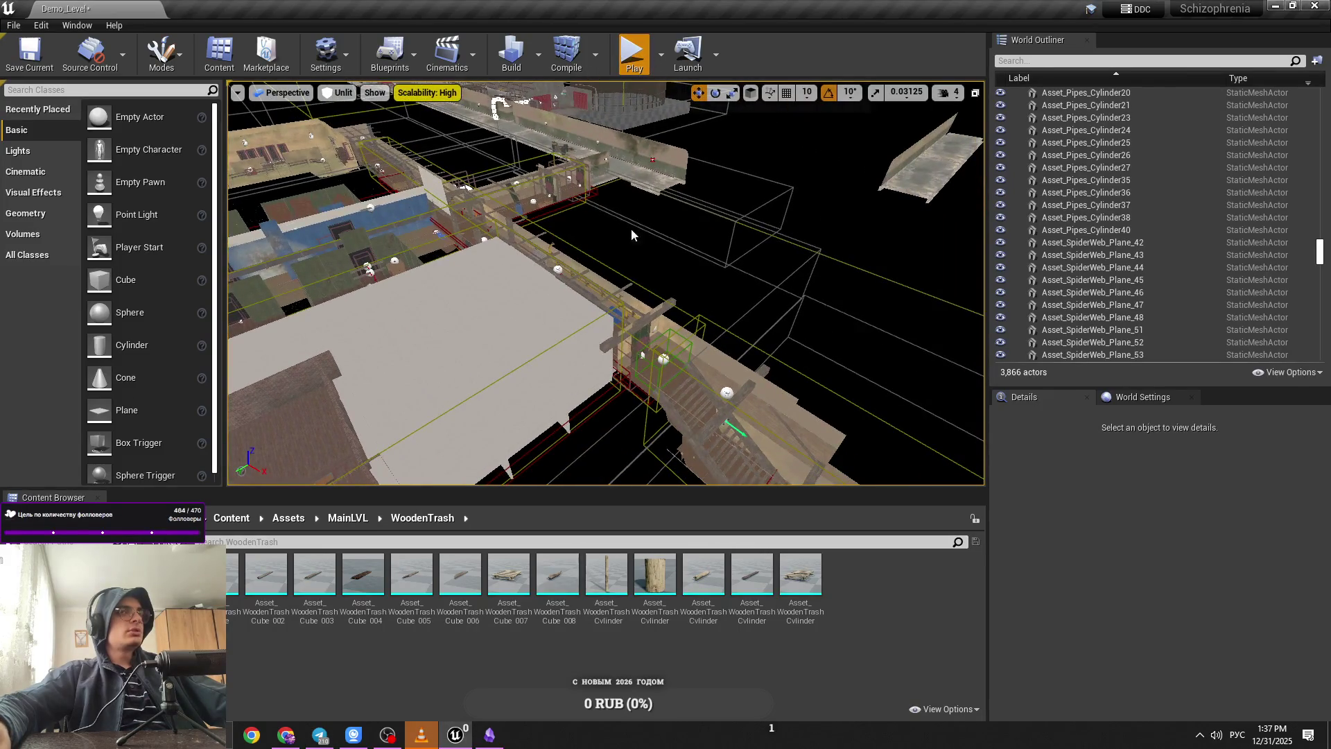
pyautogui.hotkey('alt', 'p')
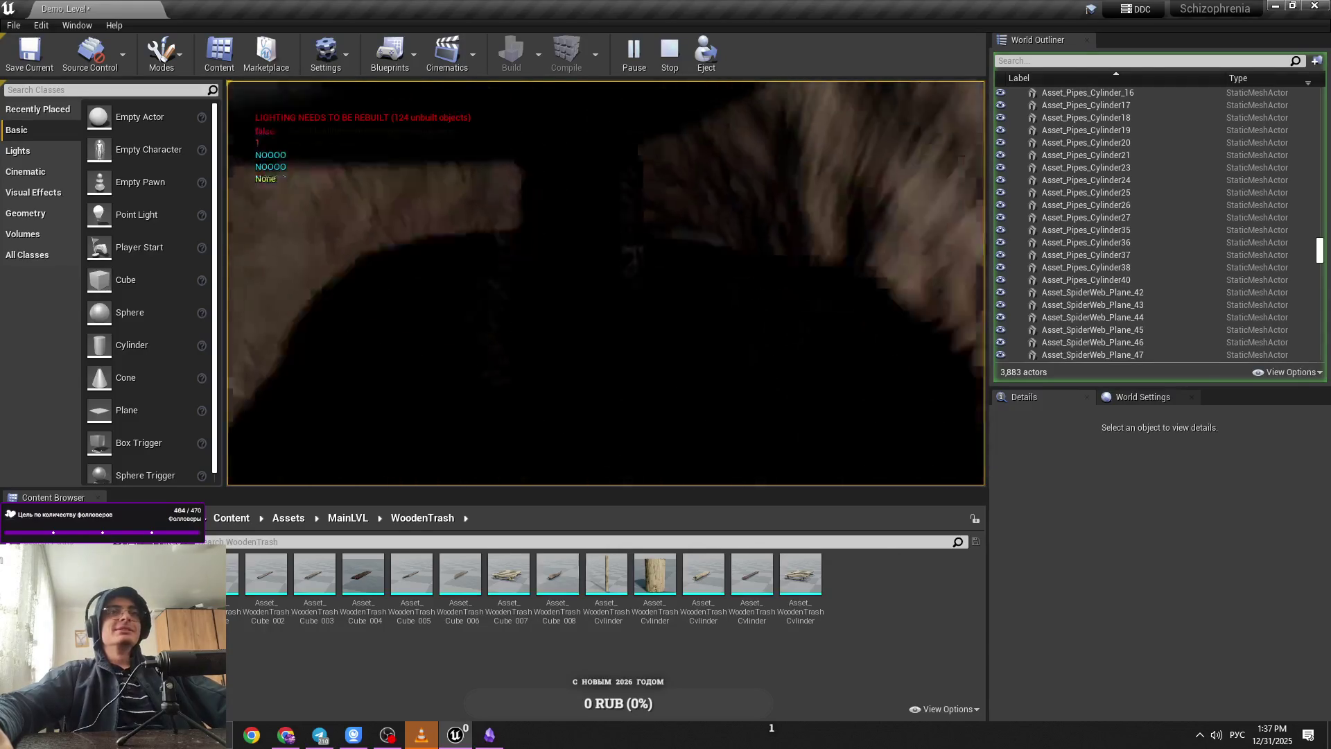
pyautogui.press('Escape')
# Step: Open the MainLVL/CardboardBoxes folder in the Content Browser
pyautogui.click(360, 522)
pyautogui.doubleClick(323, 589)
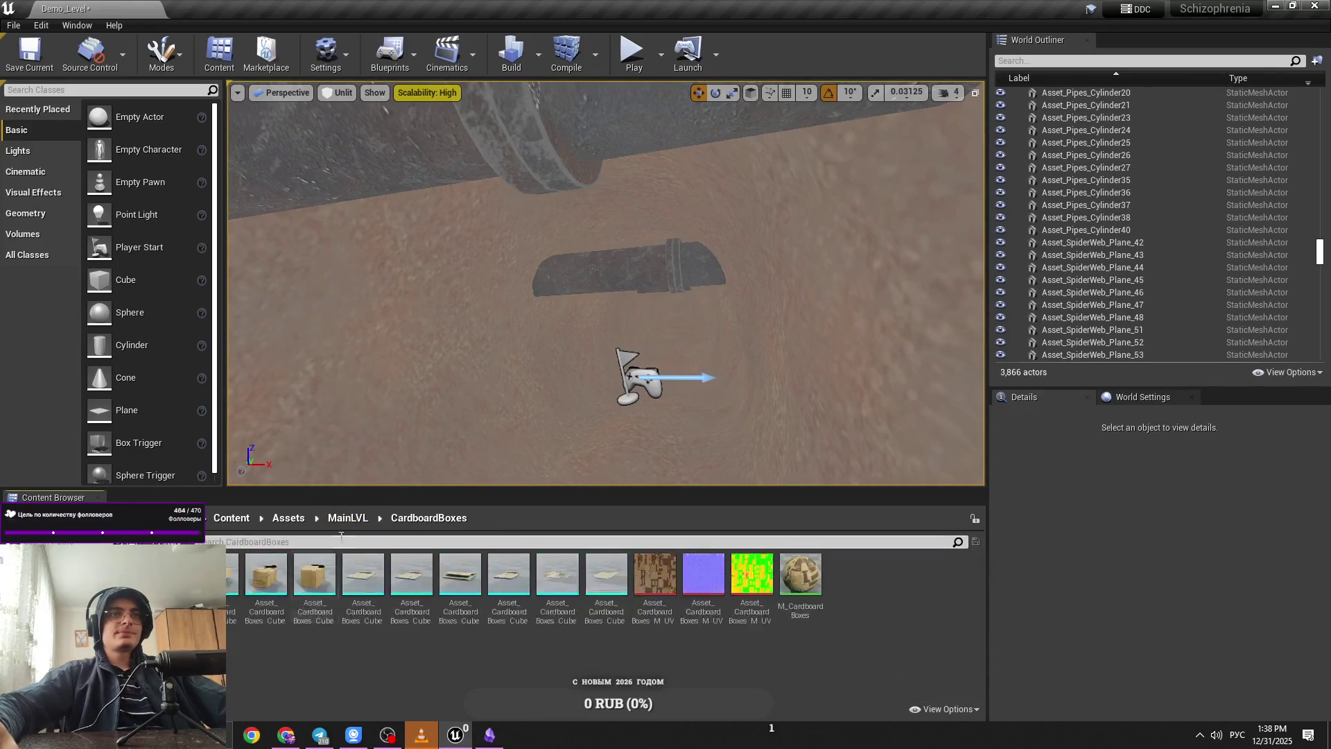
pyautogui.click(948, 92)
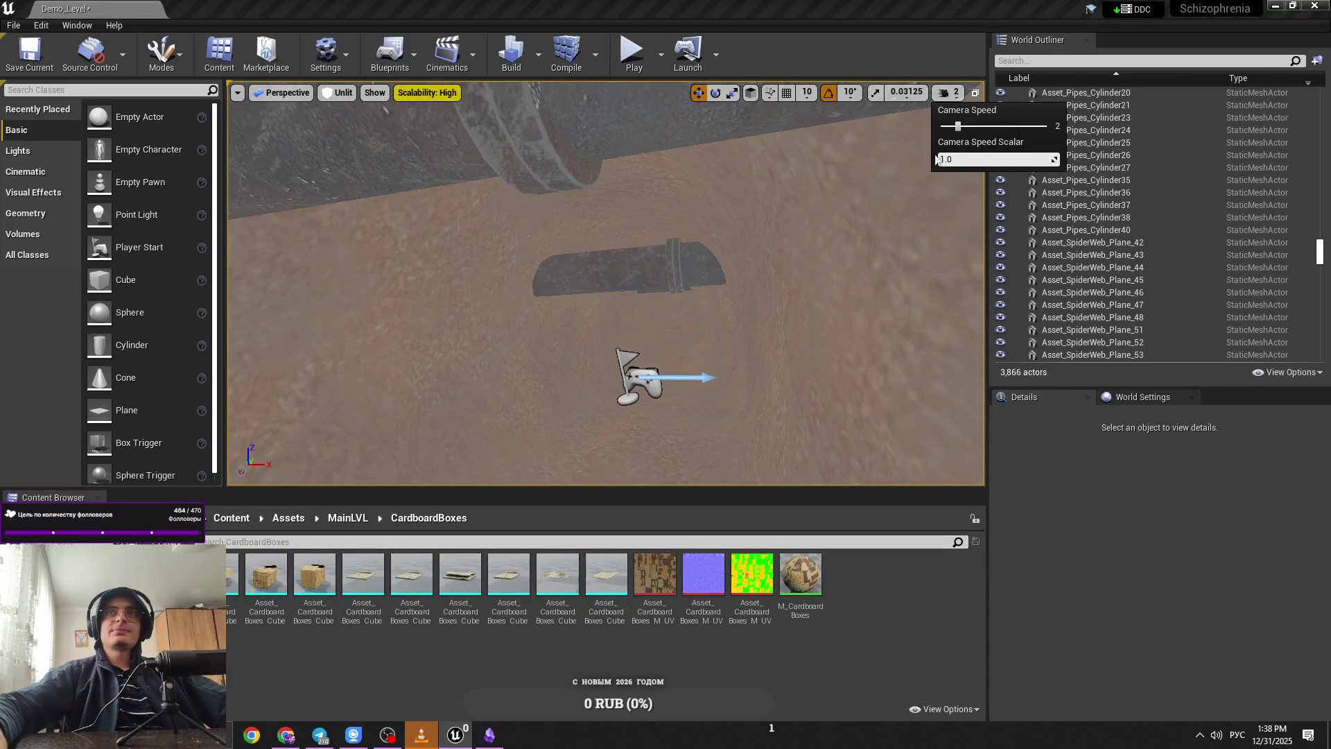
# Step: Browse the MainLVL folders Electro_Wires, Pipes and MetalTrash, ending in the MiniPipes folder
pyautogui.click(348, 518)
pyautogui.moveTo(526, 416); pyautogui.dragTo(544, 377)
pyautogui.doubleClick(446, 596)
pyautogui.click(380, 518)
pyautogui.click(348, 518)
pyautogui.doubleClick(332, 557)
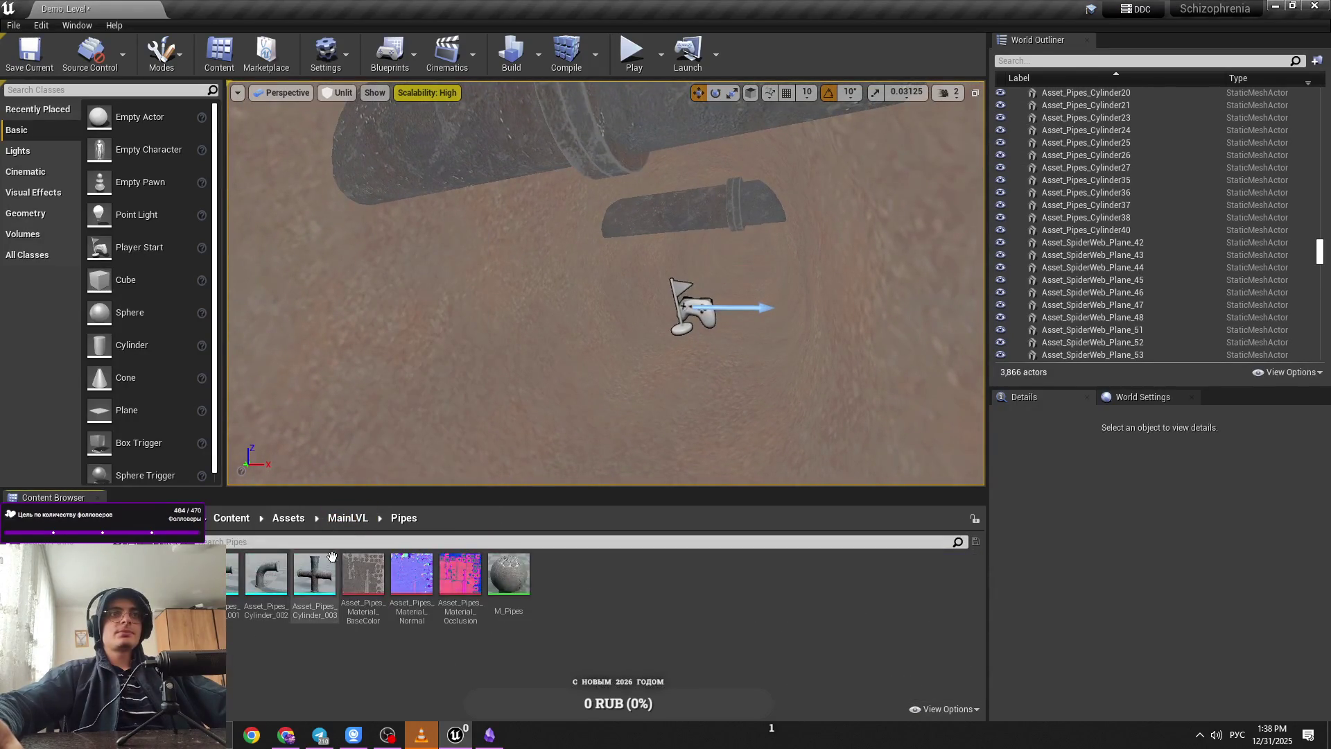
pyautogui.click(348, 517)
pyautogui.doubleClick(751, 575)
pyautogui.click(348, 518)
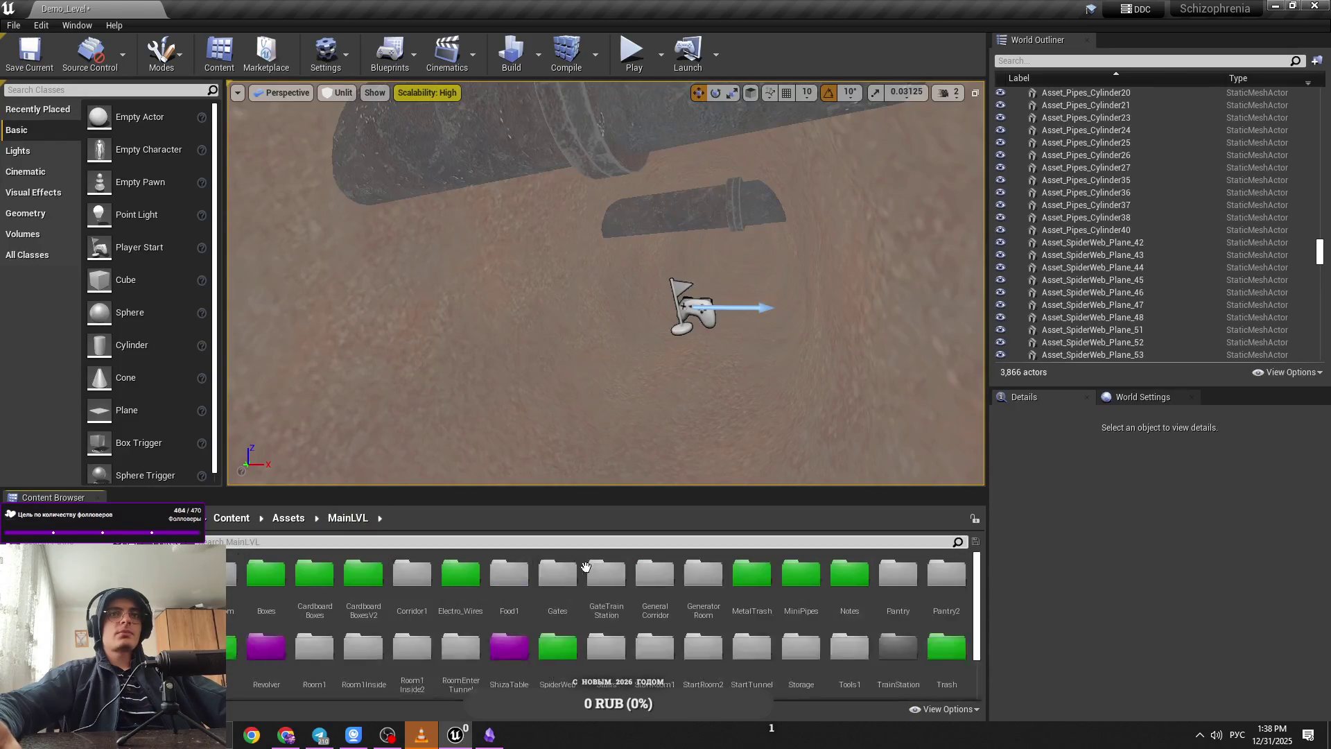
pyautogui.doubleClick(800, 576)
pyautogui.click(348, 518)
pyautogui.doubleClick(801, 575)
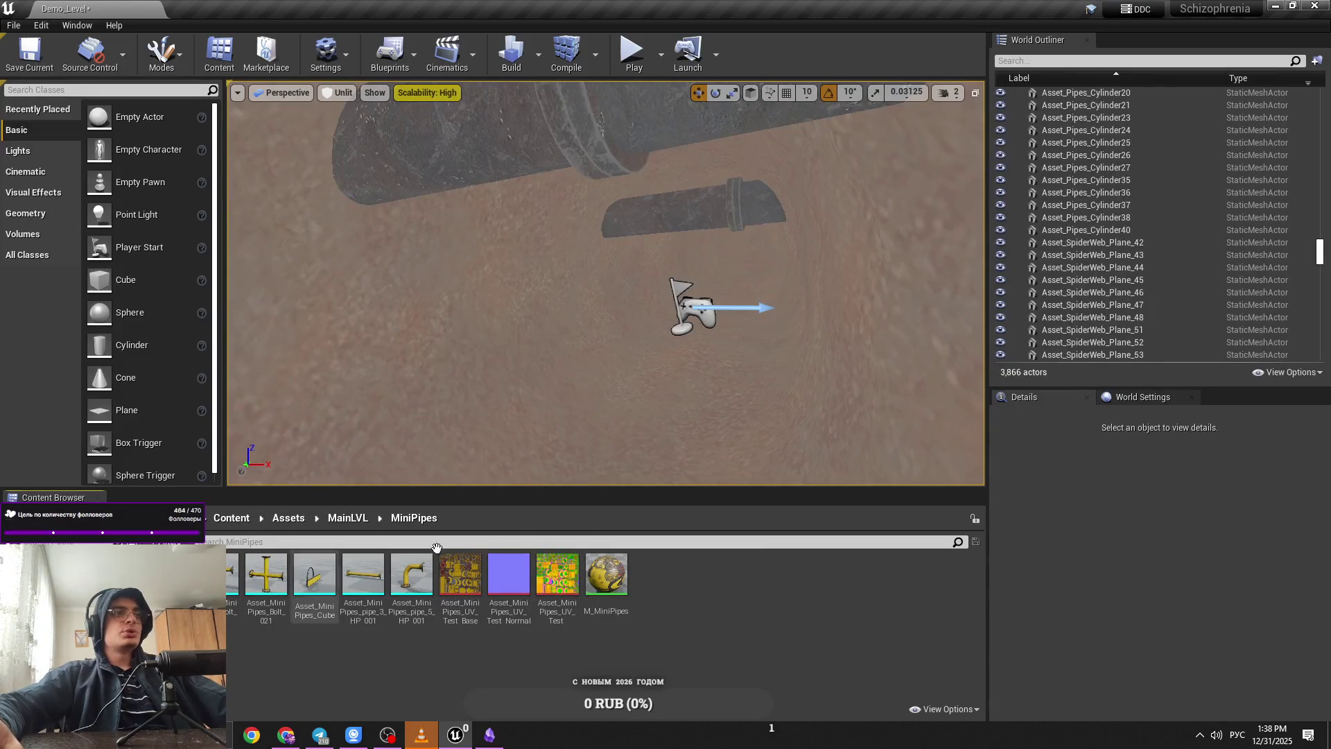
# Step: Place a trial Asset_MiniPipes_pipe_3_HP_001 beside the large pipe, then delete it
pyautogui.click(363, 575)
pyautogui.moveTo(431, 456); pyautogui.dragTo(489, 298)
pyautogui.press('e')
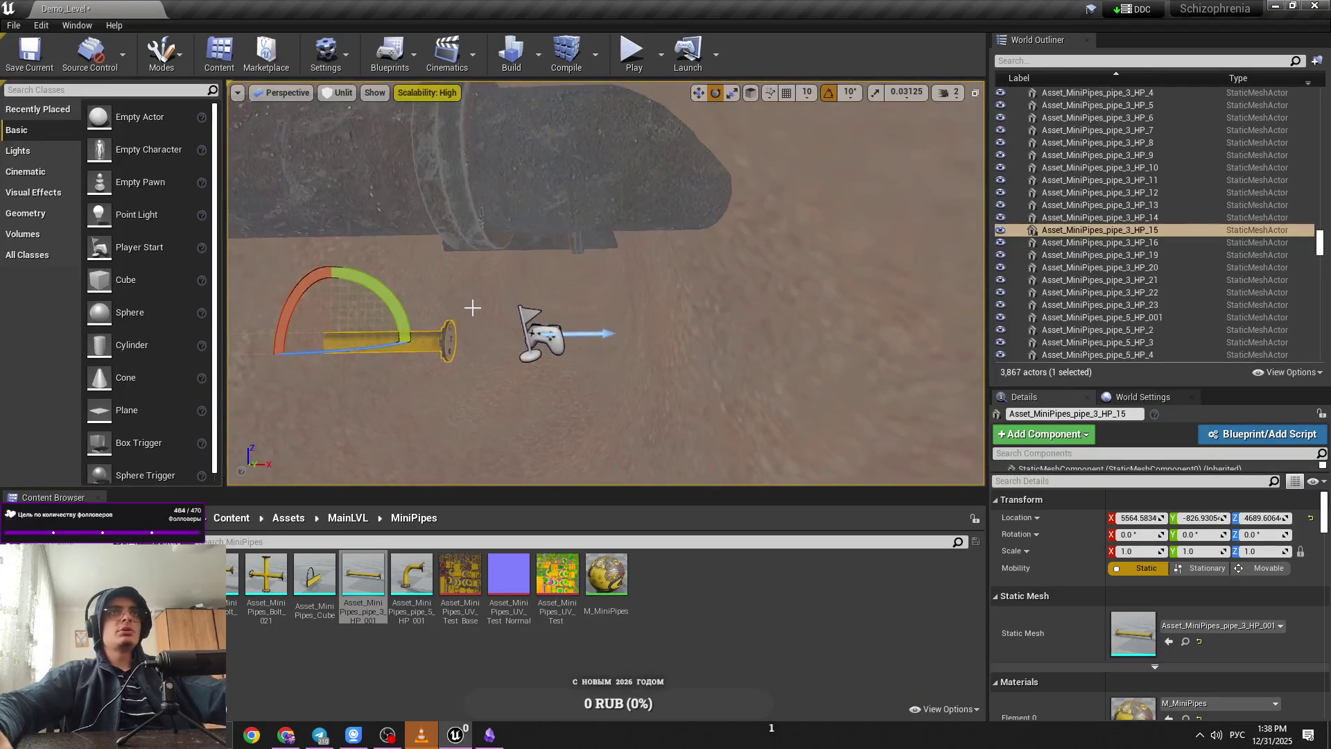
pyautogui.press('Delete')
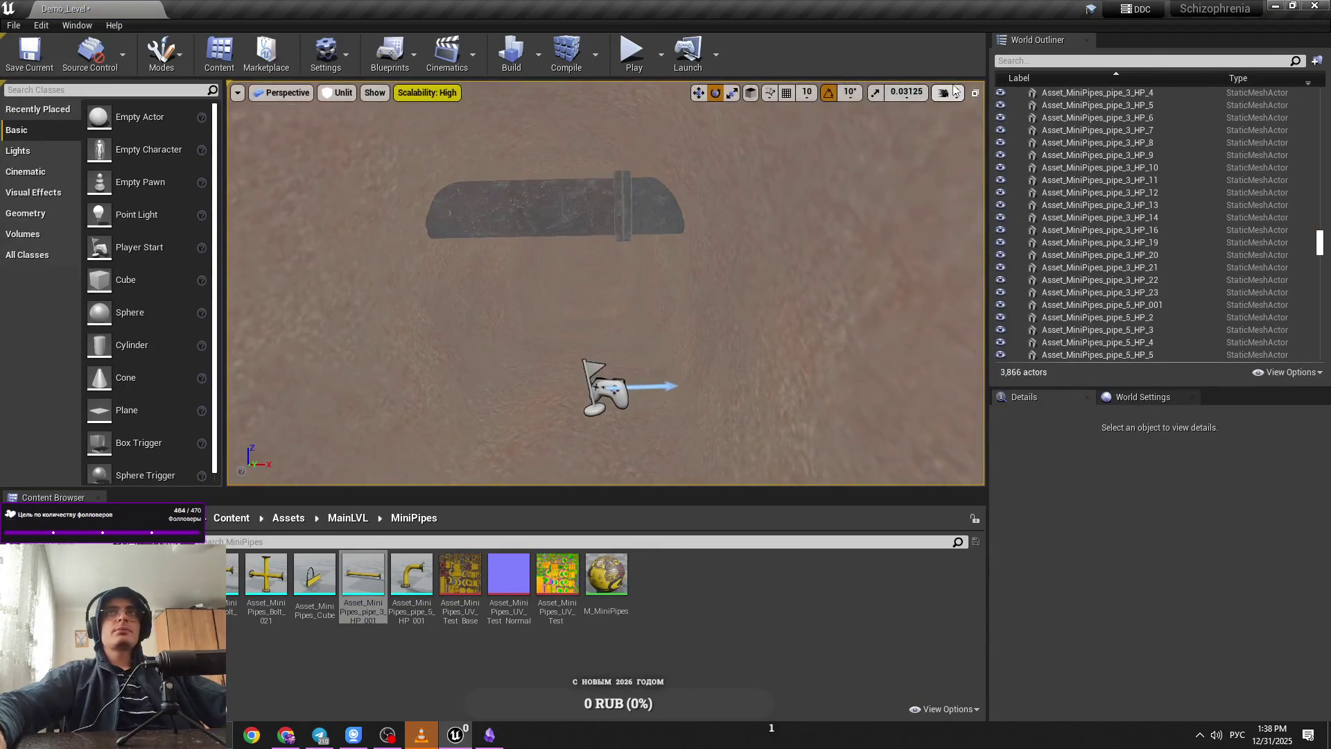
pyautogui.click(550, 332)
pyautogui.click(946, 92)
pyautogui.moveTo(769, 235)
pyautogui.mouseDown()
pyautogui.moveTo(665, 277)
pyautogui.moveTo(659, 253)
pyautogui.moveTo(594, 270)
pyautogui.mouseUp()
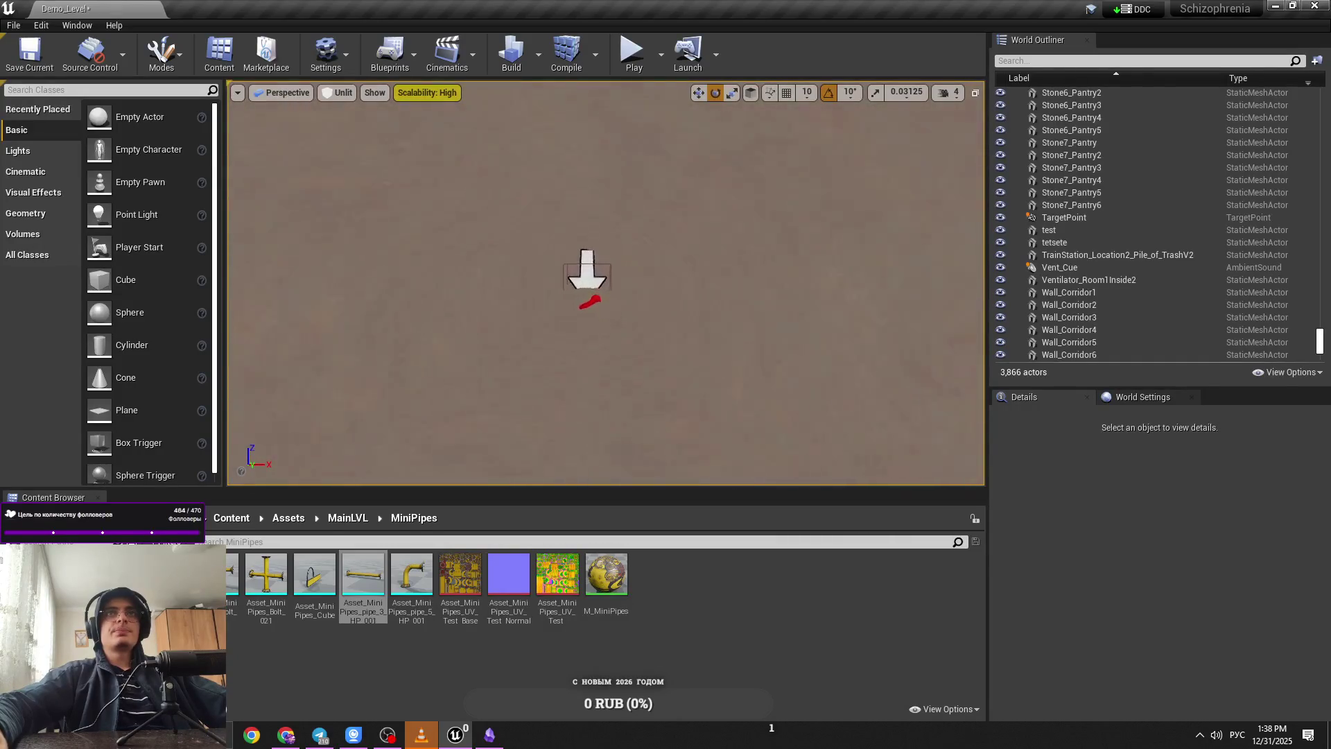
# Step: Delete the stray sprite actor beside the tunnel pipes, then fly into the start room to its door
pyautogui.moveTo(594, 271)
pyautogui.mouseDown()
pyautogui.moveTo(594, 292)
pyautogui.moveTo(603, 284)
pyautogui.mouseUp()
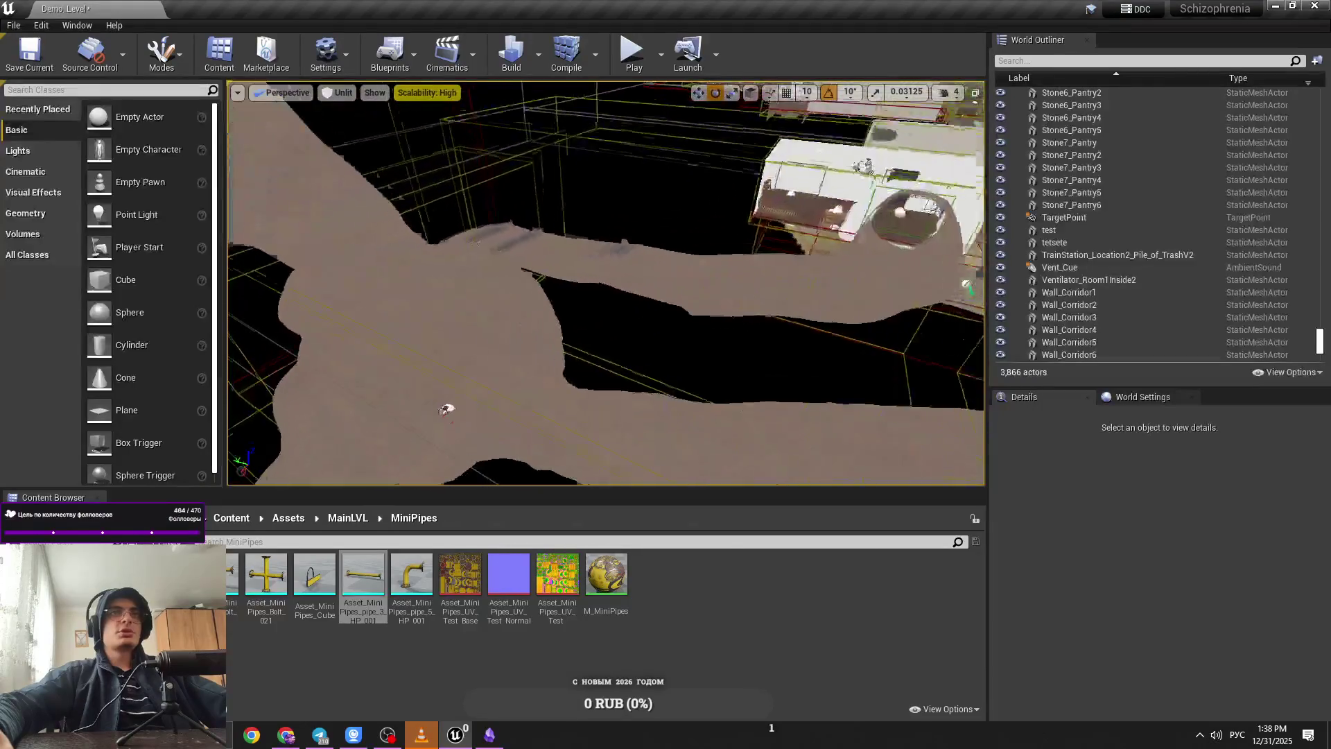
pyautogui.moveTo(603, 291); pyautogui.dragTo(610, 298)
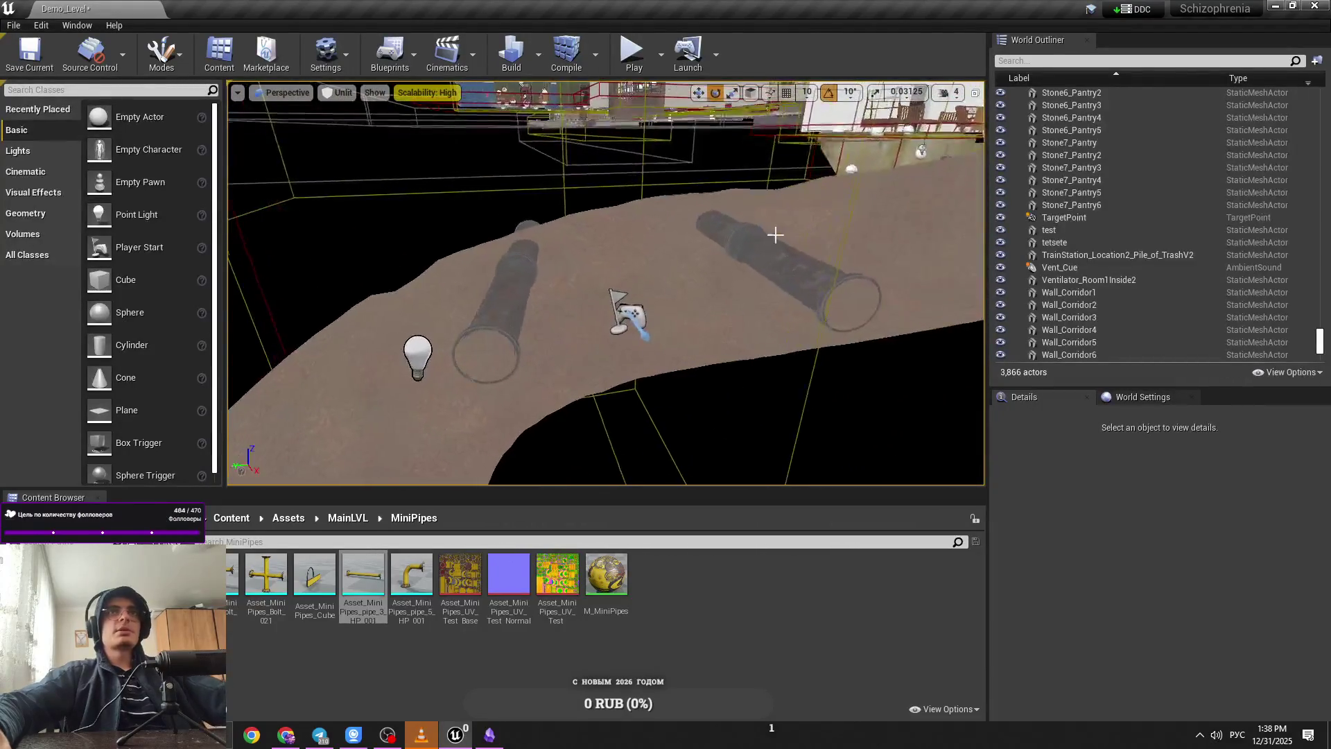
pyautogui.click(623, 308)
pyautogui.press('Delete')
pyautogui.moveTo(921, 248); pyautogui.dragTo(921, 214)
pyautogui.moveTo(740, 278)
pyautogui.mouseDown()
pyautogui.moveTo(740, 236)
pyautogui.moveTo(739, 278)
pyautogui.moveTo(804, 274)
pyautogui.moveTo(734, 295)
pyautogui.moveTo(752, 288)
pyautogui.mouseUp()
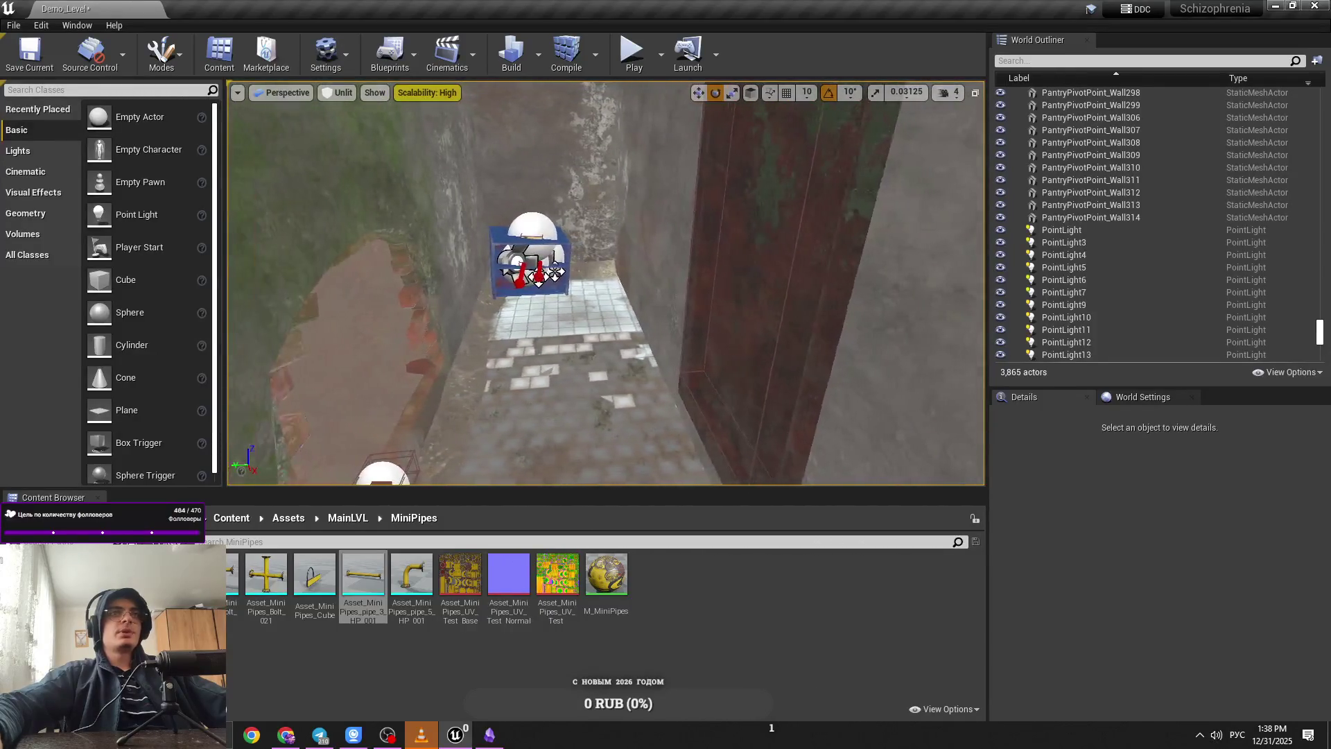
pyautogui.click(713, 406)
# Step: Bring up the door's context menu and peek into folders under the top-level Content folder
pyautogui.rightClick(617, 416)
pyautogui.moveTo(617, 416); pyautogui.dragTo(610, 405)
pyautogui.click(233, 518)
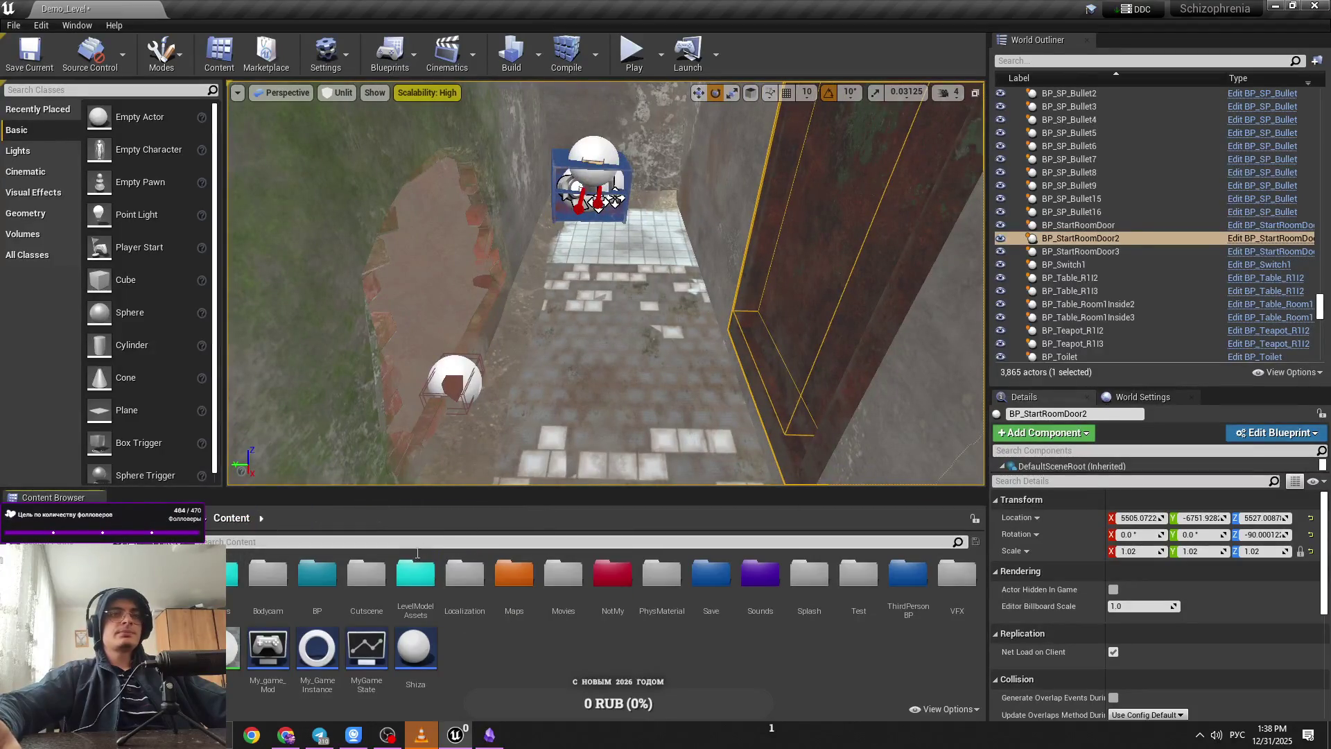
pyautogui.moveTo(534, 389); pyautogui.dragTo(533, 374)
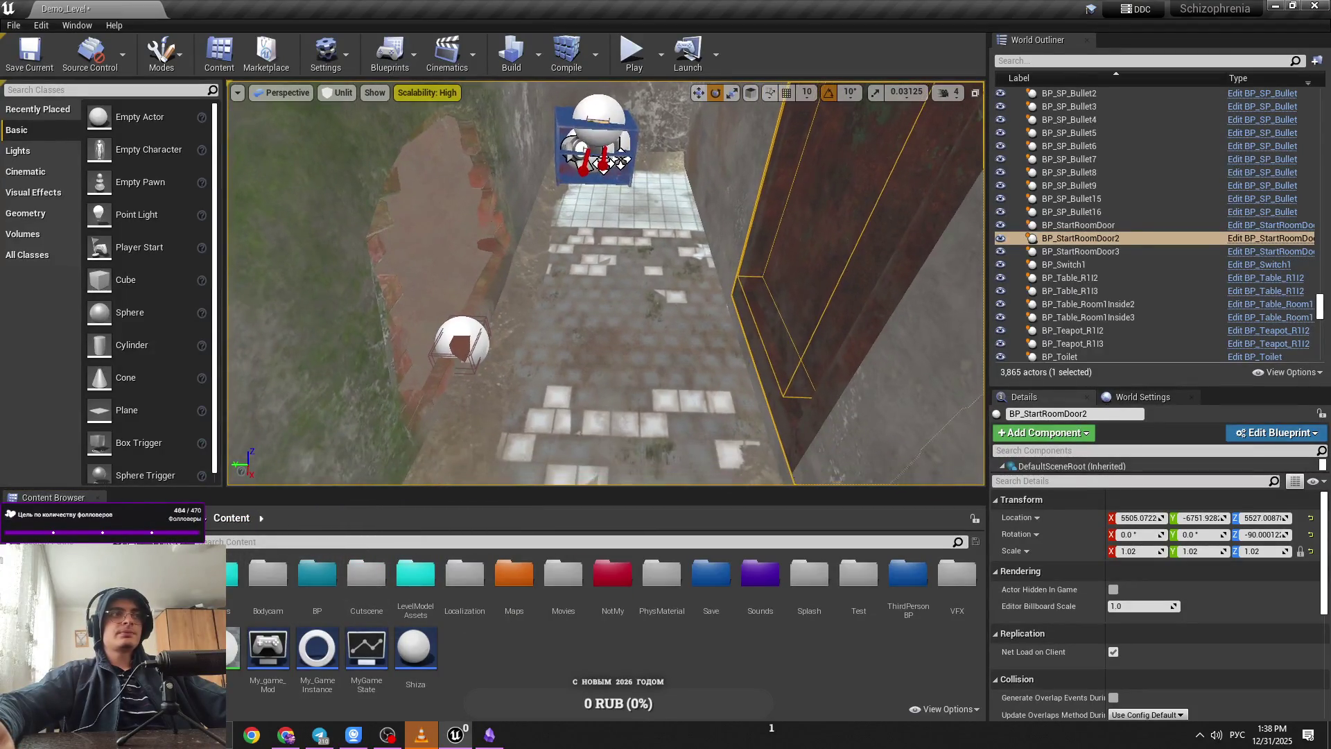
pyautogui.doubleClick(277, 583)
pyautogui.hotkey('alt', 'Left')
pyautogui.doubleClick(290, 582)
pyautogui.hotkey('alt', 'Left')
# Step: Inspect the BP folder's HintSystem and Character Sound System subfolders, then return to Content
pyautogui.doubleClick(317, 575)
pyautogui.doubleClick(556, 609)
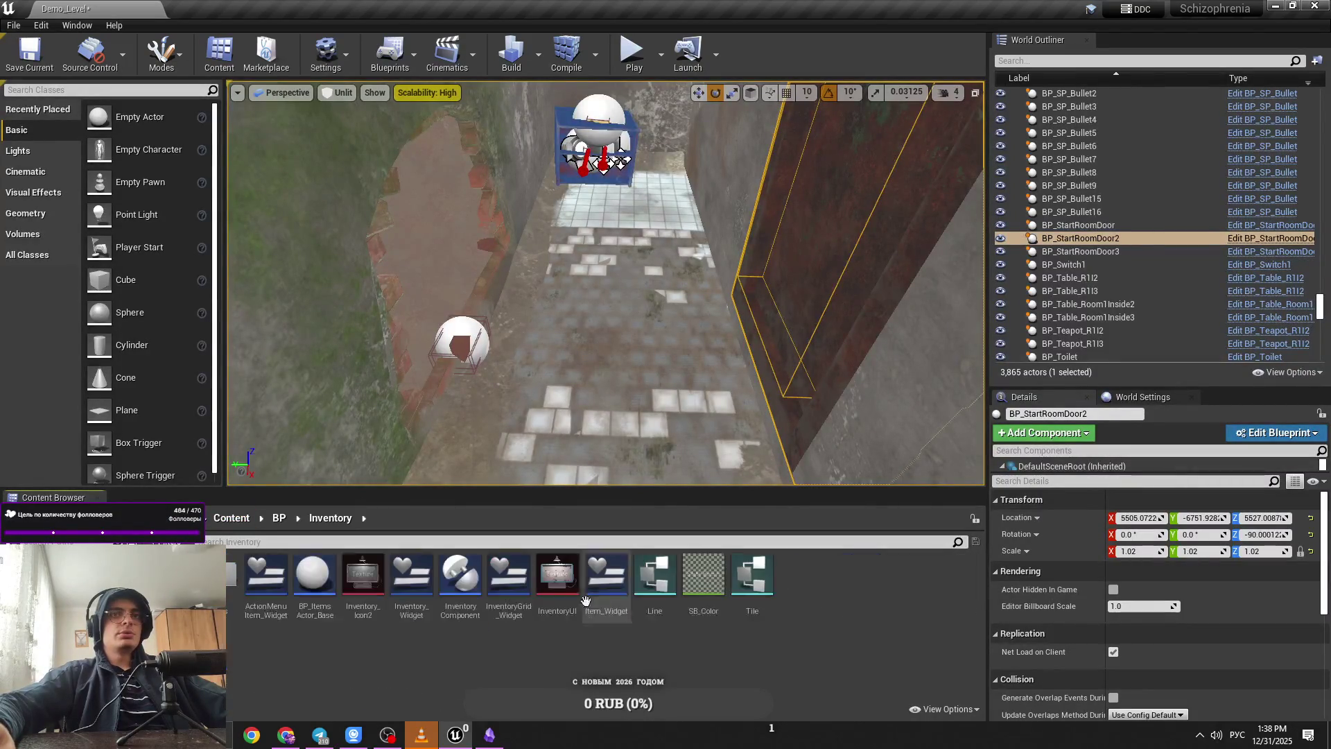
pyautogui.click(279, 518)
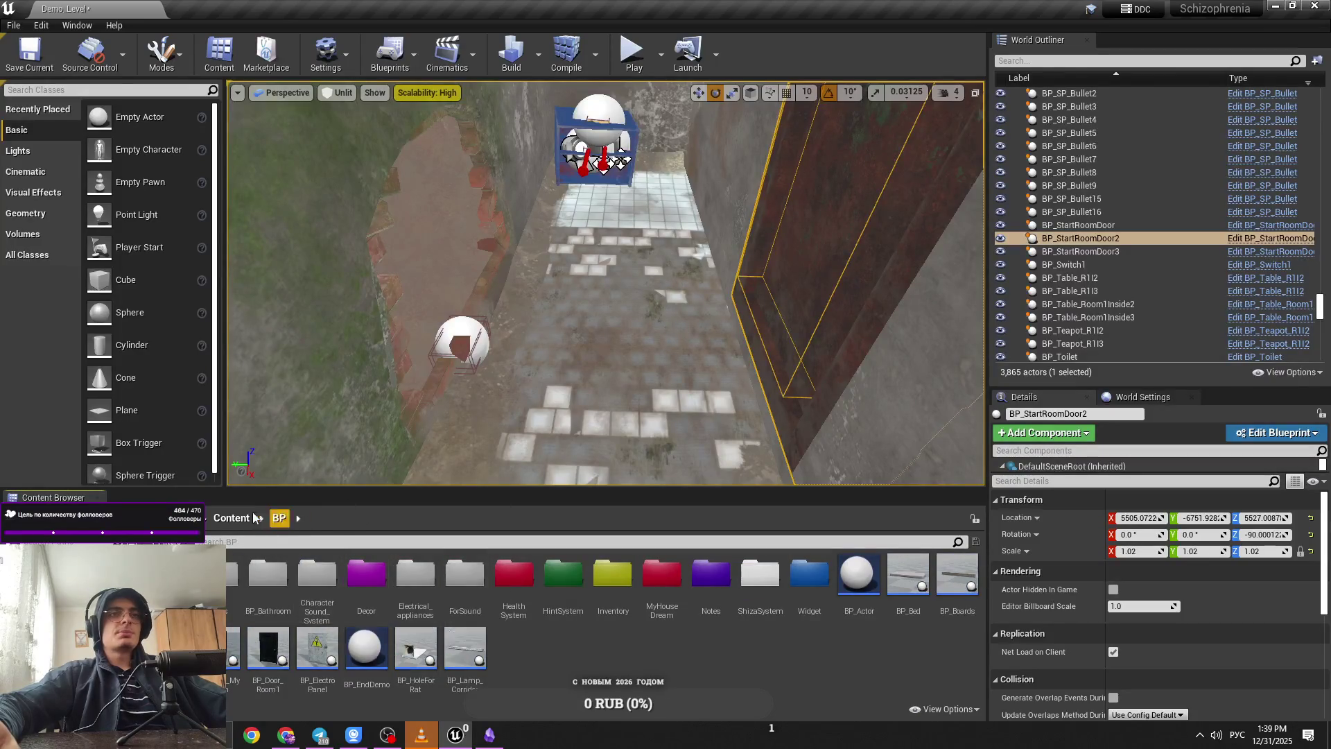
pyautogui.doubleClick(316, 574)
pyautogui.hotkey('alt', 'Left')
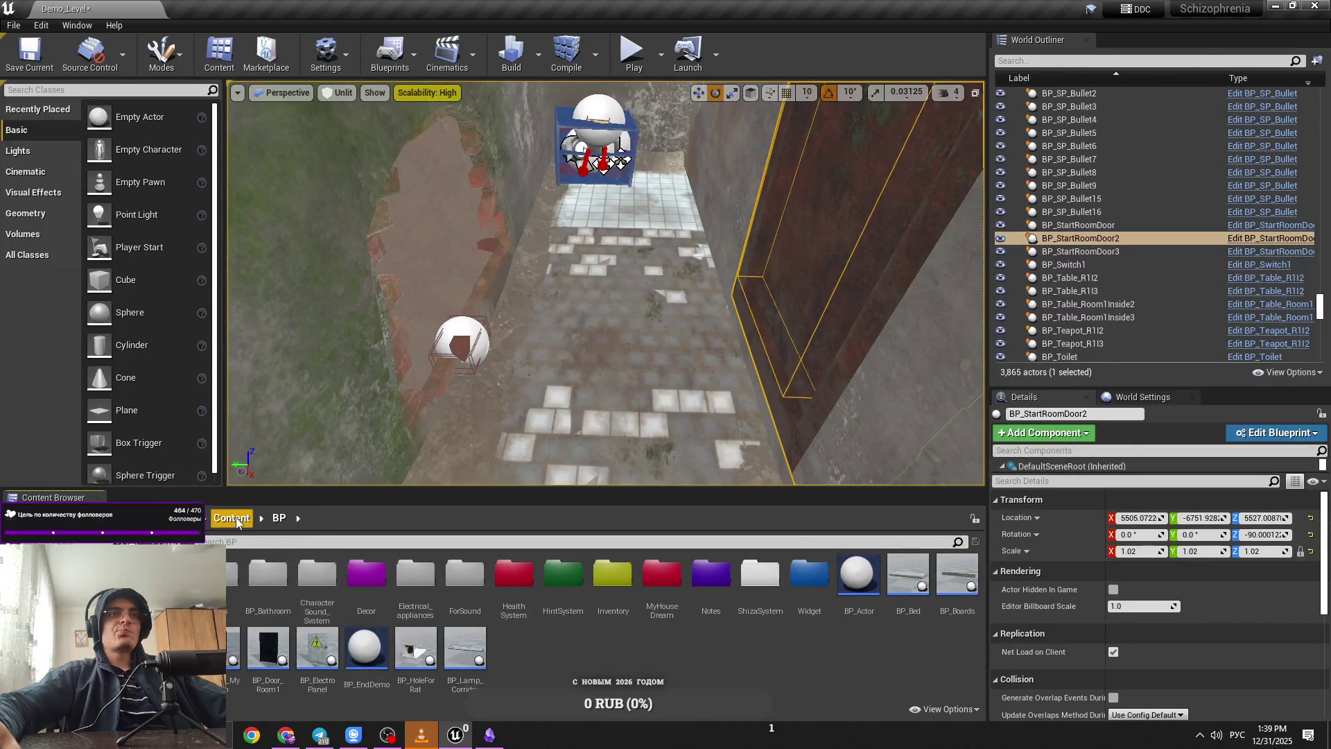
pyautogui.click(231, 518)
pyautogui.click(315, 587)
pyautogui.click(375, 623)
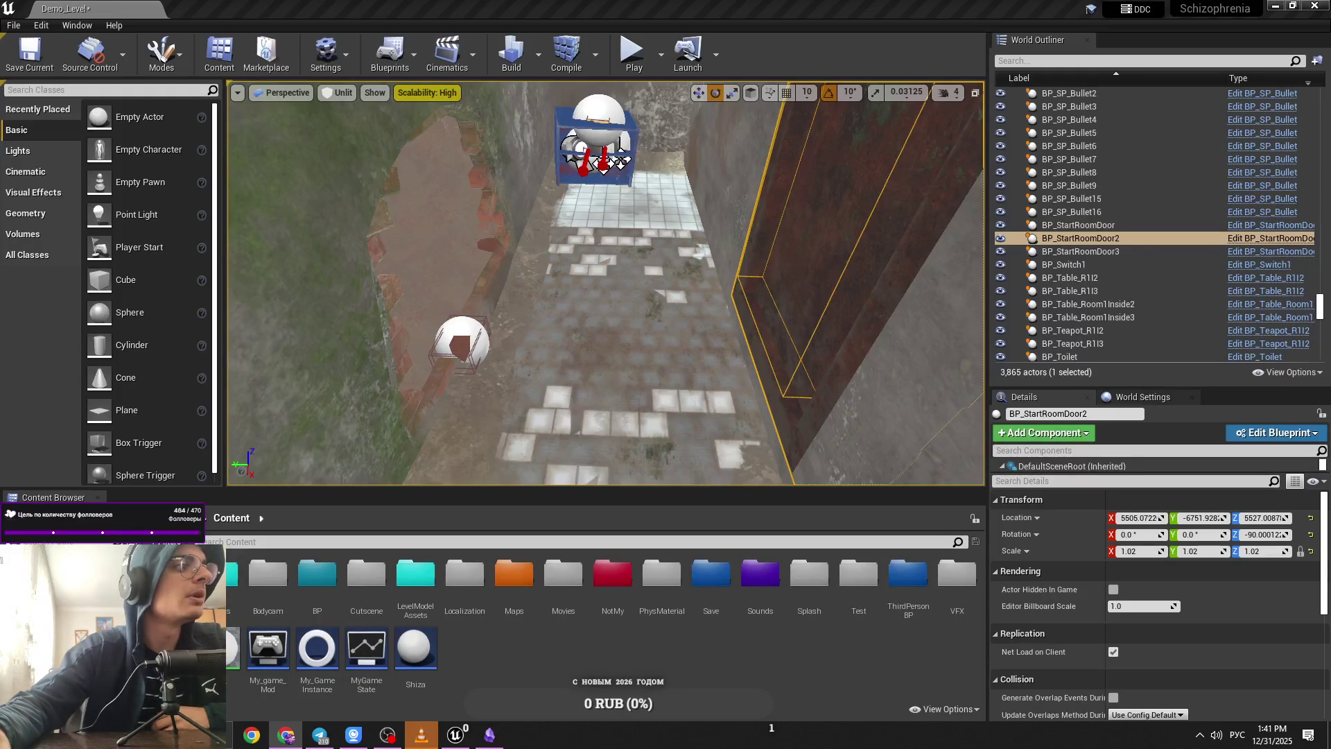
# Step: Fly the viewport camera toward the robot actor in the stone corridor
pyautogui.moveTo(606, 285)
pyautogui.mouseDown()
pyautogui.moveTo(606, 160)
pyautogui.moveTo(606, 256)
pyautogui.mouseUp()
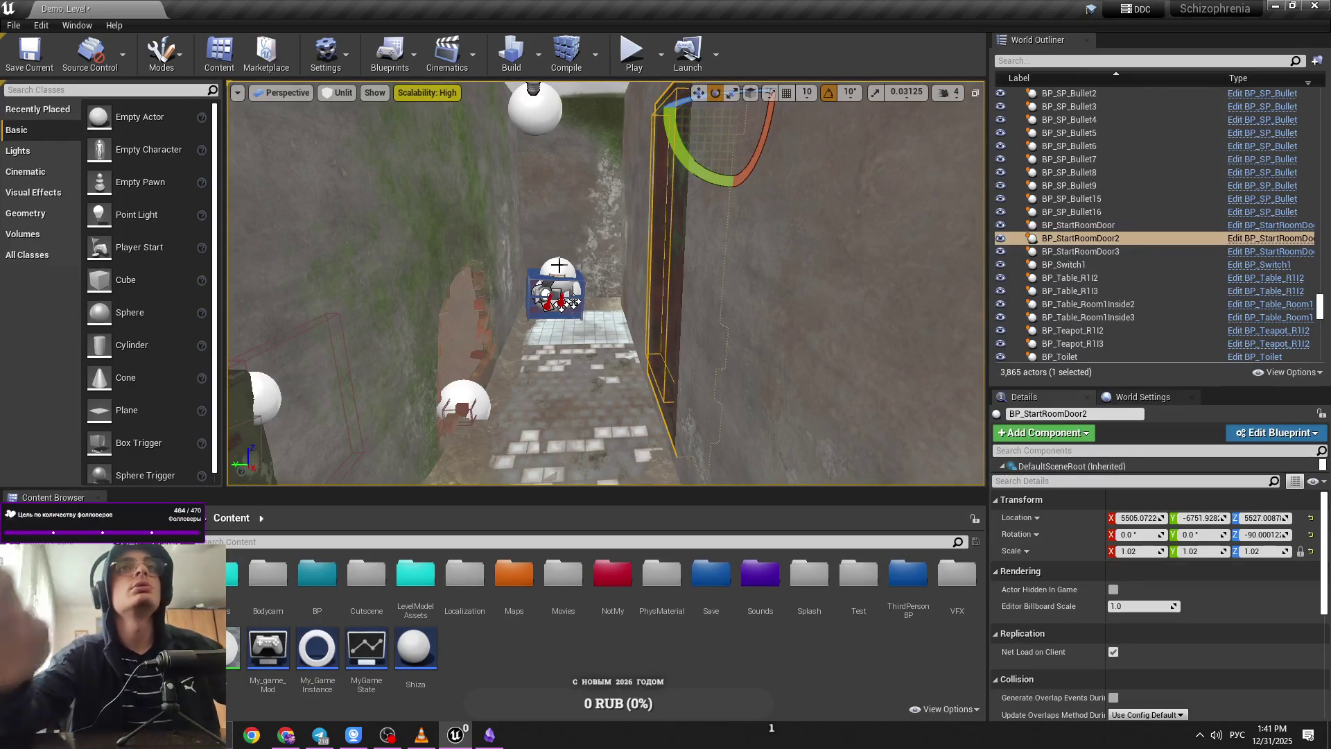
# Step: Save Demo_Level with Ctrl+S, briefly viewing a Telegram photo while it saves
pyautogui.moveTo(559, 265); pyautogui.dragTo(555, 236)
pyautogui.hotkey('ctrl', 's')
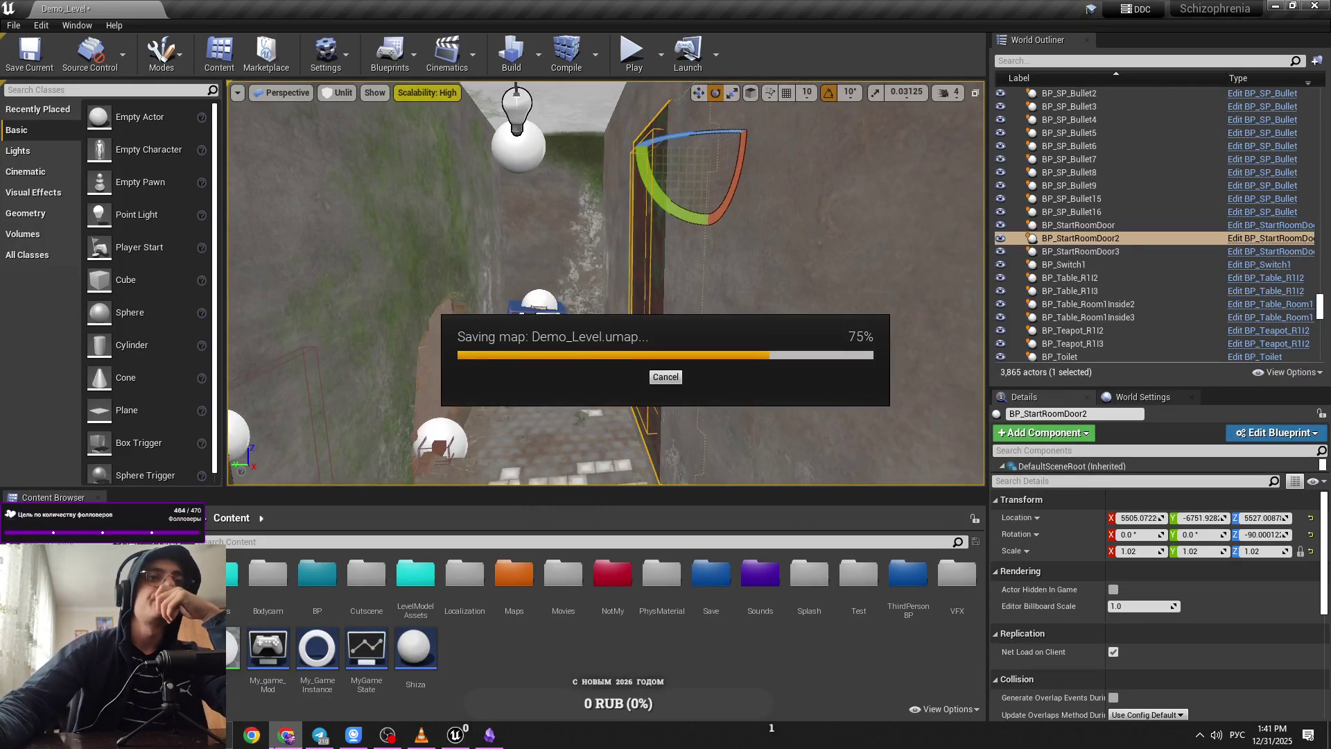
pyautogui.click(337, 740)
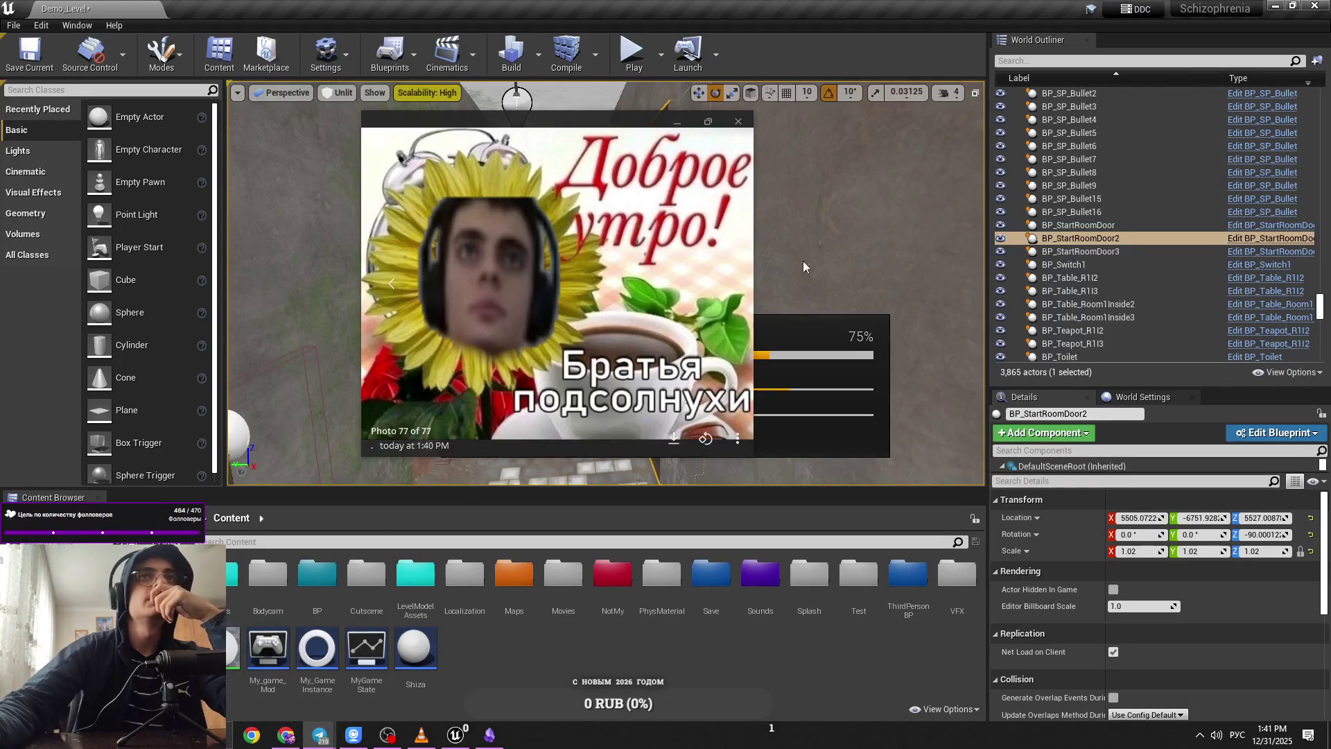
pyautogui.click(739, 122)
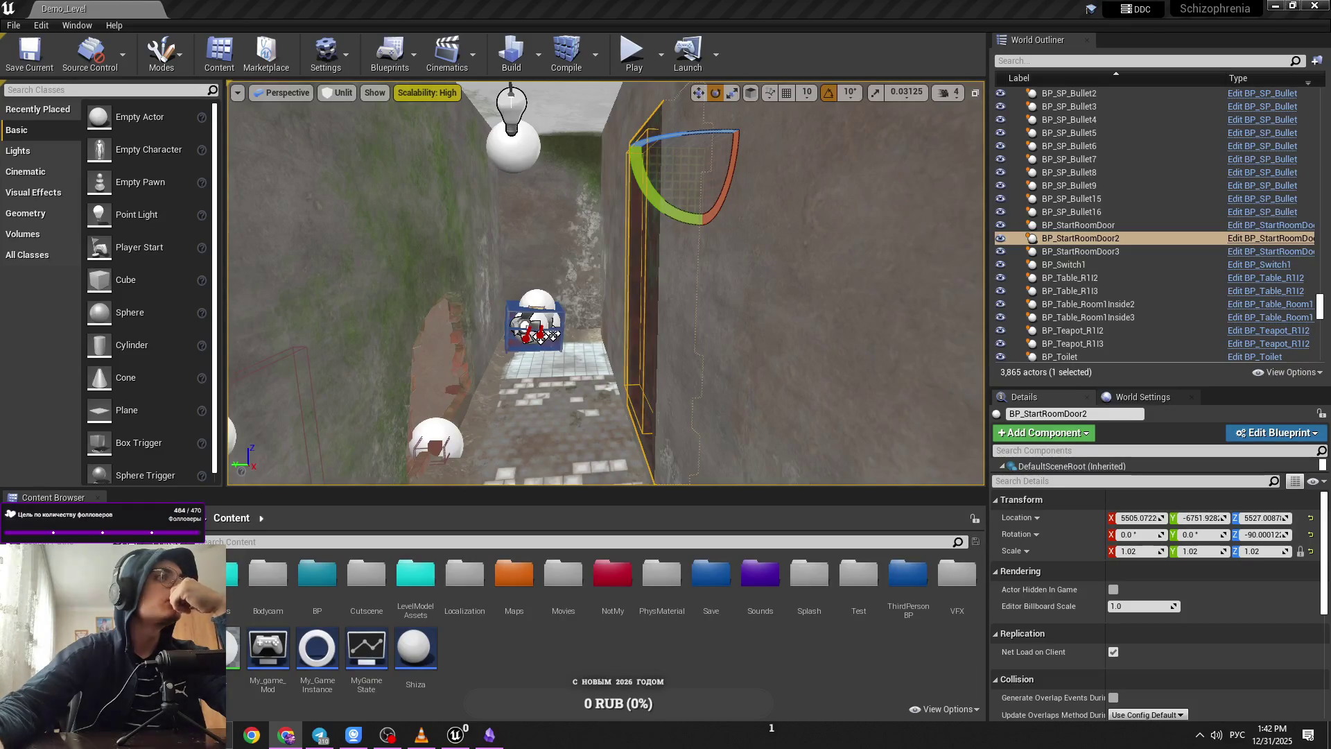
pyautogui.click(322, 736)
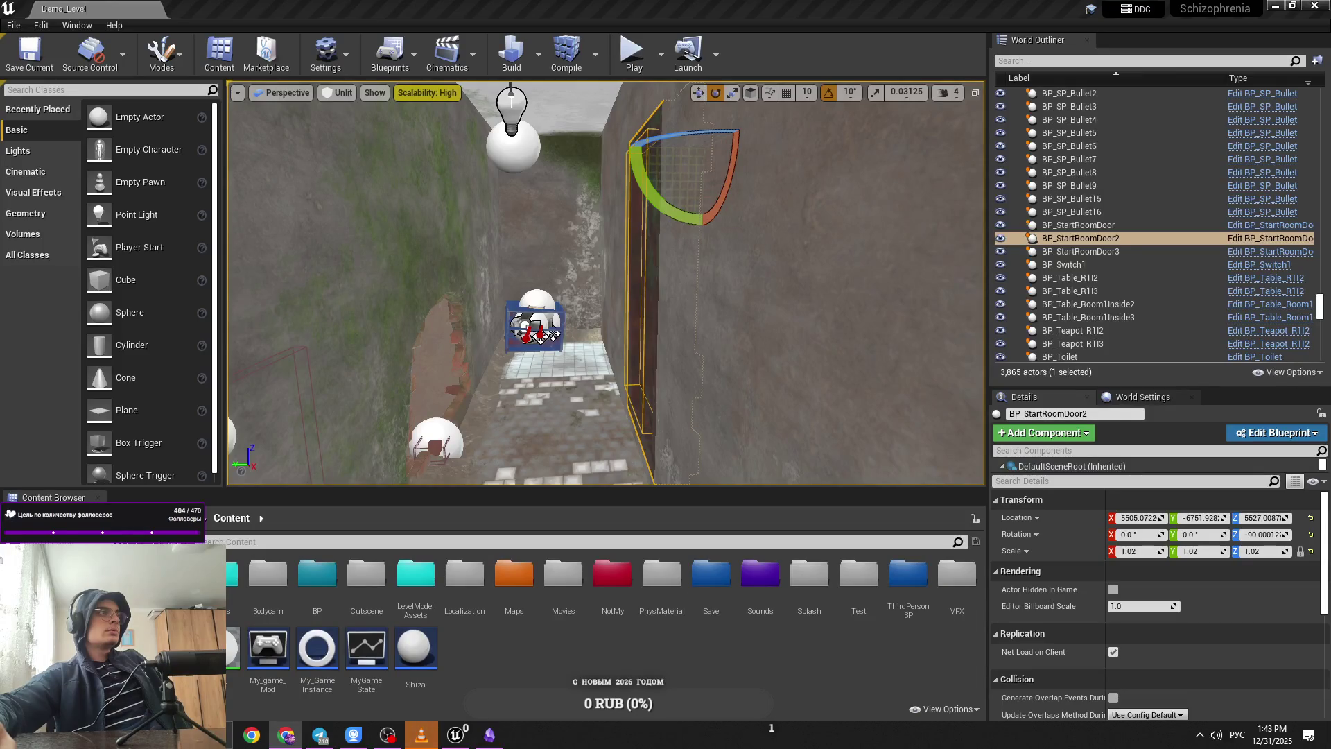
pyautogui.hotkey('alt', 'Tab')
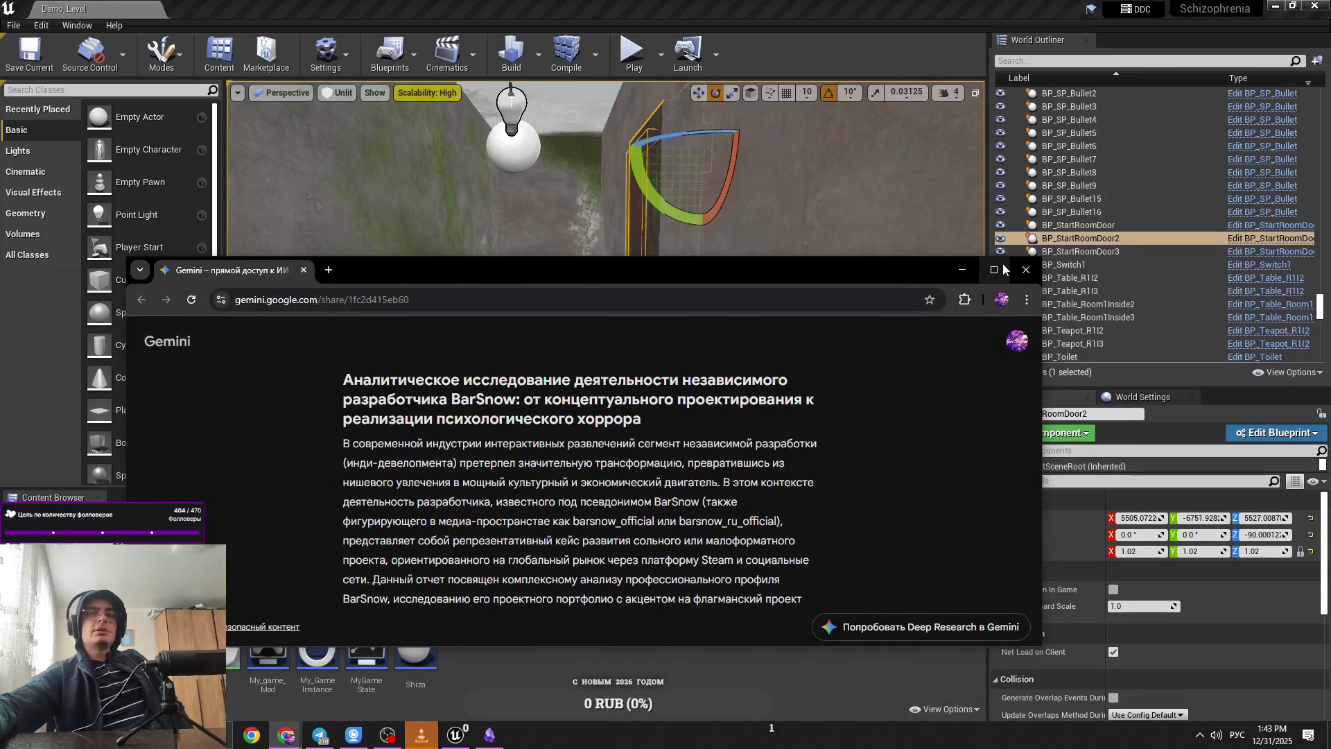
# Step: Maximize the Gemini browser, close VLC, and skim the report's title and opening paragraph
pyautogui.click(1003, 269)
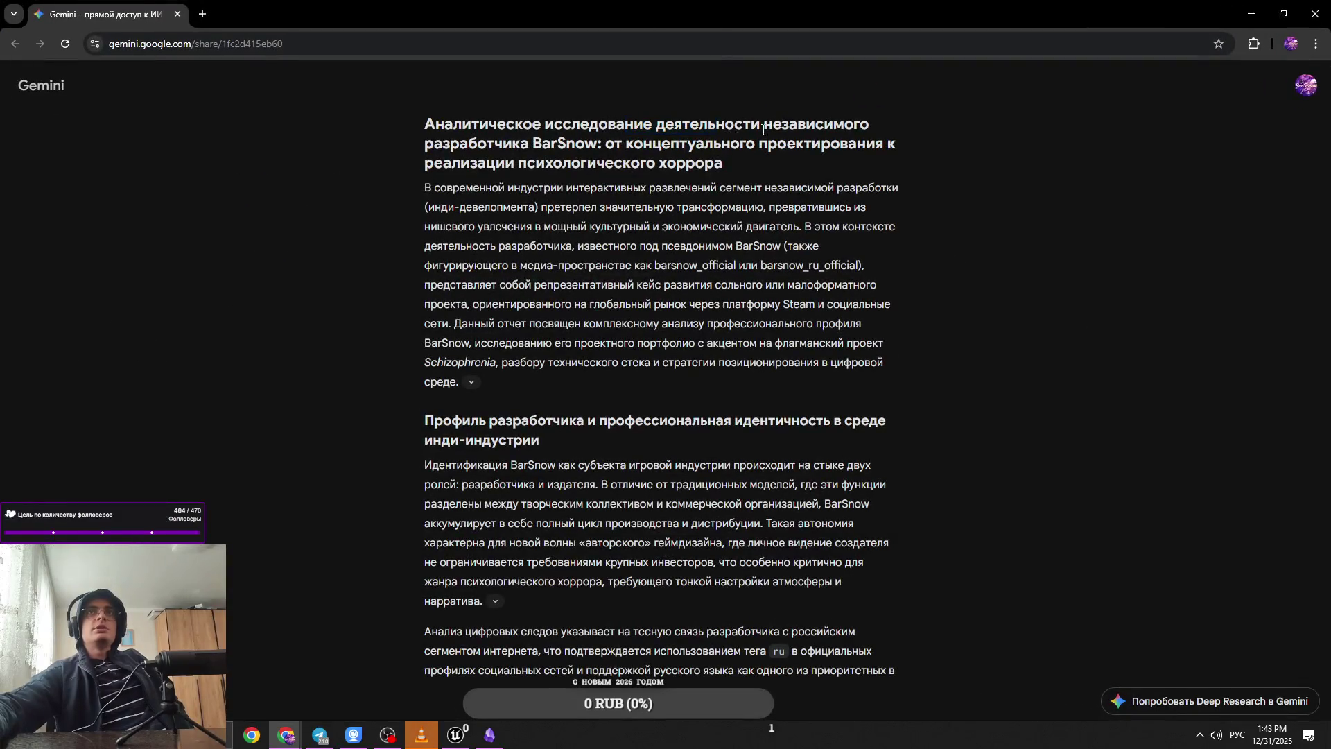
pyautogui.hotkey('alt', 'Tab')
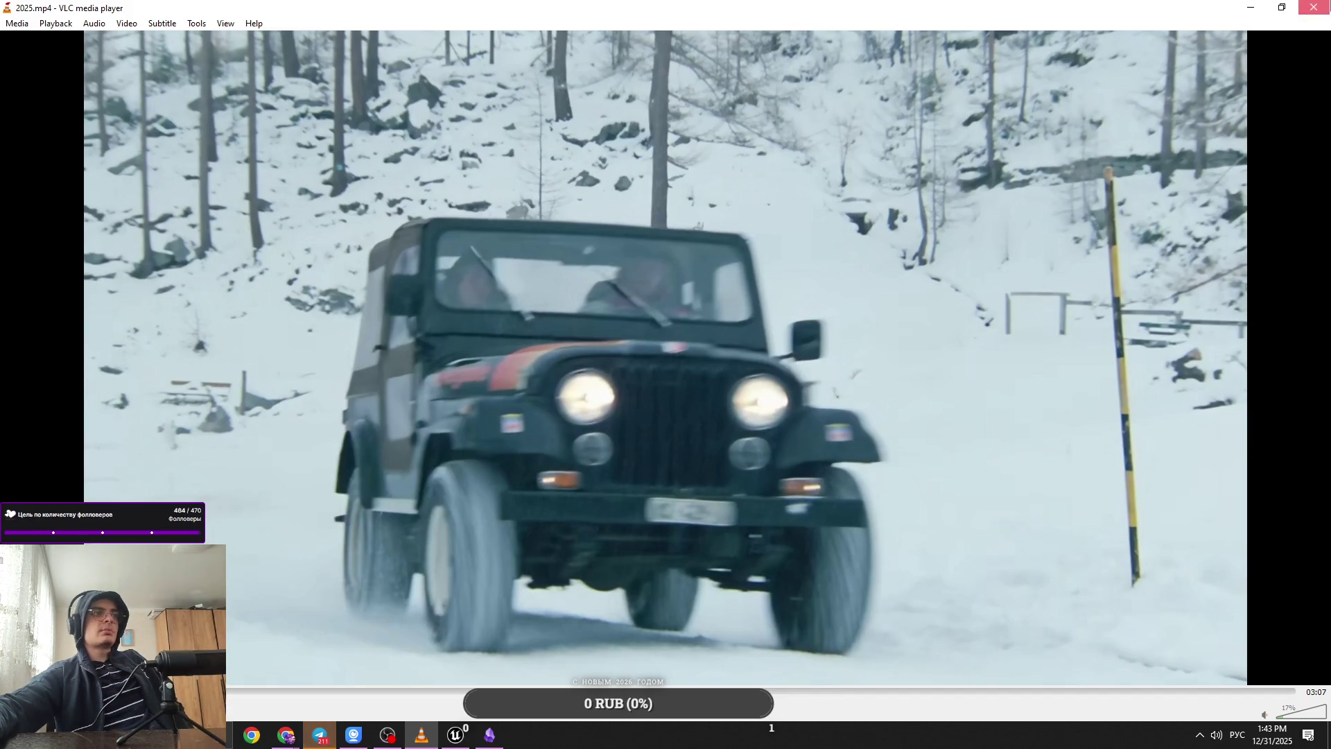
pyautogui.click(1313, 7)
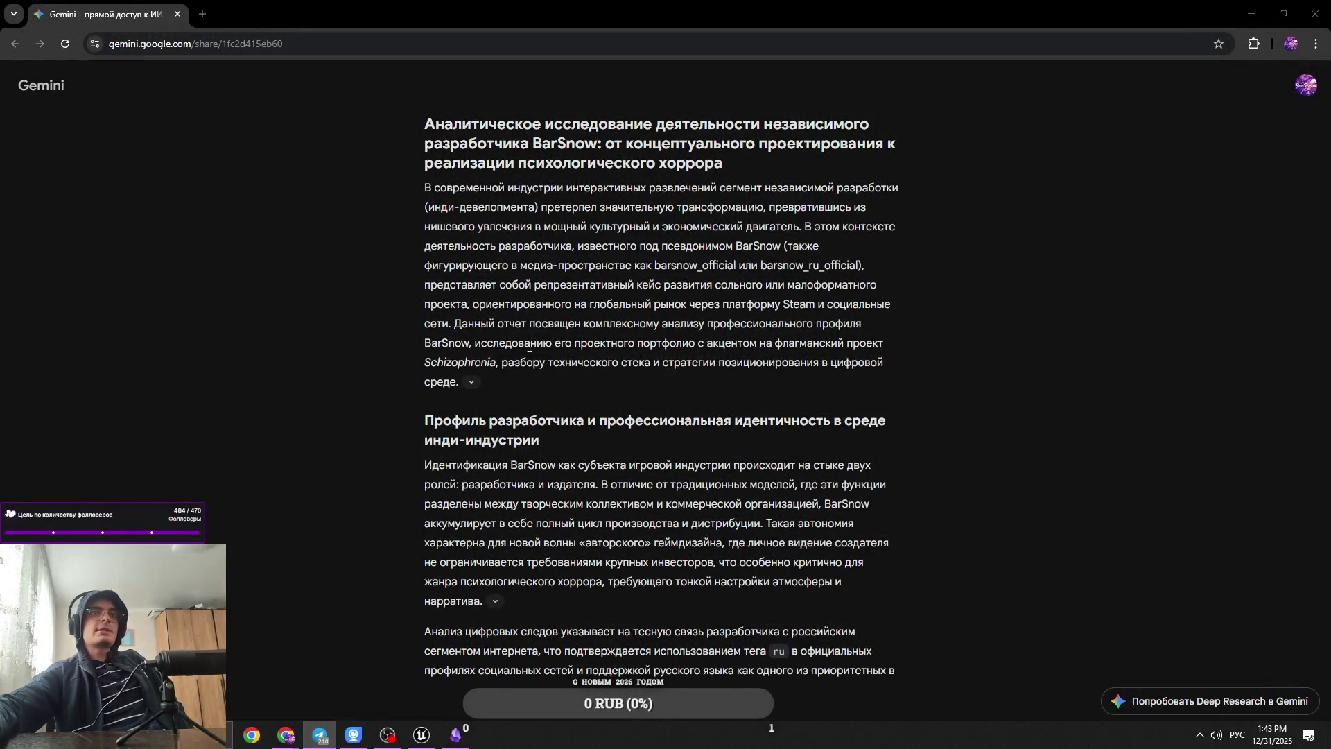
pyautogui.moveTo(435, 127); pyautogui.dragTo(892, 134)
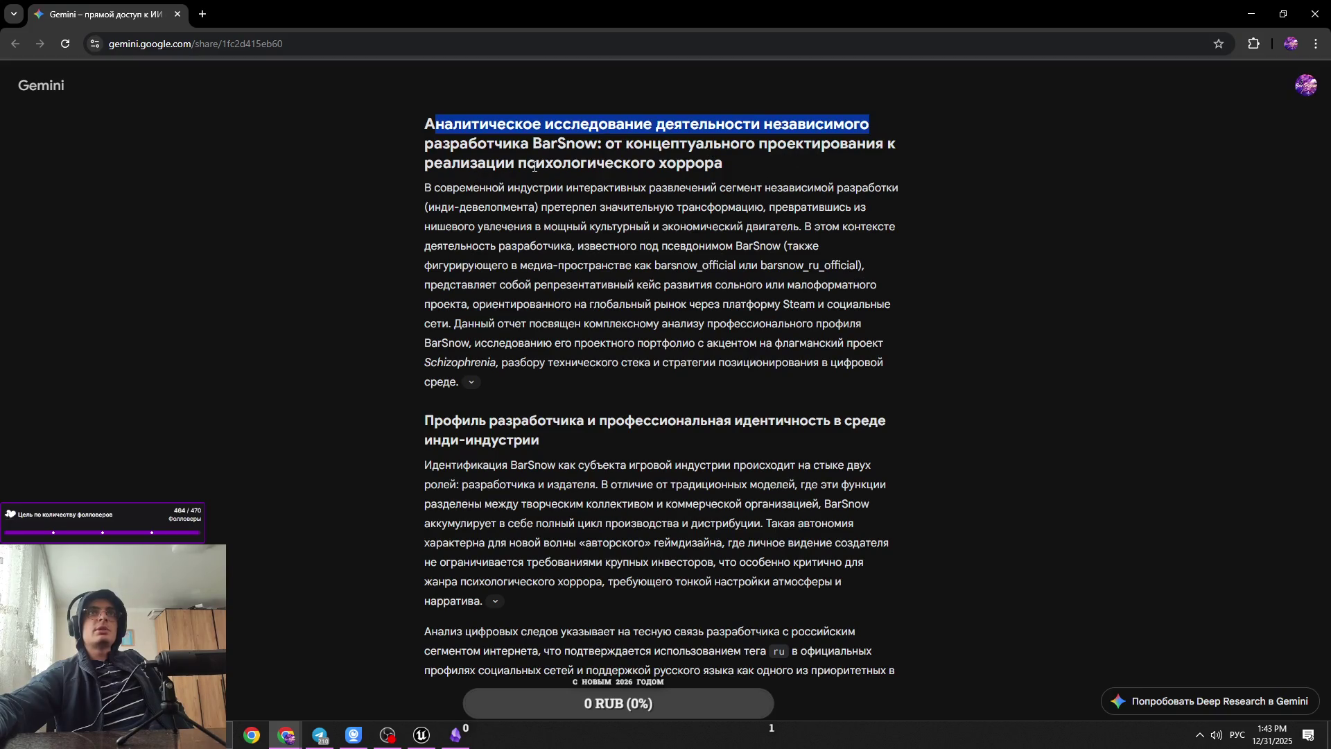
pyautogui.moveTo(545, 164); pyautogui.dragTo(743, 161)
pyautogui.click(489, 208)
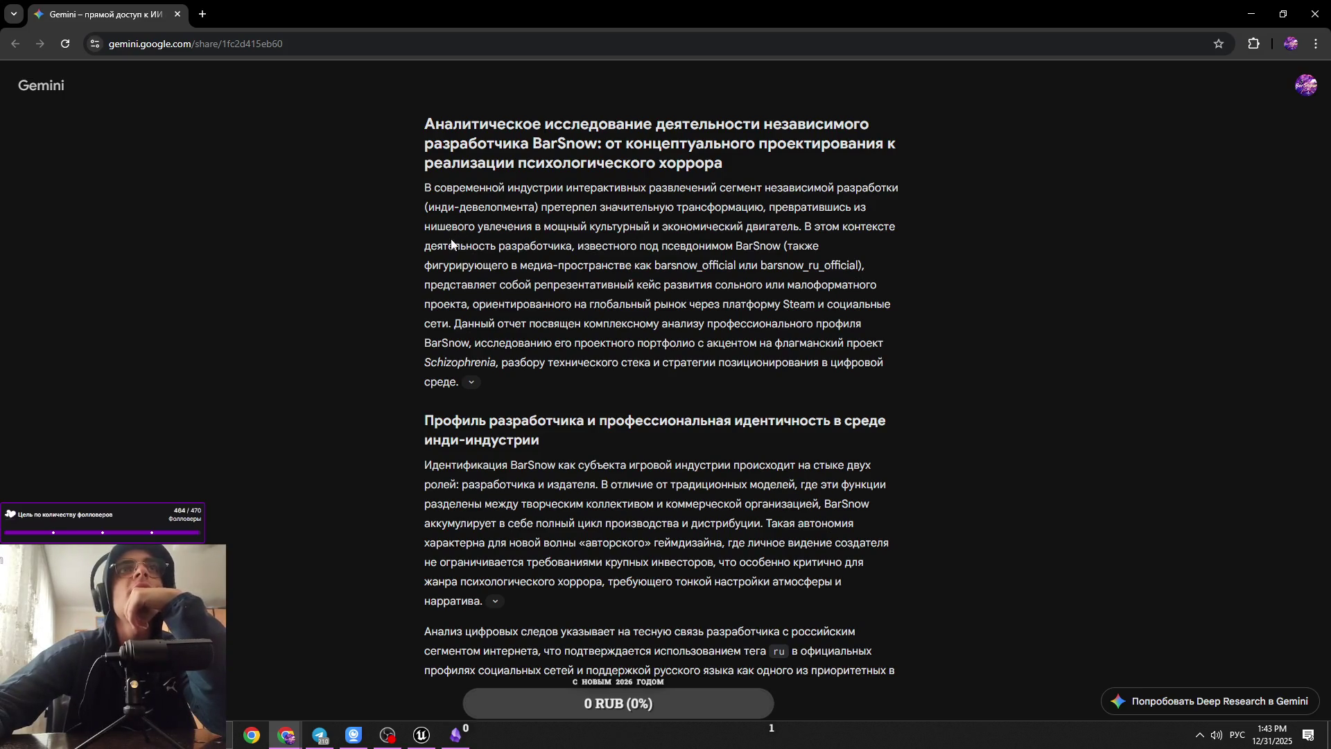
pyautogui.moveTo(804, 228)
pyautogui.mouseDown()
pyautogui.moveTo(894, 229)
pyautogui.moveTo(552, 271)
pyautogui.moveTo(698, 248)
pyautogui.mouseUp()
pyautogui.click(600, 261)
pyautogui.click(641, 249)
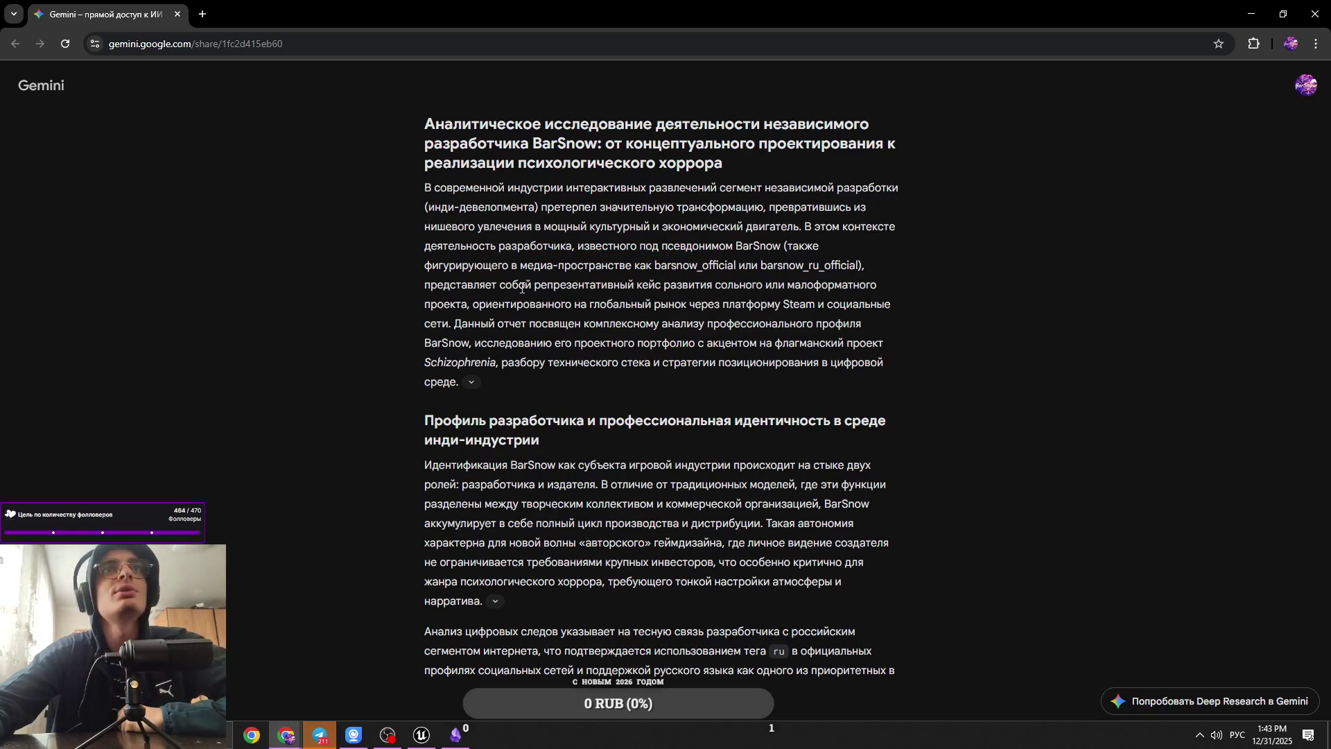
# Step: Copy the developer's second social-media handle, Google it, and open the Instagram result
pyautogui.doubleClick(669, 266)
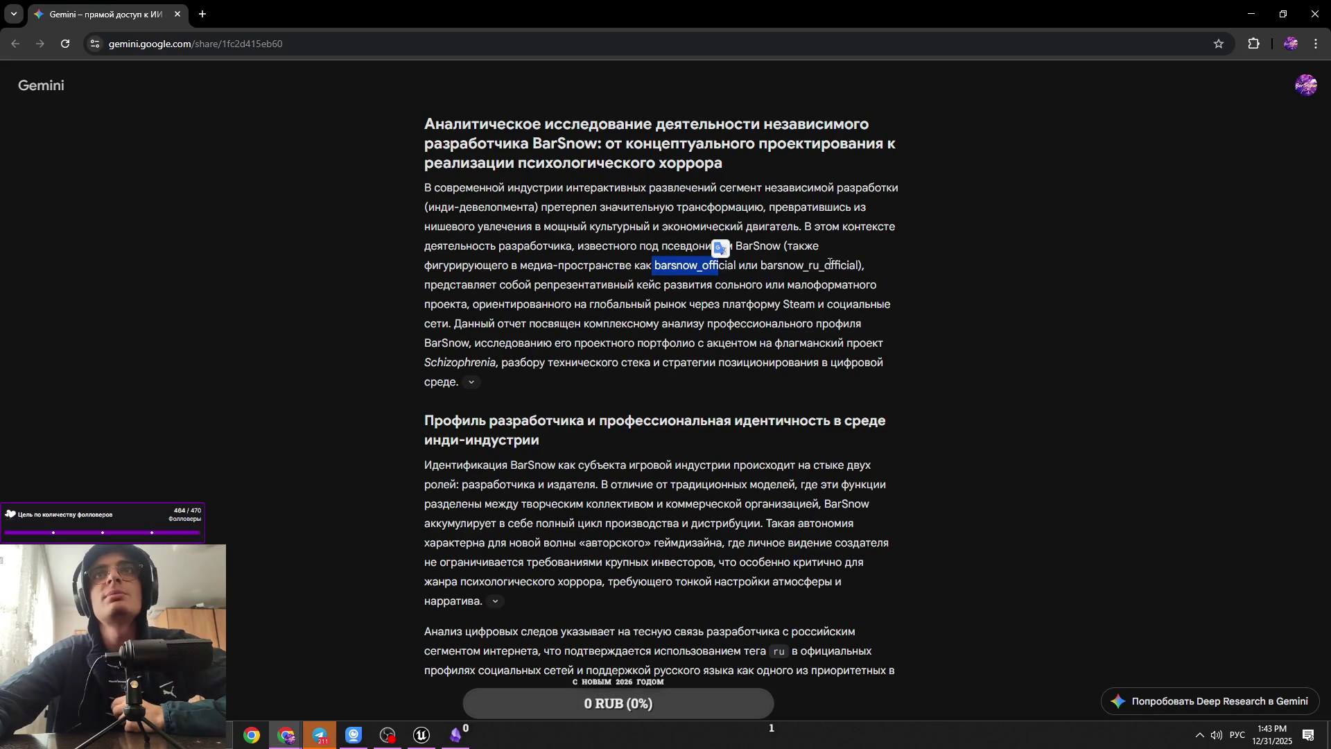
pyautogui.click(721, 250)
pyautogui.moveTo(761, 266)
pyautogui.mouseDown()
pyautogui.moveTo(835, 286)
pyautogui.moveTo(858, 270)
pyautogui.mouseUp()
pyautogui.hotkey('ctrl', 'c')
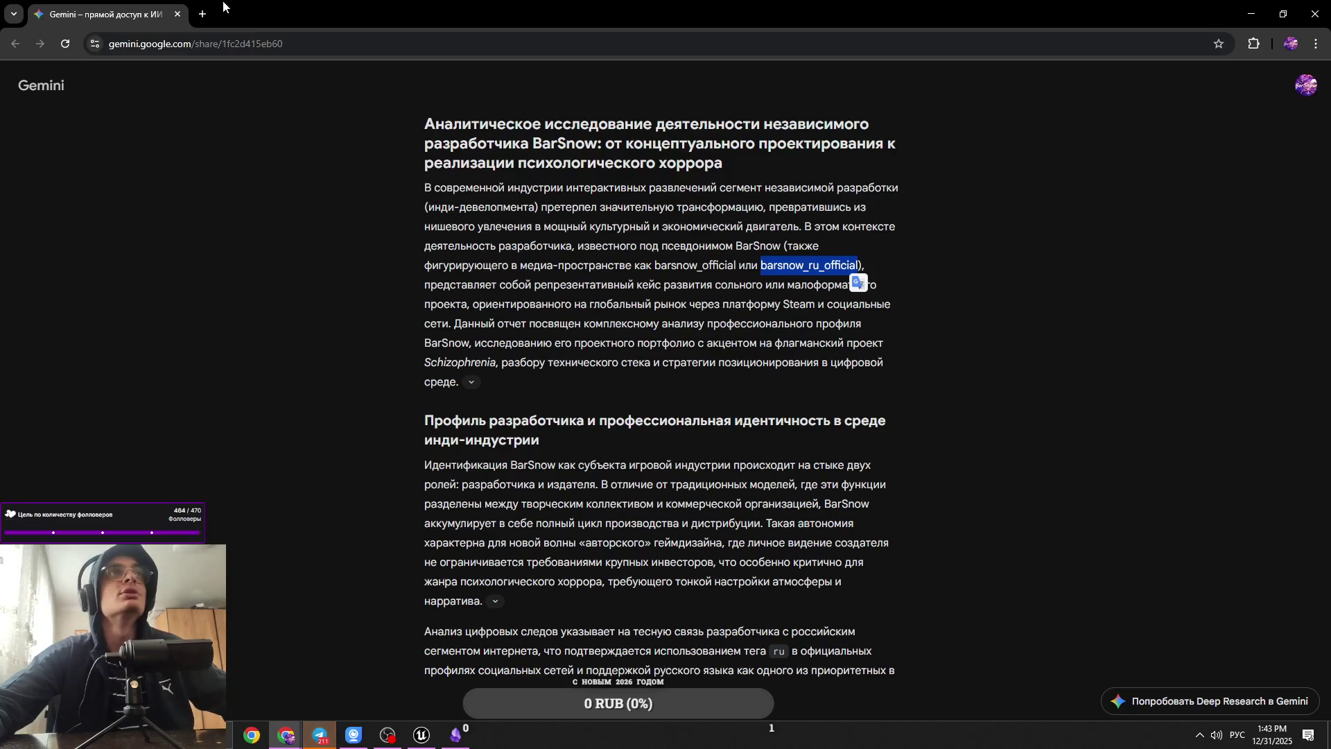
pyautogui.click(204, 14)
pyautogui.hotkey('ctrl', 'v')
pyautogui.press('Return')
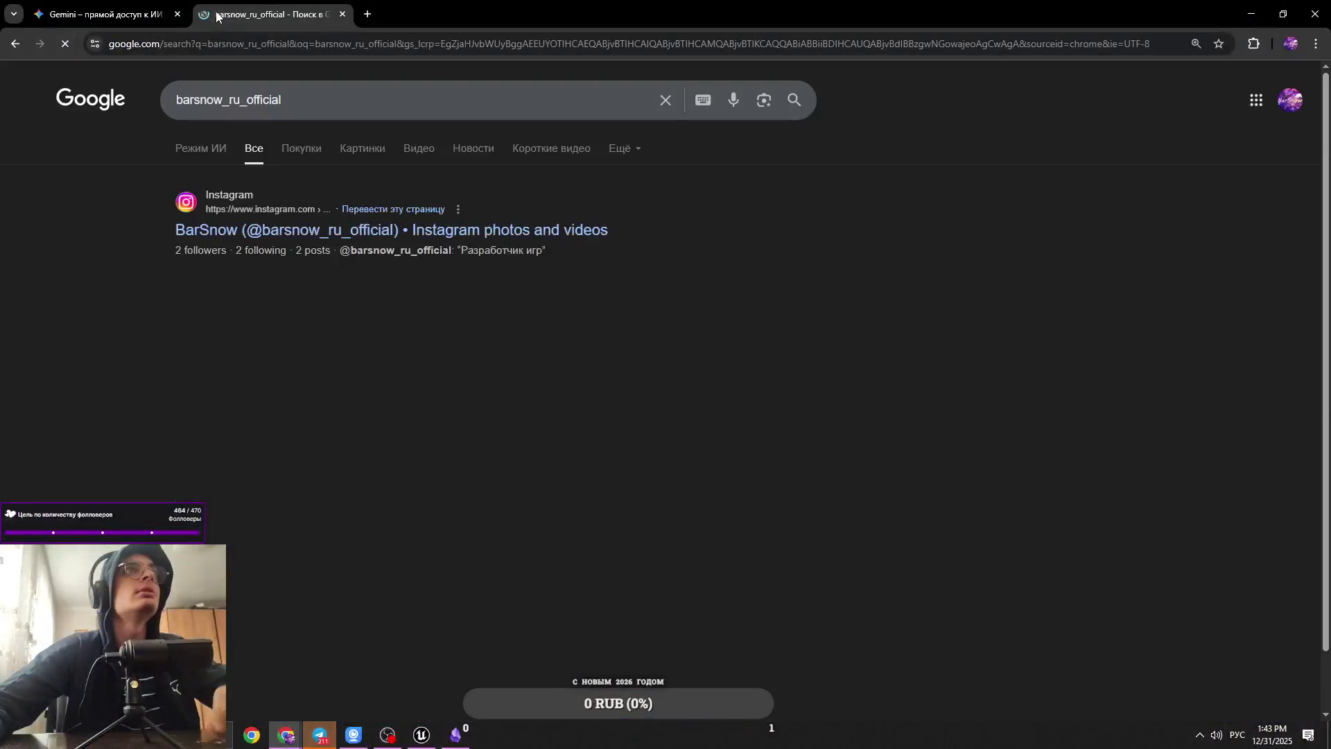
pyautogui.middleClick(406, 232)
pyautogui.click(416, 13)
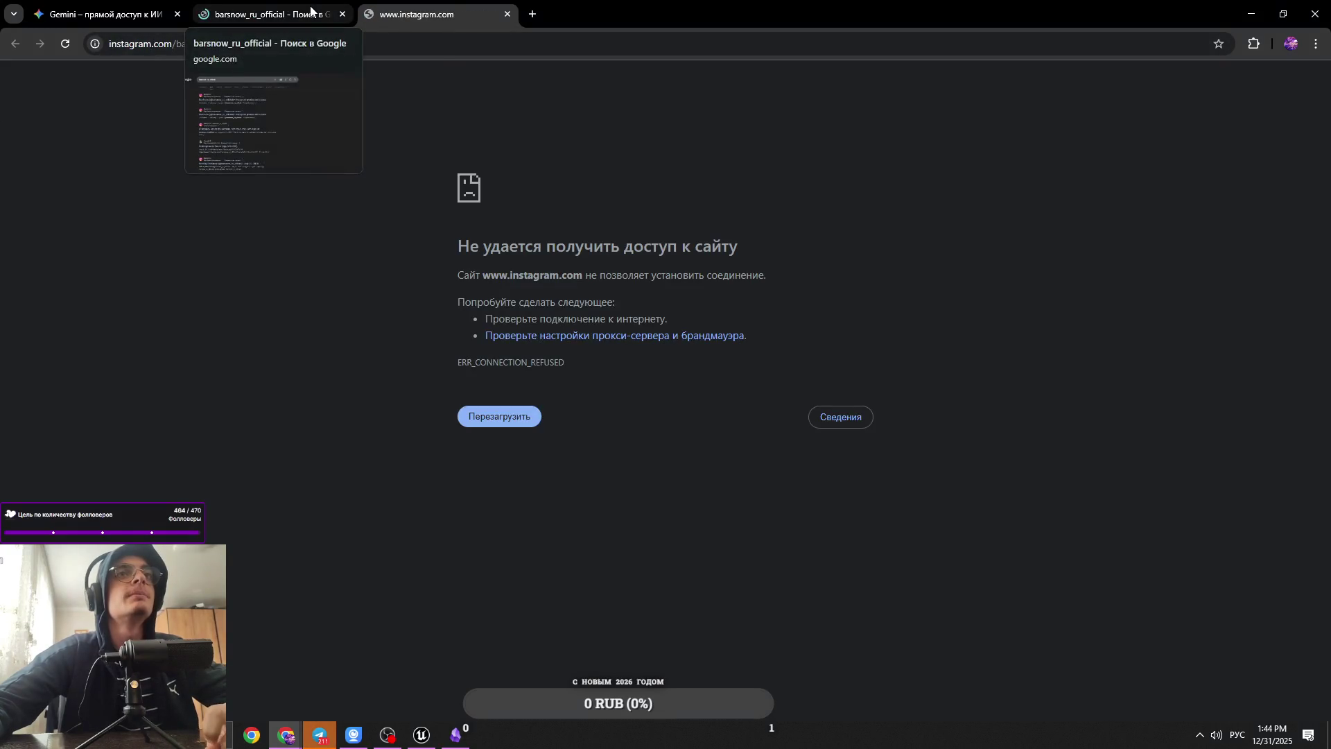
pyautogui.click(342, 14)
# Step: Google the word 'репрезентативный' in a new tab, then close that tab and switch to Telegram
pyautogui.moveTo(504, 284); pyautogui.dragTo(583, 291)
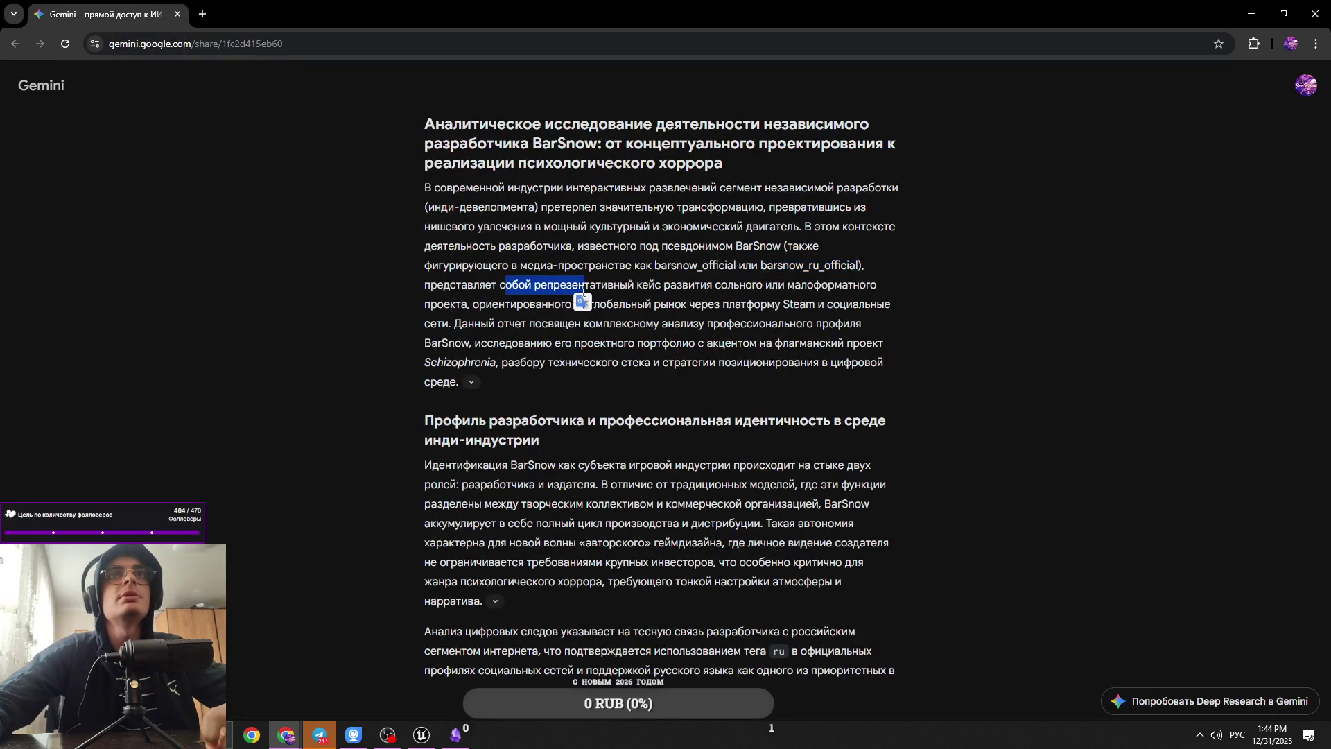
pyautogui.doubleClick(617, 285)
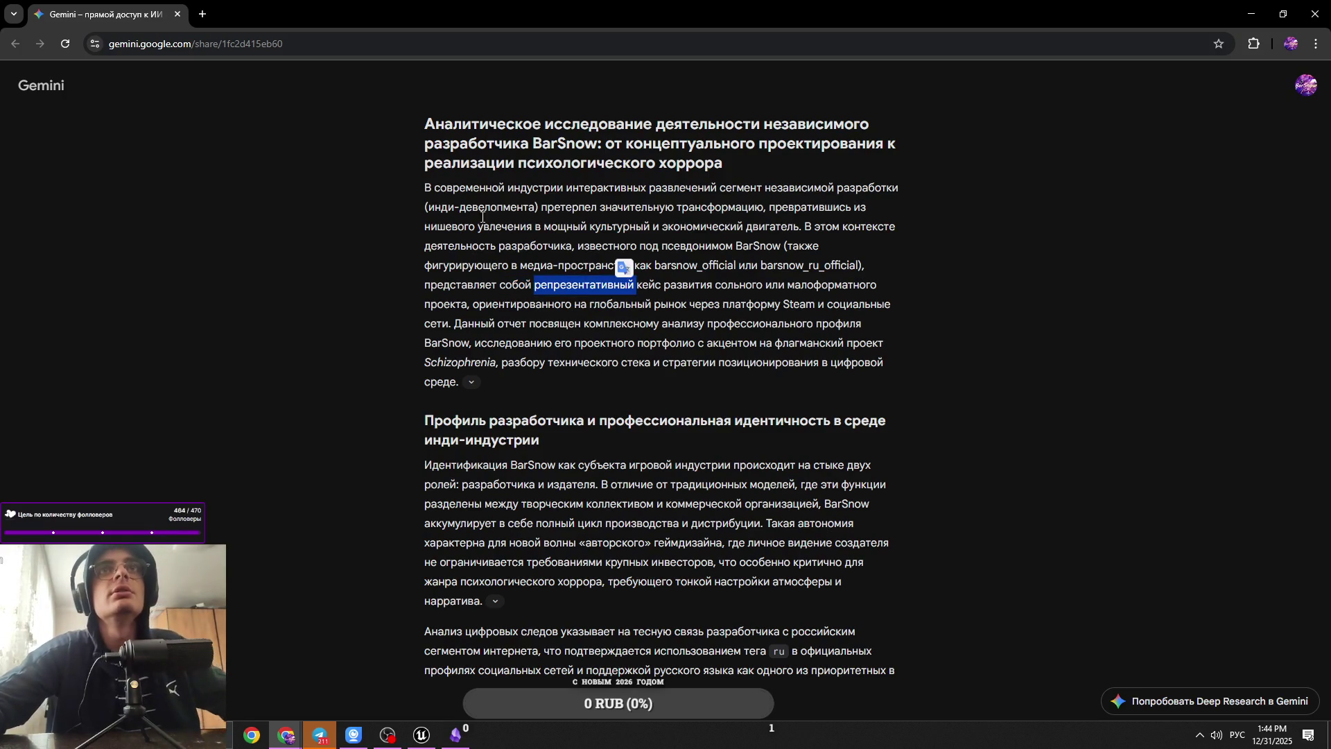
pyautogui.hotkey('ctrl', 'c')
pyautogui.click(202, 14)
pyautogui.hotkey('ctrl', 'v')
pyautogui.press('Return')
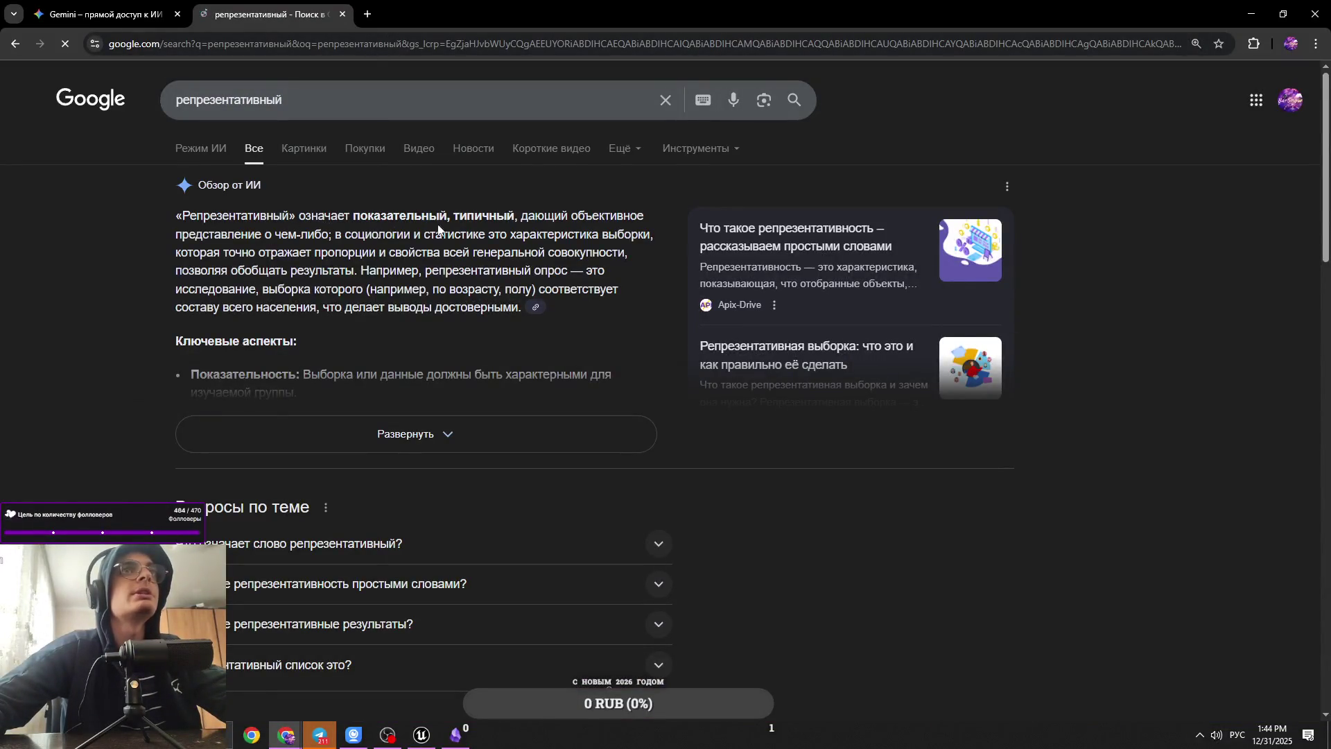
pyautogui.click(104, 14)
pyautogui.click(343, 13)
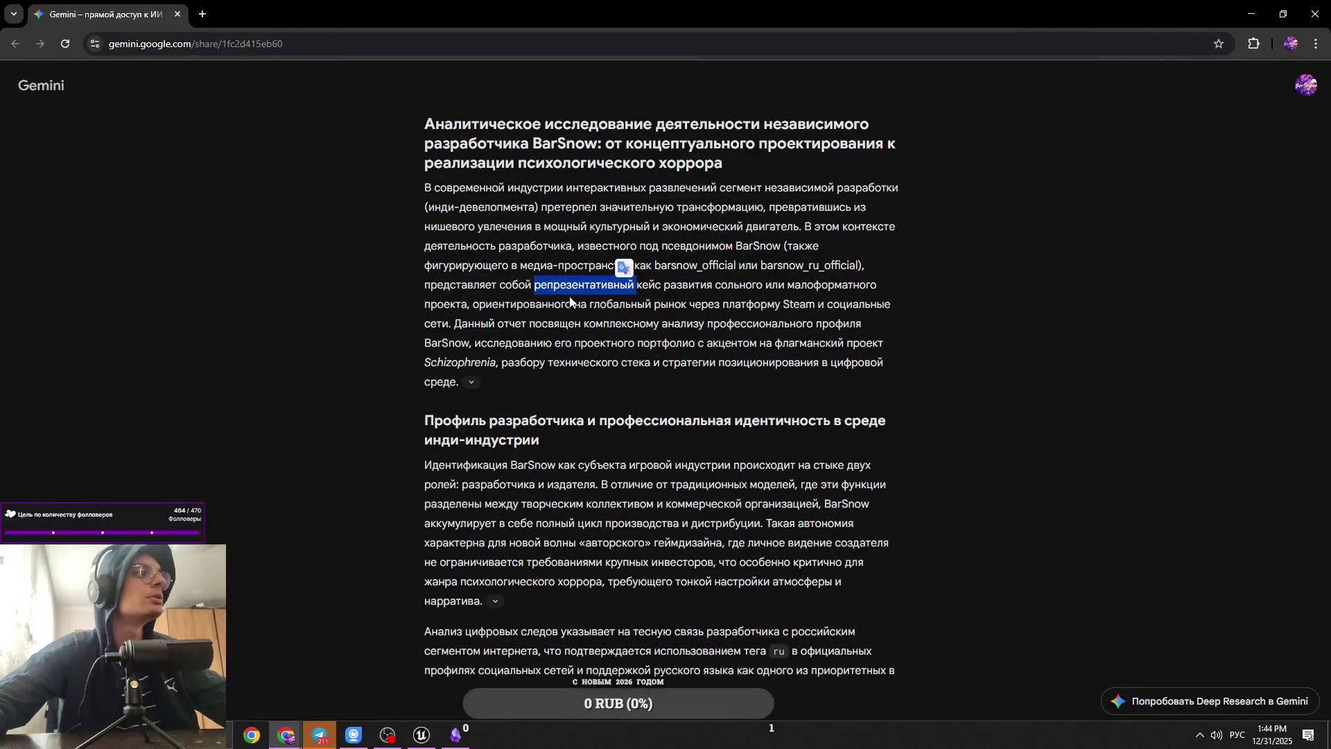
pyautogui.hotkey('alt', 'Tab')
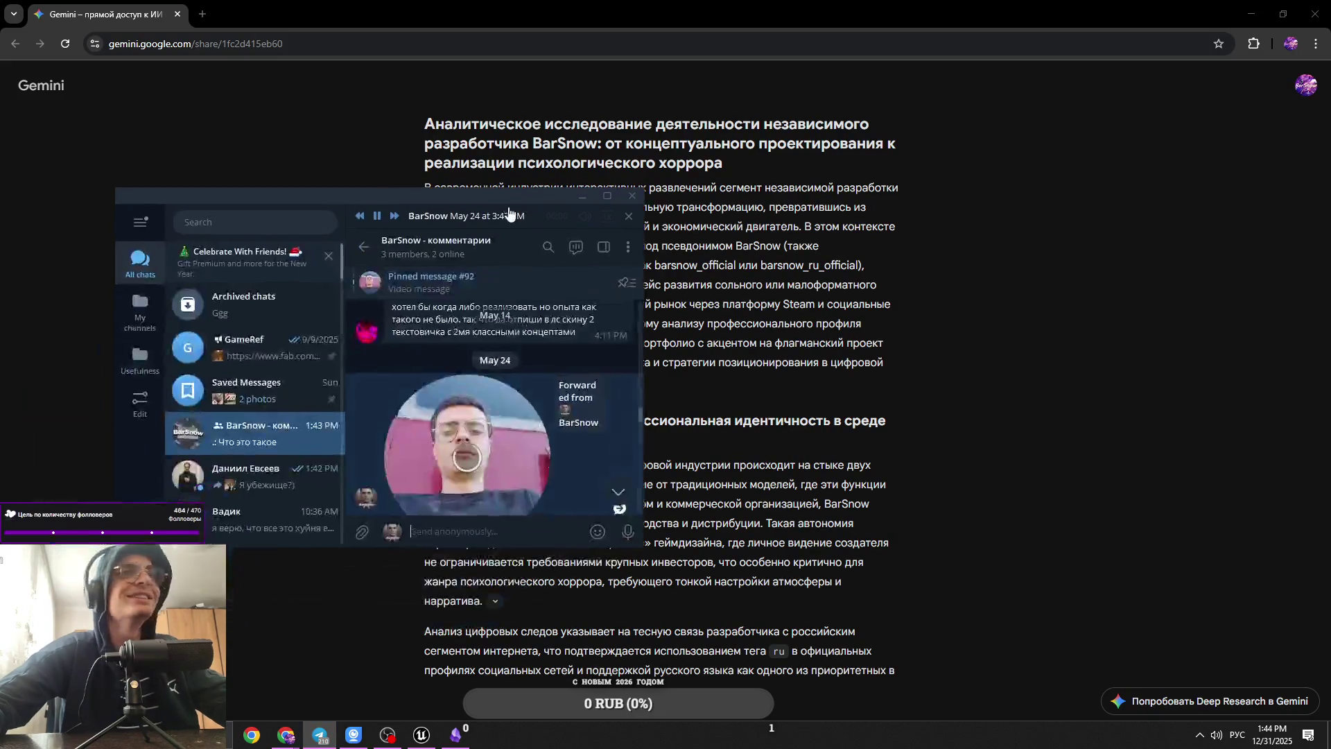
# Step: Maximize Telegram, heart-react and play the BarSnow round video, then return to Chrome
pyautogui.doubleClick(597, 197)
pyautogui.doubleClick(483, 283)
pyautogui.scroll(2, 492, 312)
pyautogui.click(493, 329)
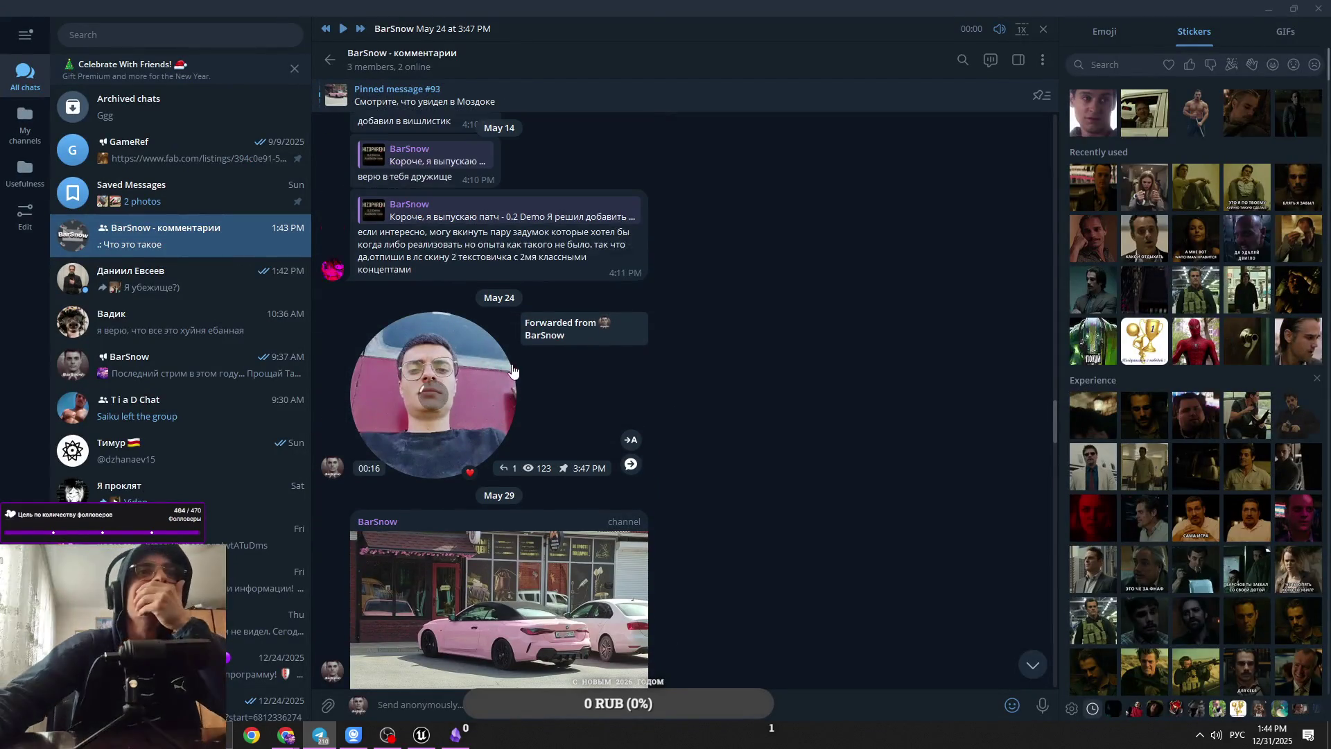
pyautogui.click(500, 375)
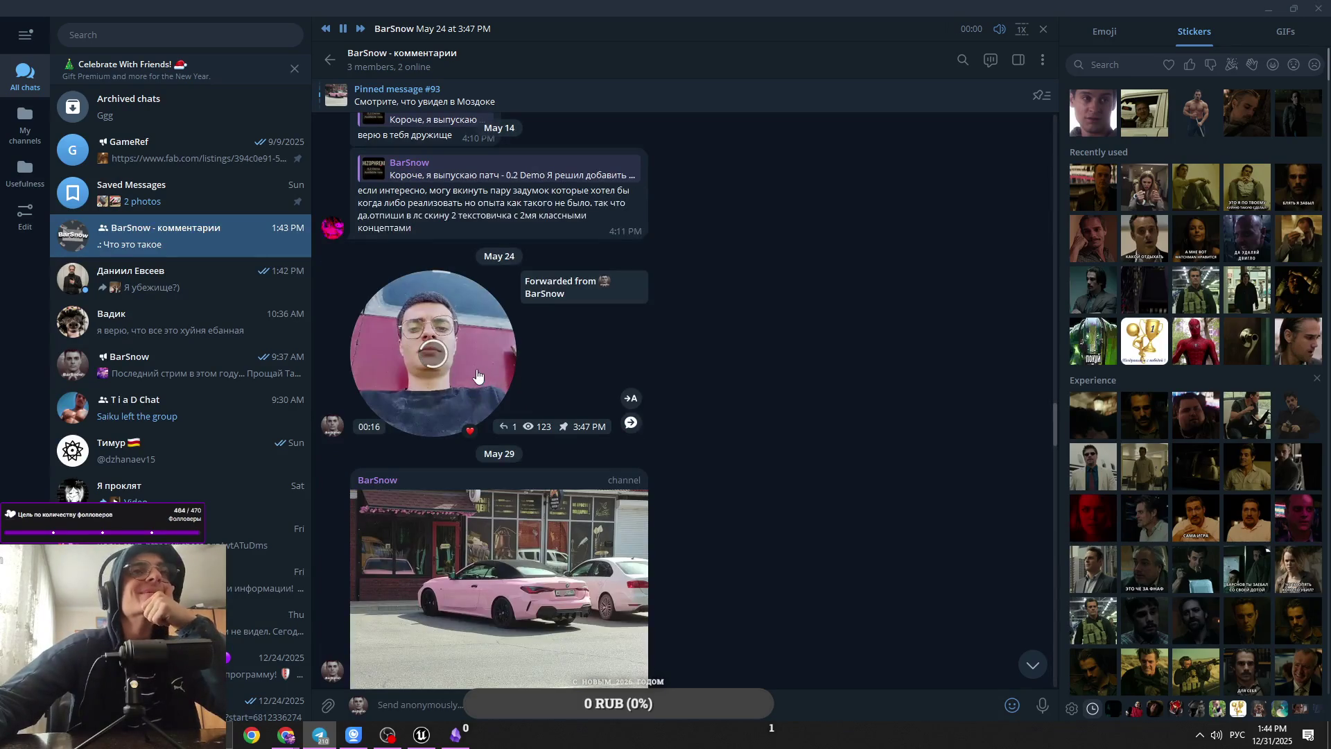
pyautogui.moveTo(999, 32)
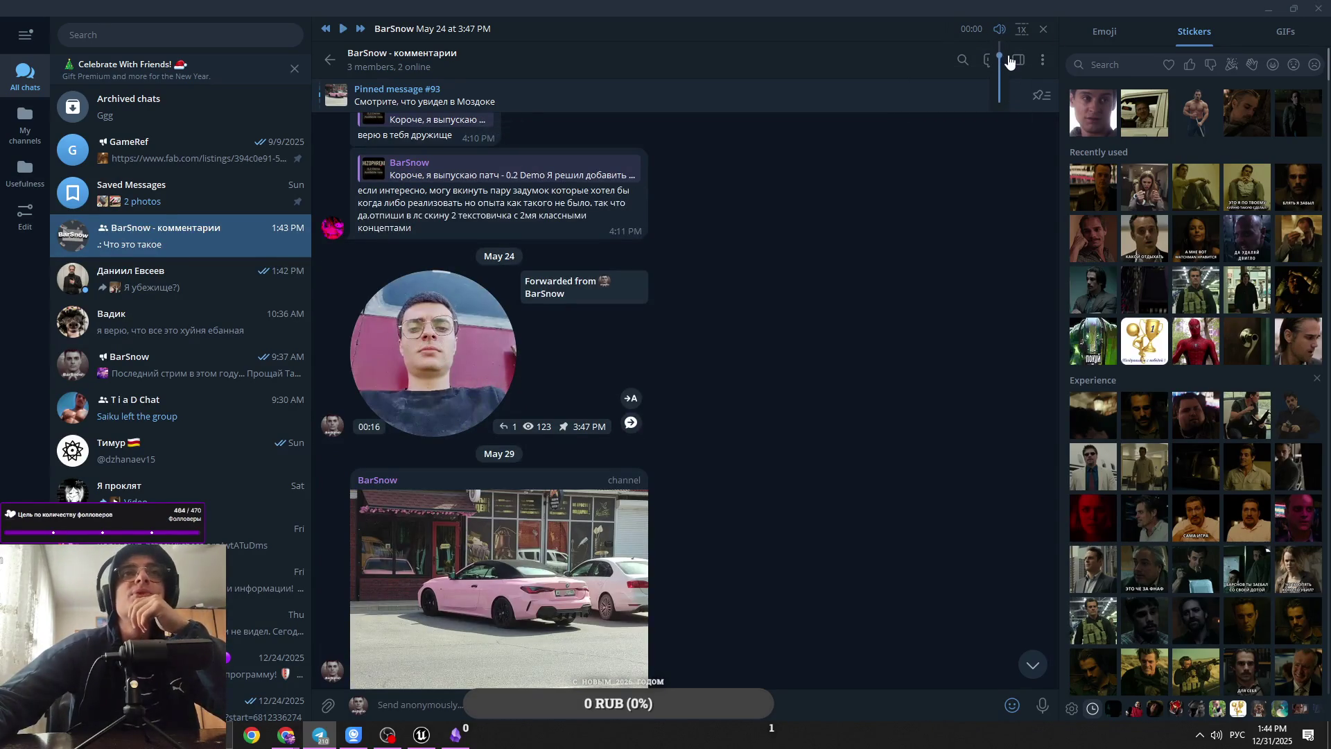
pyautogui.click(465, 376)
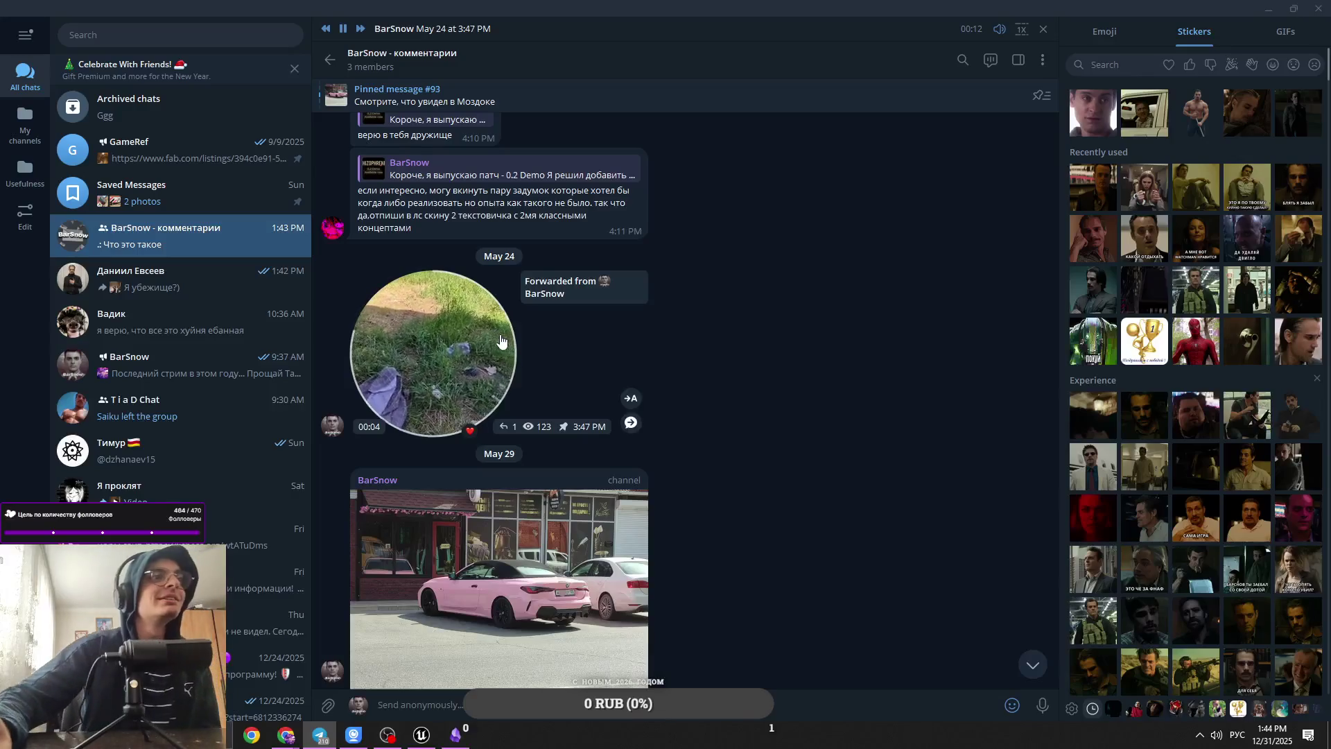
pyautogui.hotkey('alt', 'Tab')
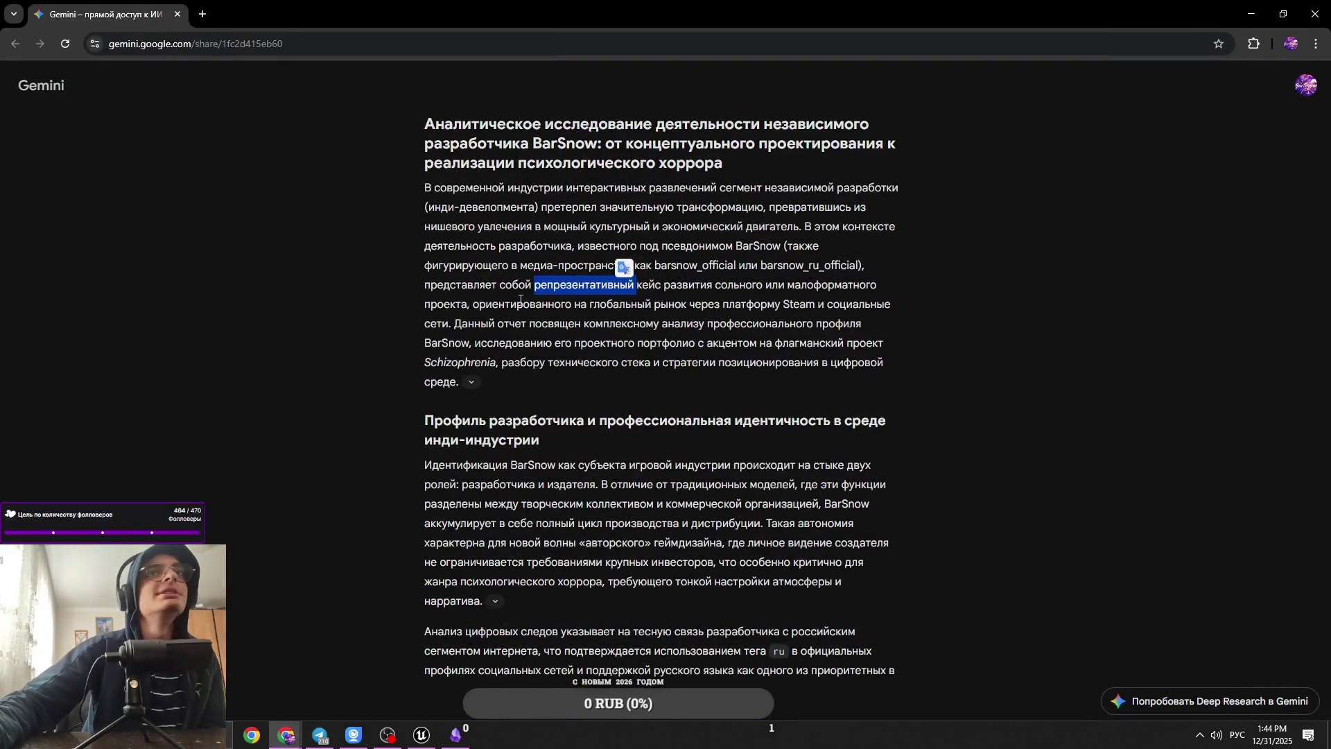
pyautogui.click(551, 307)
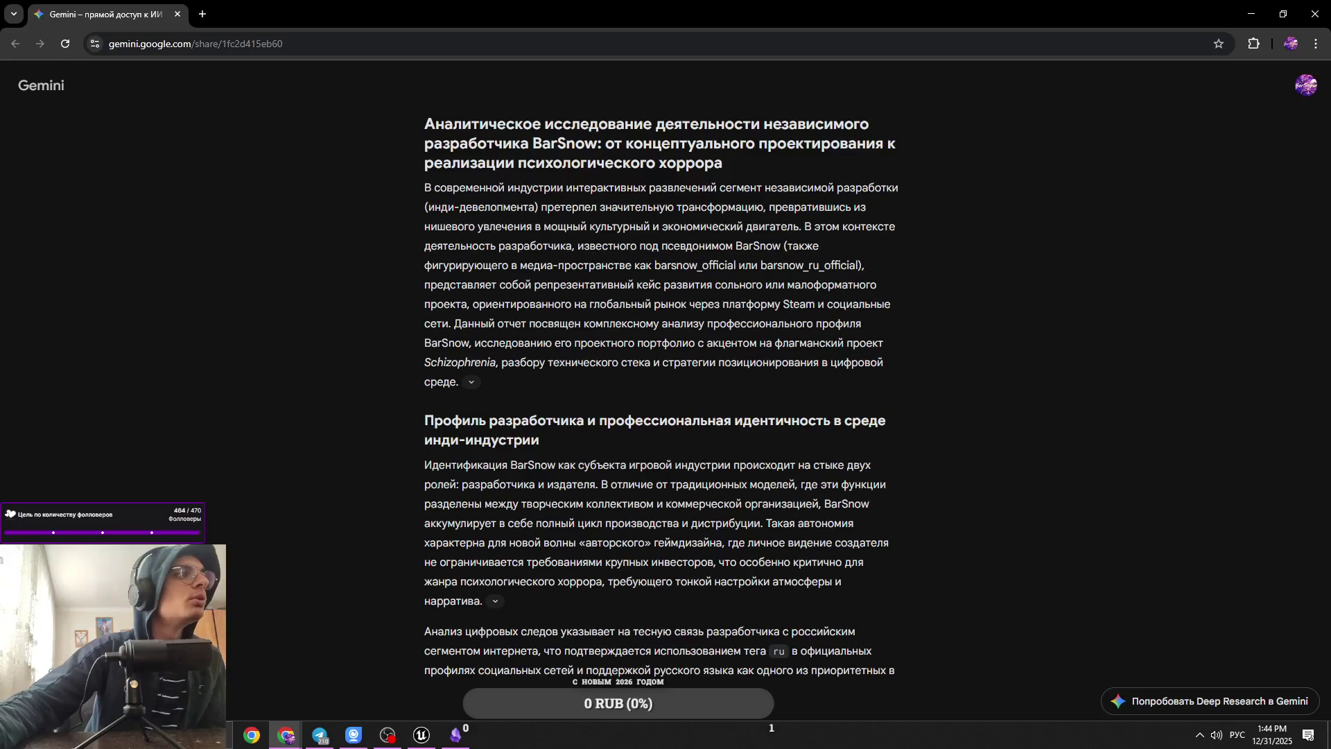
pyautogui.click(320, 735)
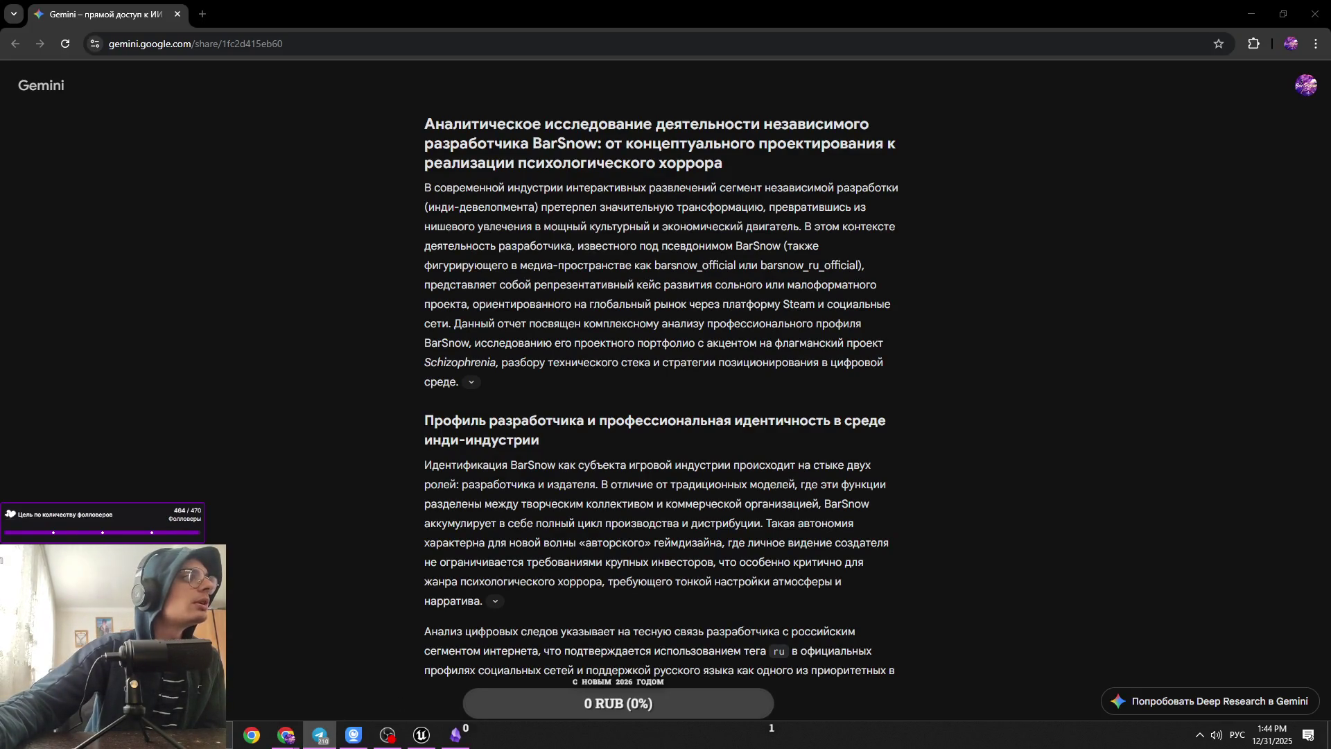
pyautogui.hotkey('alt', 'Tab')
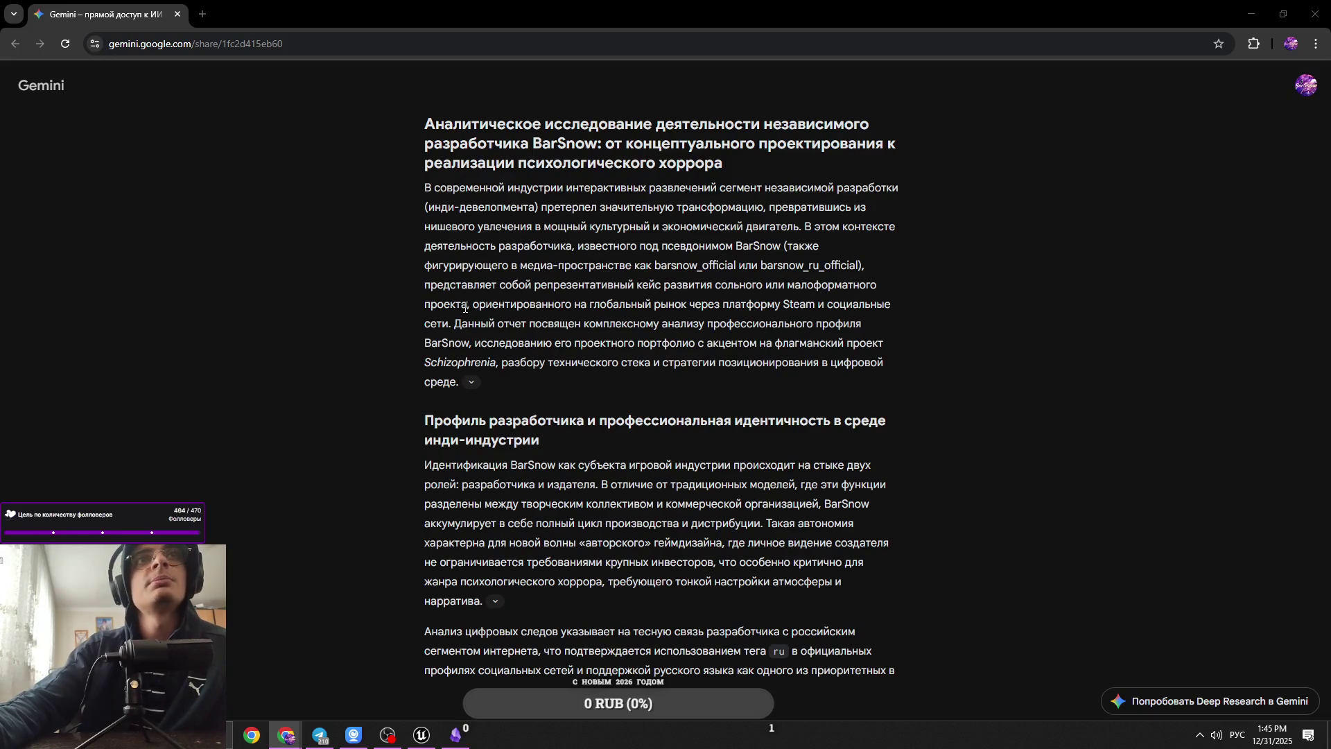
pyautogui.moveTo(492, 308); pyautogui.dragTo(903, 318)
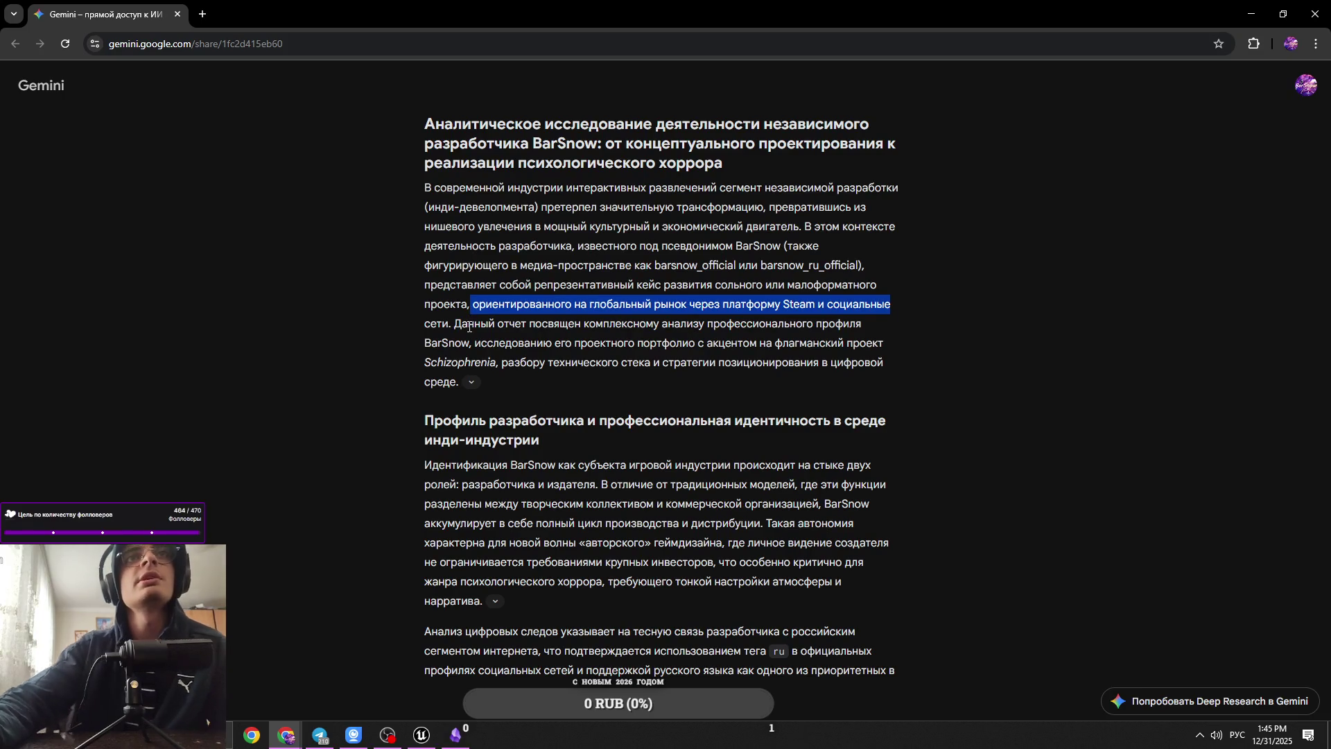
pyautogui.moveTo(587, 330); pyautogui.dragTo(870, 338)
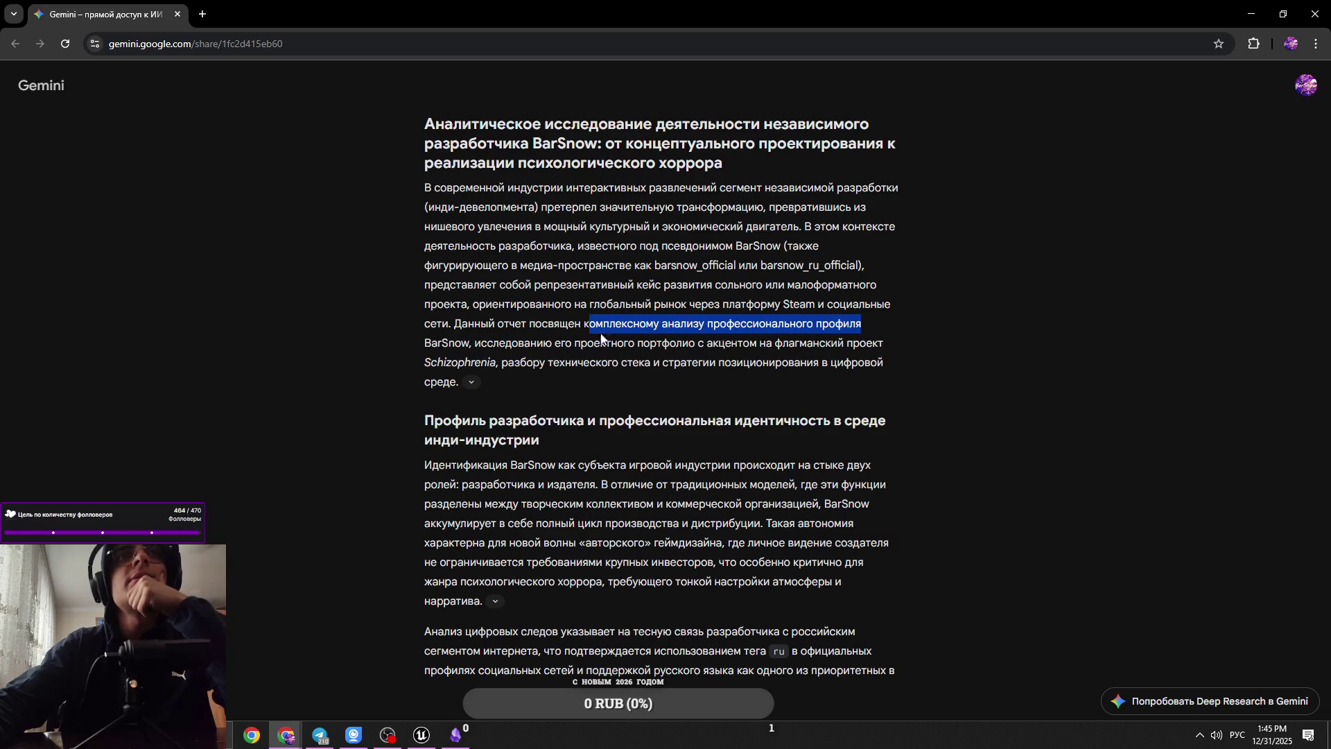
pyautogui.moveTo(476, 346); pyautogui.dragTo(688, 344)
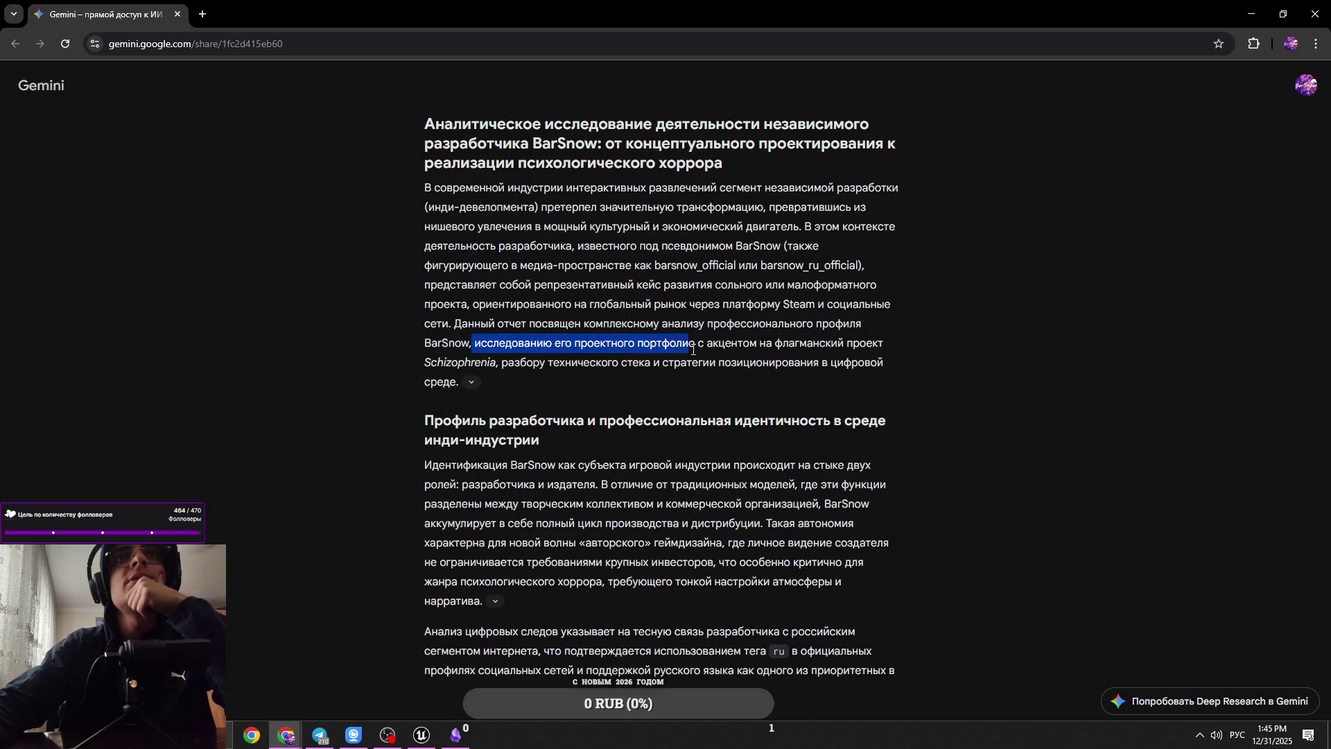
pyautogui.click(715, 350)
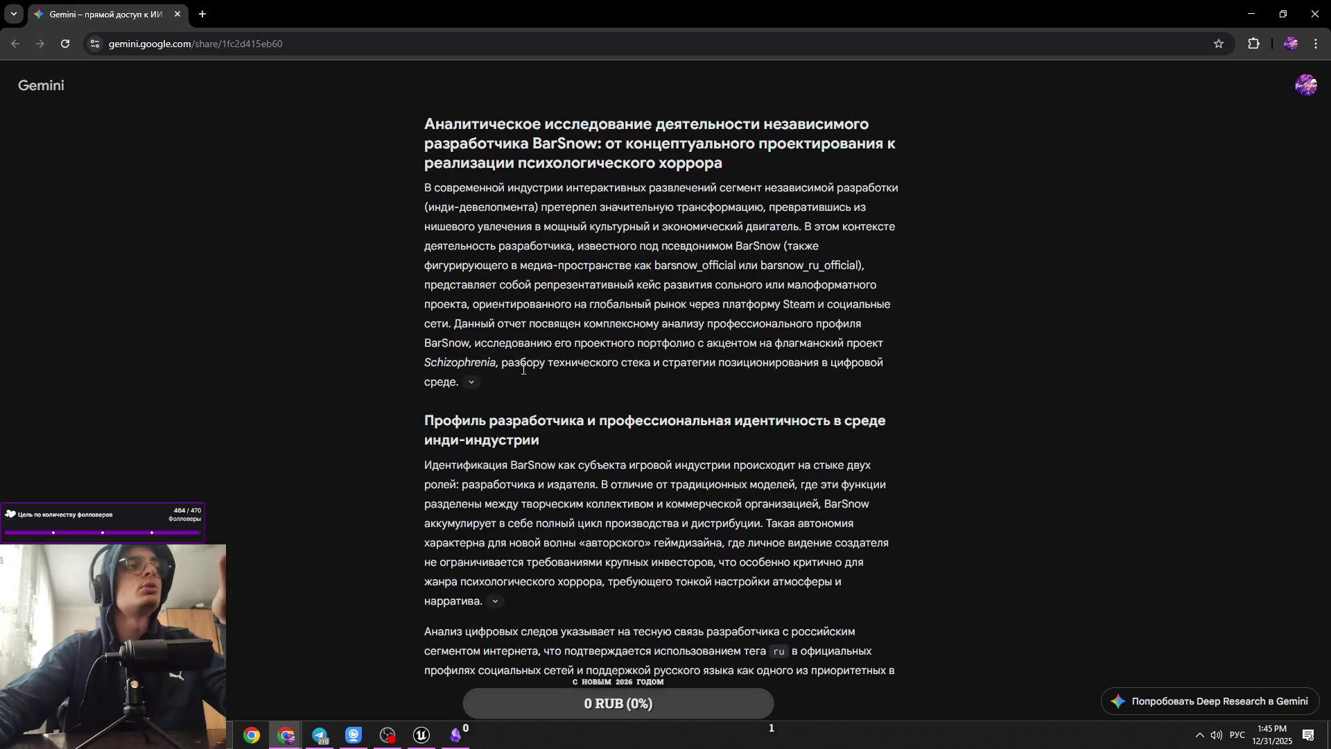
pyautogui.hotkey('ctrl', '=')
pyautogui.hotkey('ctrl', '=')
pyautogui.hotkey('ctrl', '=')
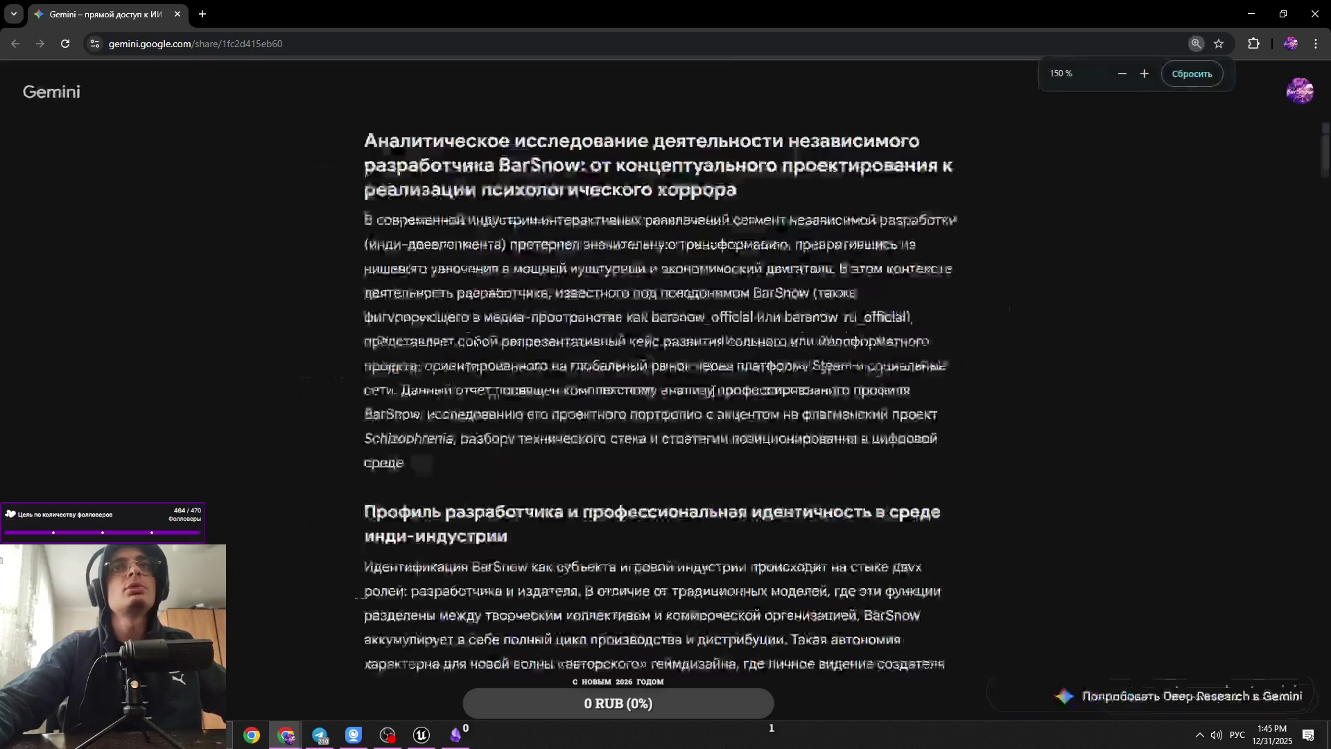
# Step: Settle the report's zoom at 200% and scroll down through it
pyautogui.hotkey('ctrl', '=')
pyautogui.scroll(-2, 685, 366)
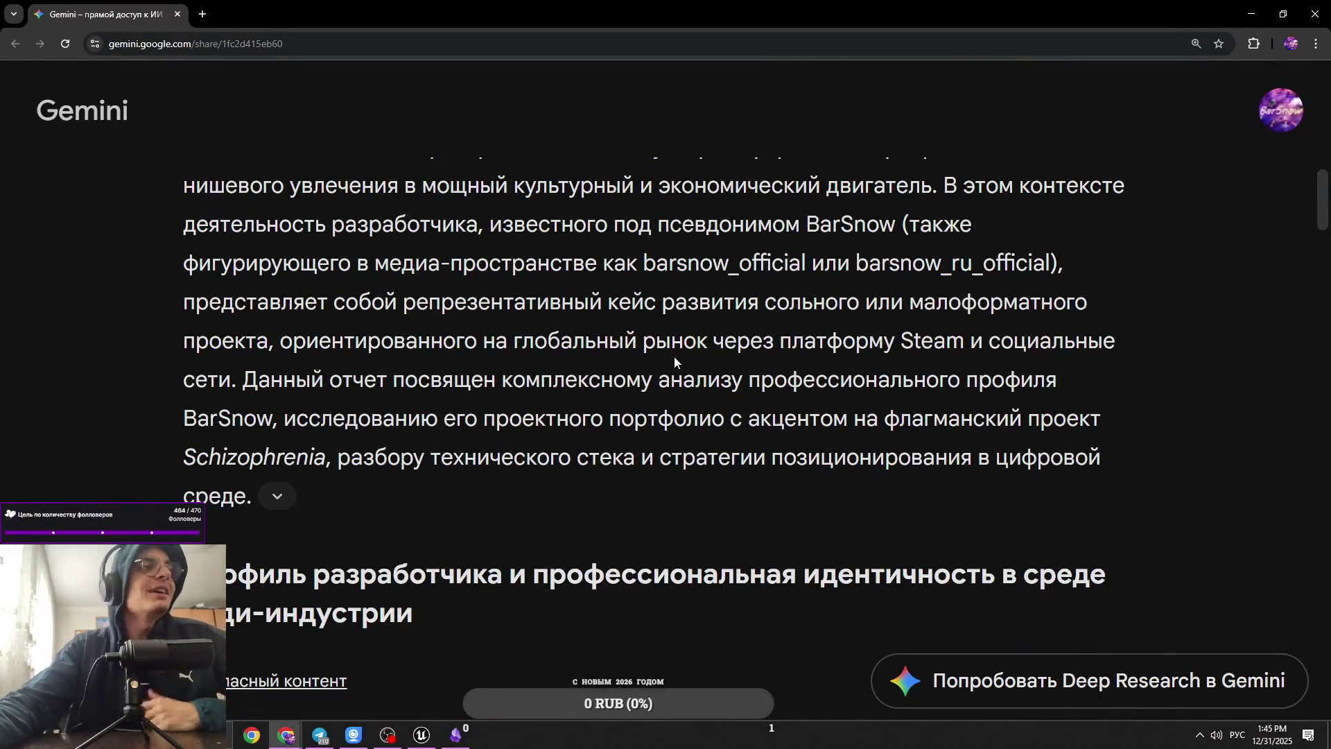
pyautogui.scroll(3, 710, 356)
pyautogui.hotkey('ctrl', '=')
pyautogui.scroll(-3, 714, 368)
pyautogui.hotkey('ctrl', '-')
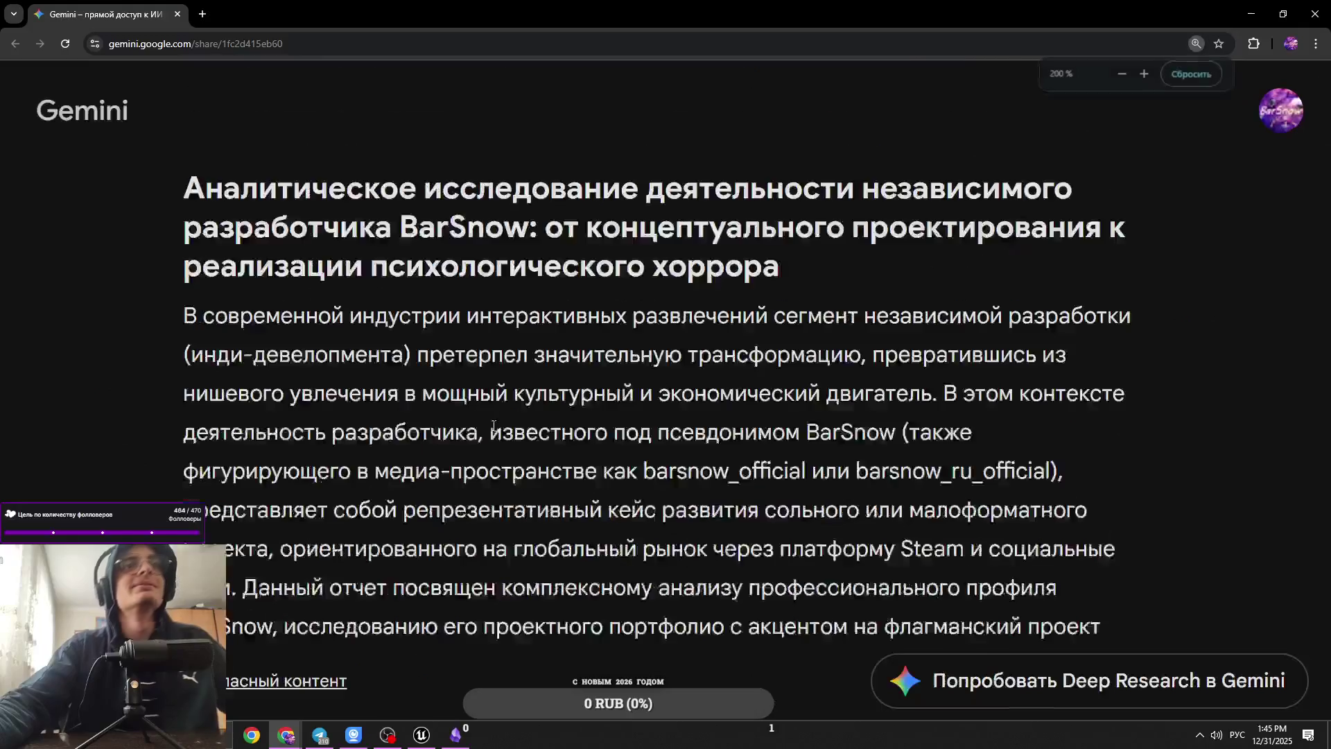
pyautogui.scroll(-3, 468, 424)
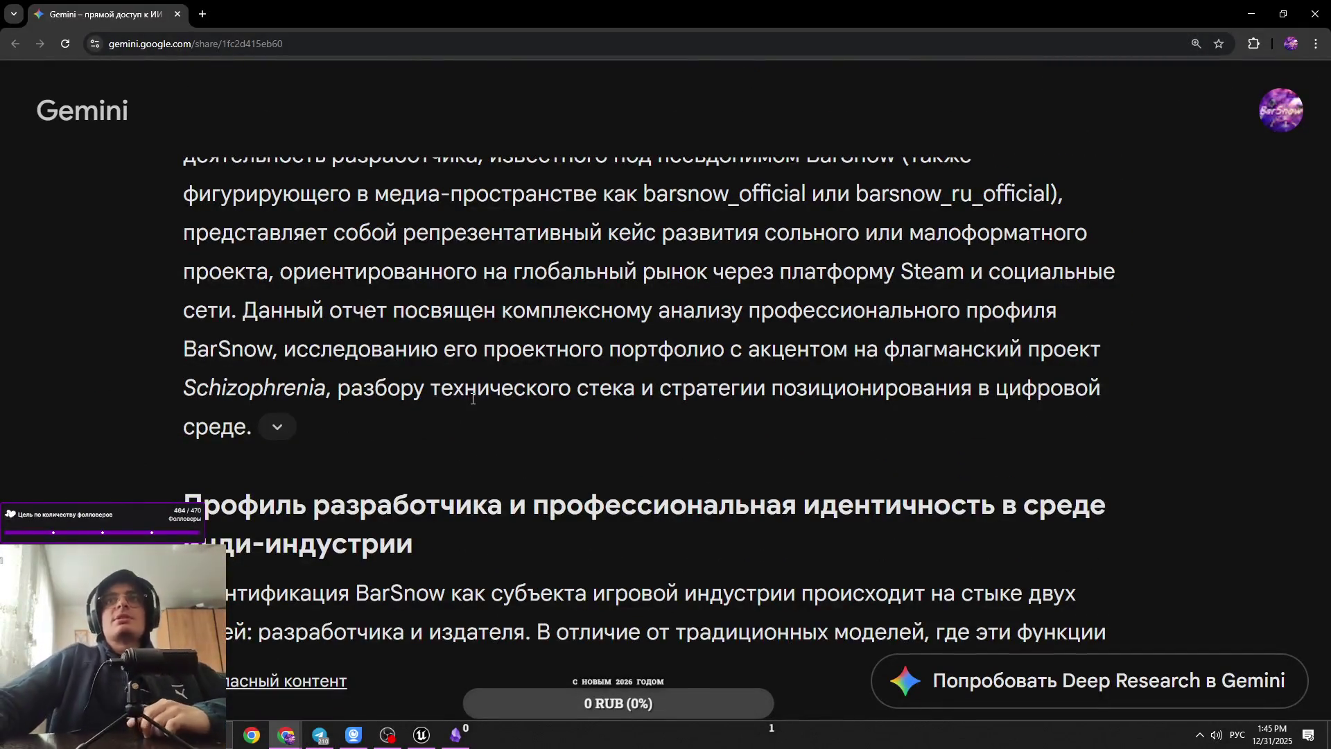
pyautogui.scroll(-1, 469, 392)
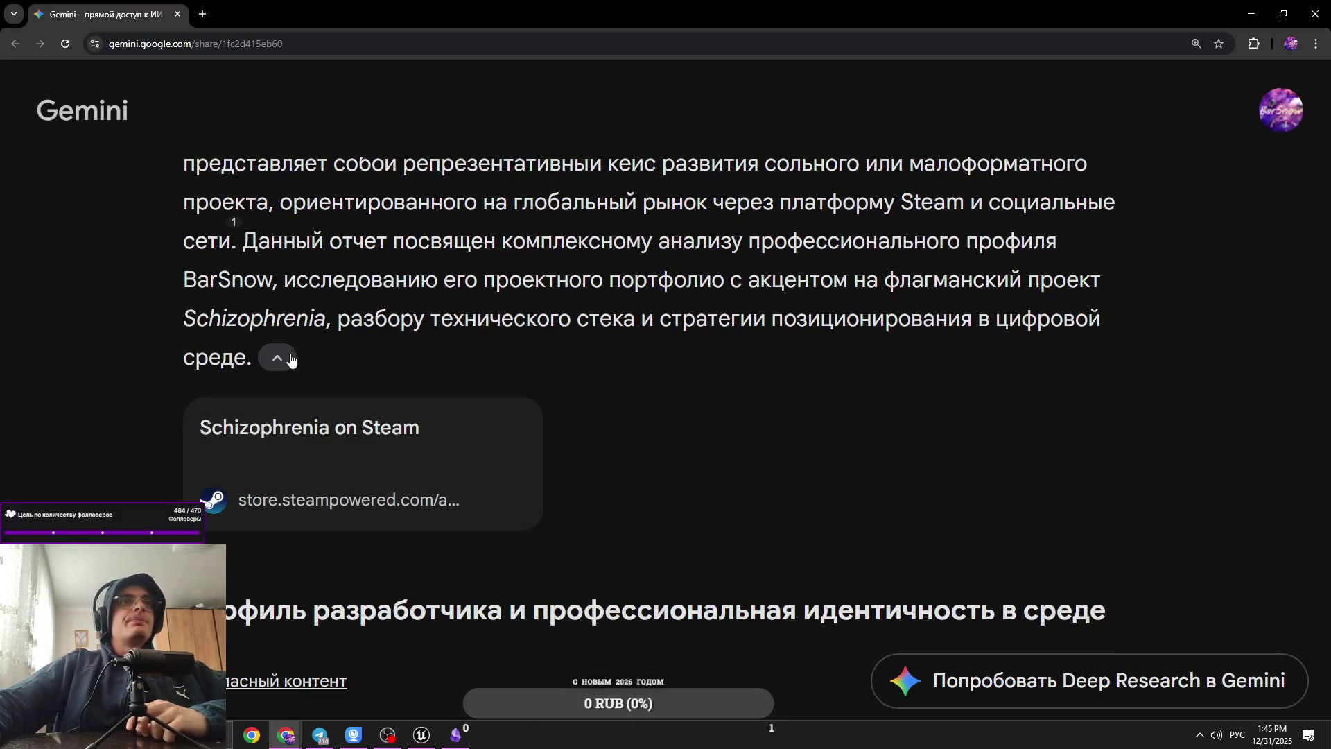
pyautogui.scroll(-1, 308, 362)
# Step: Select phrases in the developer-profile section, ending on the word 'дистрибуции'
pyautogui.moveTo(309, 362); pyautogui.dragTo(736, 367)
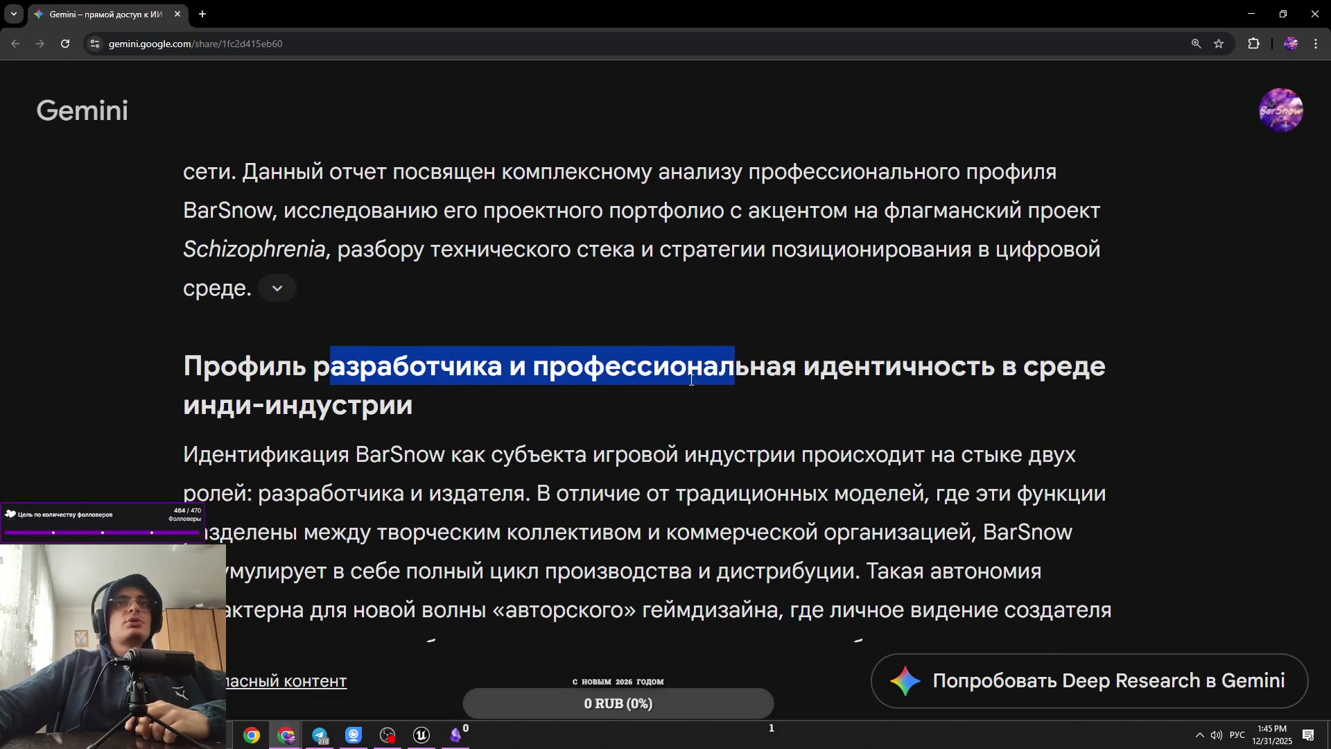
pyautogui.click(809, 380)
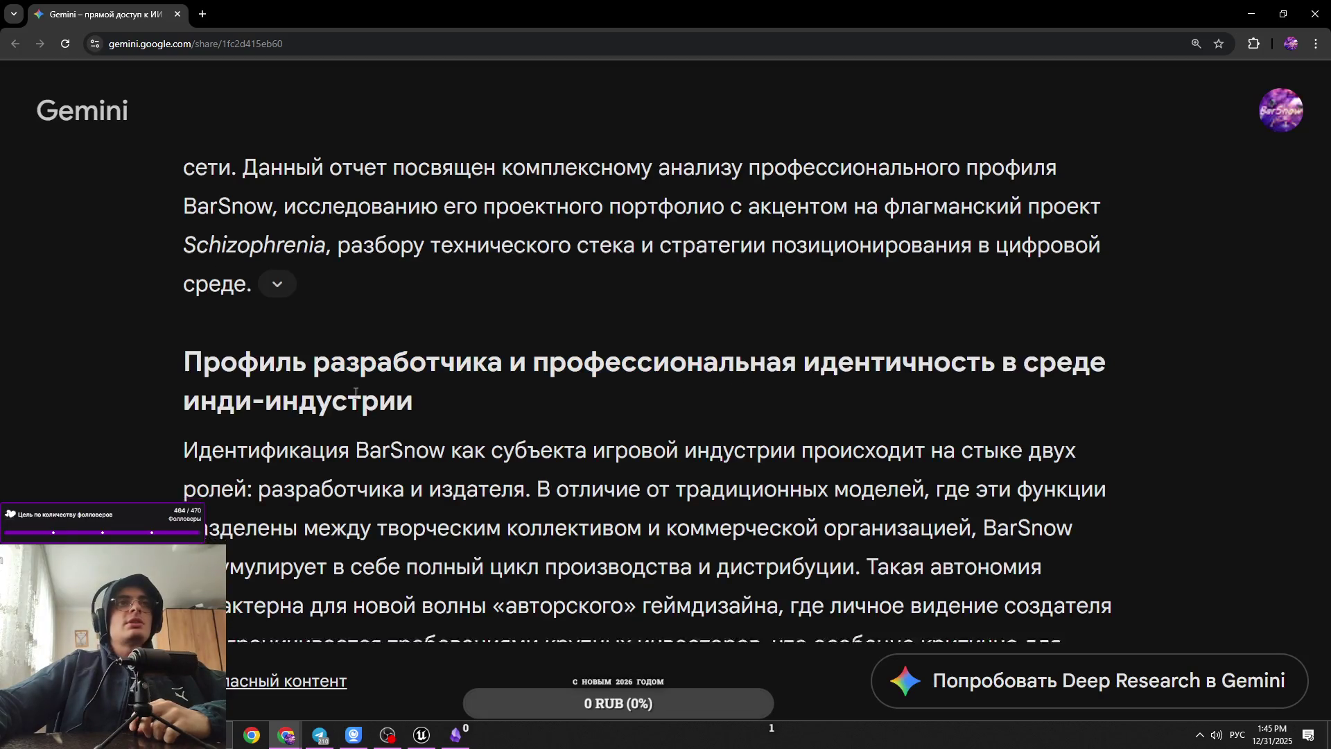
pyautogui.scroll(-2, 230, 346)
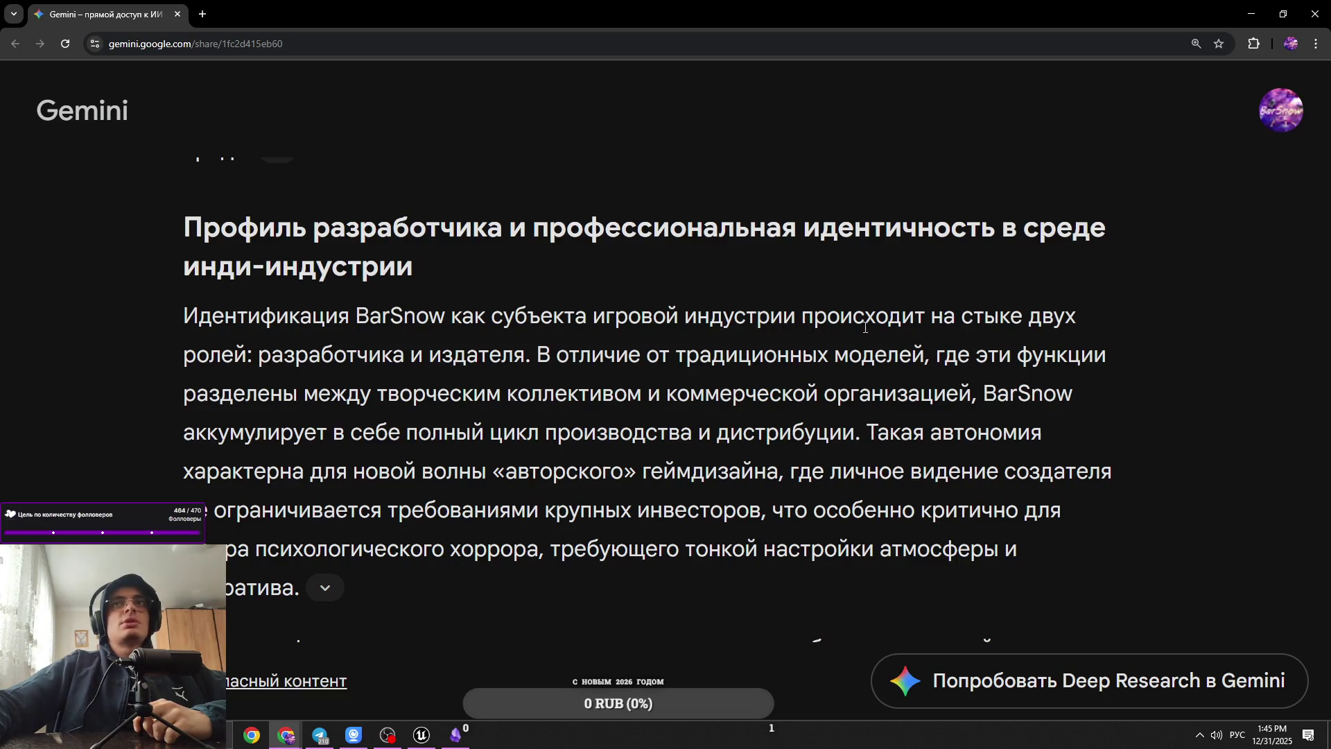
pyautogui.moveTo(275, 362); pyautogui.dragTo(1098, 362)
pyautogui.moveTo(304, 399); pyautogui.dragTo(1031, 401)
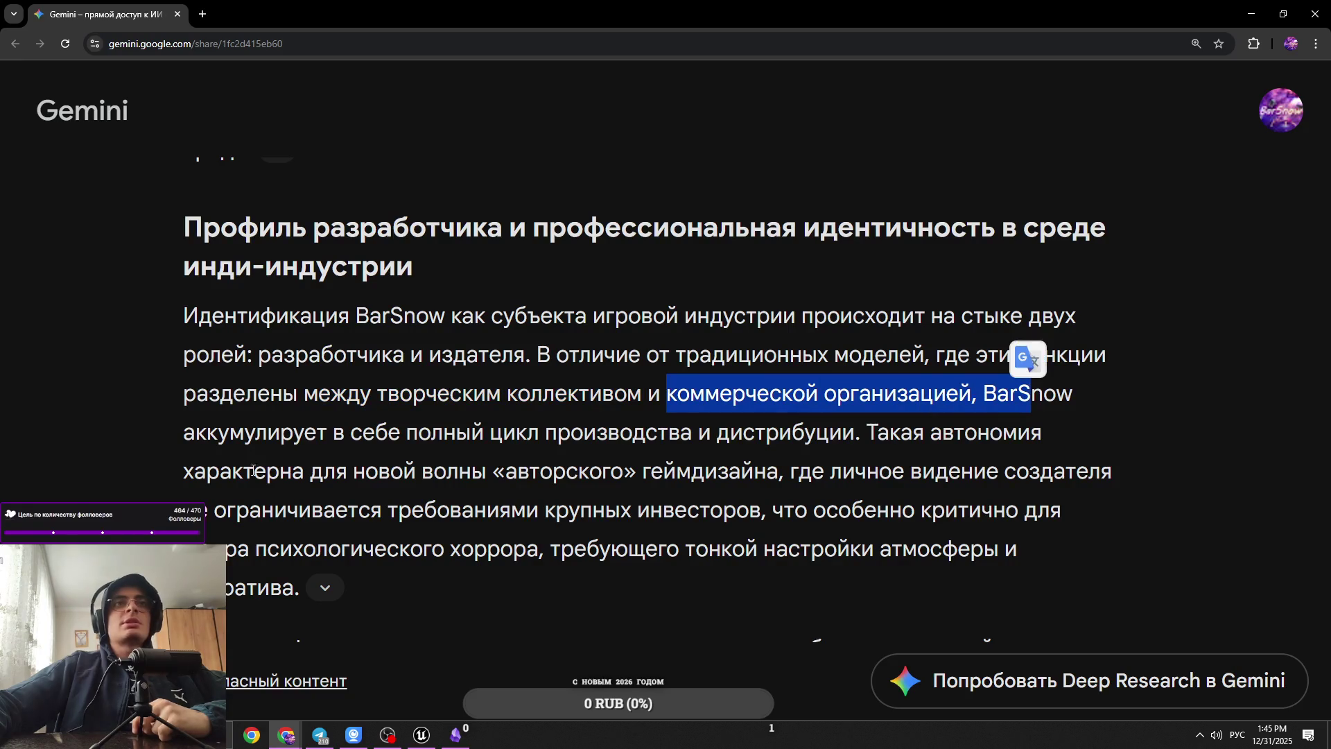
pyautogui.moveTo(362, 435); pyautogui.dragTo(788, 431)
pyautogui.click(752, 437)
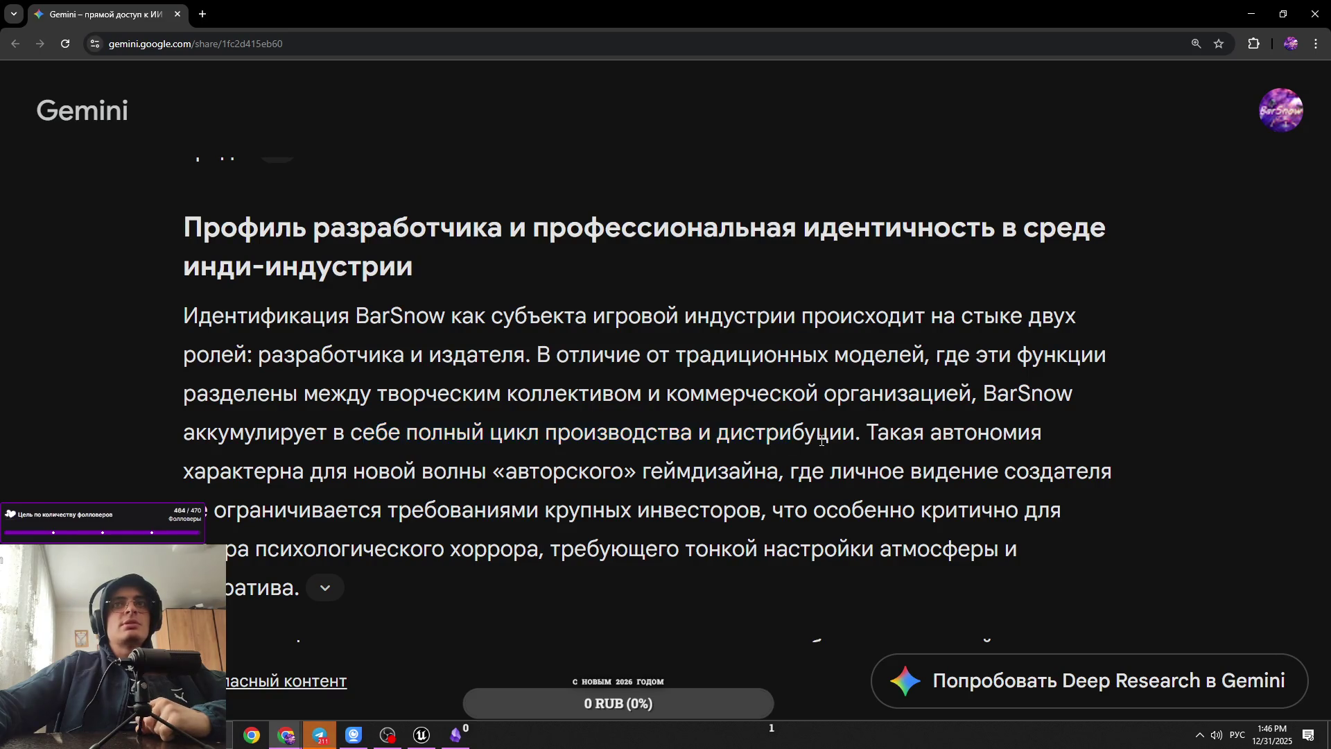
pyautogui.doubleClick(752, 437)
pyautogui.hotkey('ctrl', 'c')
pyautogui.click(203, 13)
pyautogui.hotkey('ctrl', 'v')
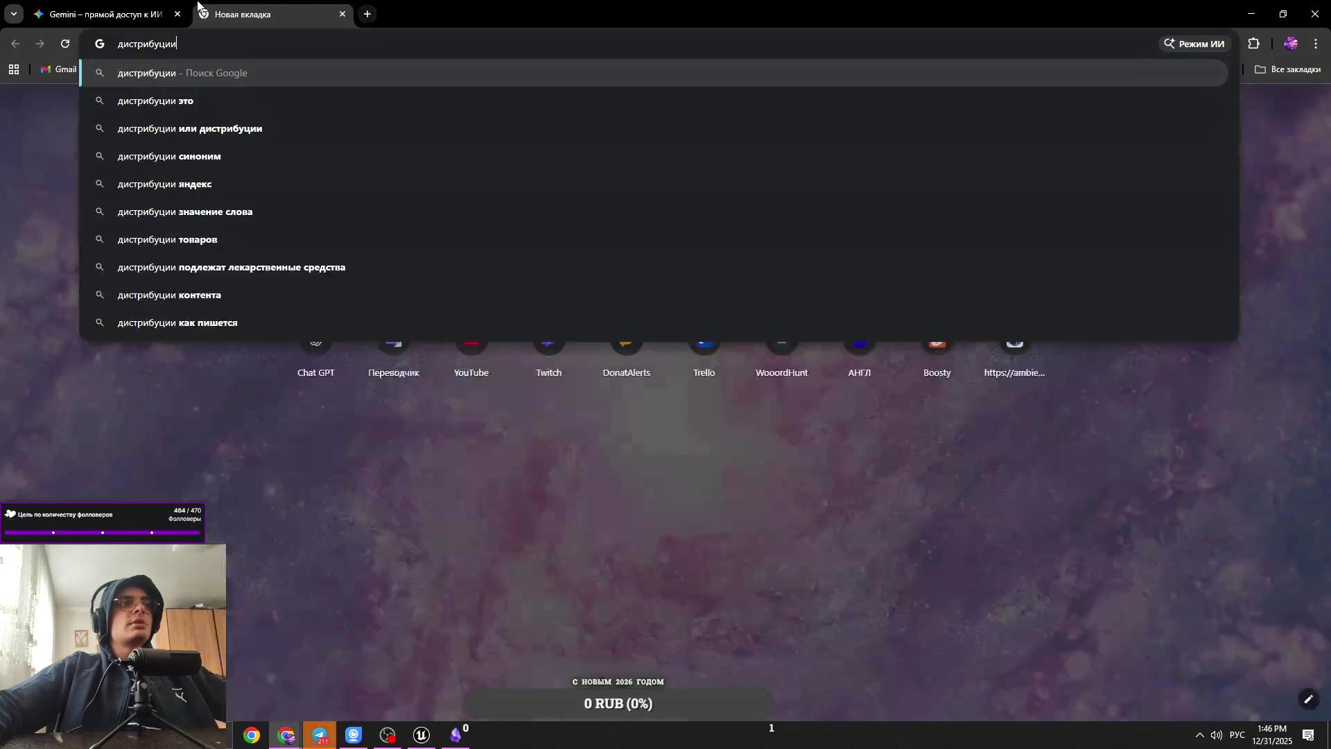
pyautogui.press('Return')
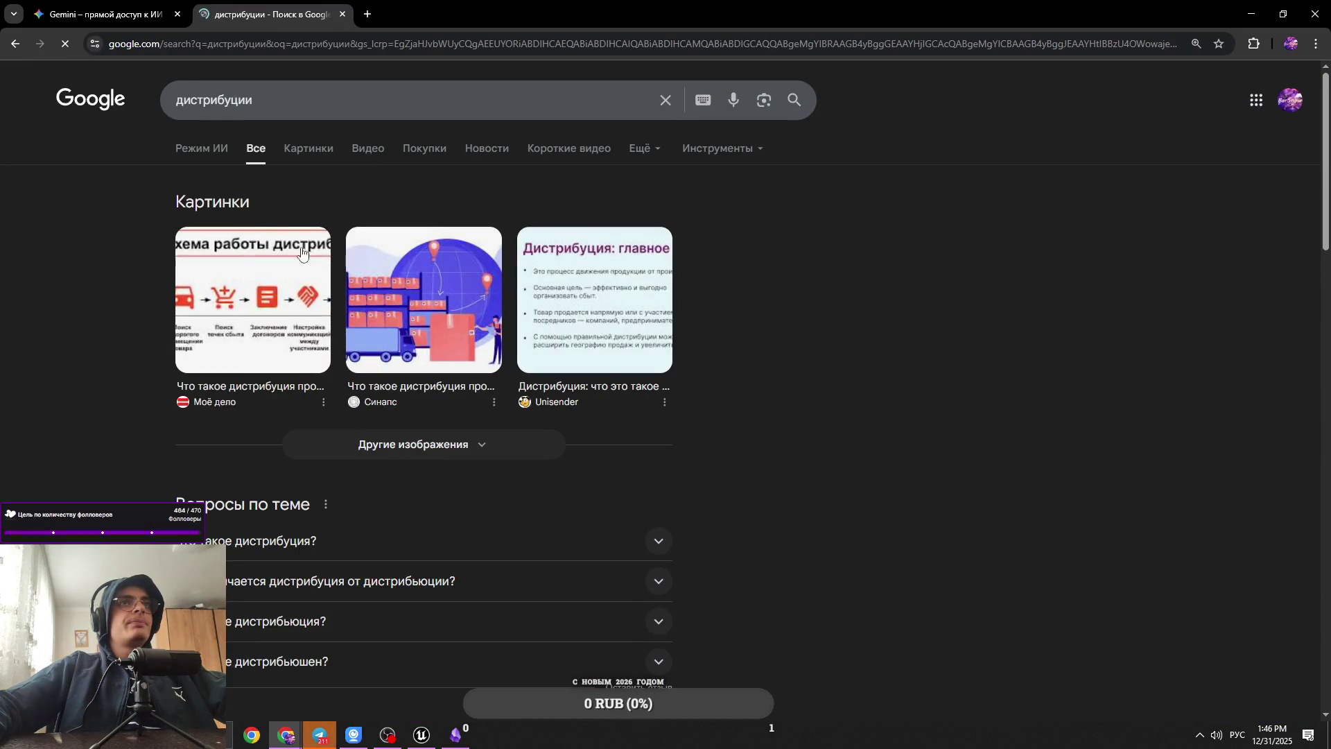
pyautogui.click(294, 551)
pyautogui.scroll(-2, 388, 541)
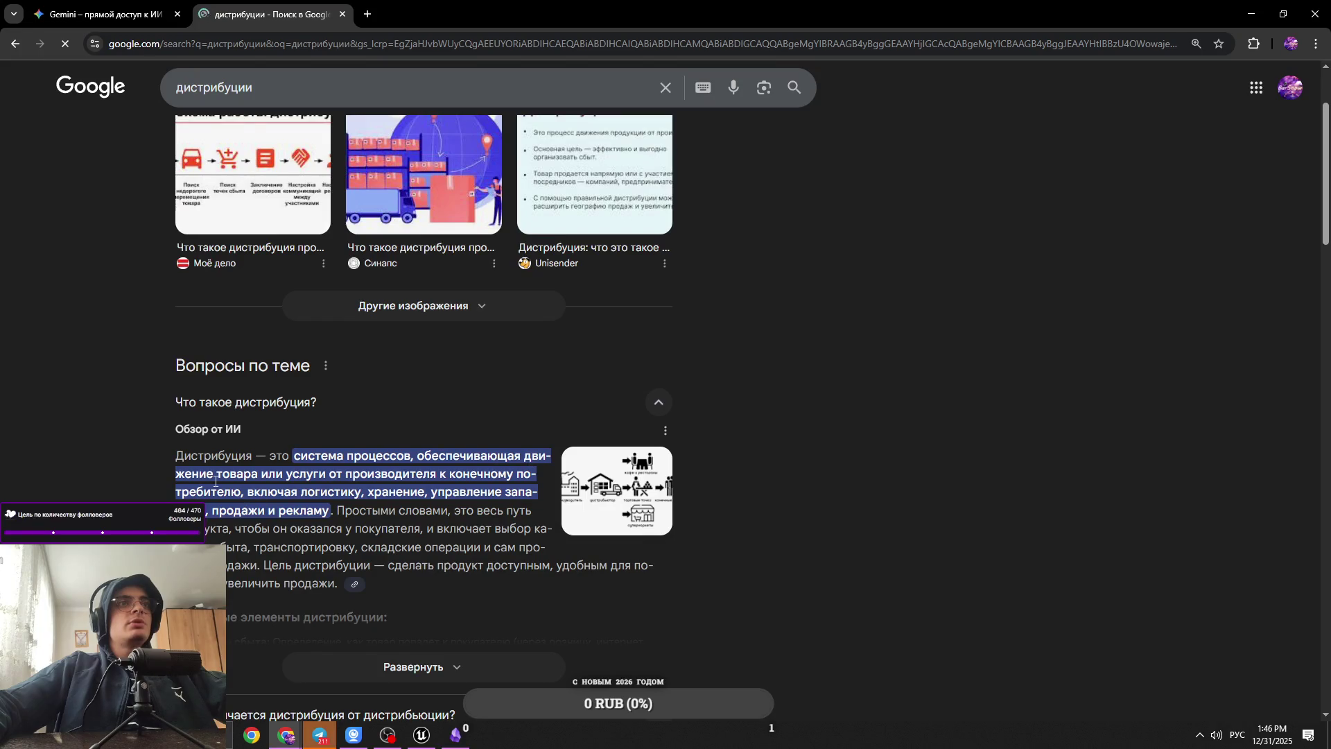
pyautogui.hotkey('ctrl', 'w')
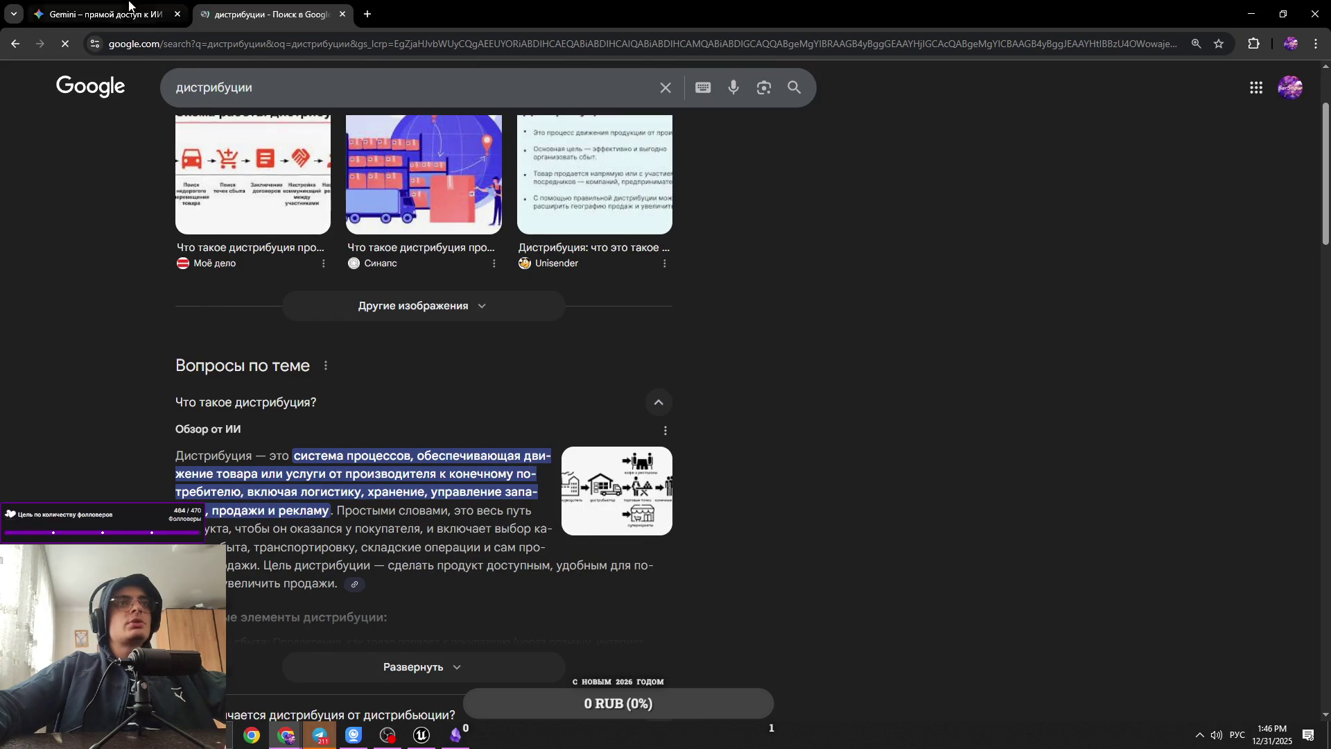
pyautogui.click(789, 460)
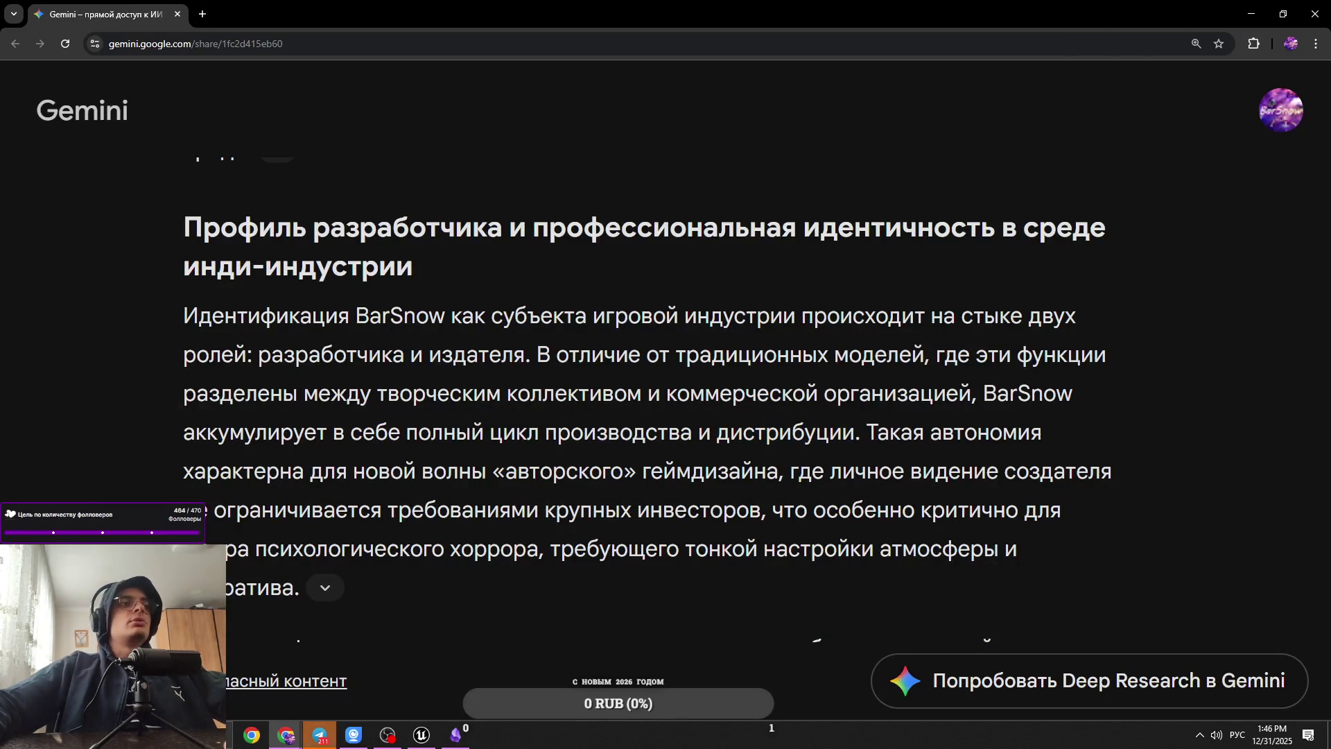
# Step: Bring the Telegram BarSnow chat to the front and maximize its window
pyautogui.click(314, 742)
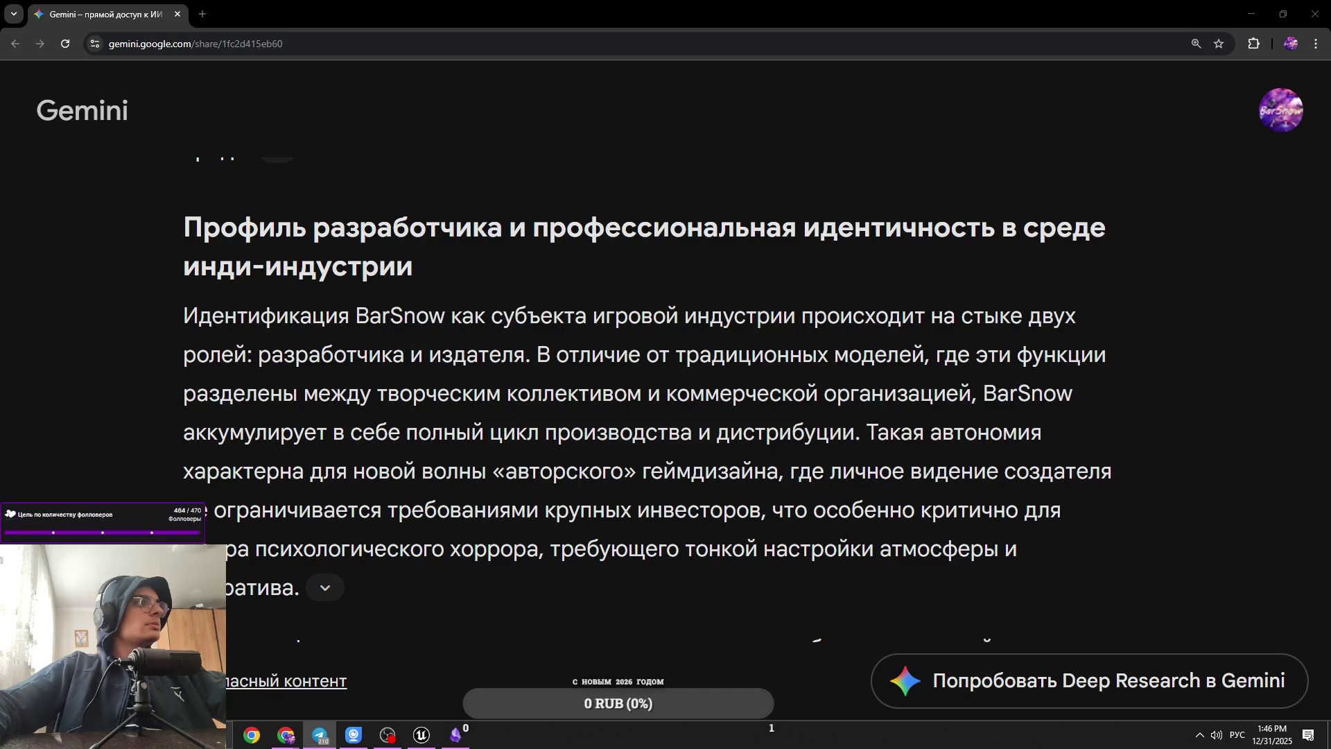
pyautogui.click(320, 735)
pyautogui.doubleClick(580, 236)
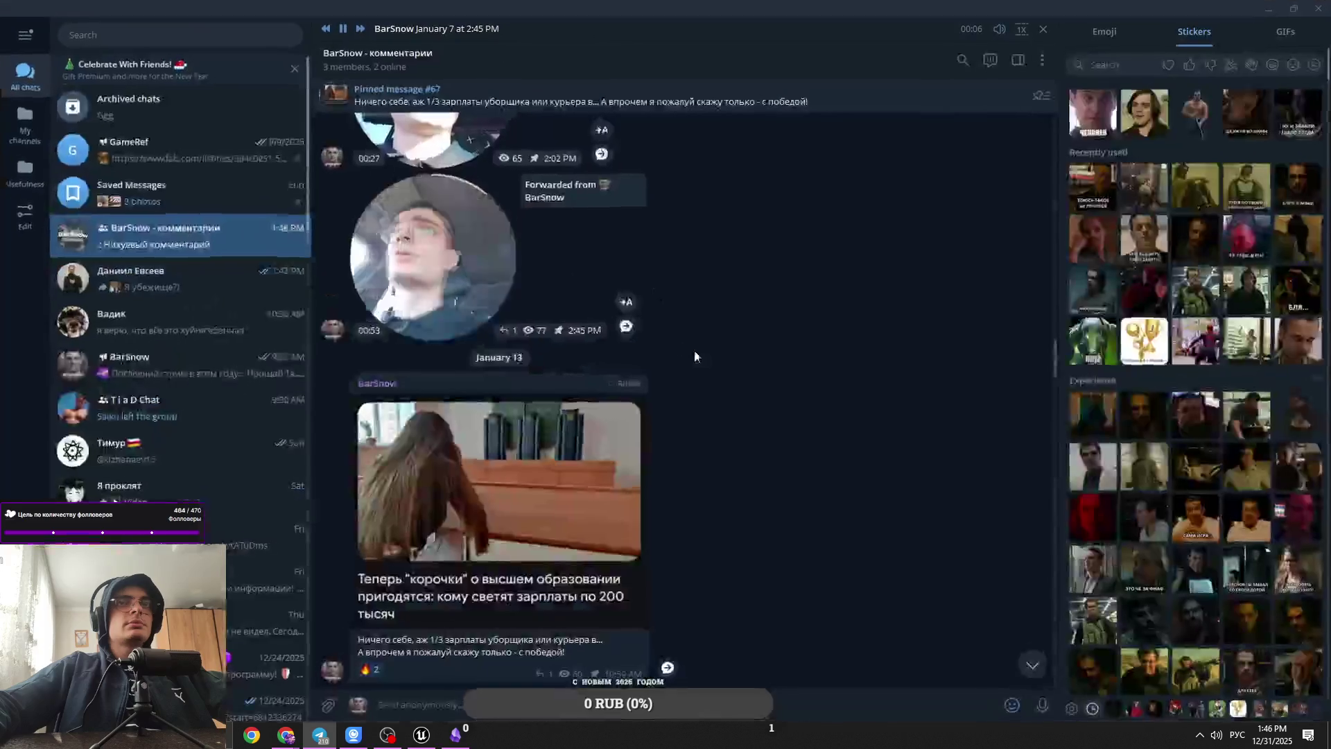
pyautogui.scroll(1, 671, 357)
pyautogui.moveTo(1001, 66)
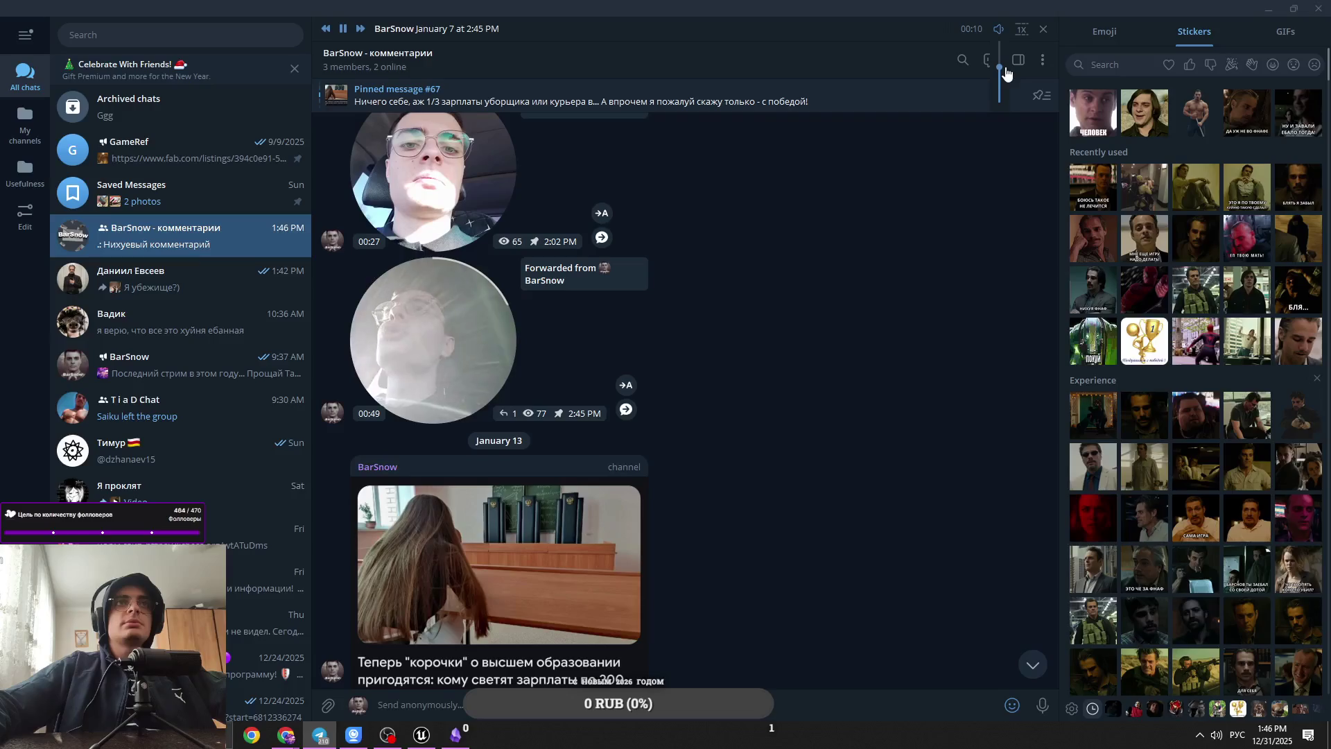
pyautogui.scroll(5, 449, 485)
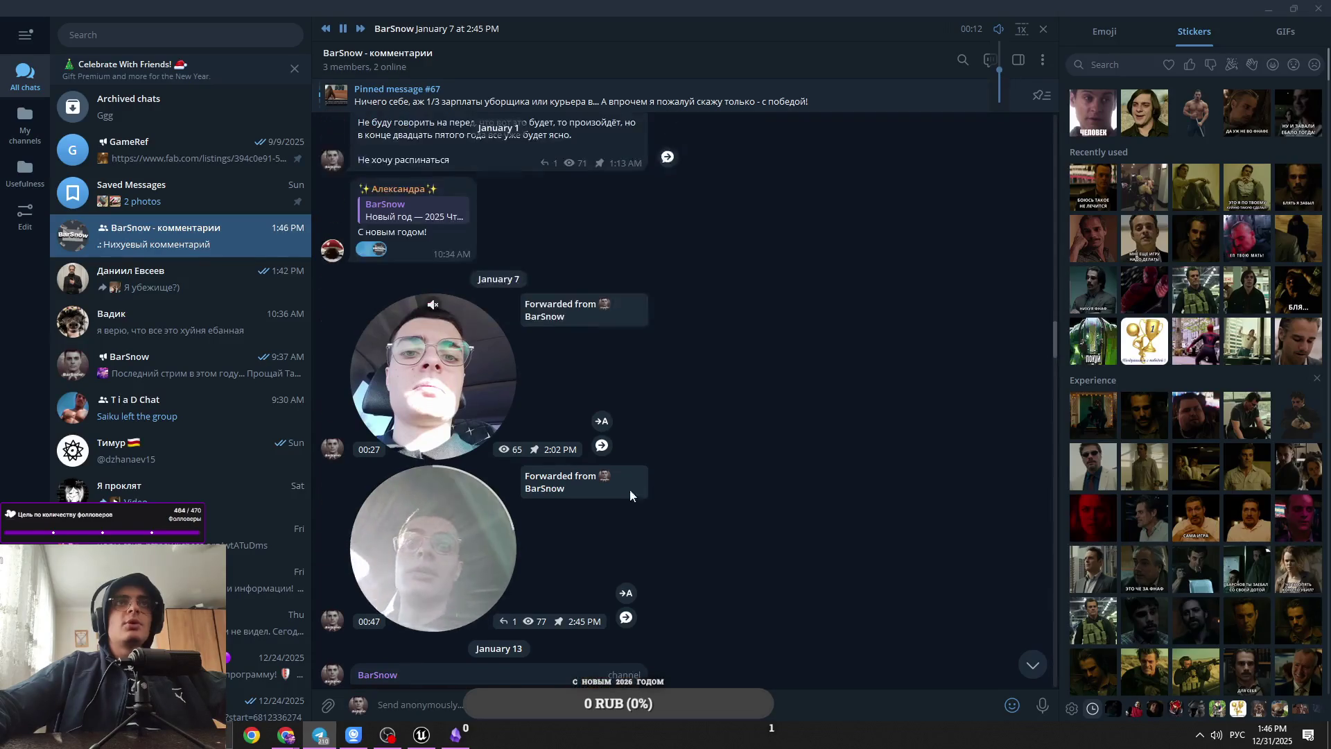
pyautogui.click(449, 525)
pyautogui.scroll(-1, 782, 321)
pyautogui.moveTo(998, 31)
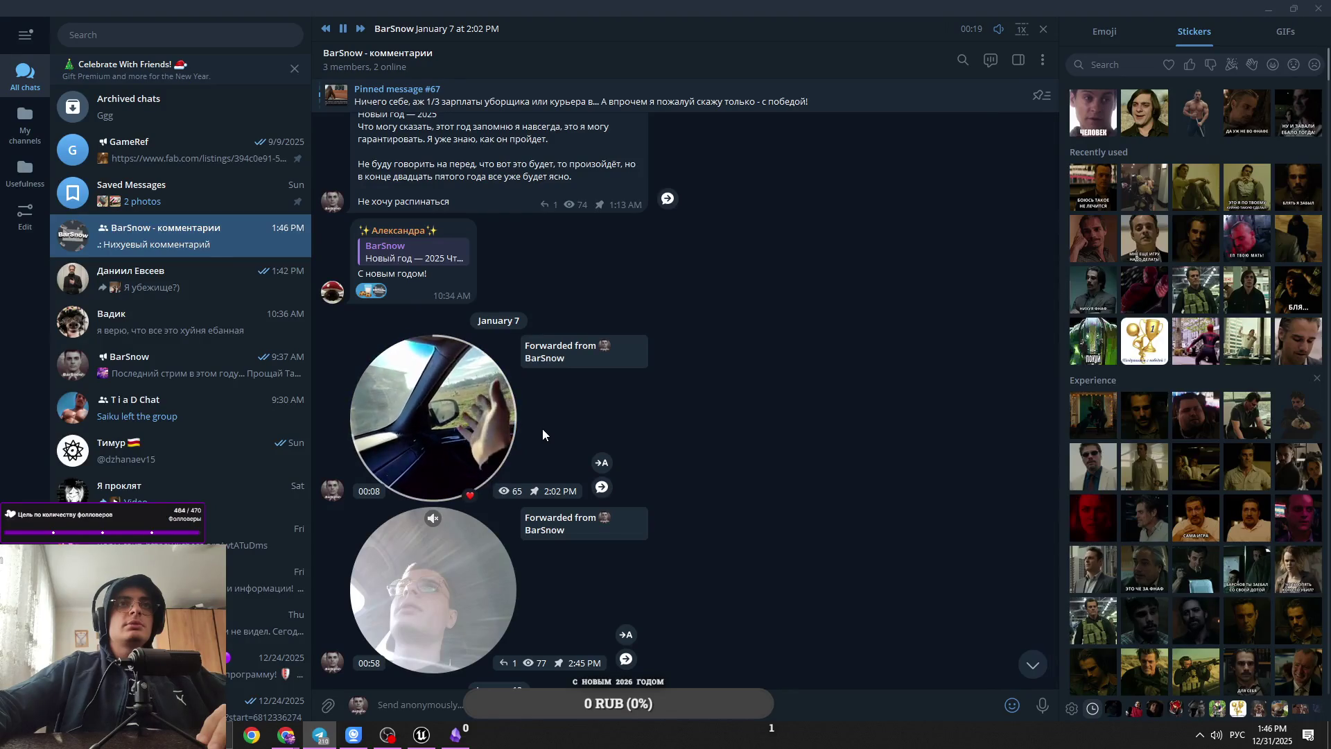
pyautogui.scroll(-1, 444, 478)
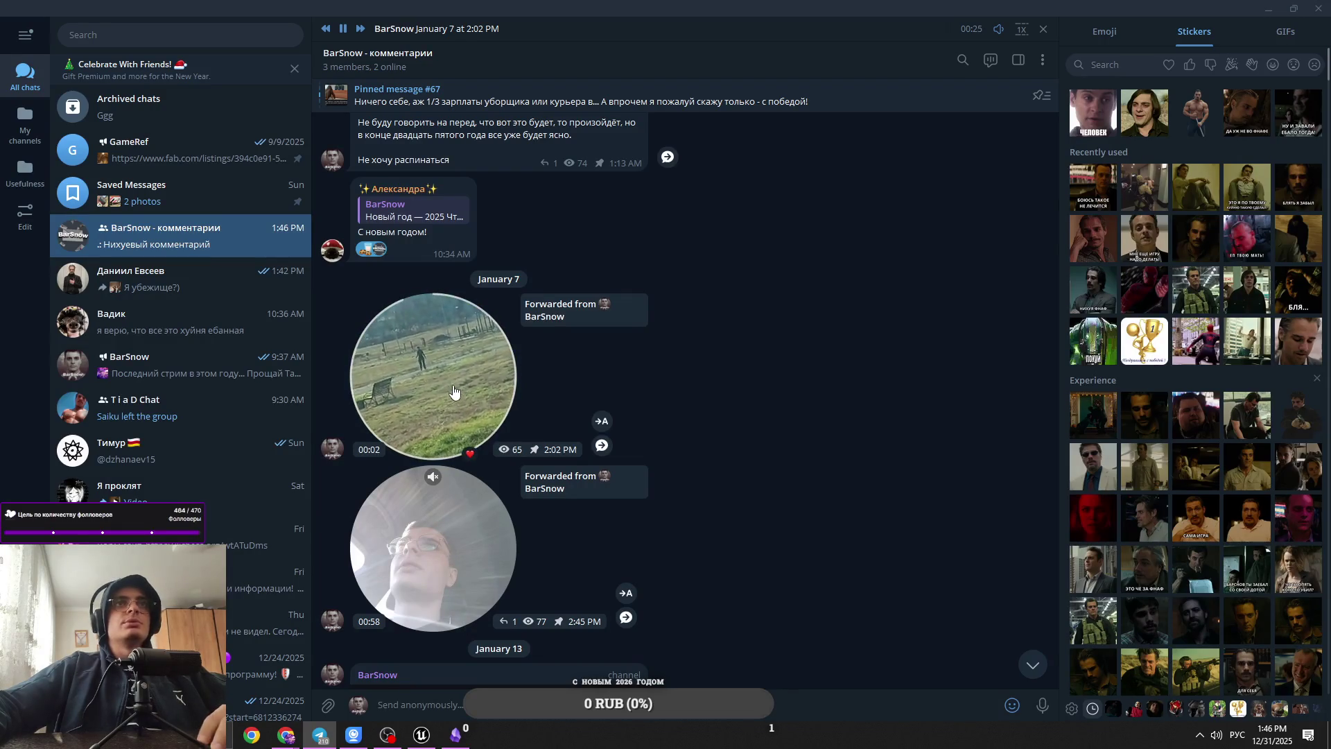
pyautogui.scroll(-1, 457, 416)
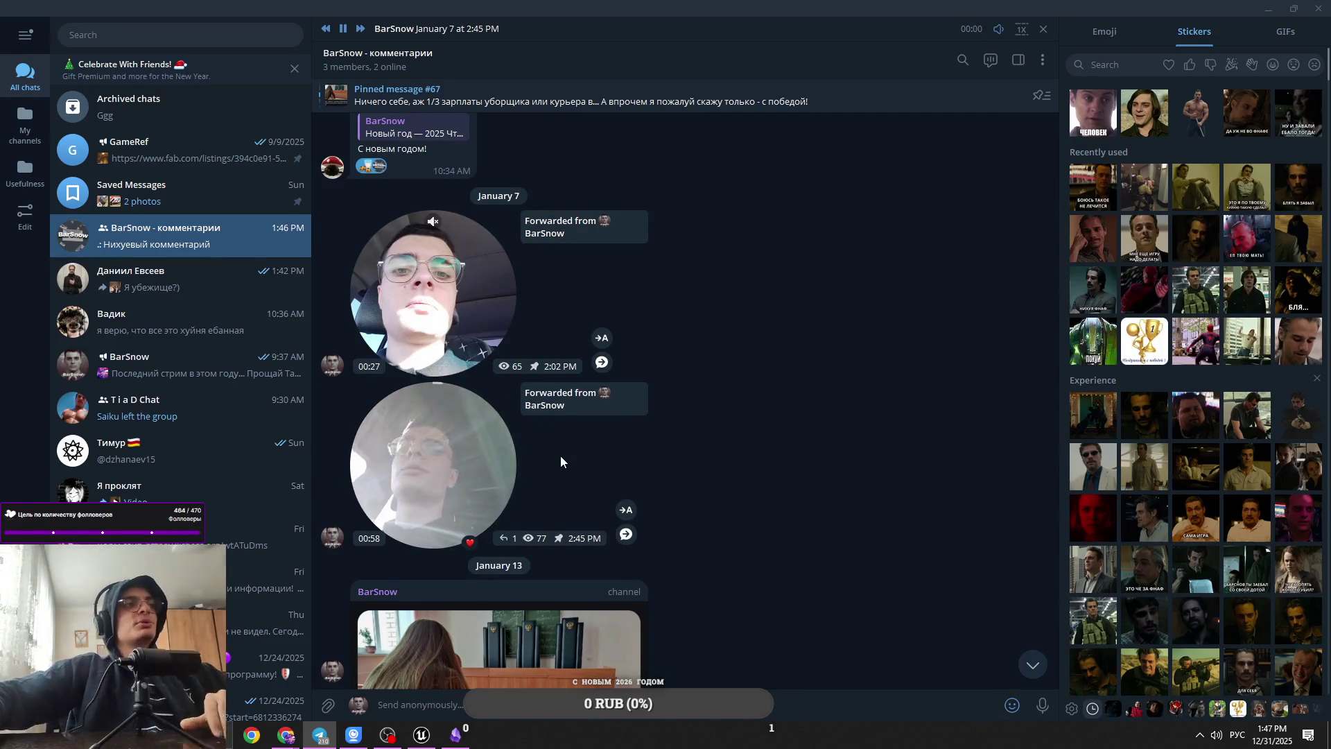
pyautogui.moveTo(1002, 55)
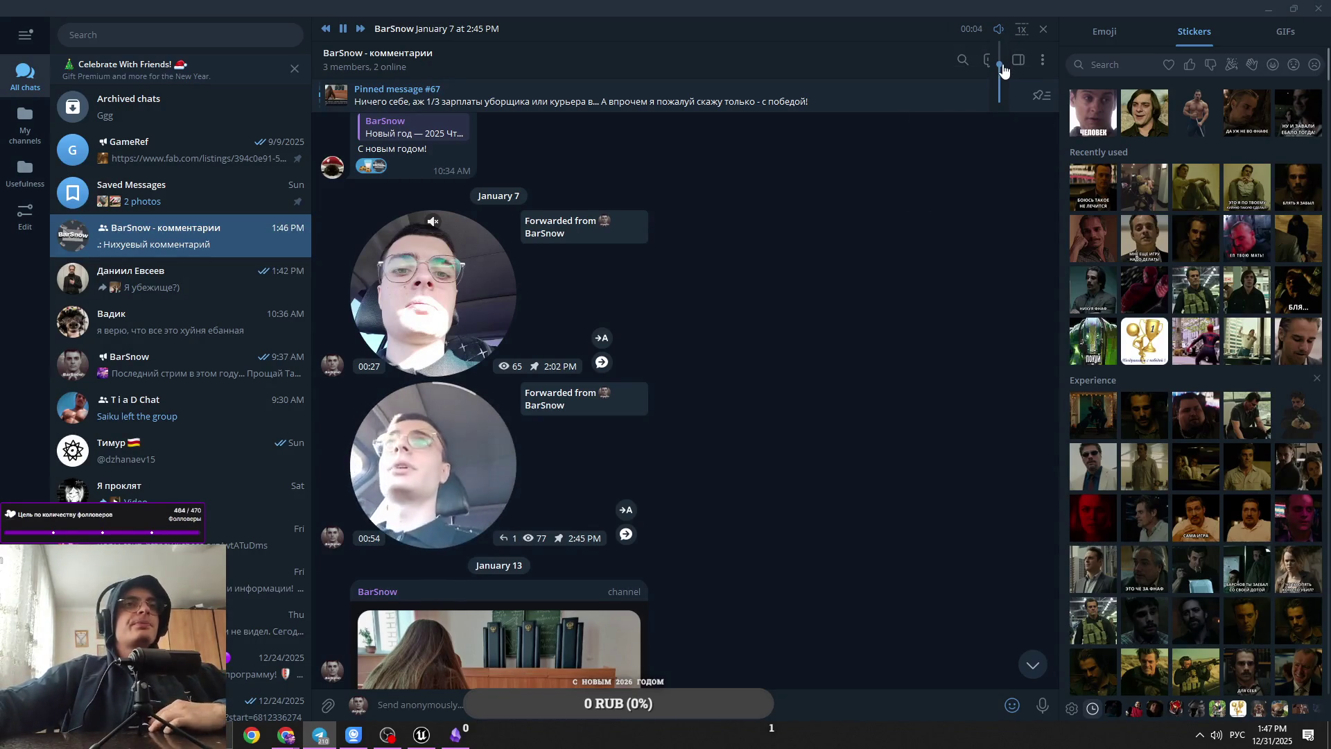